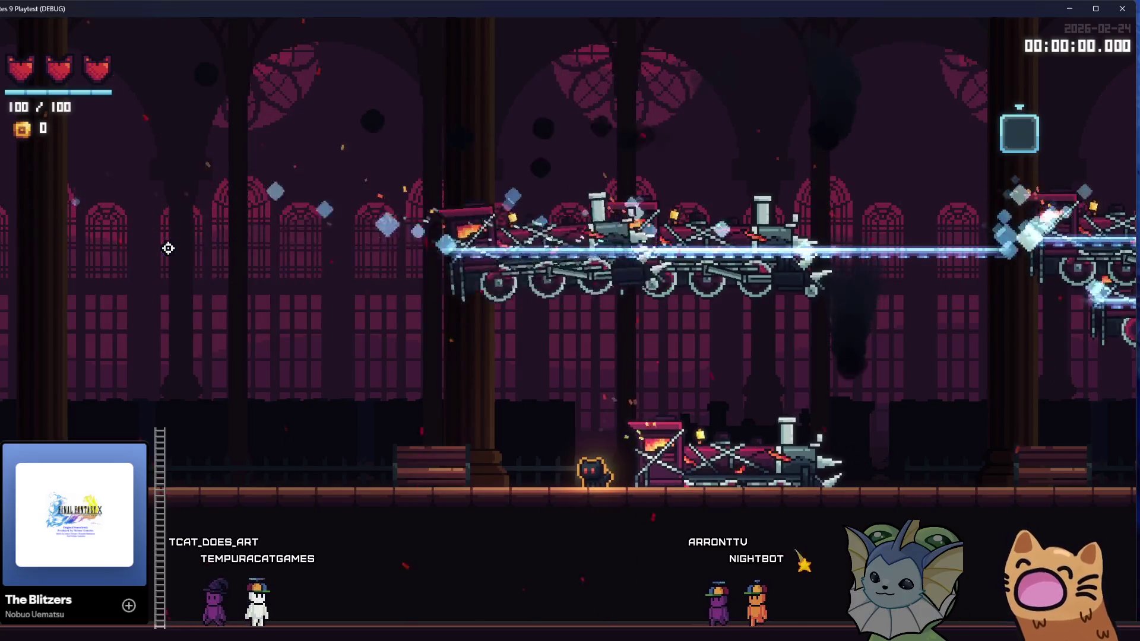
Change the game's time scale from the debug menu's Time options, then close the playtest with F8.
key(grave)
click(102, 338)
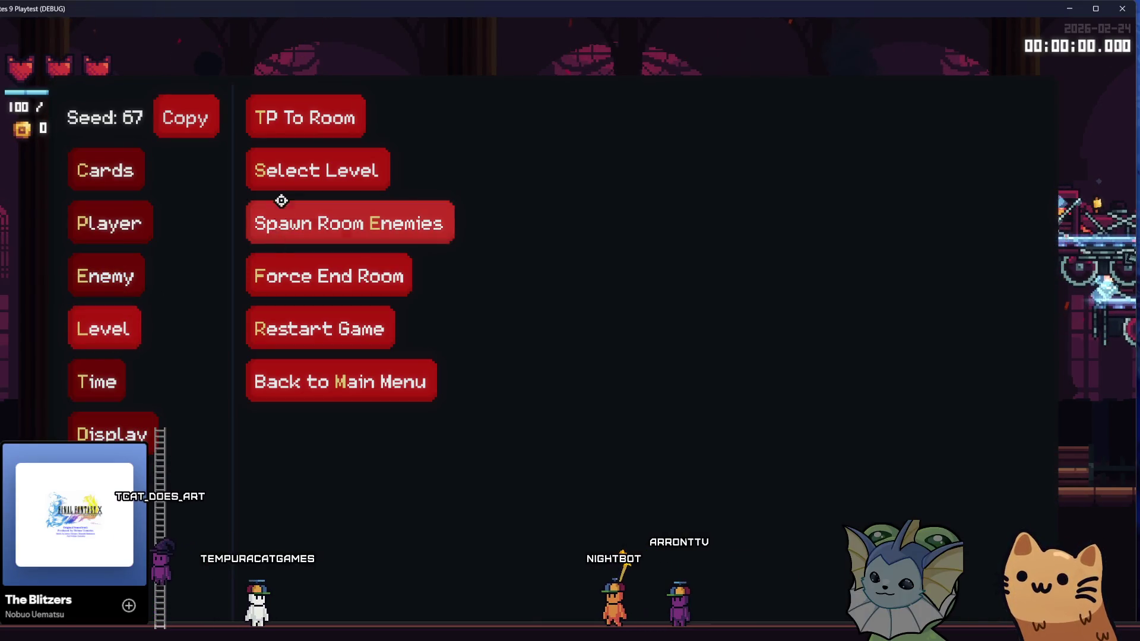
click(297, 119)
click(101, 377)
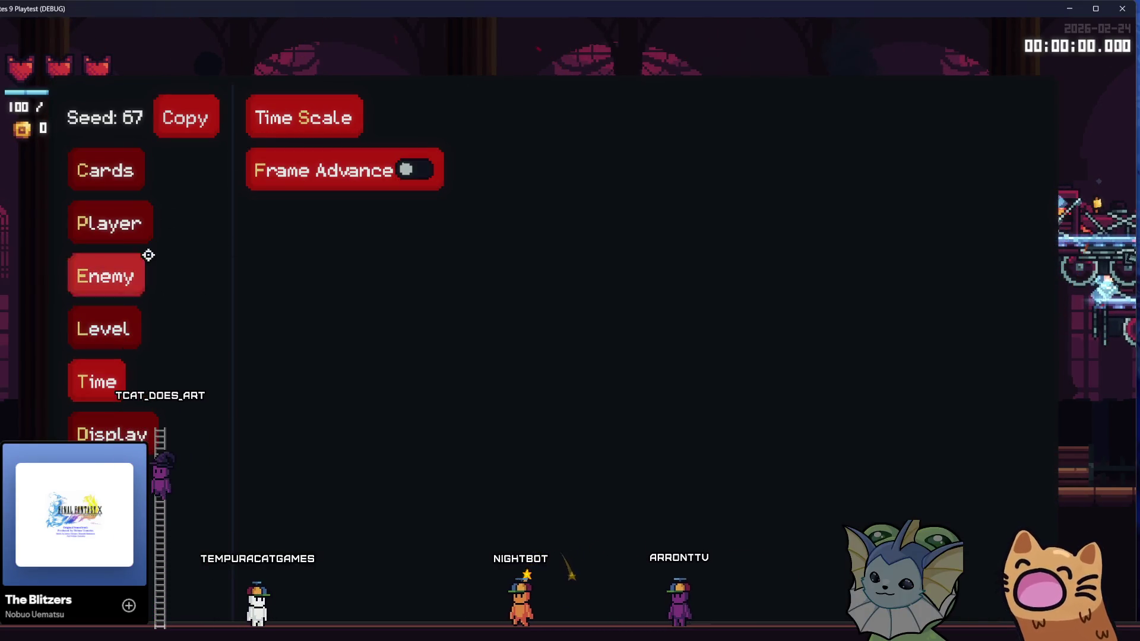
click(311, 133)
click(505, 153)
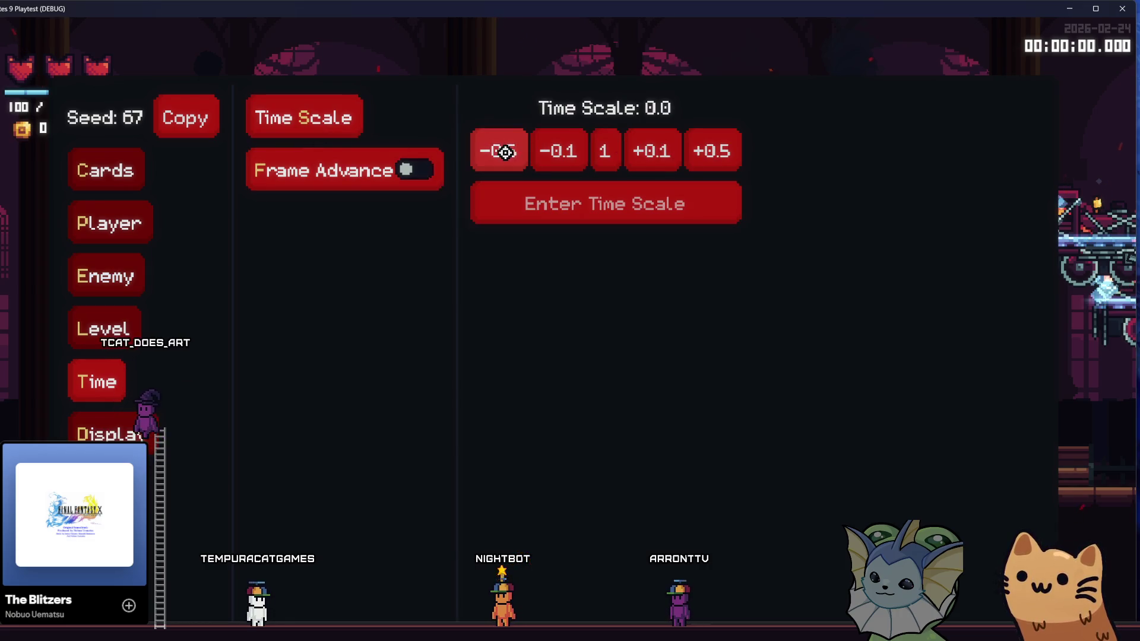
key(Escape)
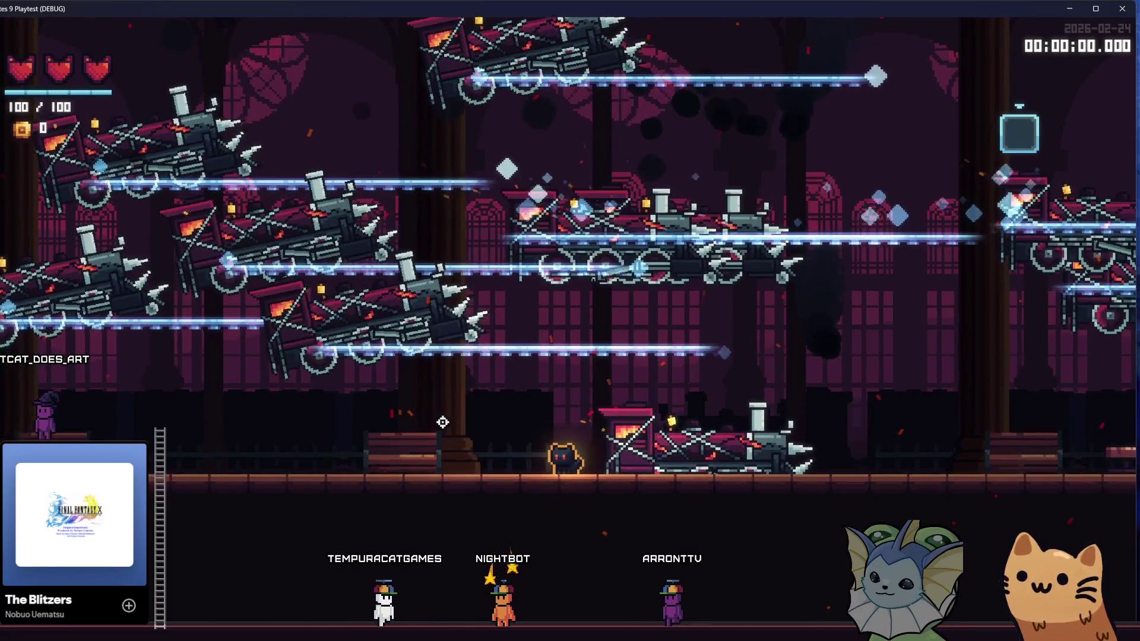
key(F8)
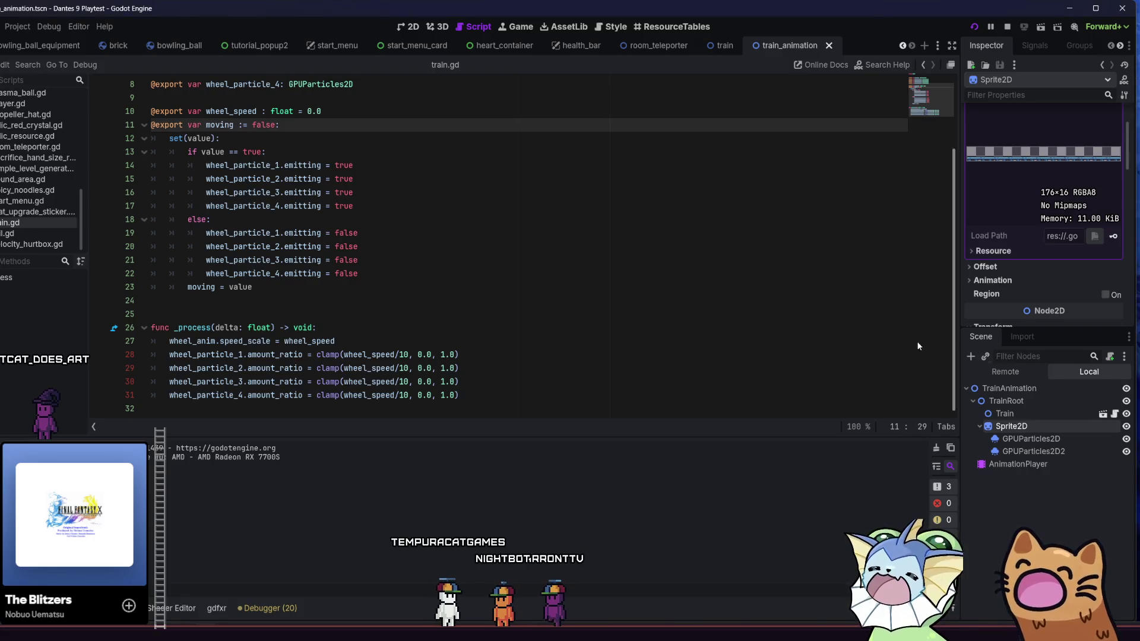
Show the train scene in the 2D view and inspect the Train root and Body sprite.
click(722, 46)
click(414, 28)
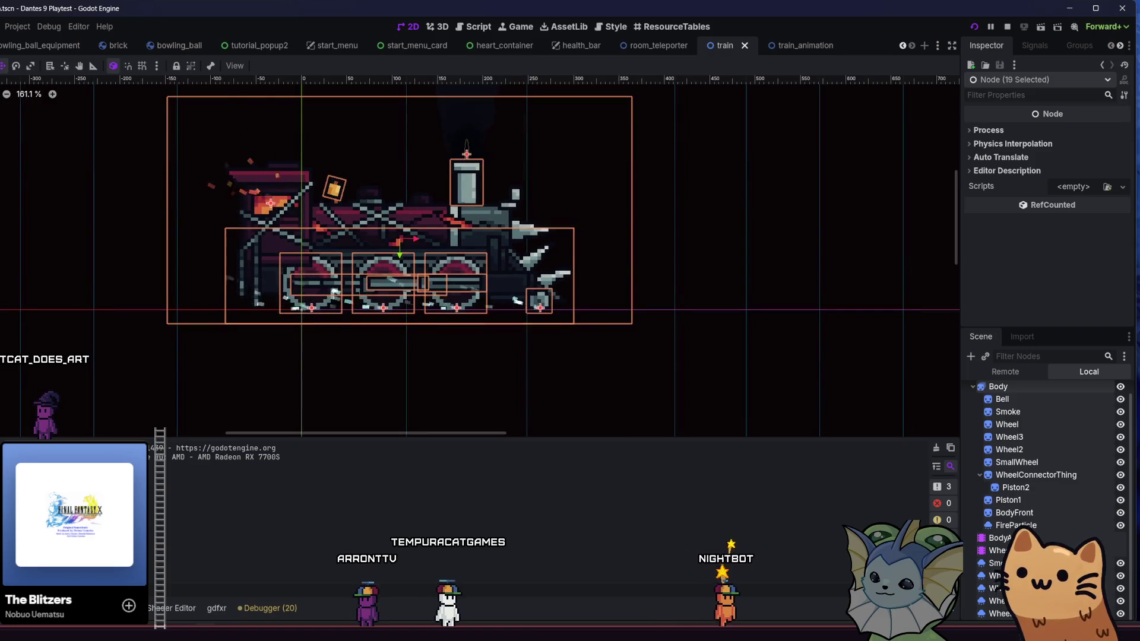
click(34, 216)
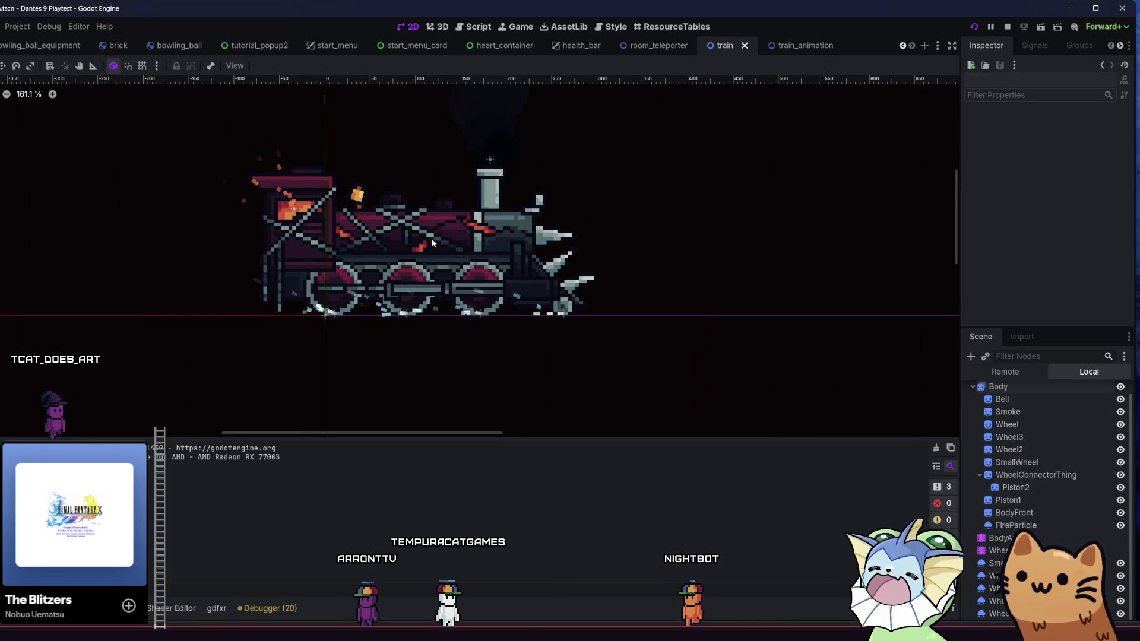
scroll(1033, 409, up, 1)
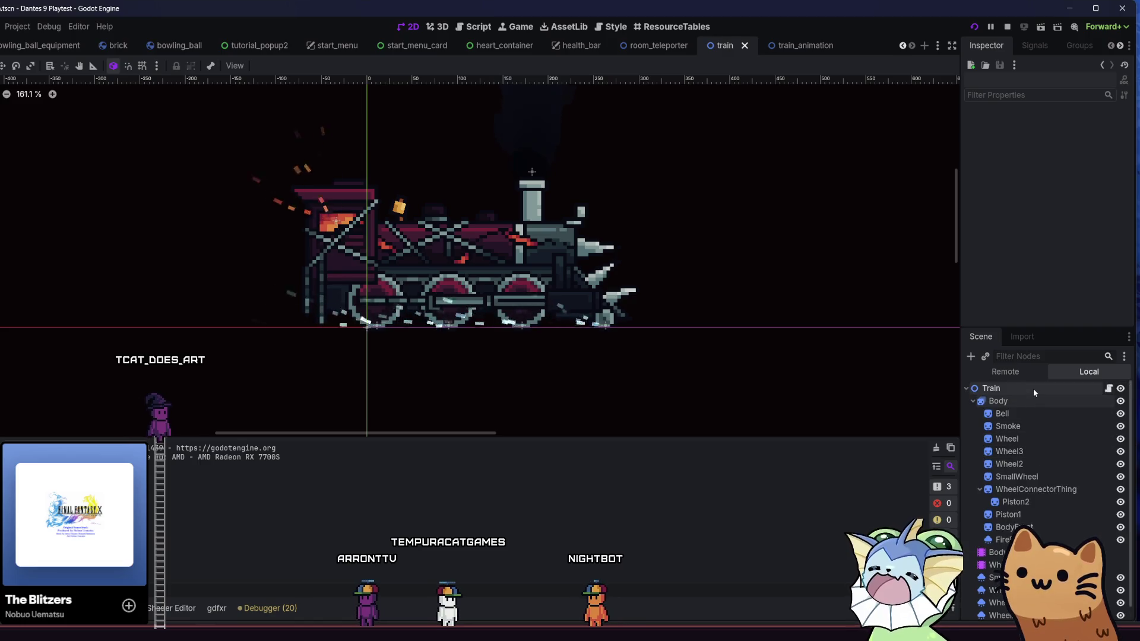
click(1034, 388)
click(1038, 397)
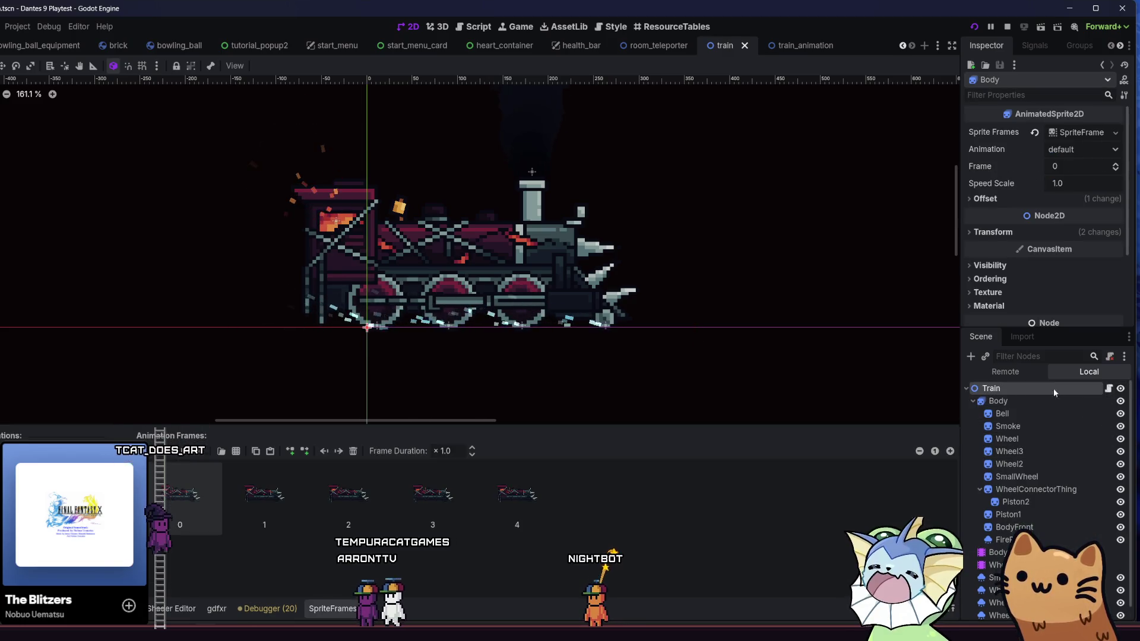
click(1053, 389)
scroll(1078, 410, down, 1)
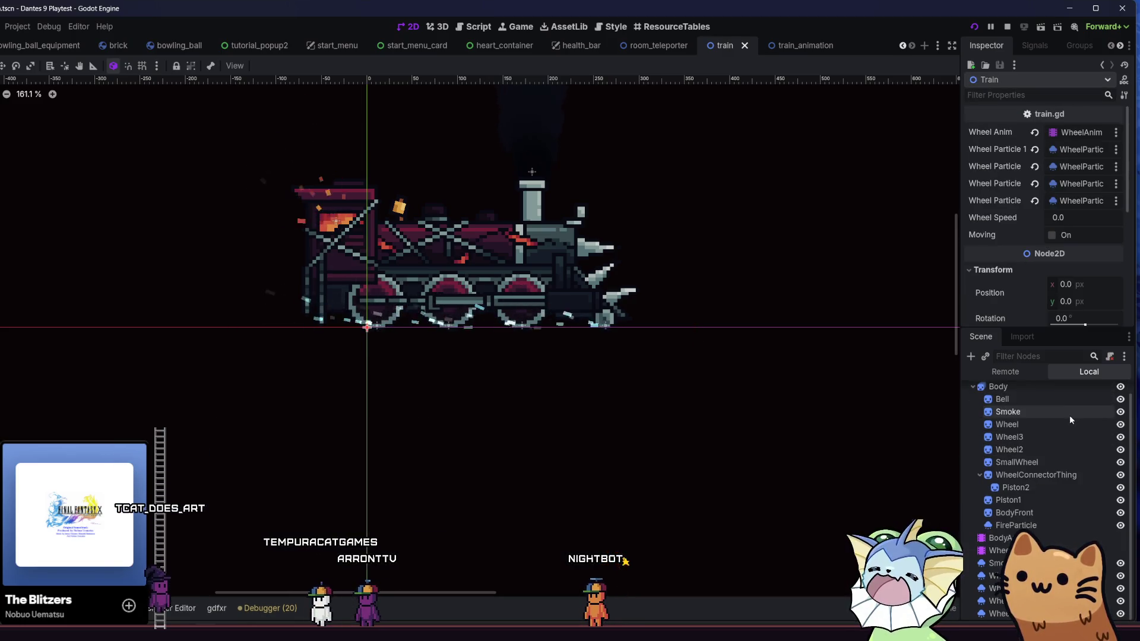
Select BodyAnim and set its shown animation to train_idle.
click(1000, 538)
click(166, 393)
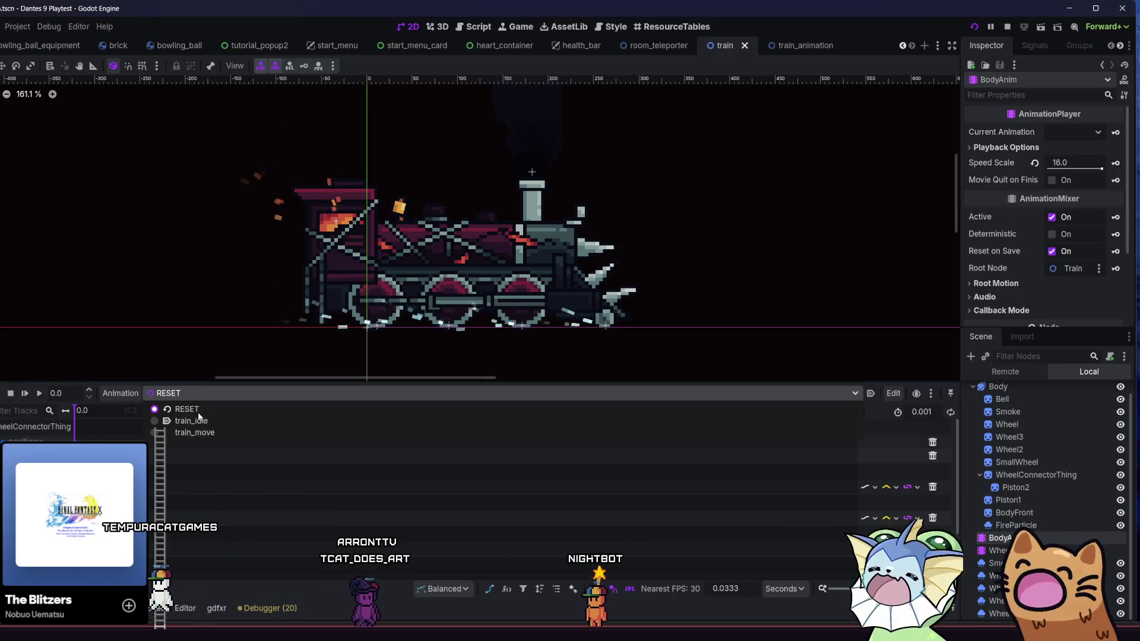
click(175, 420)
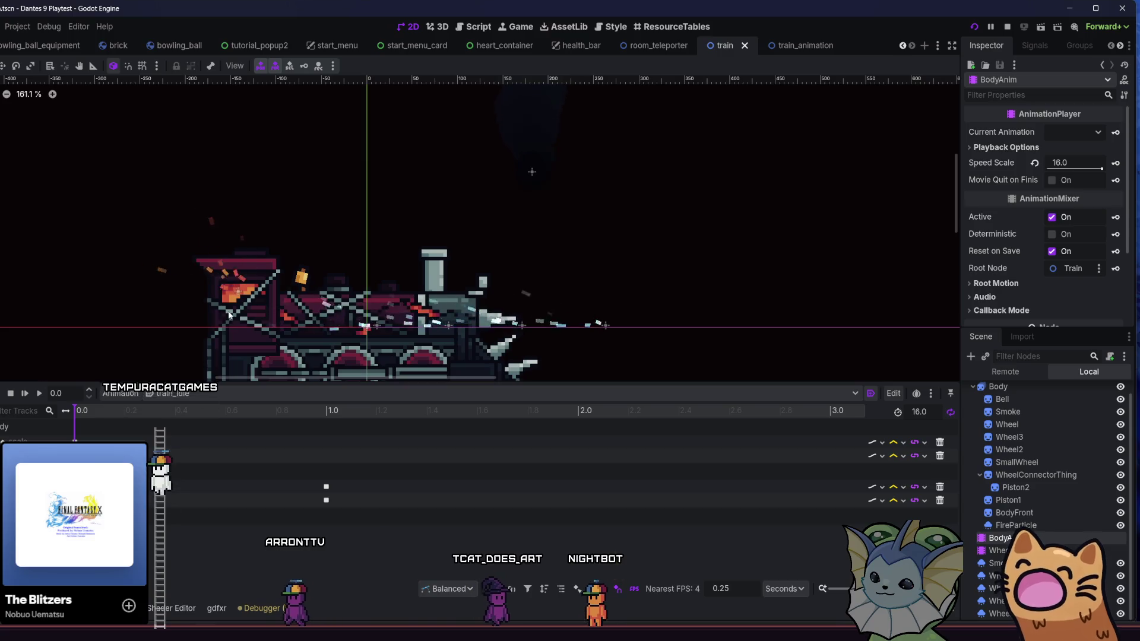
click(170, 393)
click(187, 418)
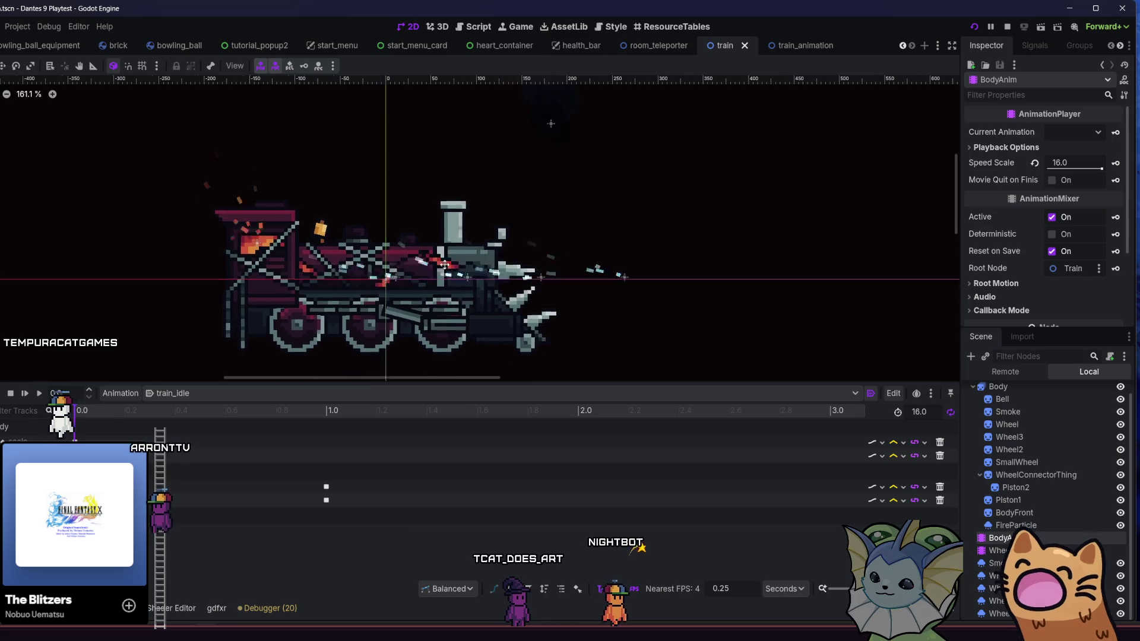
Compare the Body sprite and Train root nodes, nudging the viewport slightly, ending on Train.
scroll(1038, 415, up, 1)
click(1037, 404)
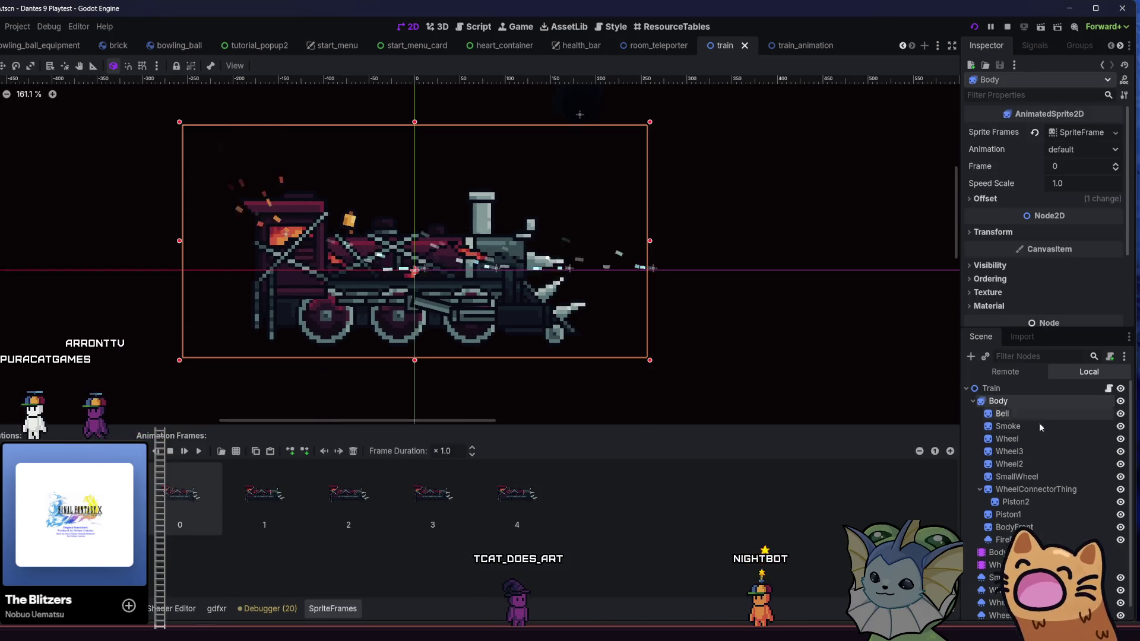
click(1035, 393)
click(1032, 401)
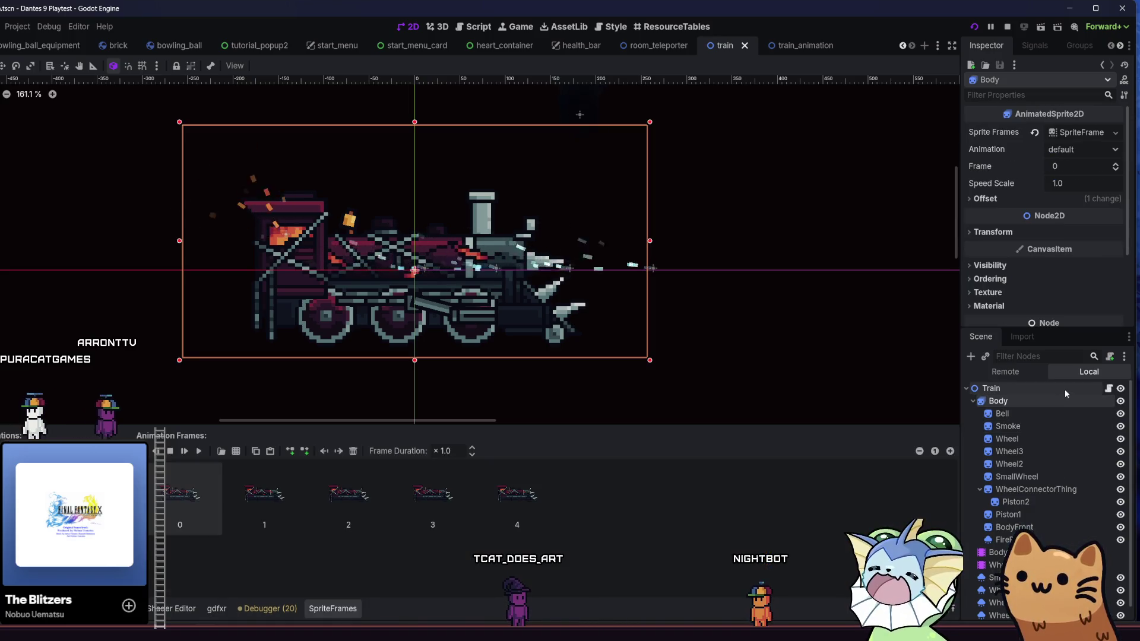
click(1048, 391)
click(1036, 399)
mouse_move(719, 332)
mouse_down()
mouse_move(698, 332)
mouse_move(721, 333)
mouse_up()
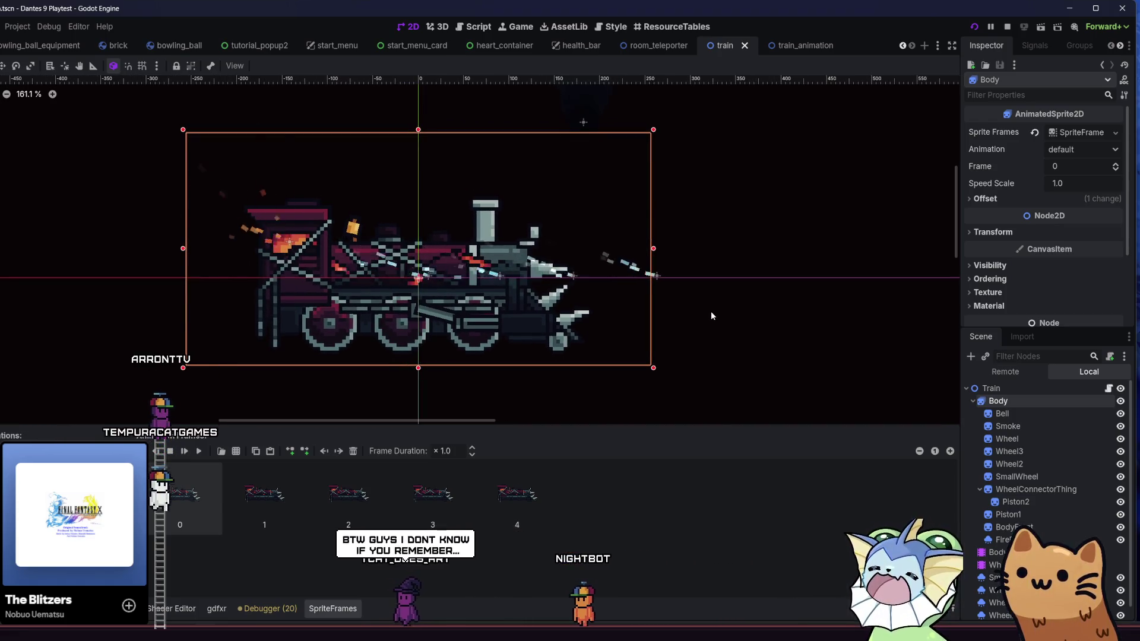
click(987, 387)
Add a Node2D child under Train and name it Train2.
click(971, 356)
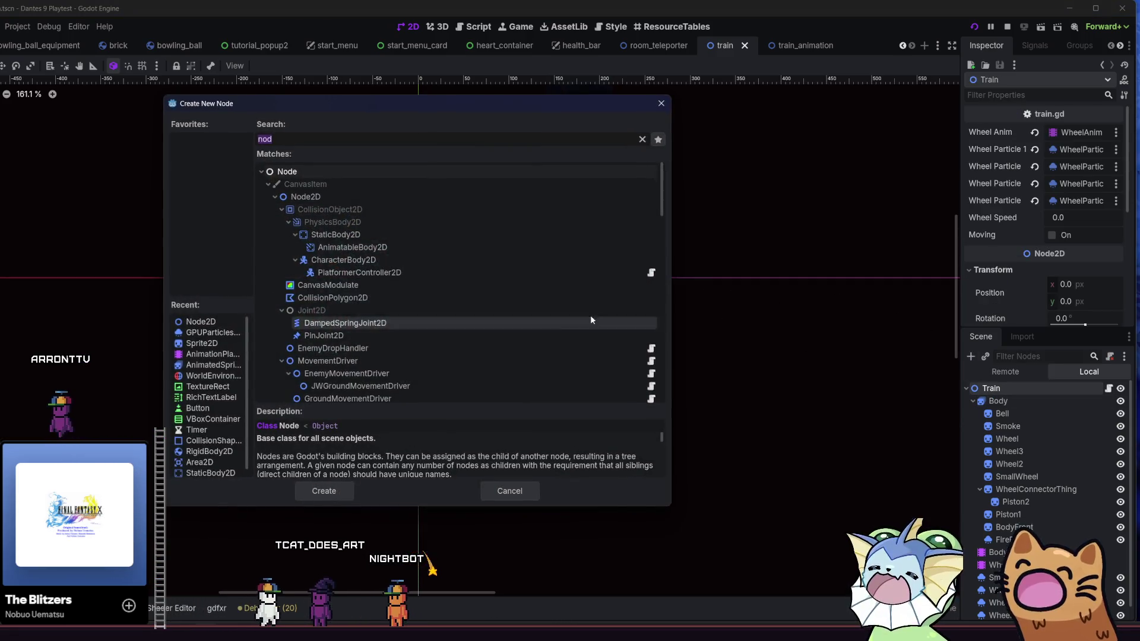
double_click(354, 195)
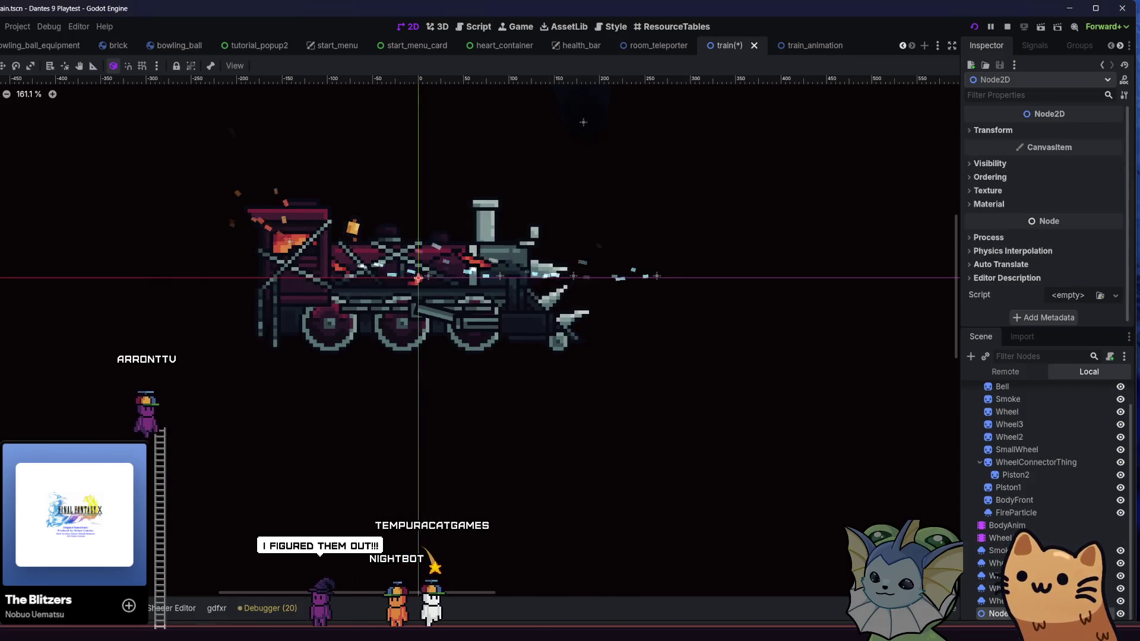
drag(1052, 509, 1029, 393)
key(BackSpace)
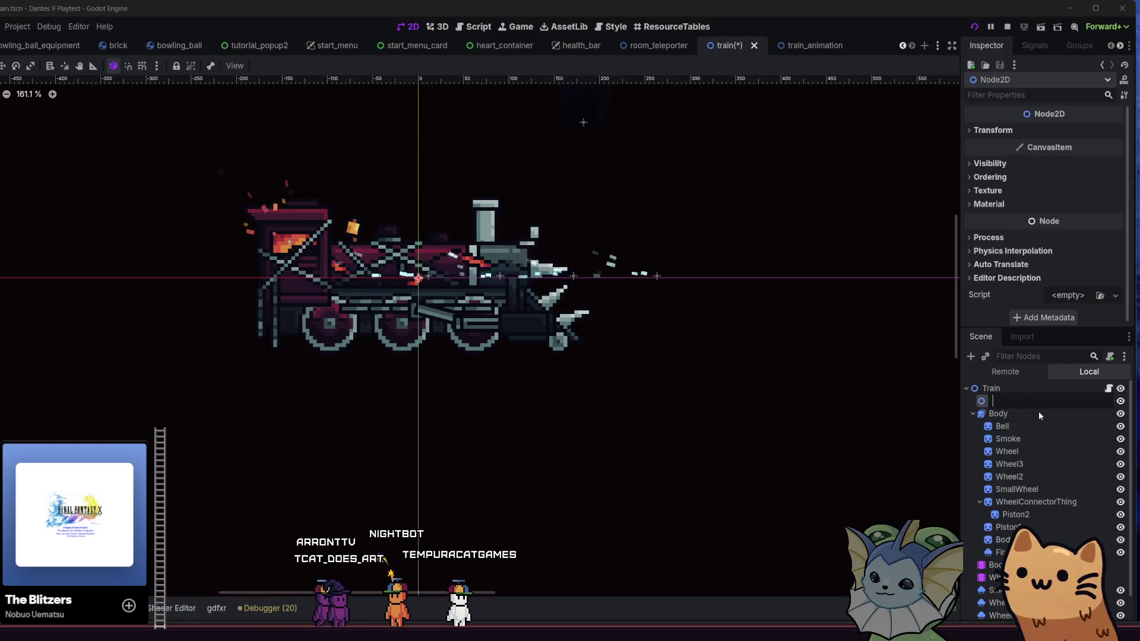
text(Train2)
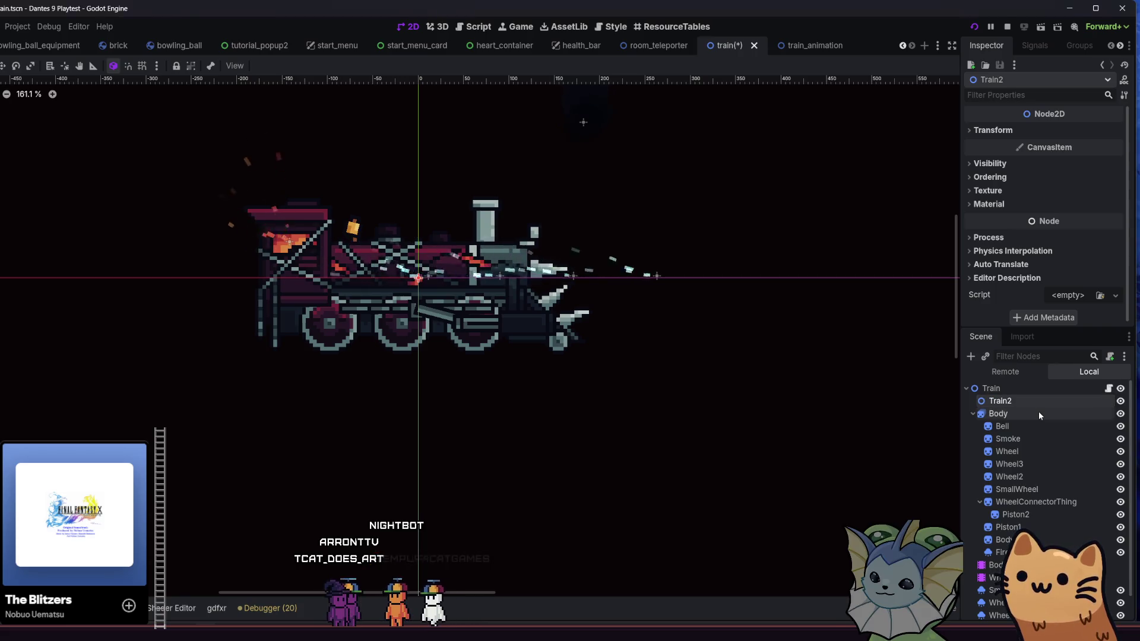
key(Return)
Move Body and every train part below it into Train2.
click(1039, 415)
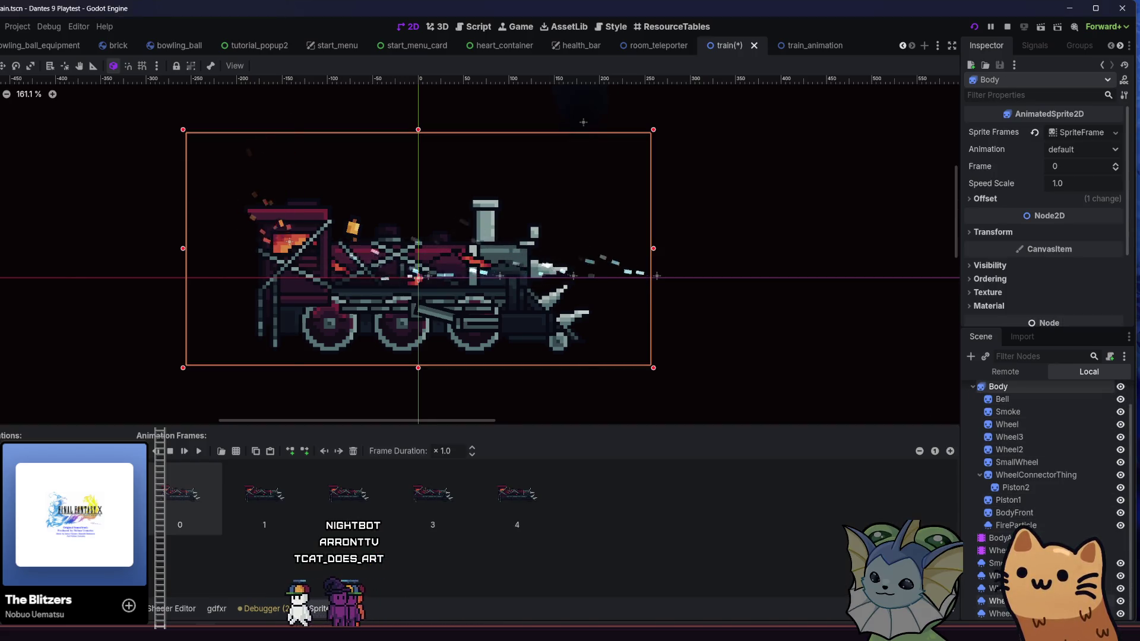
shift+click(997, 614)
scroll(1010, 417, up, 1)
drag(1009, 417, 1020, 400)
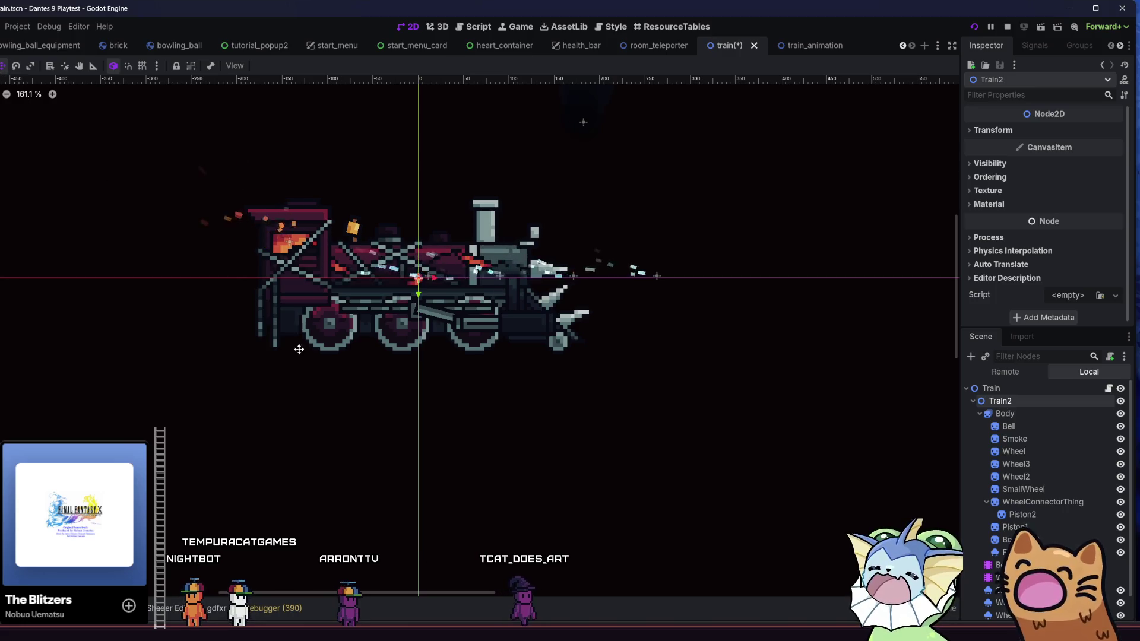
Move the whole train up and to the right in the scene.
drag(300, 349, 492, 314)
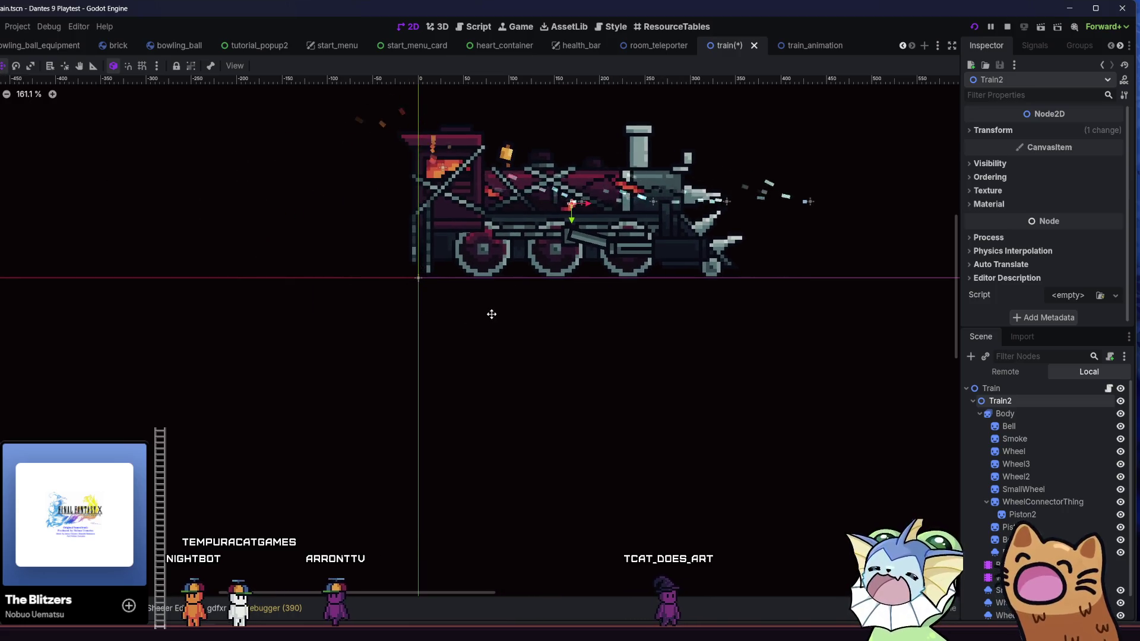
scroll(476, 252, up, 4)
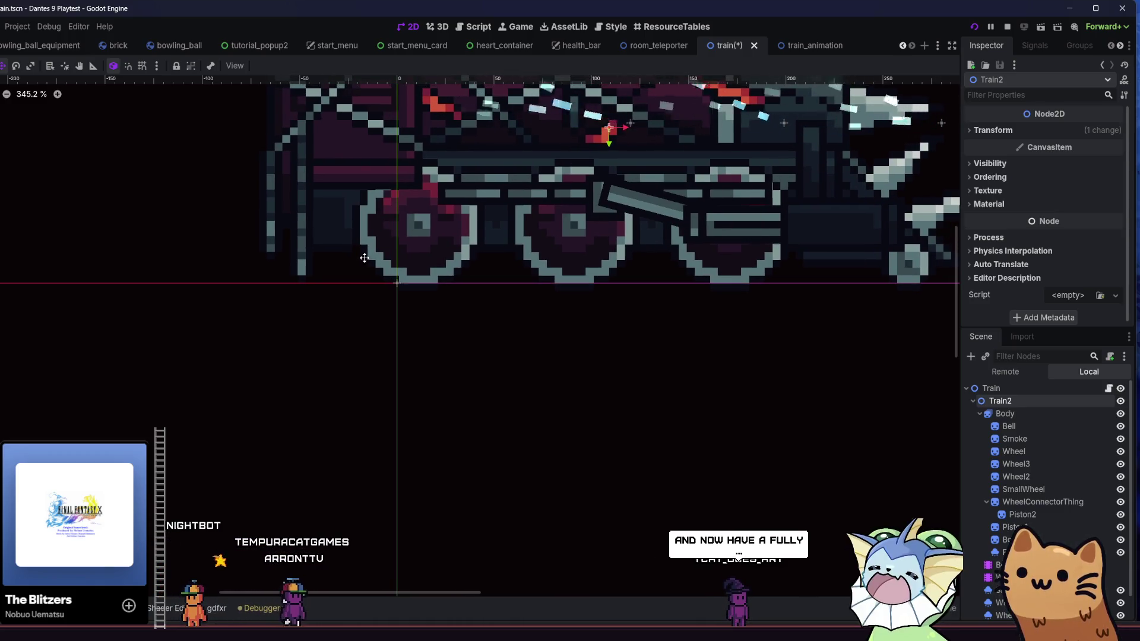
scroll(1031, 525, down, 2)
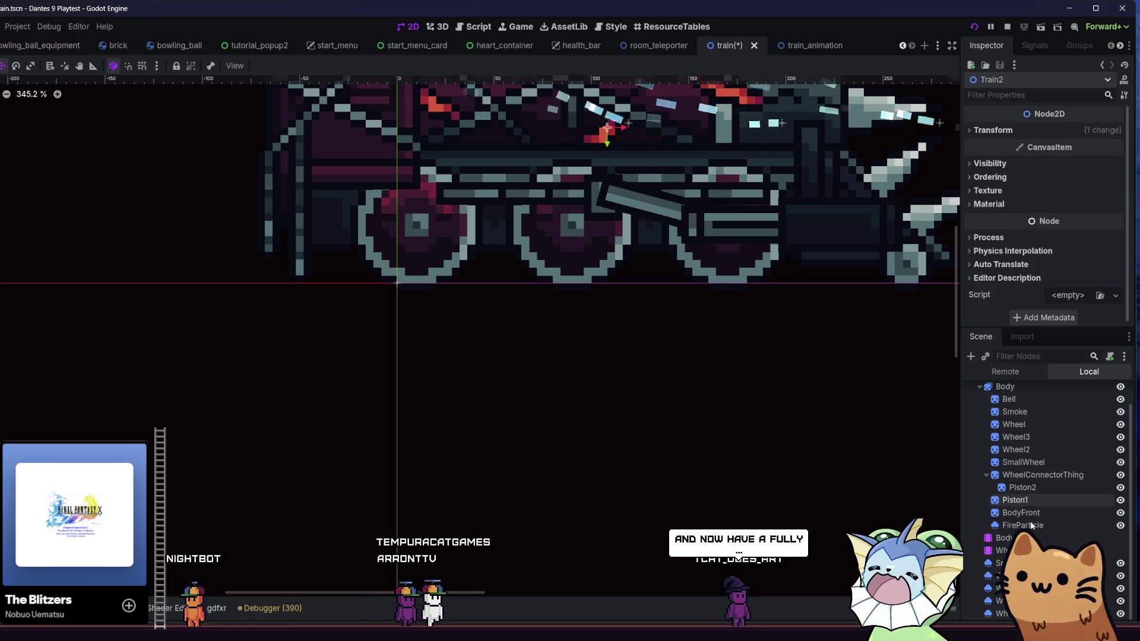
Select all five GPUParticles2D emitters and review their settings.
click(1004, 563)
shift+click(1003, 614)
scroll(704, 363, down, 2)
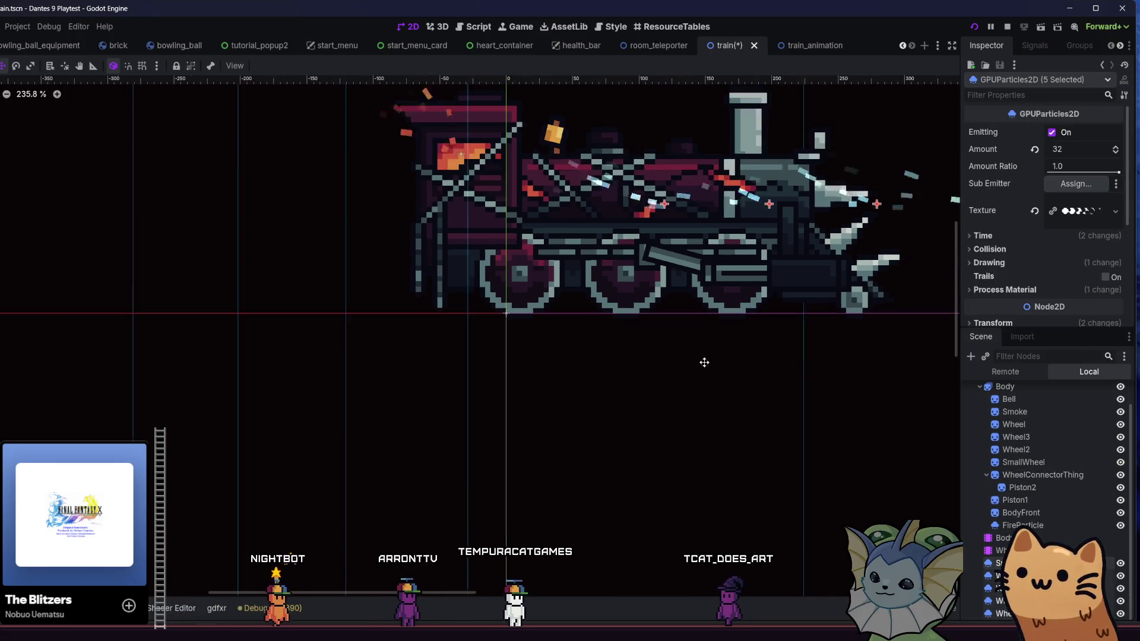
scroll(484, 371, up, 2)
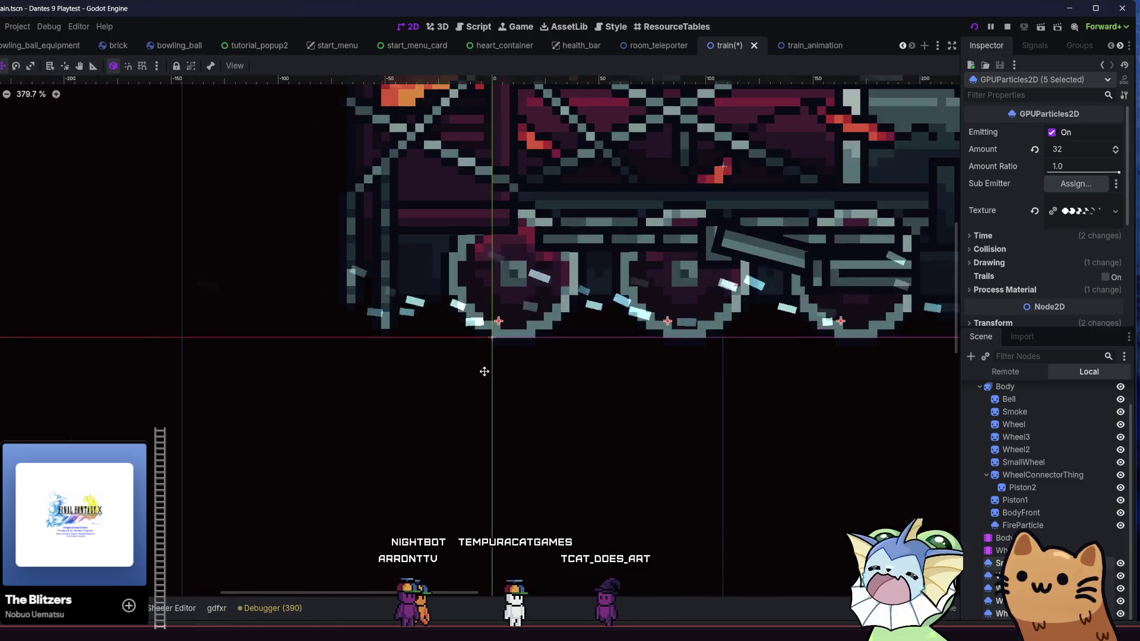
scroll(498, 357, up, 4)
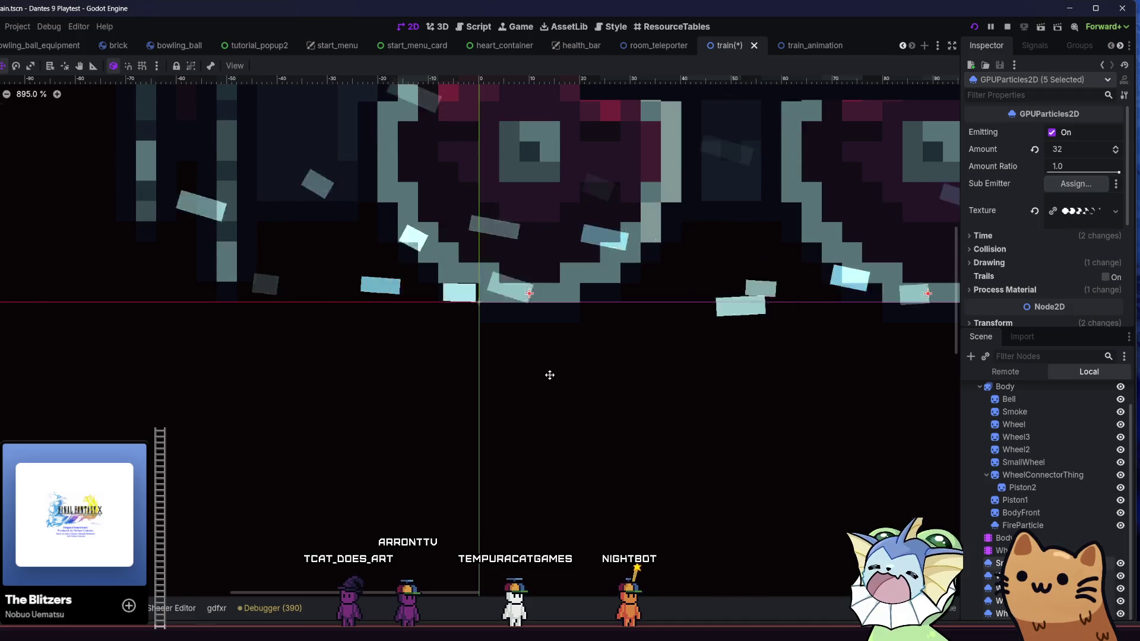
scroll(550, 376, down, 2)
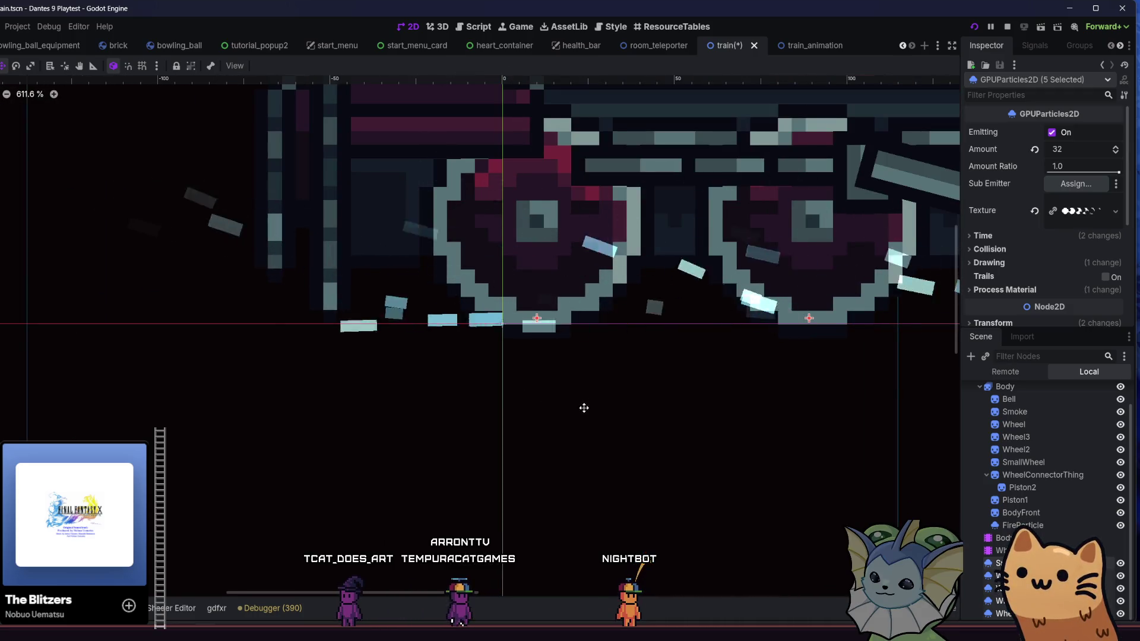
scroll(436, 415, down, 6)
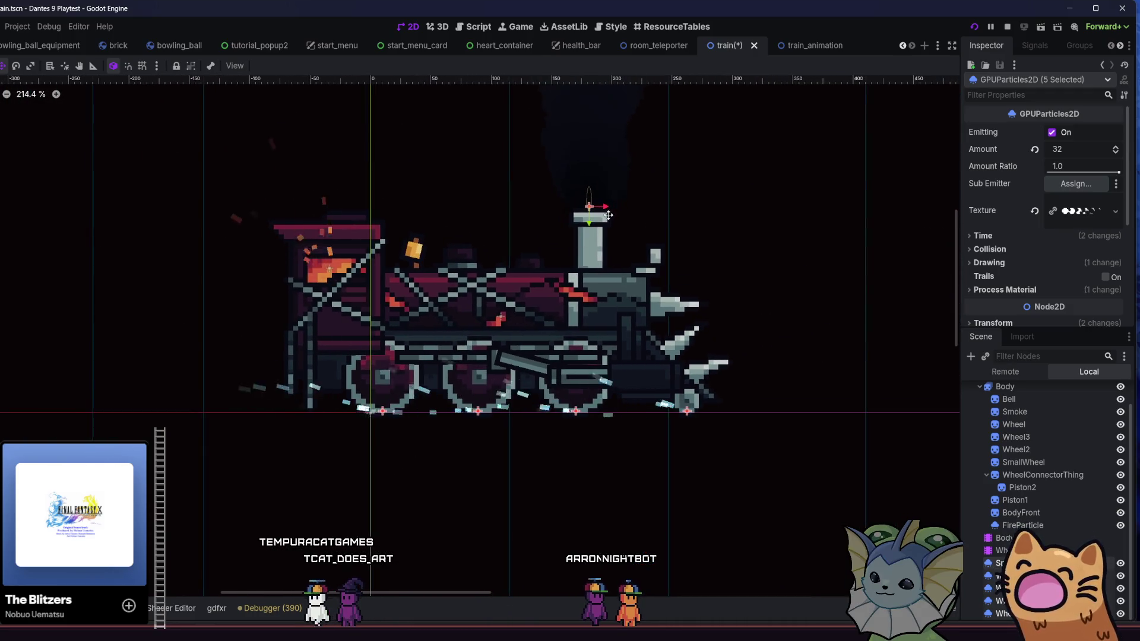
scroll(608, 215, up, 3)
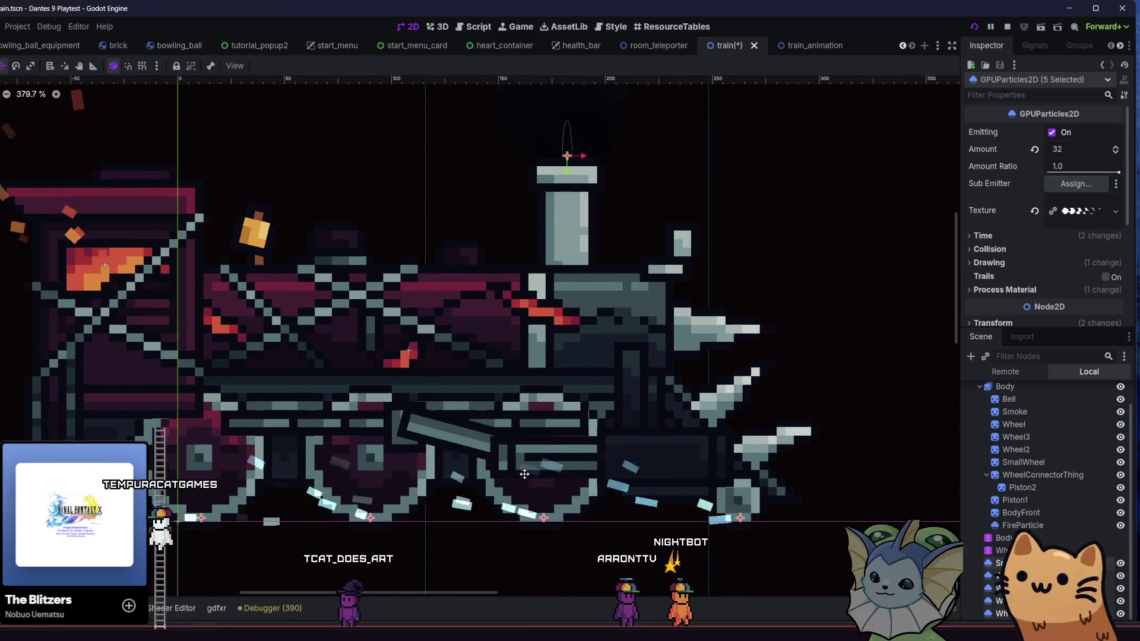
scroll(442, 399, left, 3)
scroll(443, 399, down, 2)
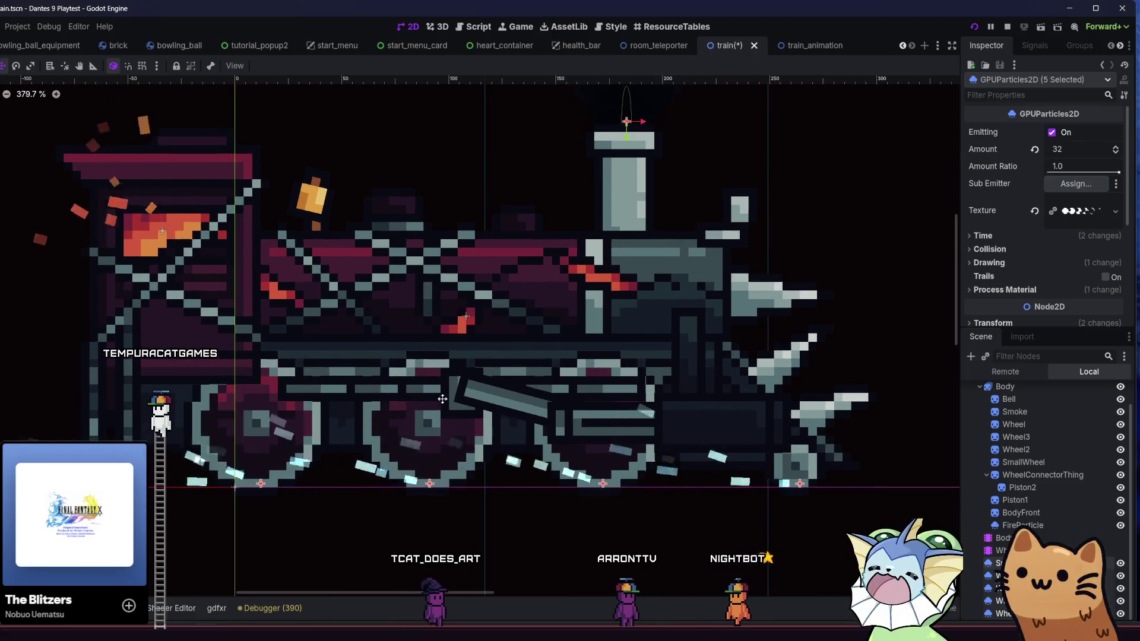
scroll(439, 380, down, 4)
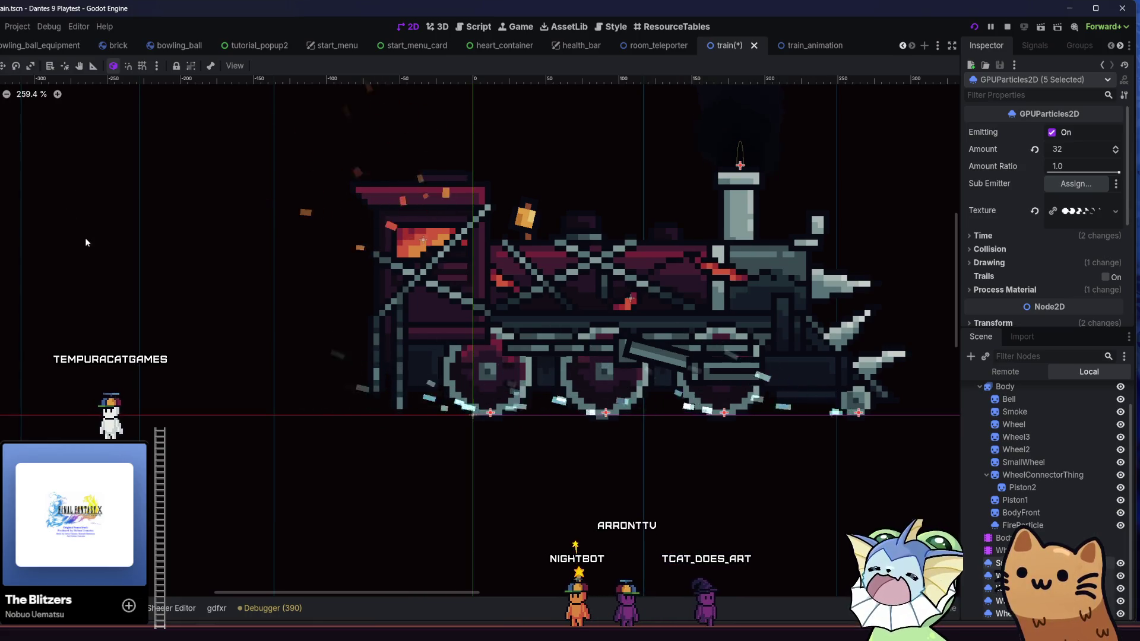
Shift the view across the train and save the train scene.
drag(85, 242, 127, 247)
key(ctrl+s)
drag(262, 277, 251, 337)
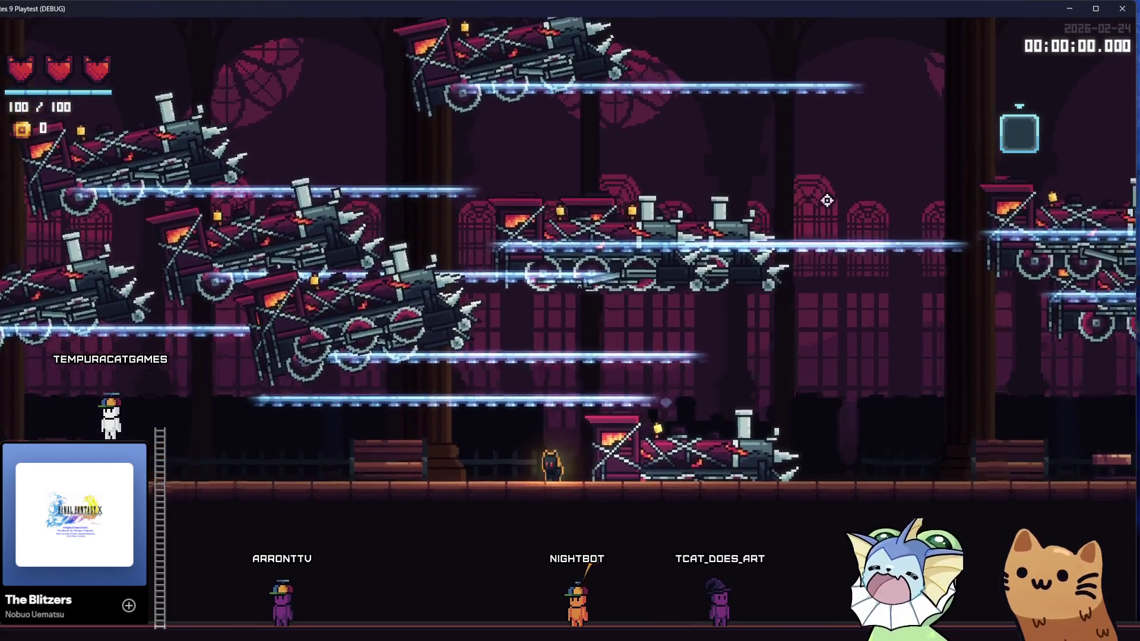
Close the running playtest, relaunch the project, and maximize the game window.
key(alt+F4)
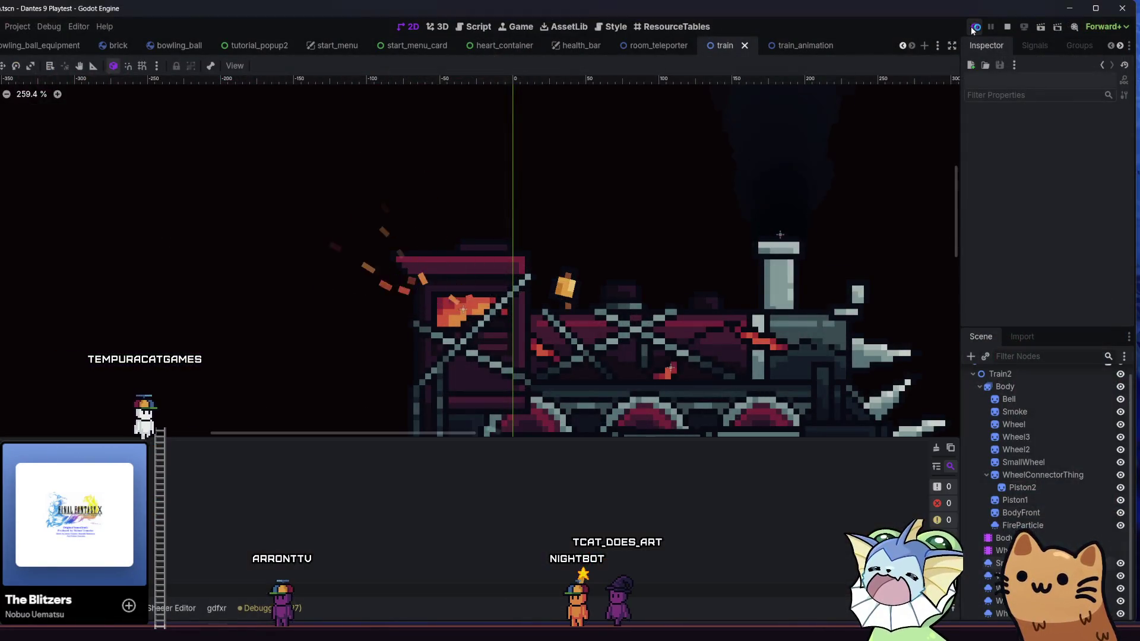
click(974, 27)
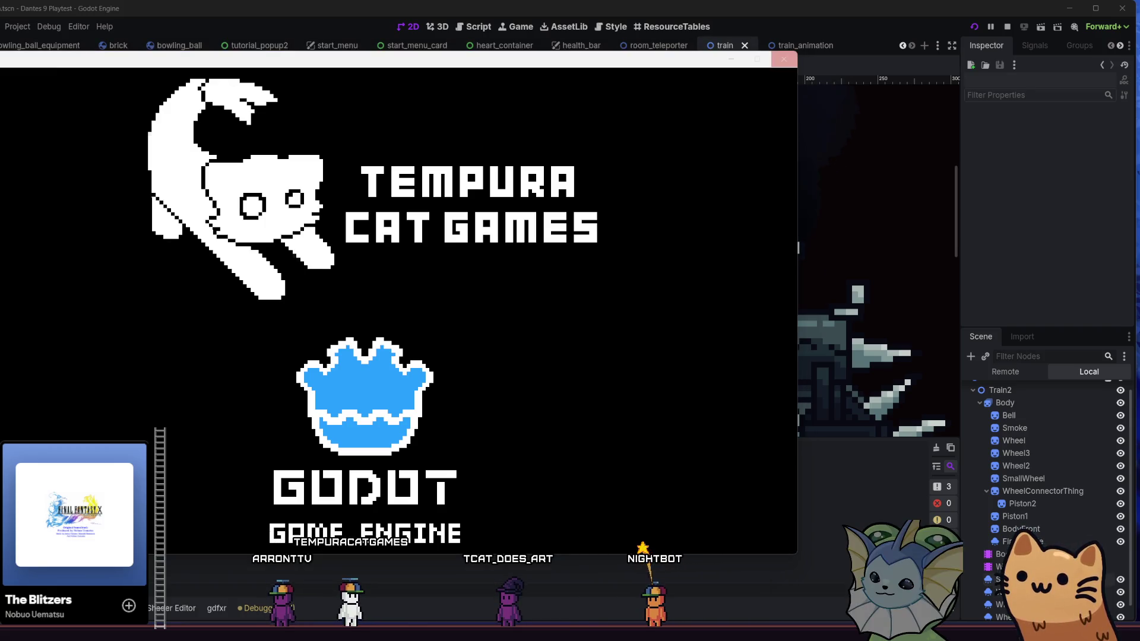
key(super+Up)
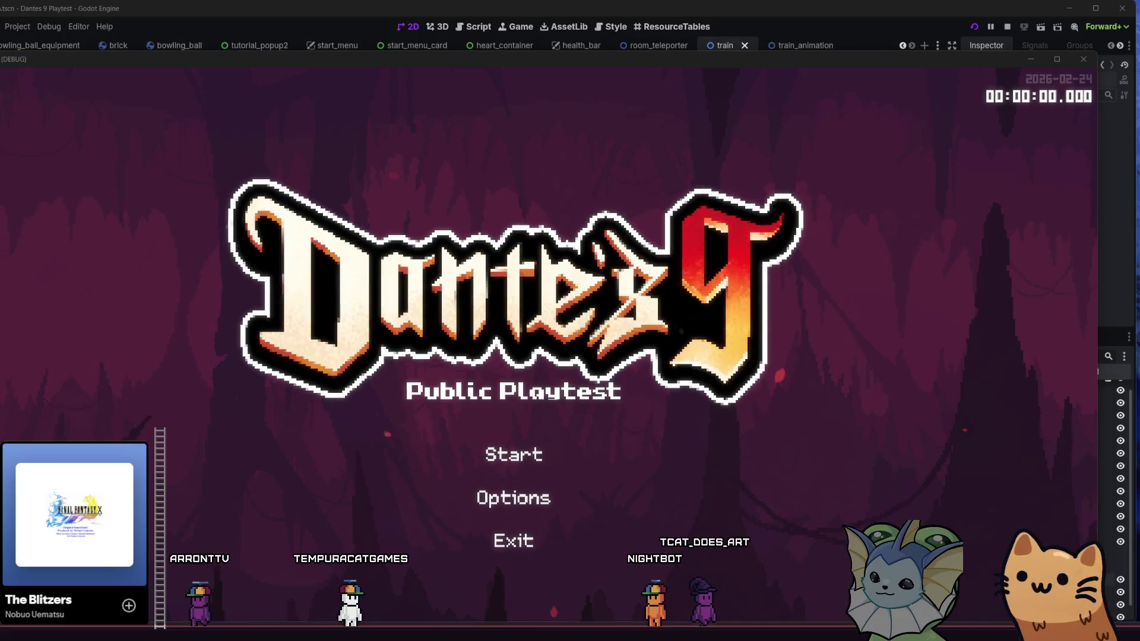
Start a run, bind train_animation.tscn to debug slot 1, and spawn trains with Q.
click(452, 453)
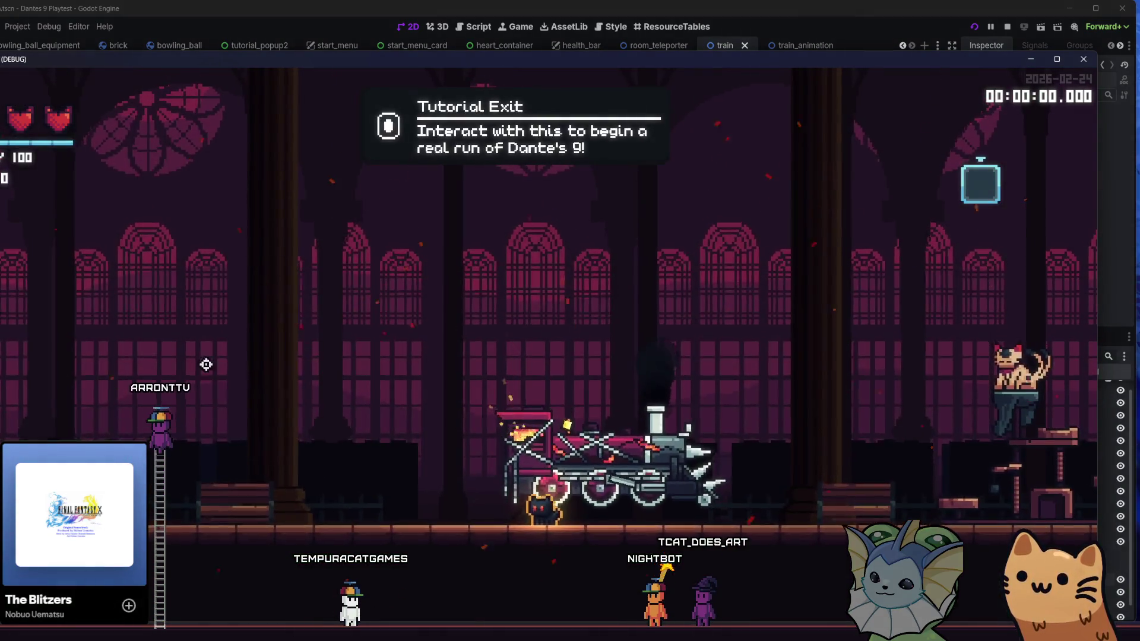
key(F1)
text(train)
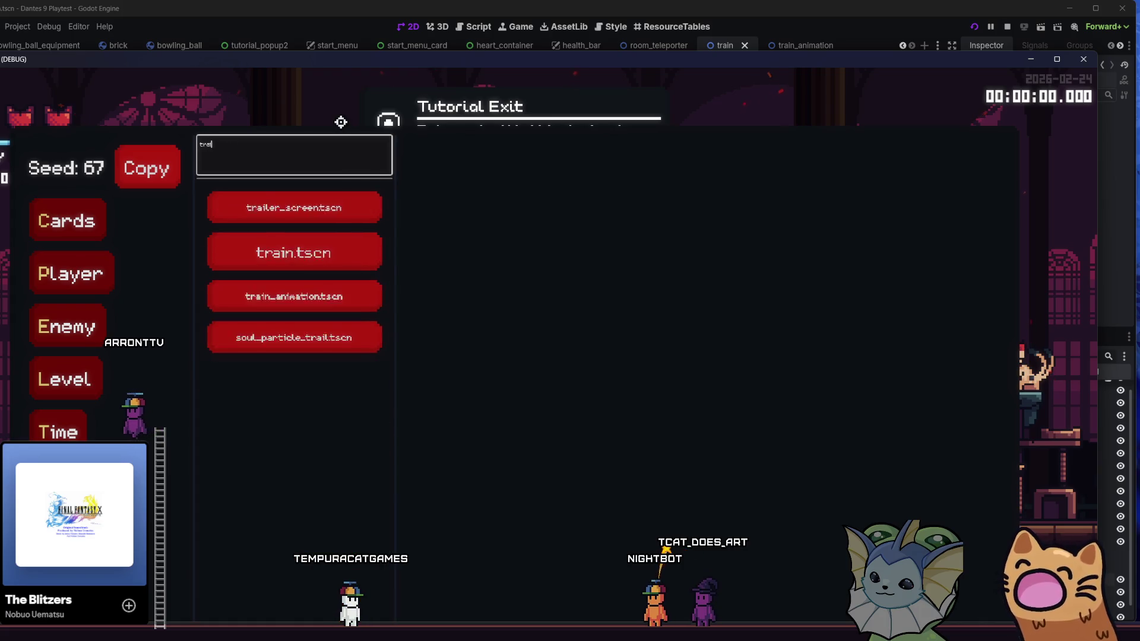
click(282, 257)
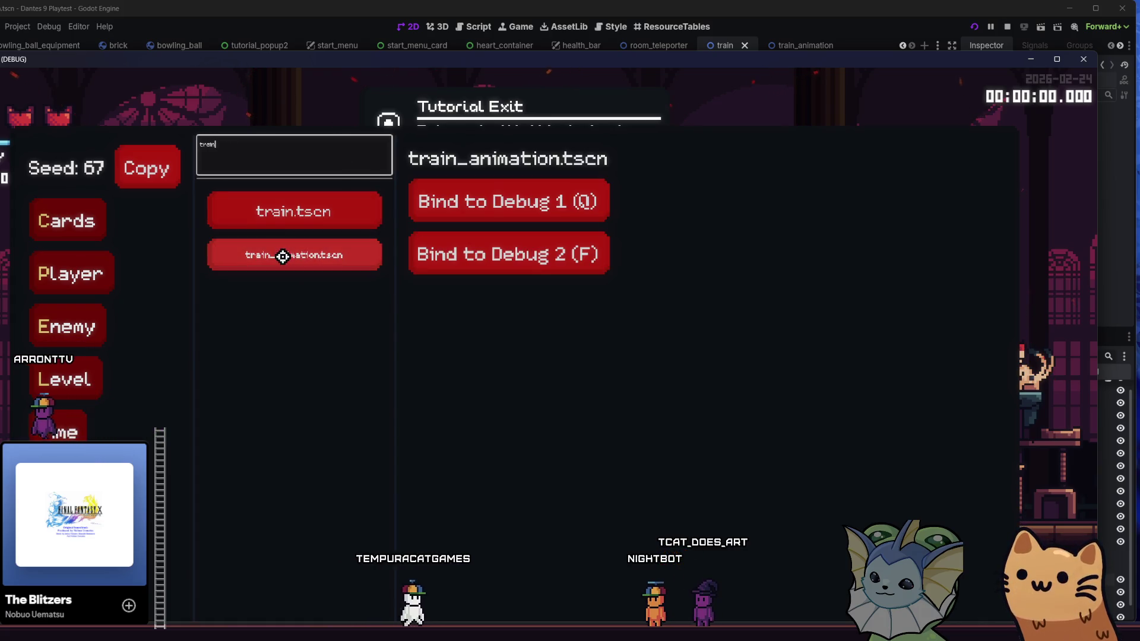
click(509, 186)
key(F1)
key(q)
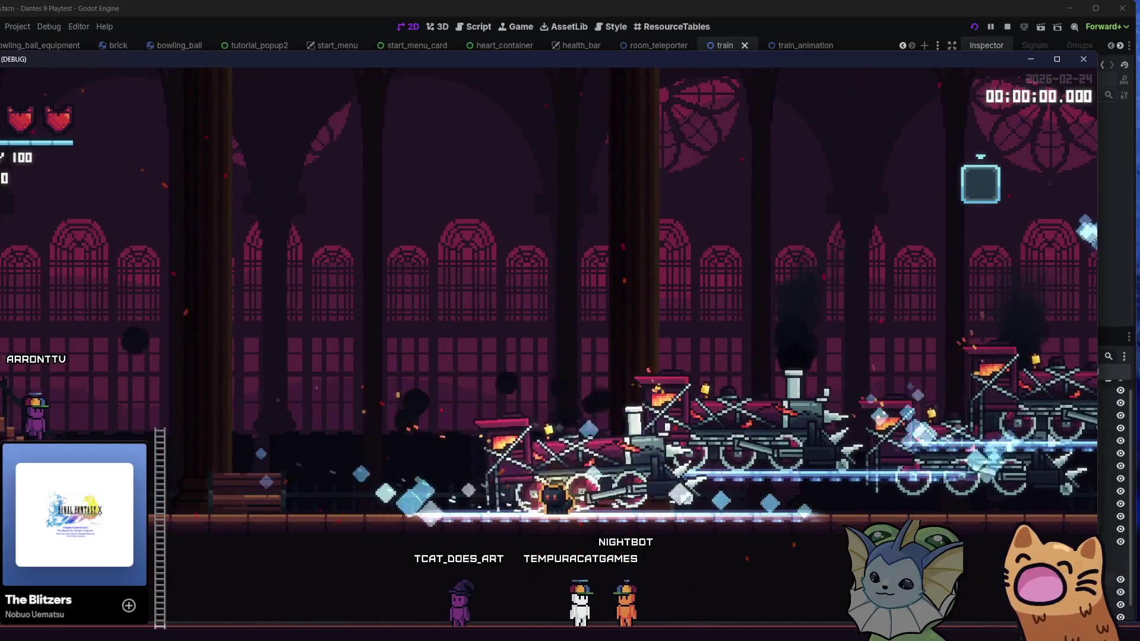
Walk the player up onto the upper platform, maximize the window, and fire a crystal shot left.
key(Left)
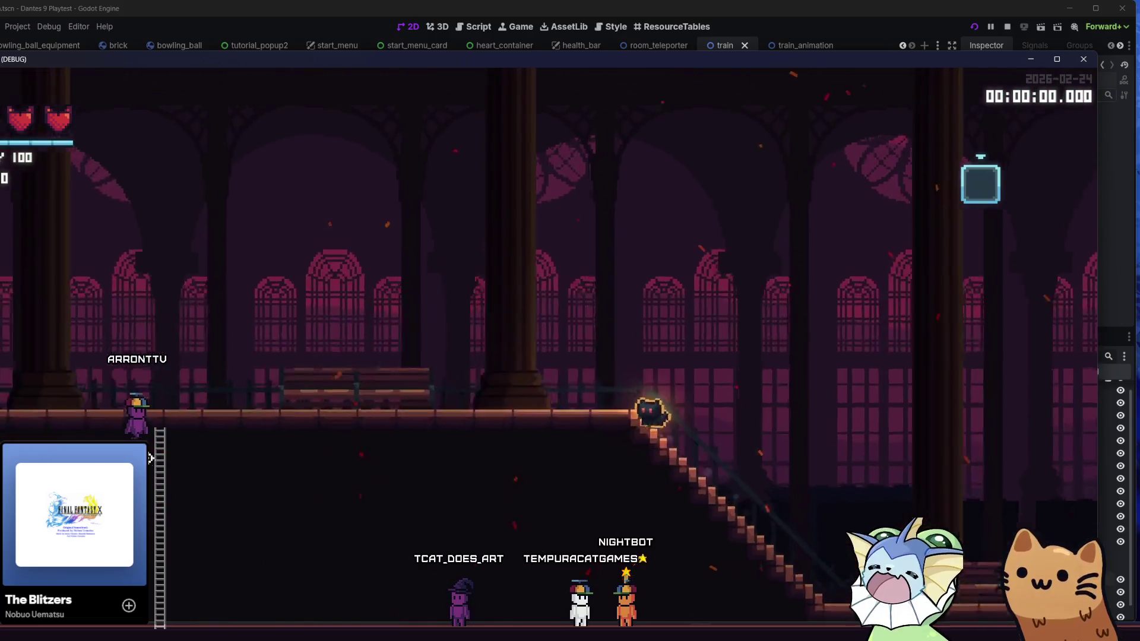
key(Left)
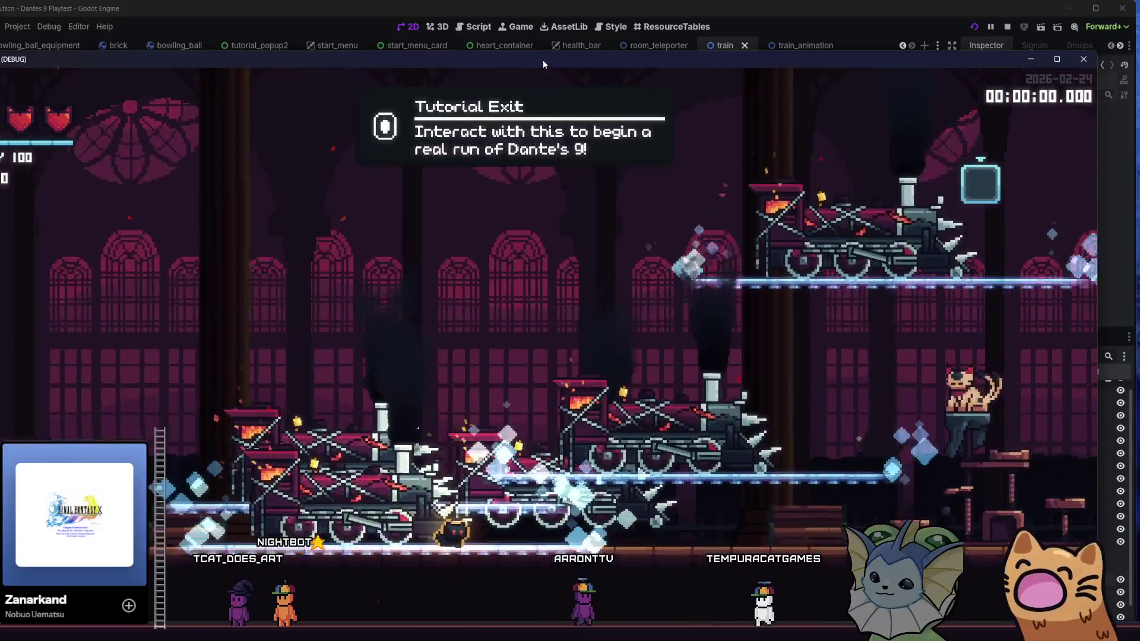
double_click(543, 59)
key(d)
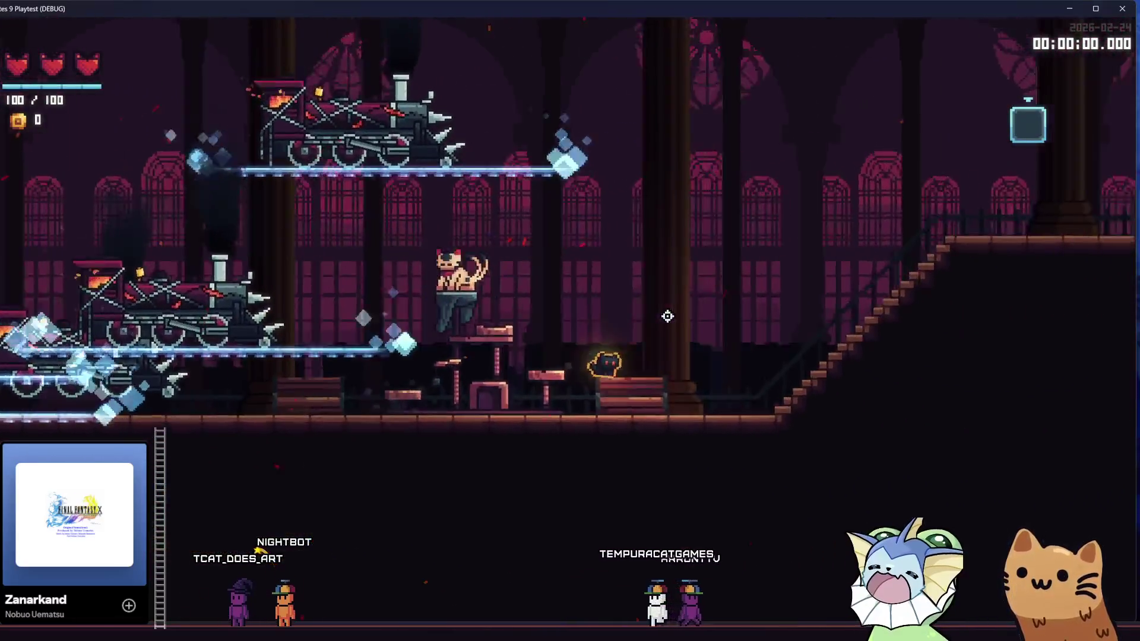
click(291, 365)
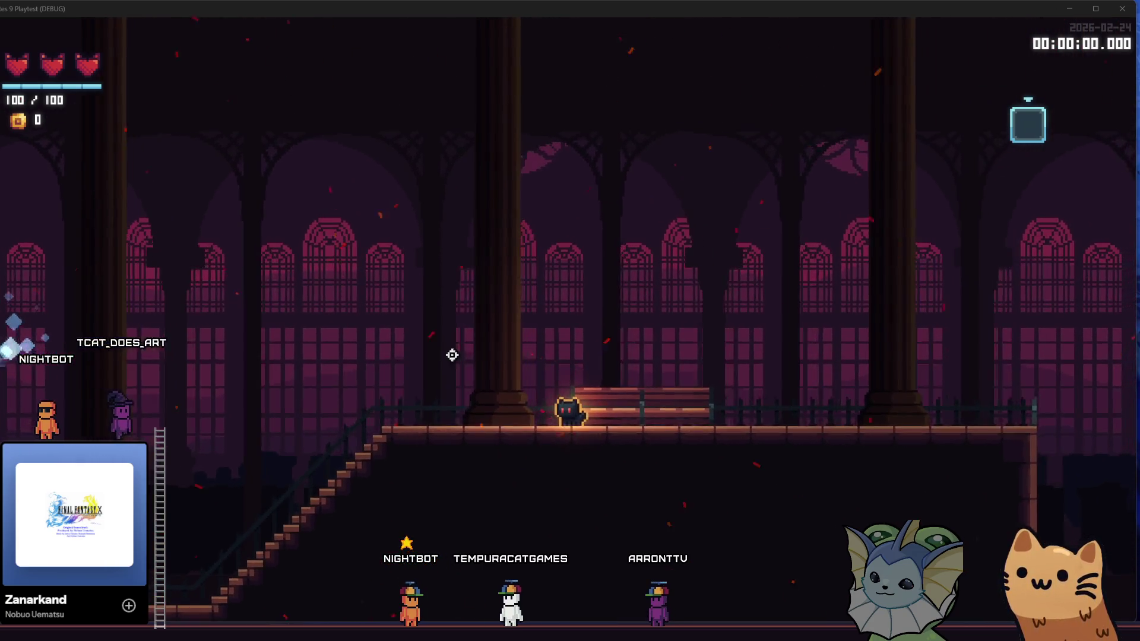
Add AK47 cards to the hand through the debug menu's Cards options.
key(grave)
click(115, 165)
click(277, 110)
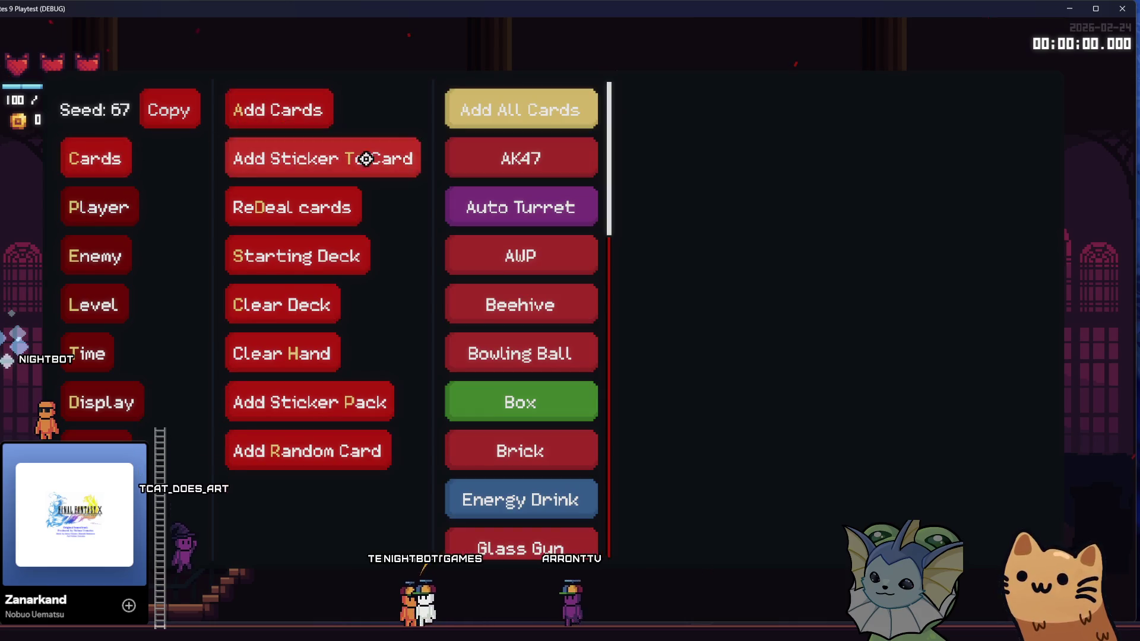
click(468, 149)
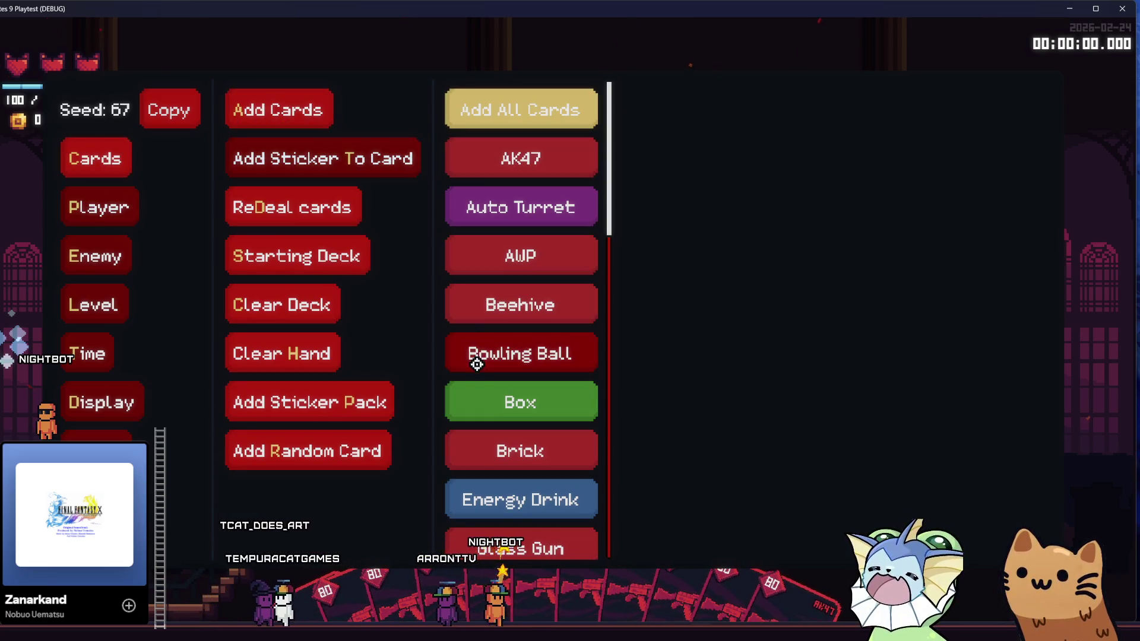
key(grave)
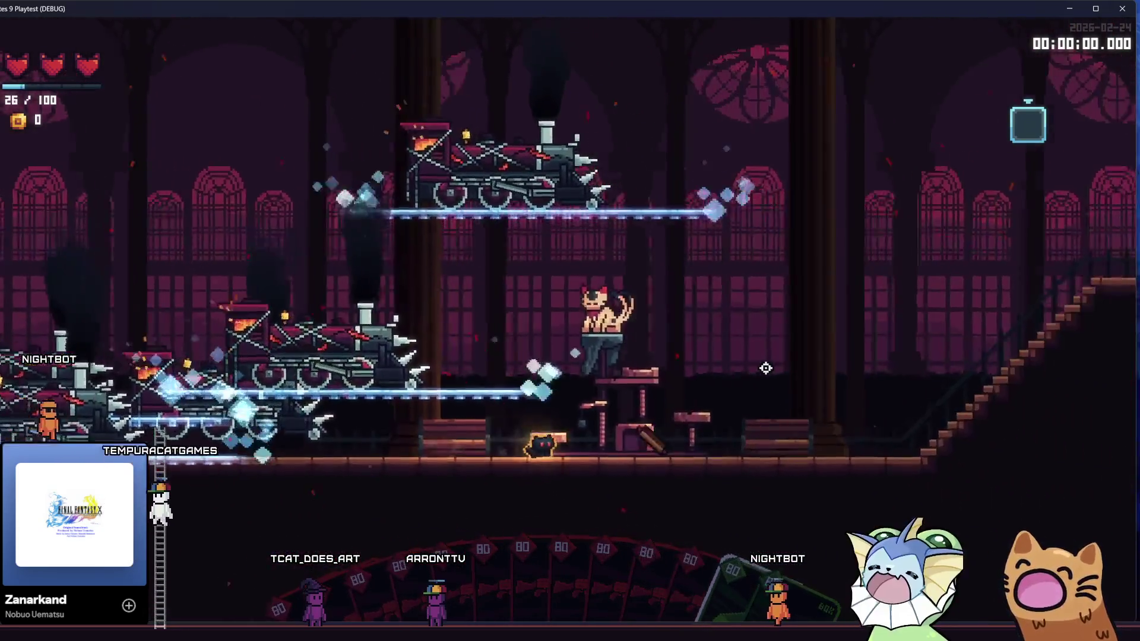
Move the player up the staircase, across the upper walkway, and back to the stair top.
key(d)
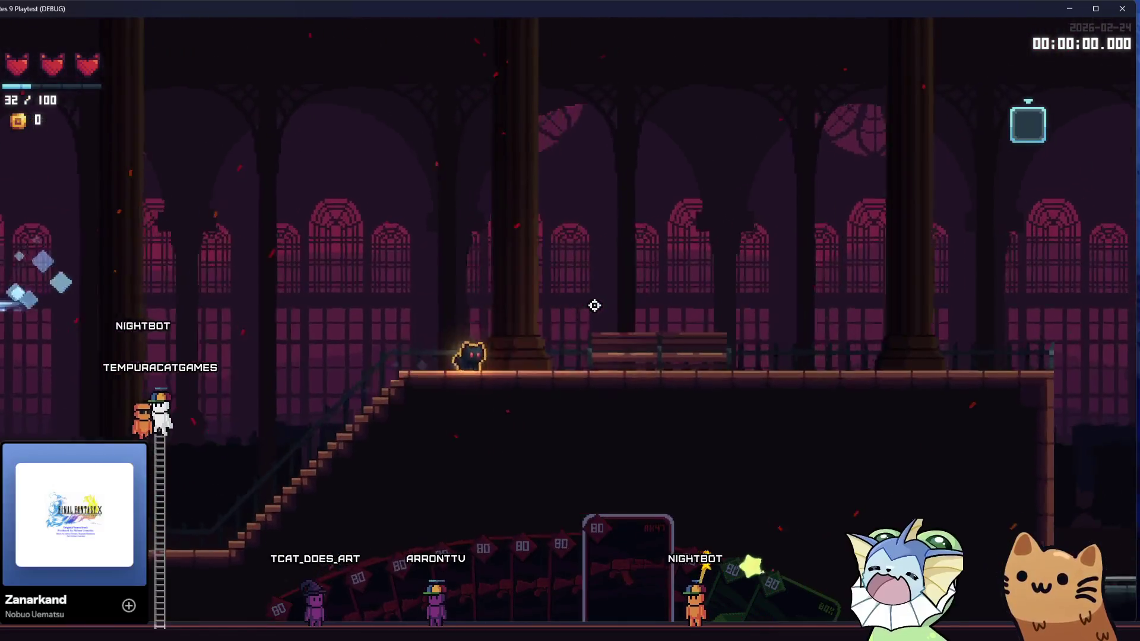
key(d)
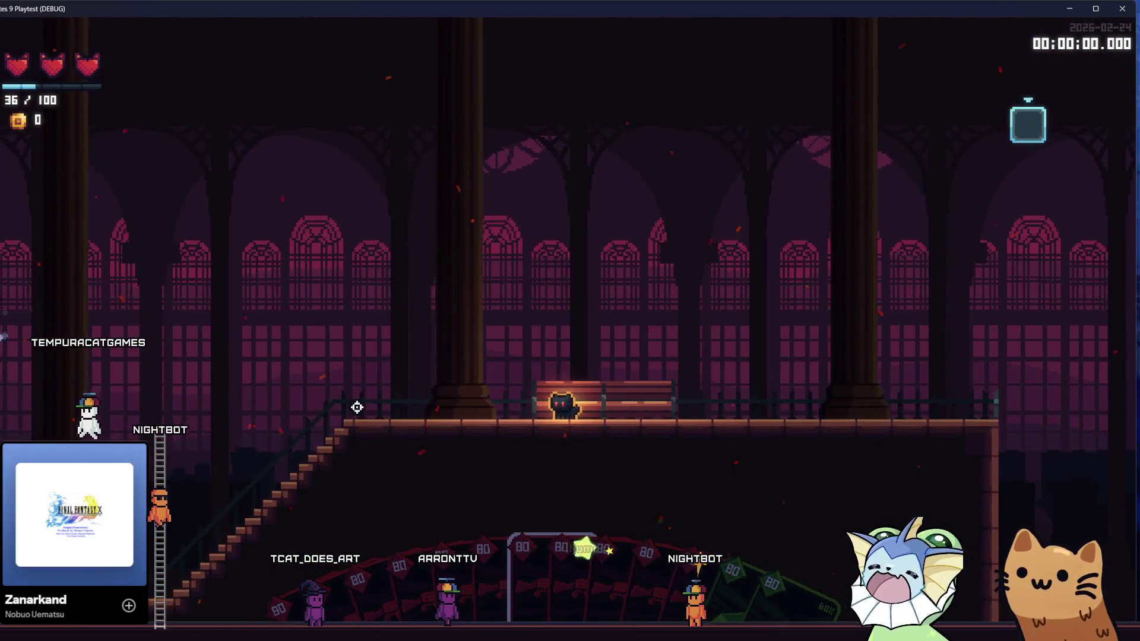
key(d)
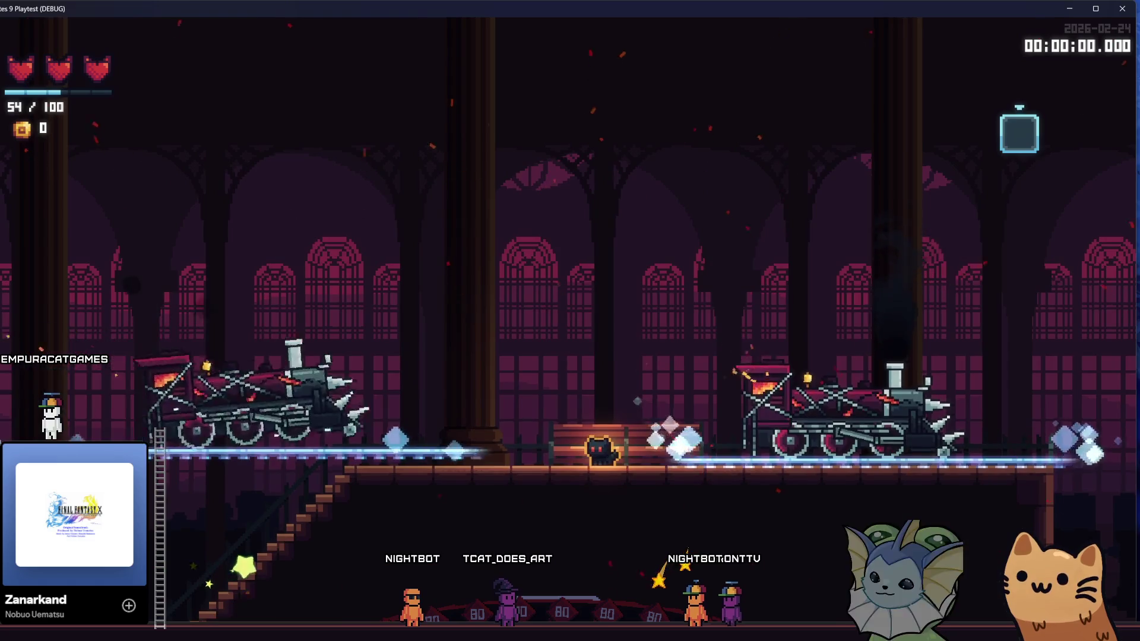
key(a)
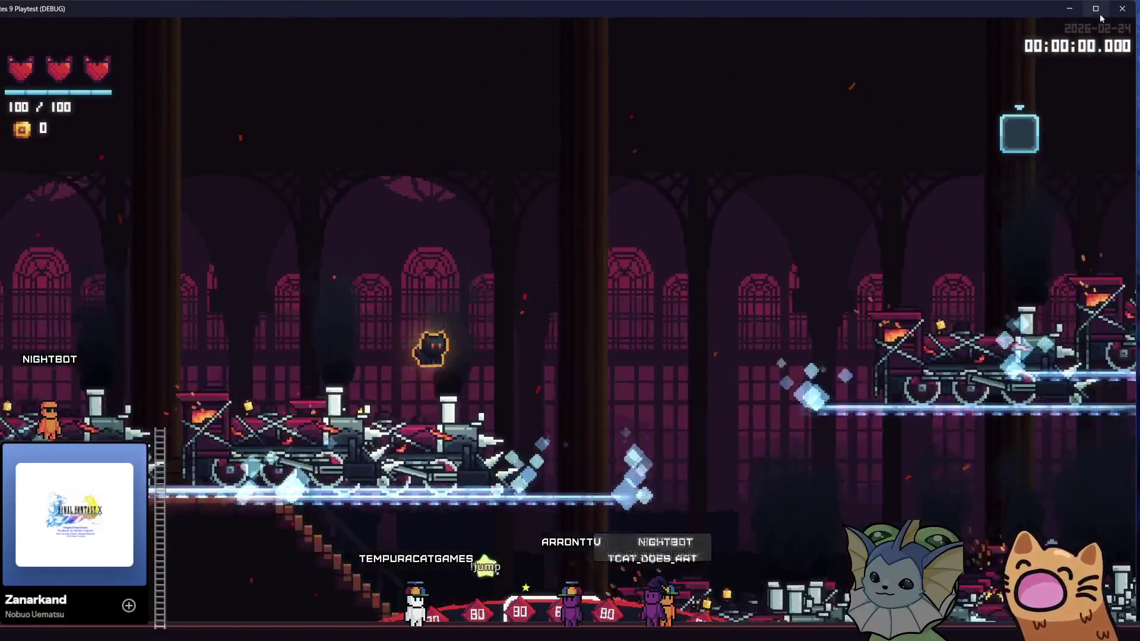
Close the running game and open the hub_room scene.
key(alt+F4)
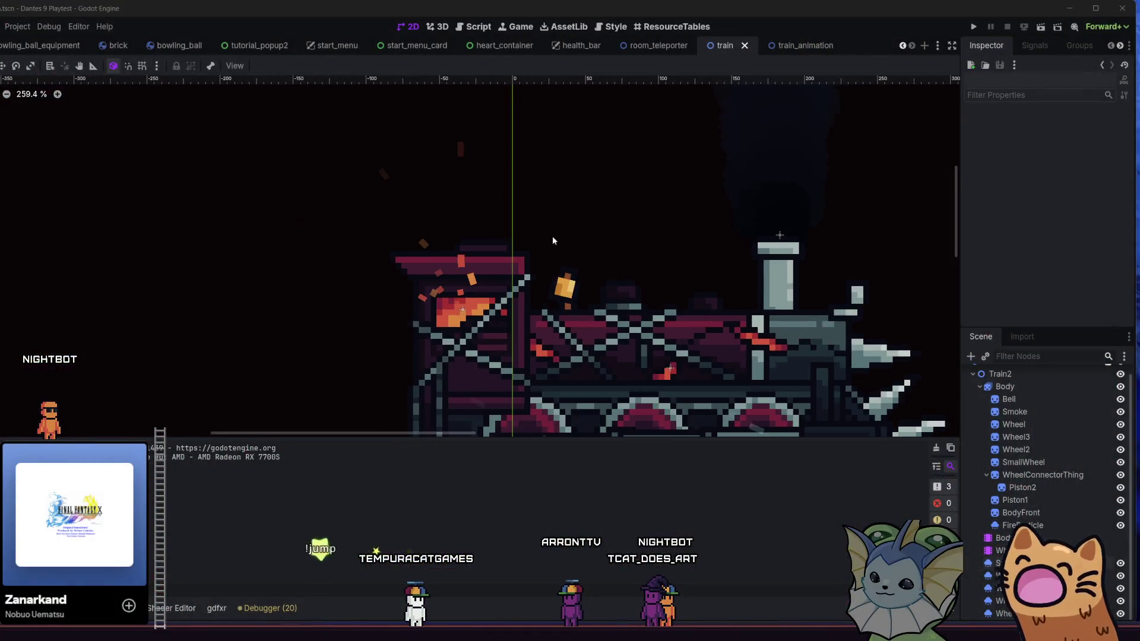
scroll(552, 241, down, 4)
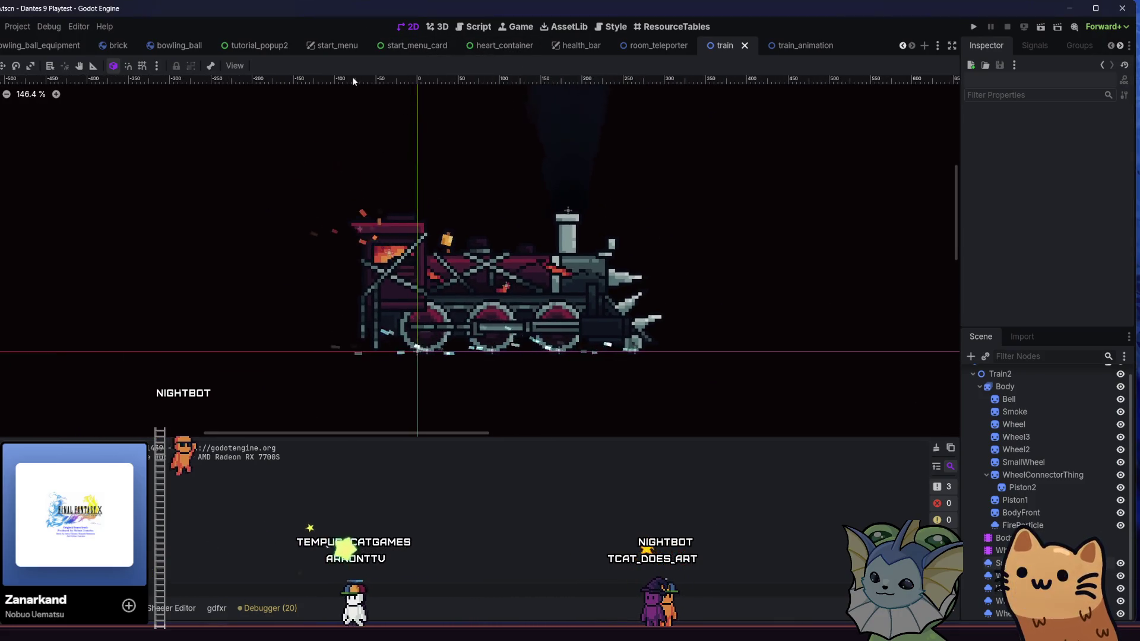
scroll(230, 41, up, 1)
scroll(230, 44, up, 4)
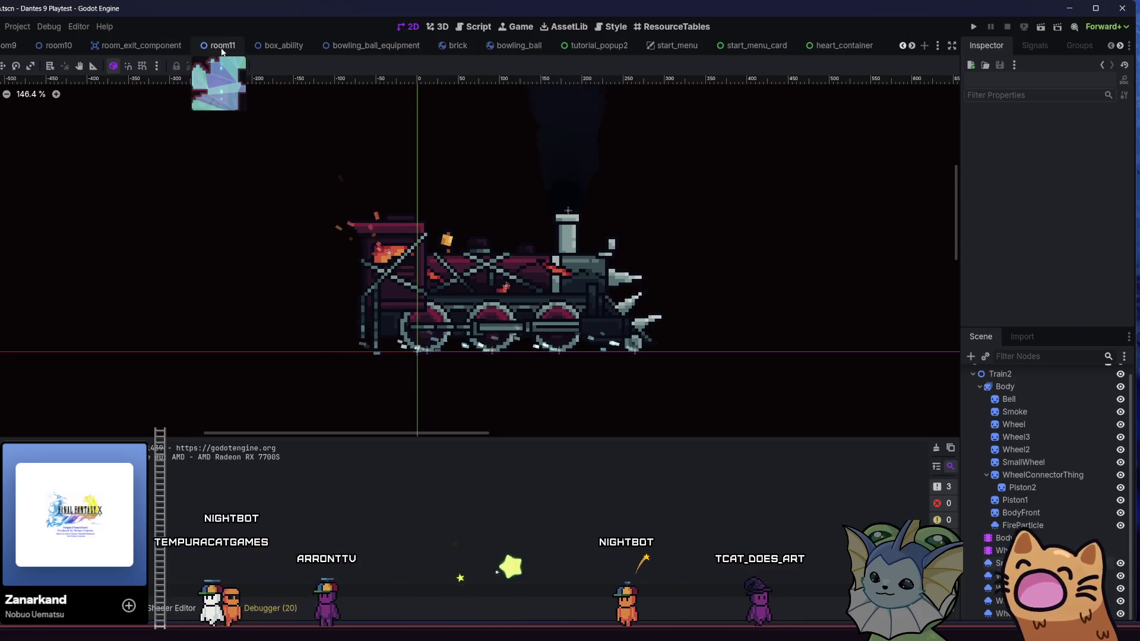
scroll(285, 46, up, 1)
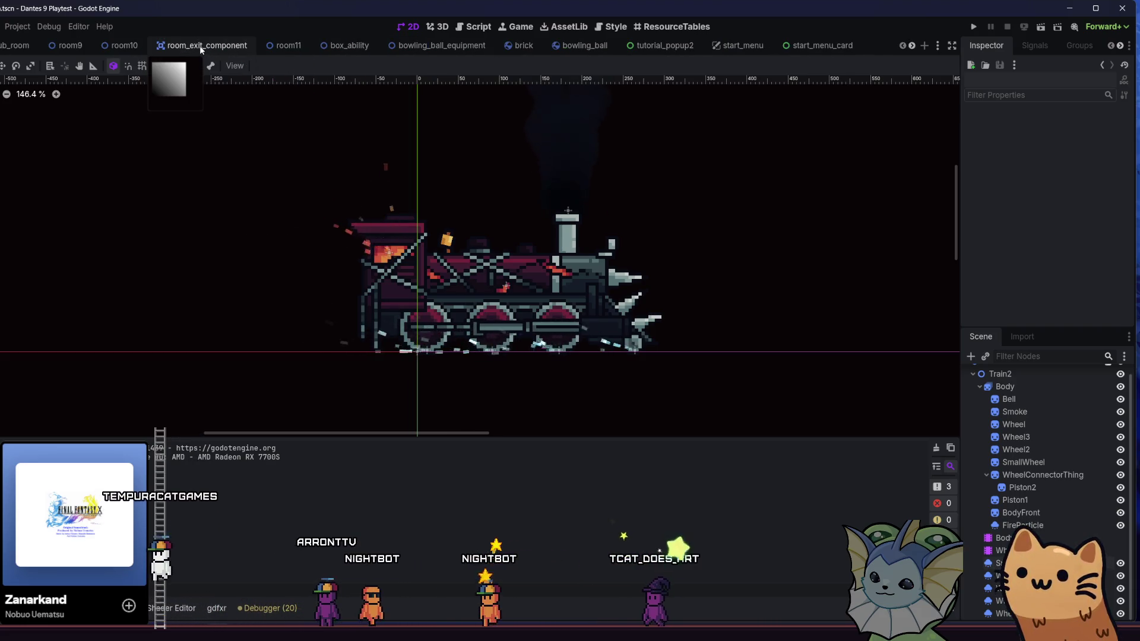
click(2, 46)
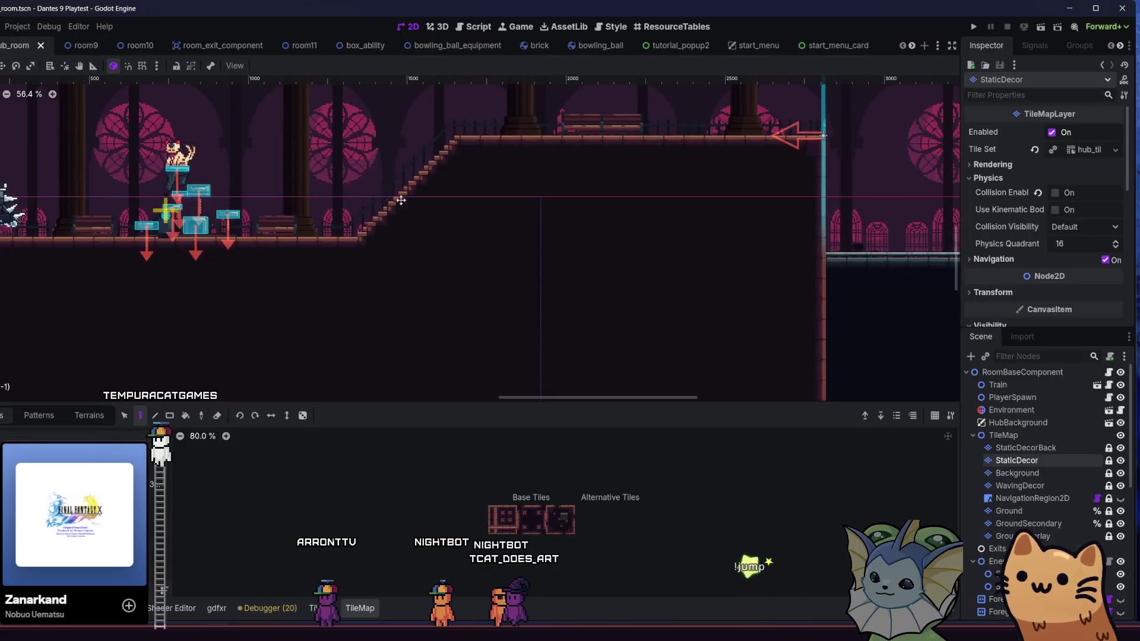
Move the Train node down and right to (-99, 181) and save the room.
scroll(205, 242, up, 3)
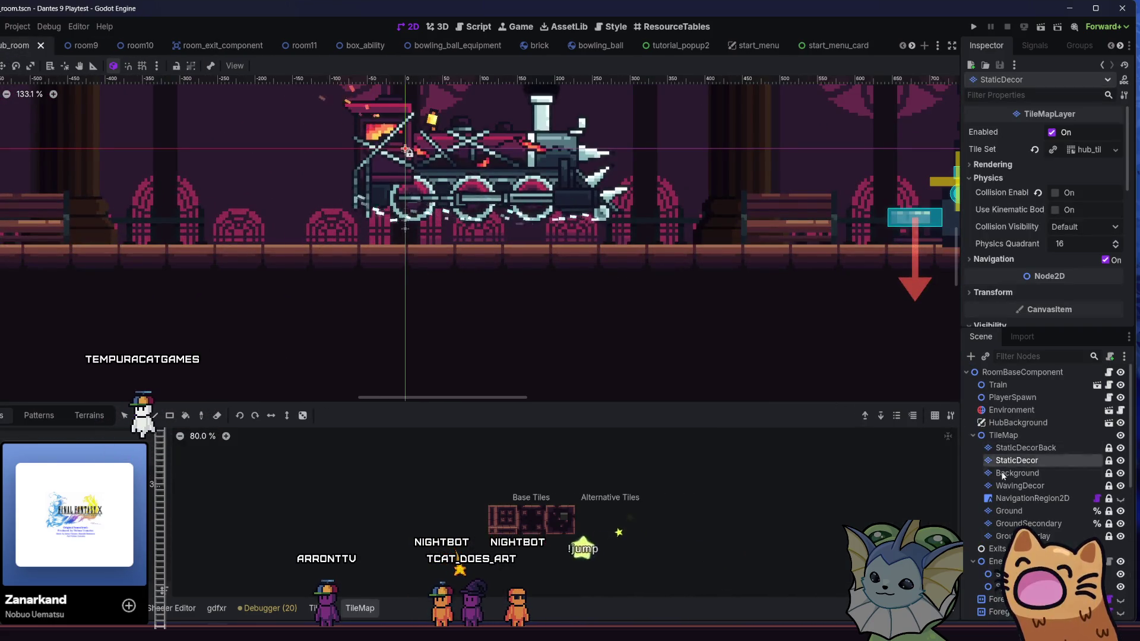
scroll(1021, 475, down, 2)
scroll(913, 475, down, 1)
scroll(1039, 445, down, 10)
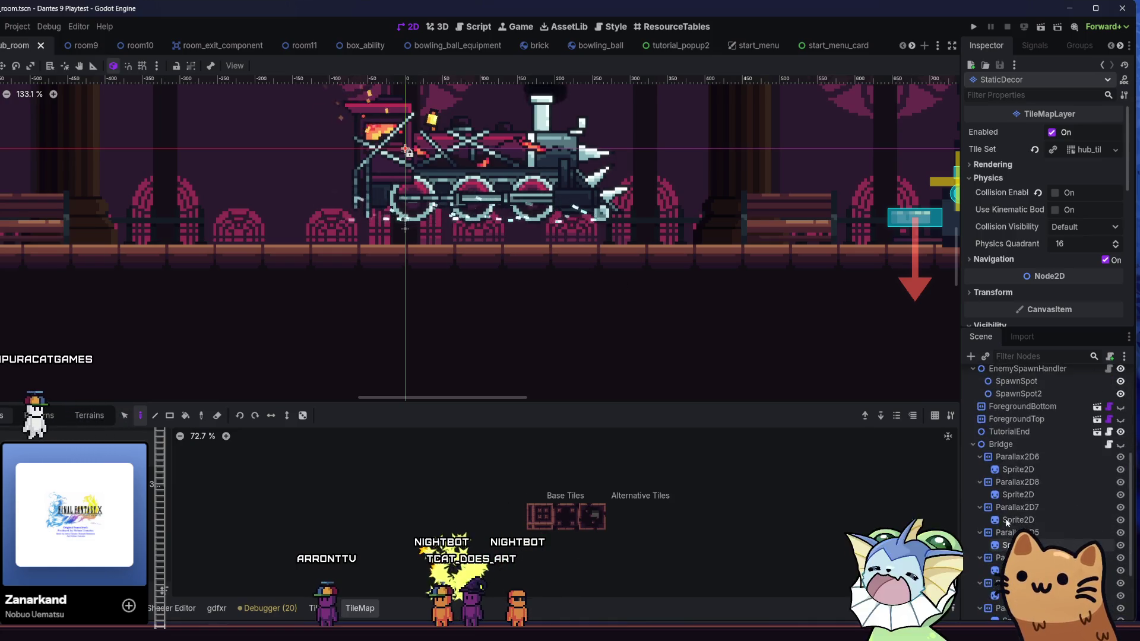
scroll(1006, 537, up, 5)
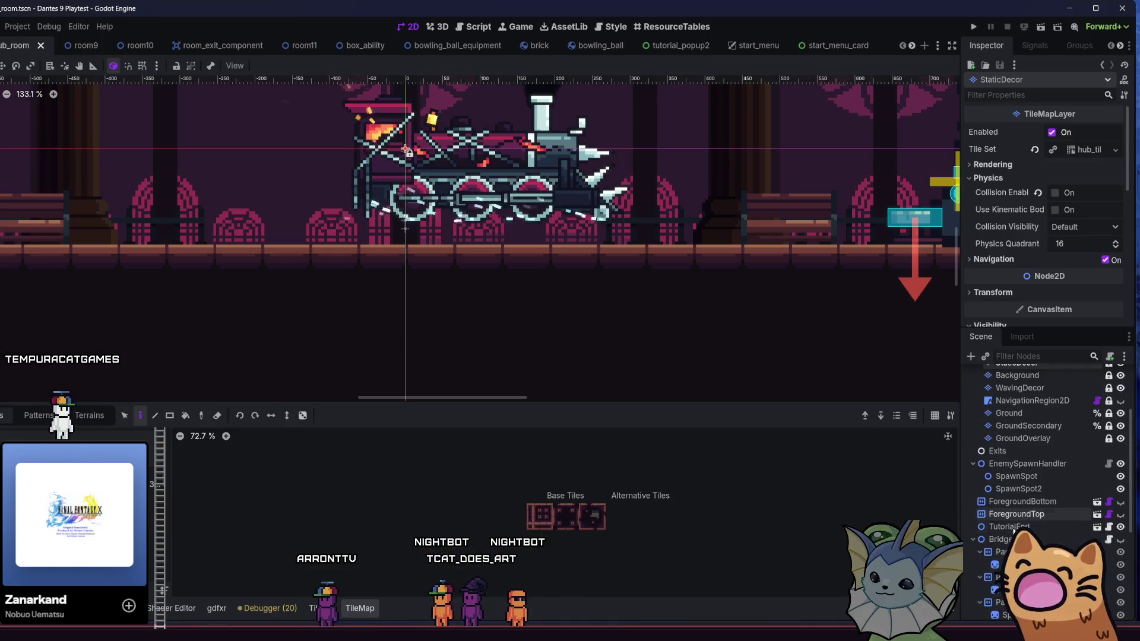
scroll(1022, 523, up, 3)
click(1004, 385)
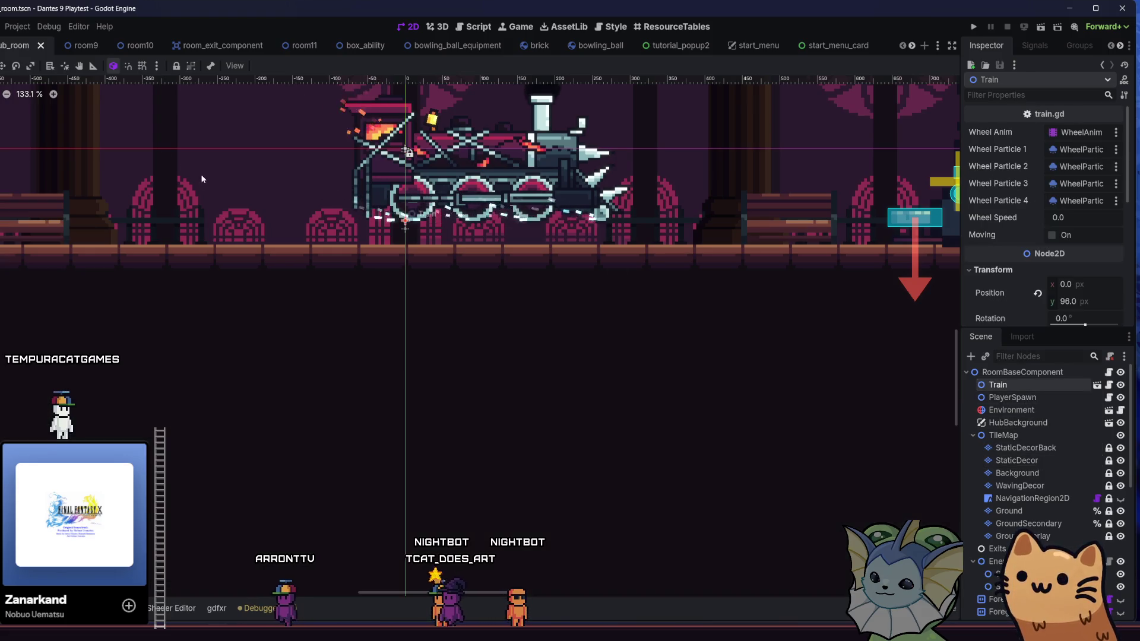
scroll(155, 142, up, 3)
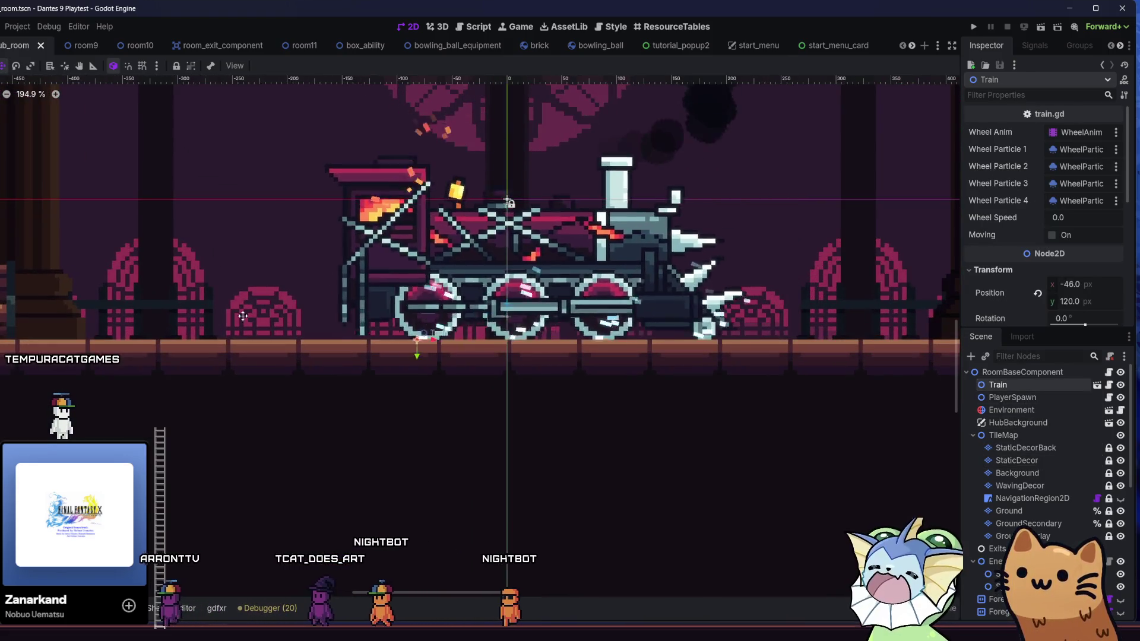
drag(219, 355, 239, 369)
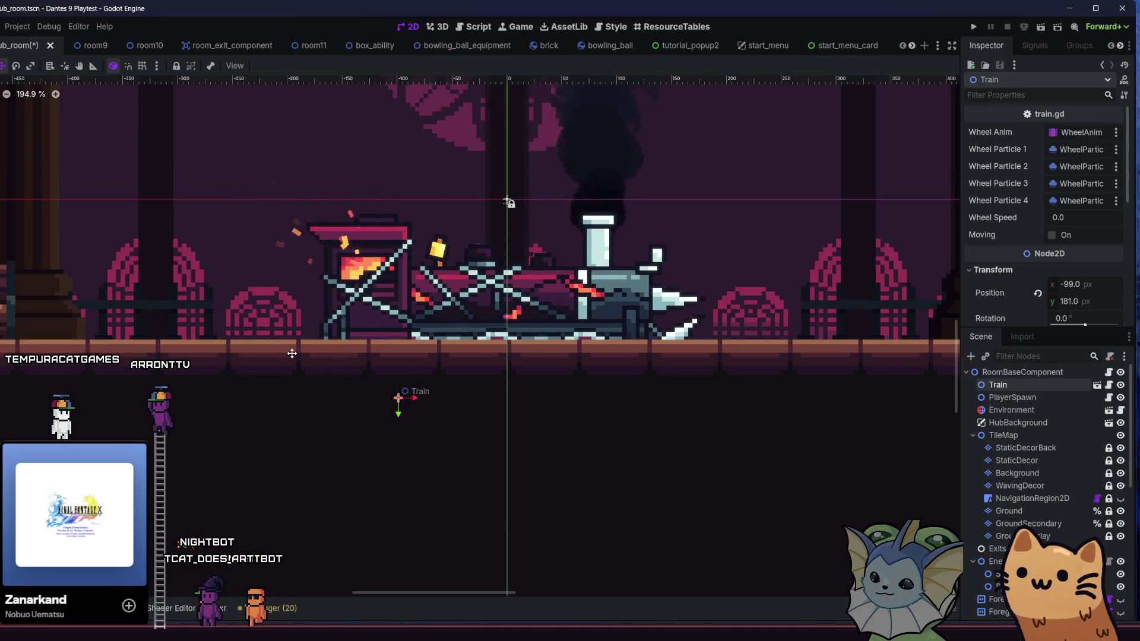
scroll(292, 354, down, 6)
key(ctrl+s)
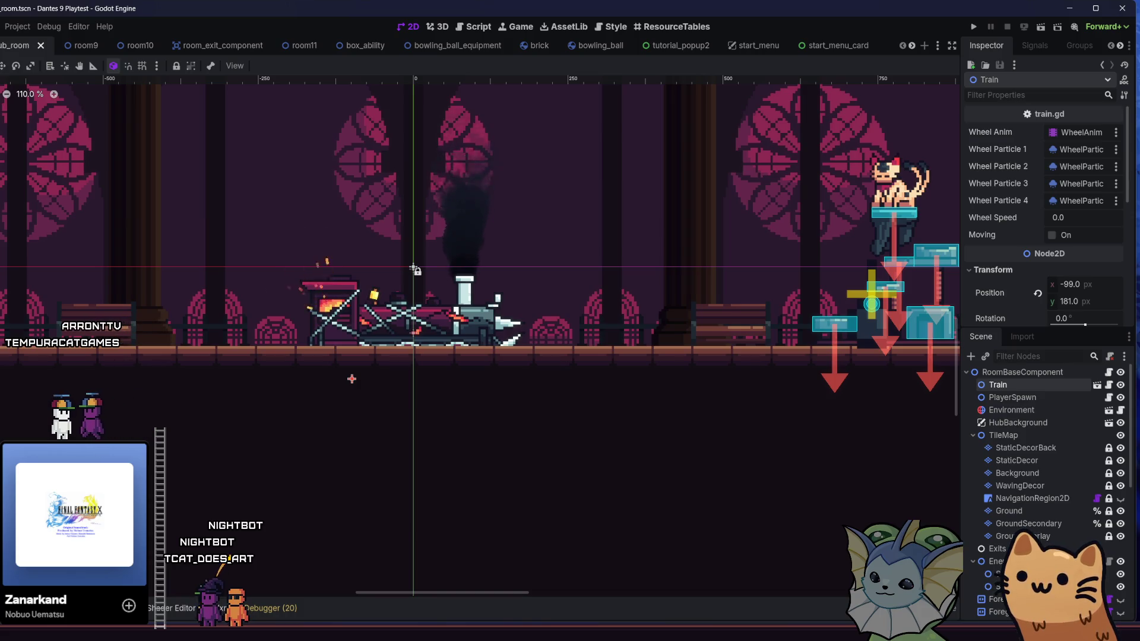
Switch to the health_bar scene.
scroll(311, 260, down, 6)
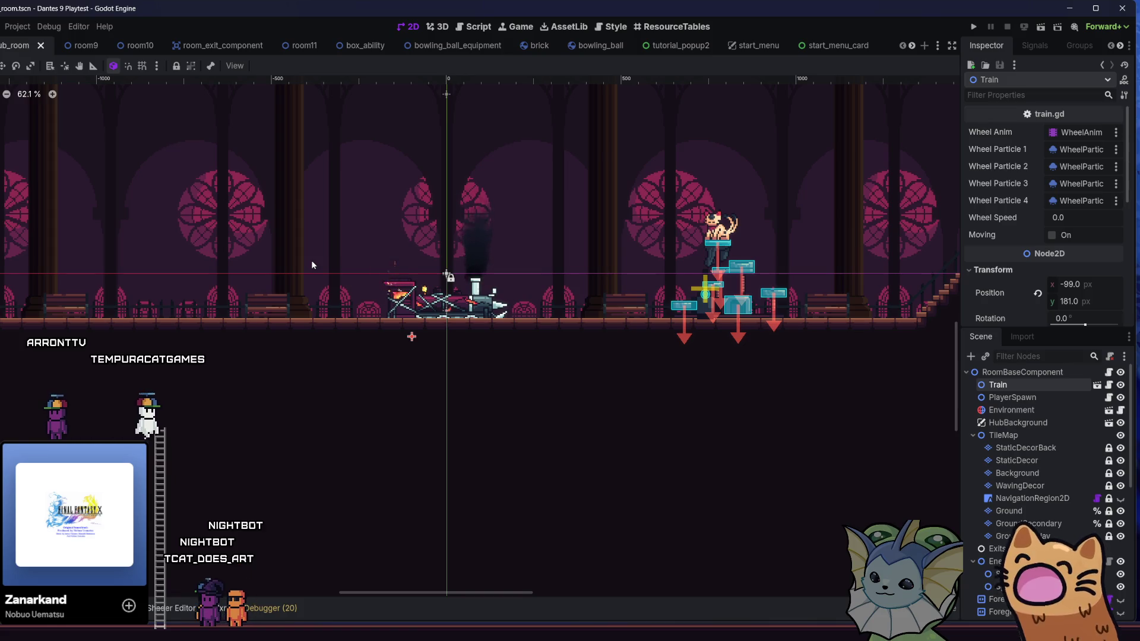
scroll(818, 46, down, 2)
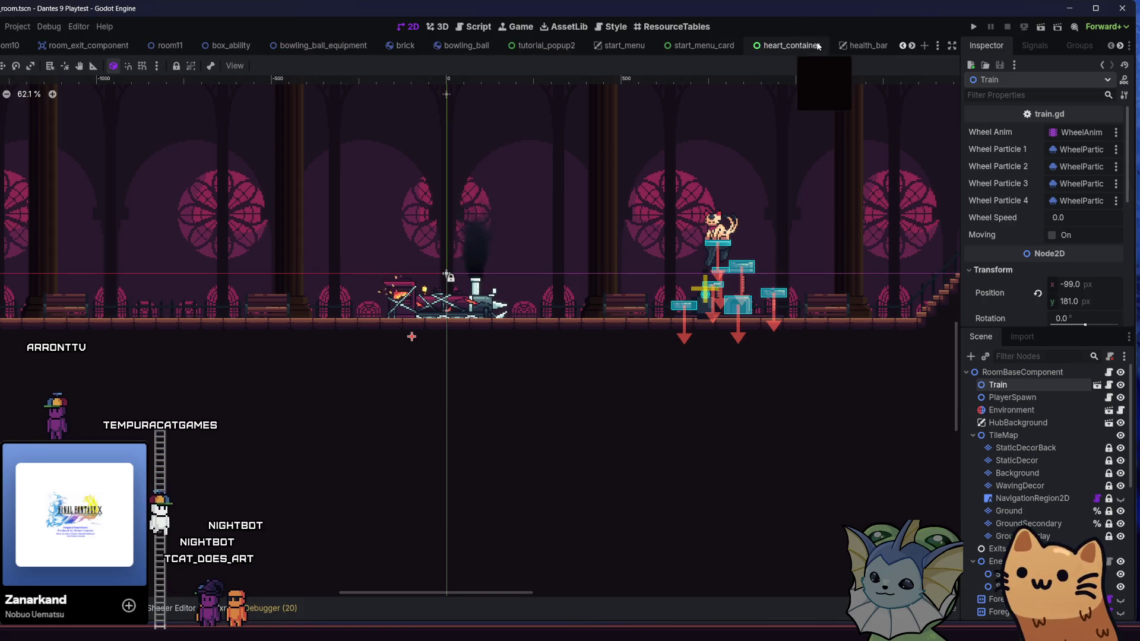
scroll(819, 46, down, 1)
click(819, 46)
Open train_animation, load the AnimationPlayer's spawn animation and play it.
scroll(820, 46, down, 3)
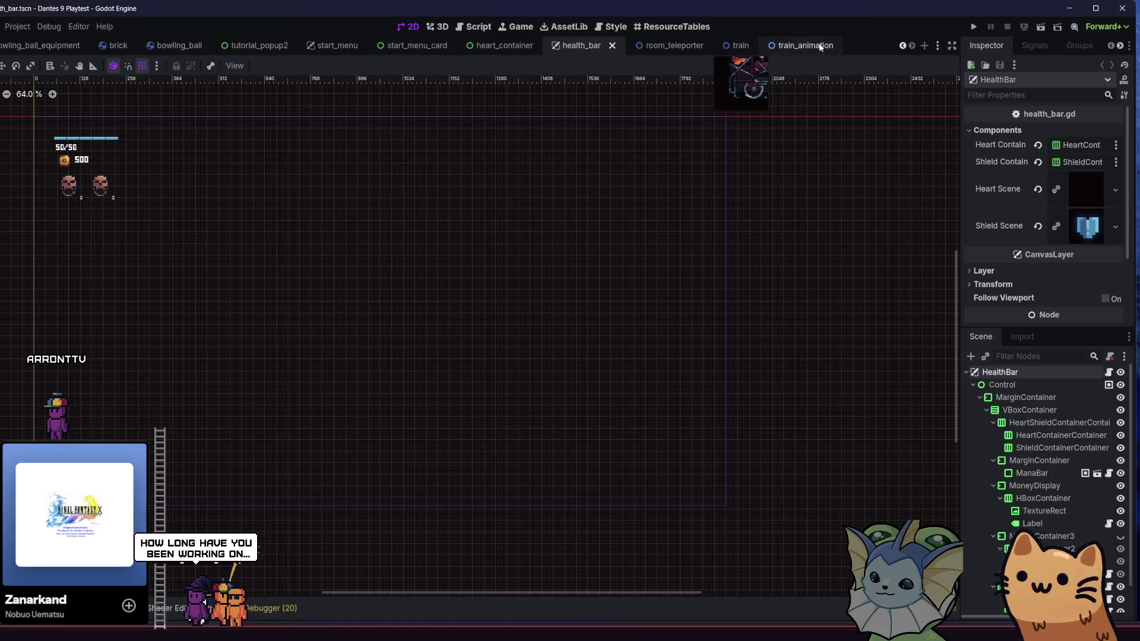
click(819, 46)
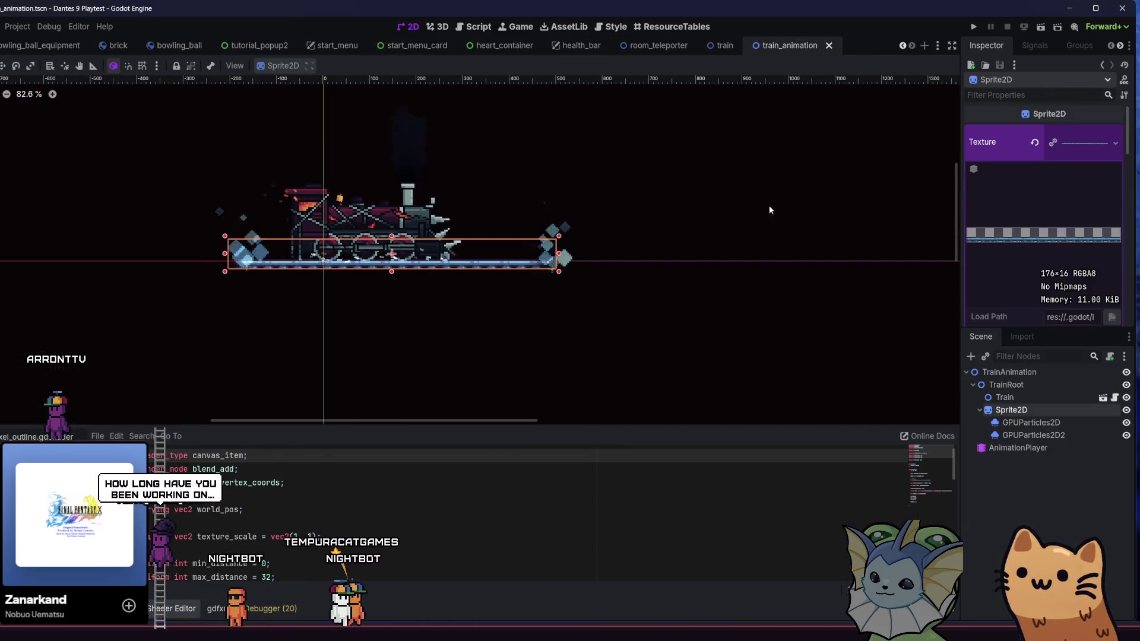
click(1027, 422)
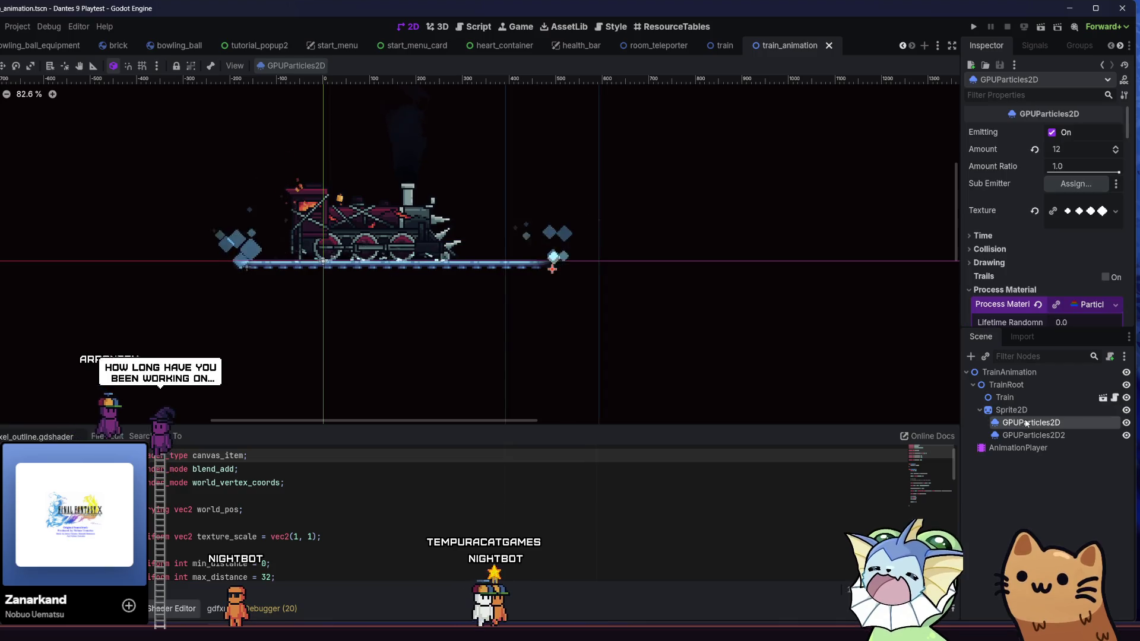
click(1017, 447)
click(172, 393)
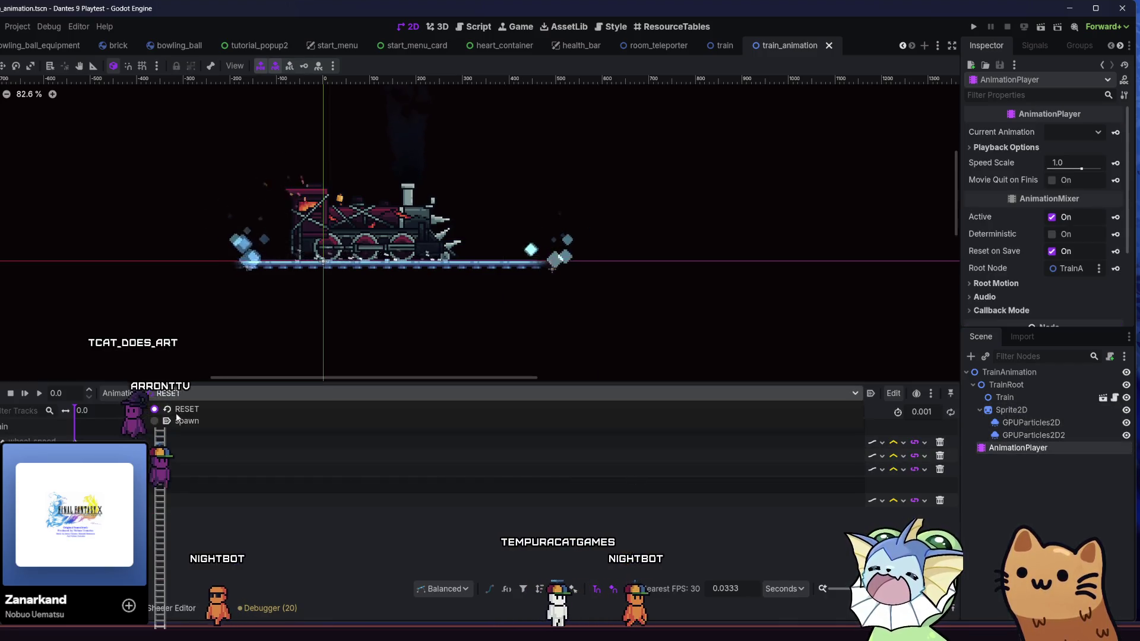
click(179, 421)
click(39, 393)
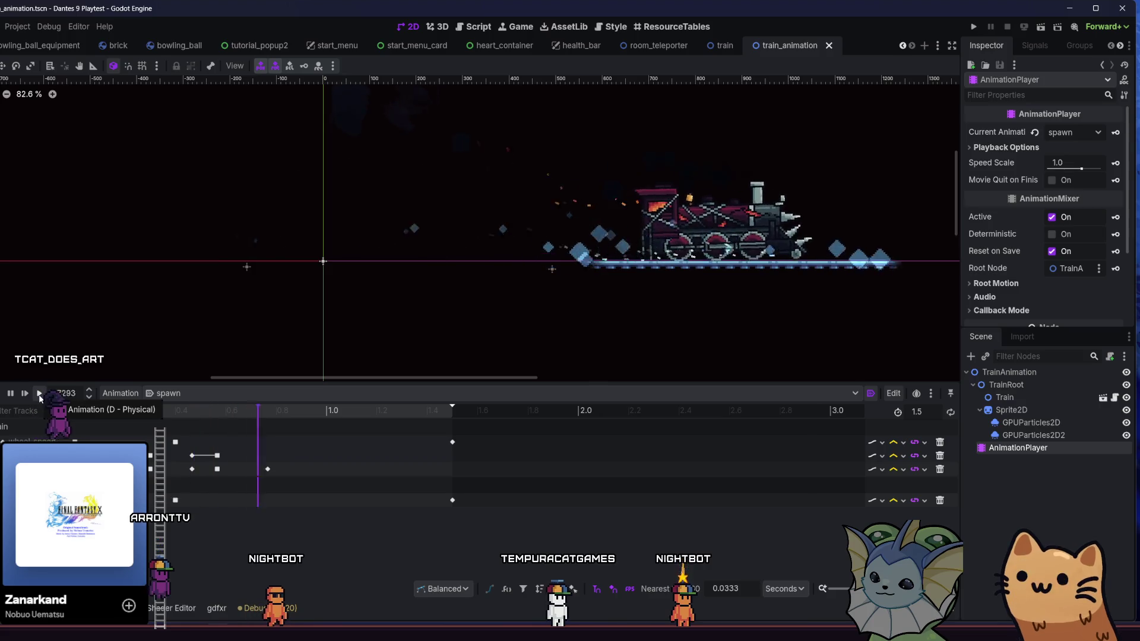
Inspect keyframes on three tracks, set the playhead near 0.27 s, and box-select several keyframes.
click(175, 443)
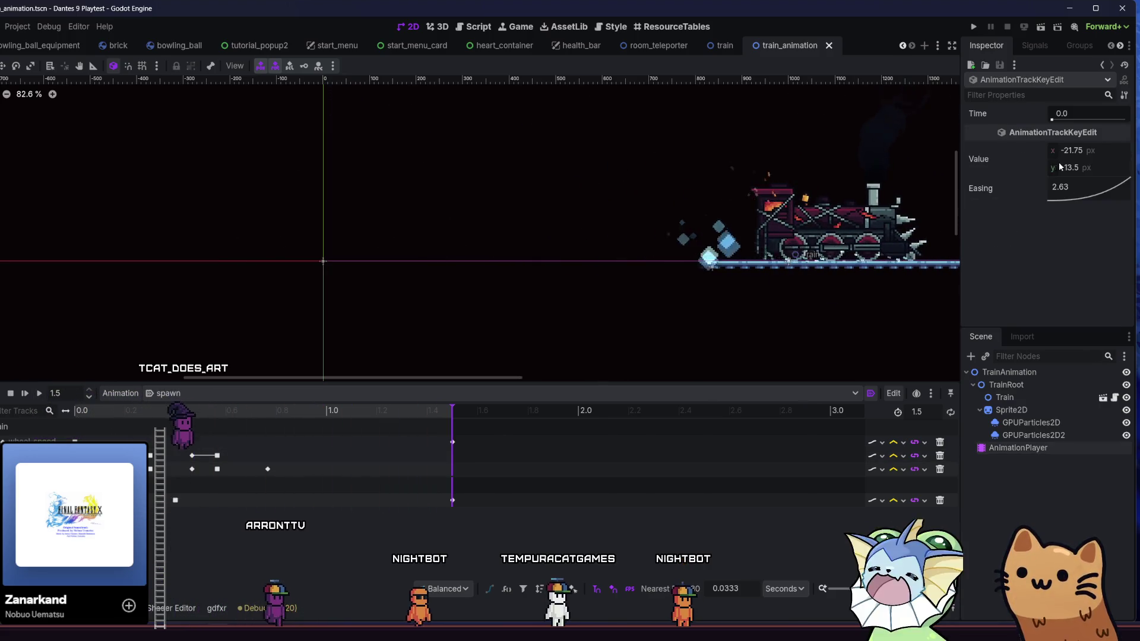
click(192, 455)
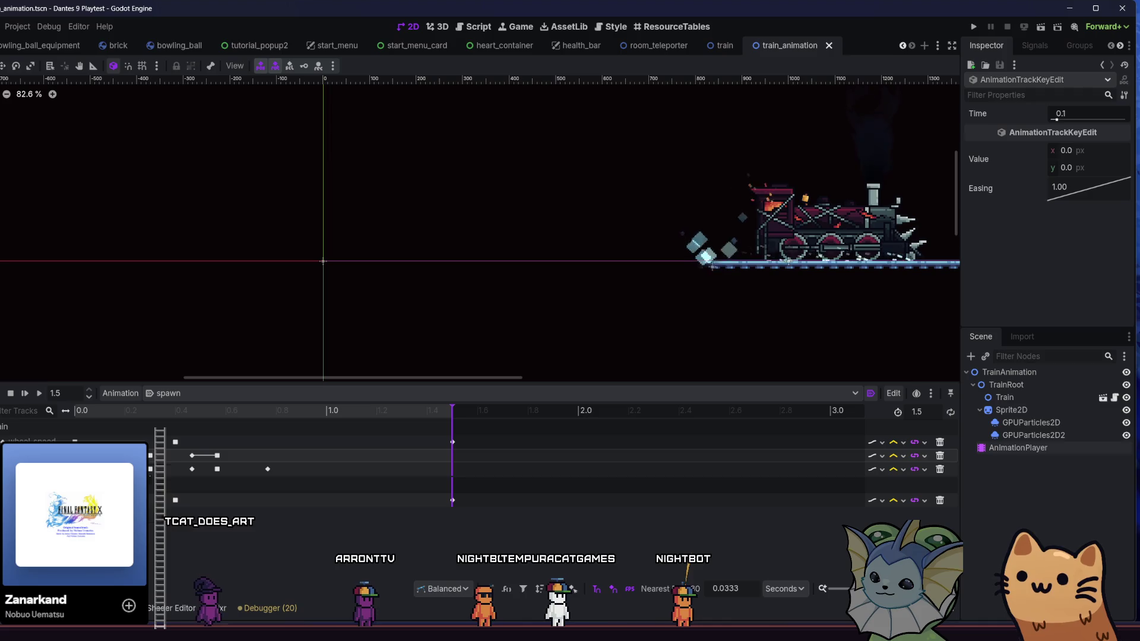
click(191, 469)
click(141, 411)
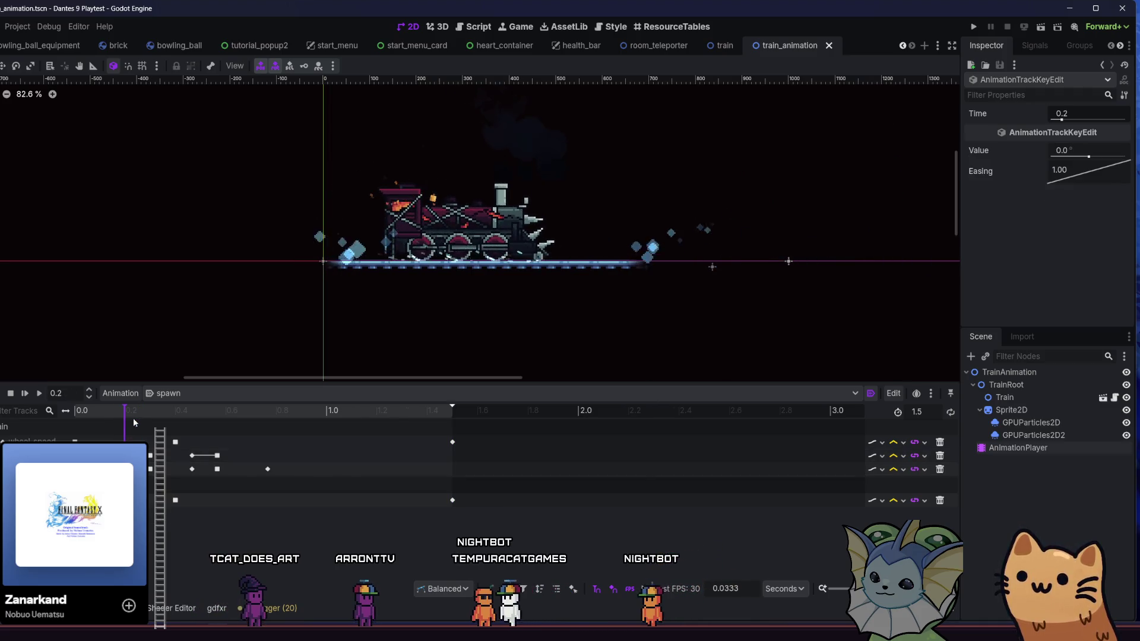
drag(169, 462, 457, 435)
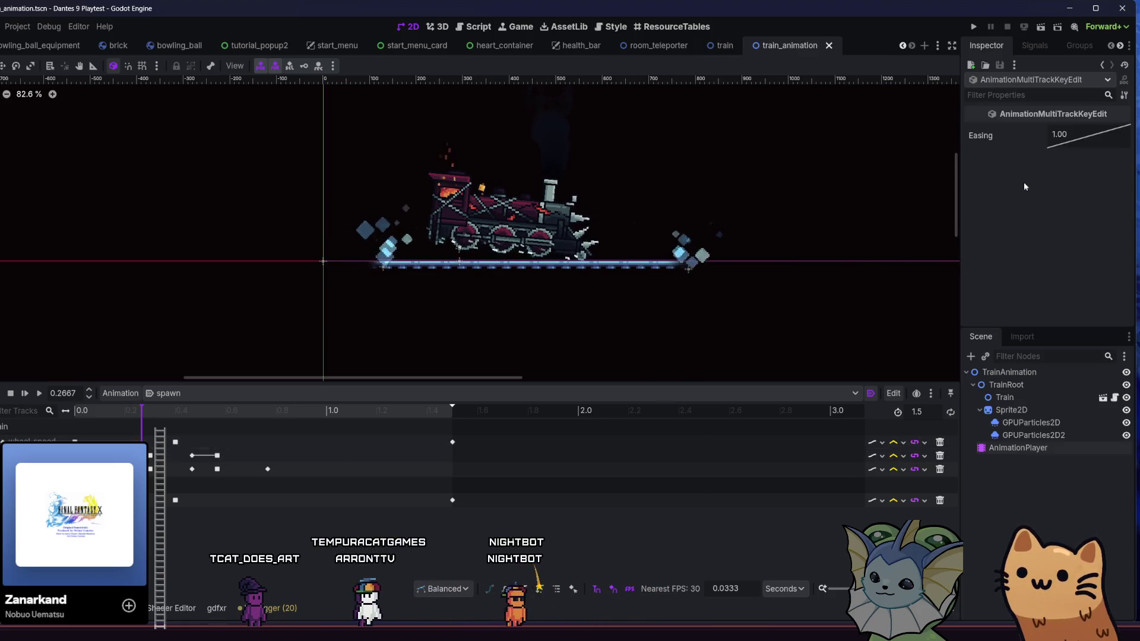
Set the selected tilt keys' easing to ease out 0.5 and replay the spawn animation to check it.
click(1096, 165)
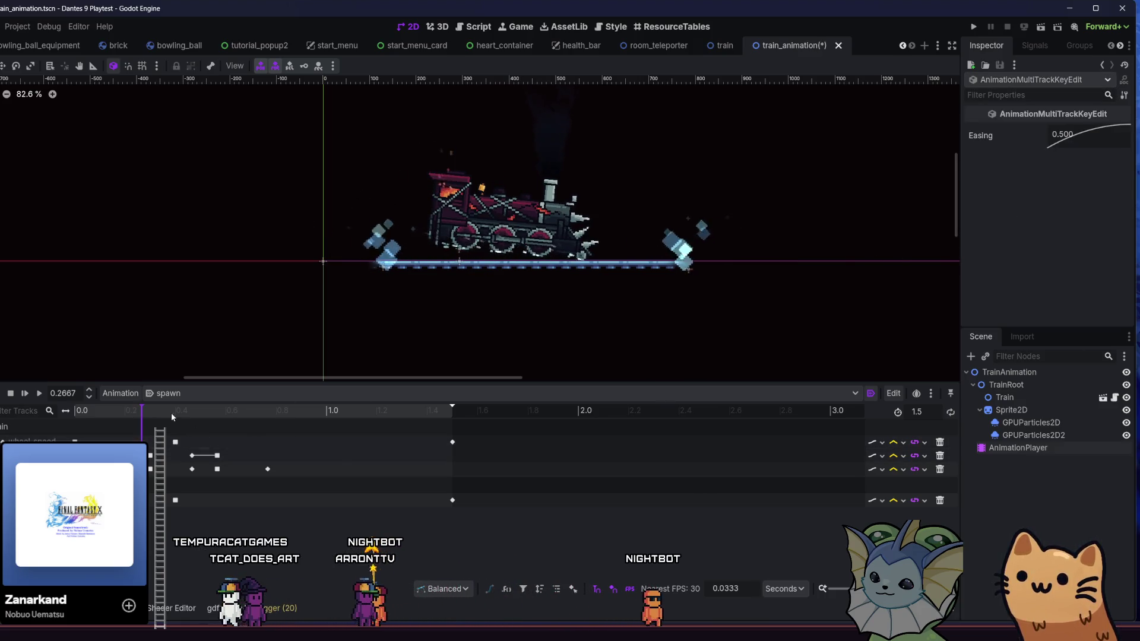
click(37, 395)
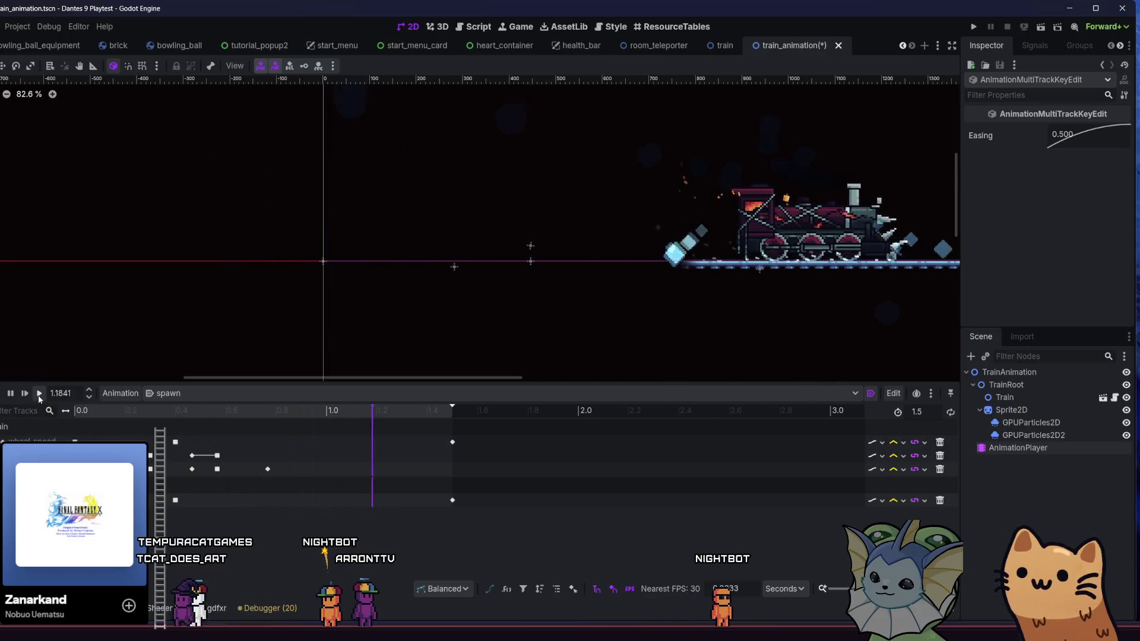
click(40, 396)
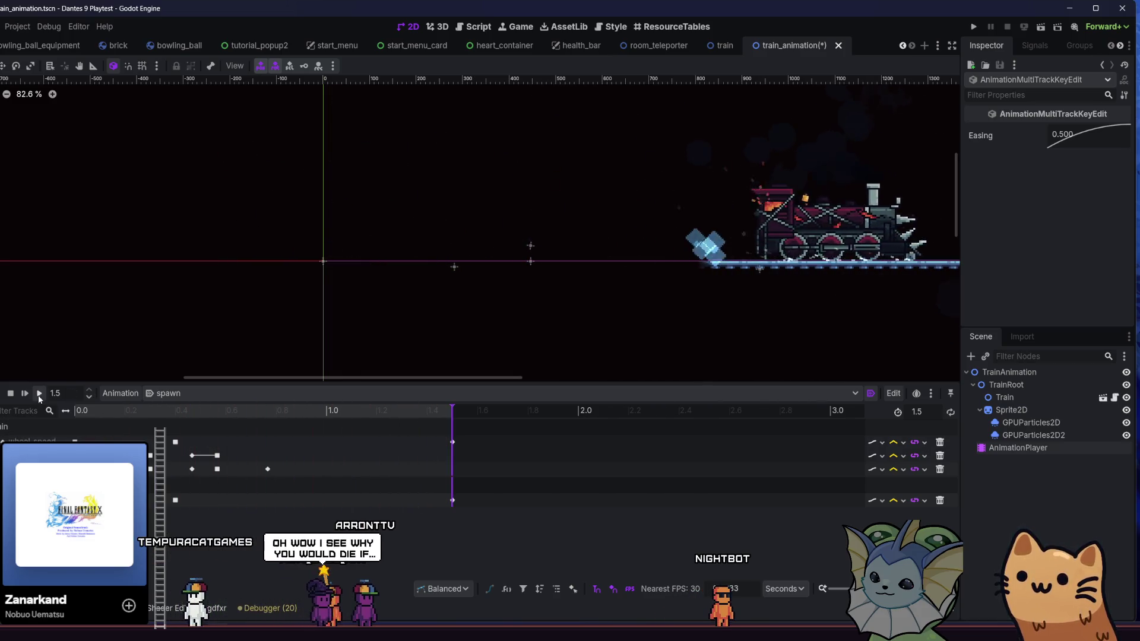
click(39, 396)
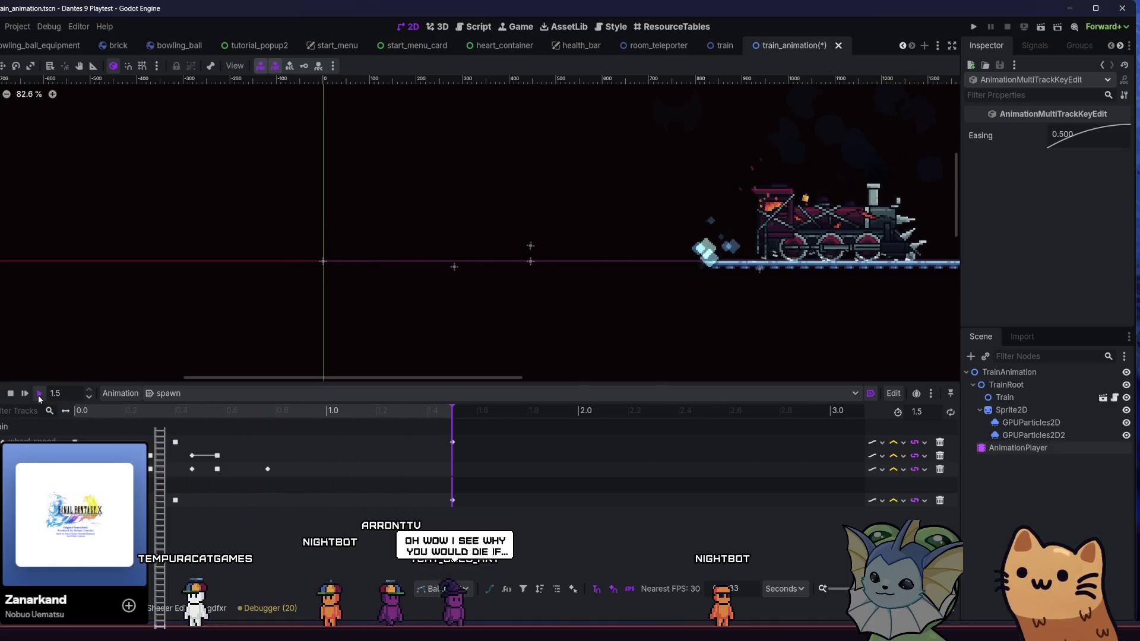
click(40, 395)
click(39, 395)
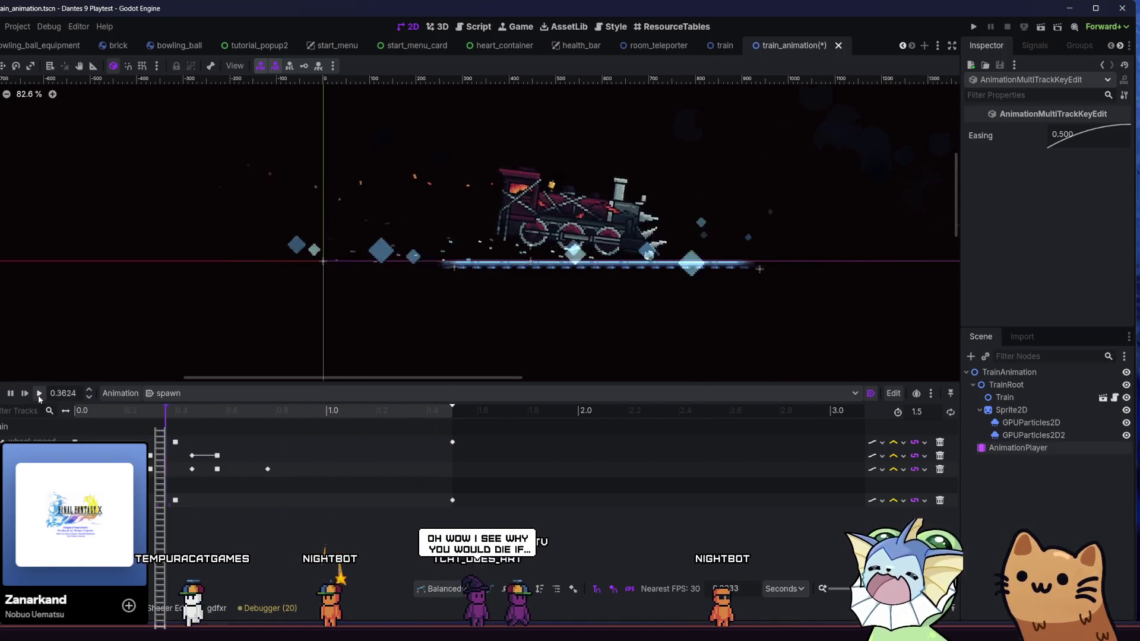
click(39, 394)
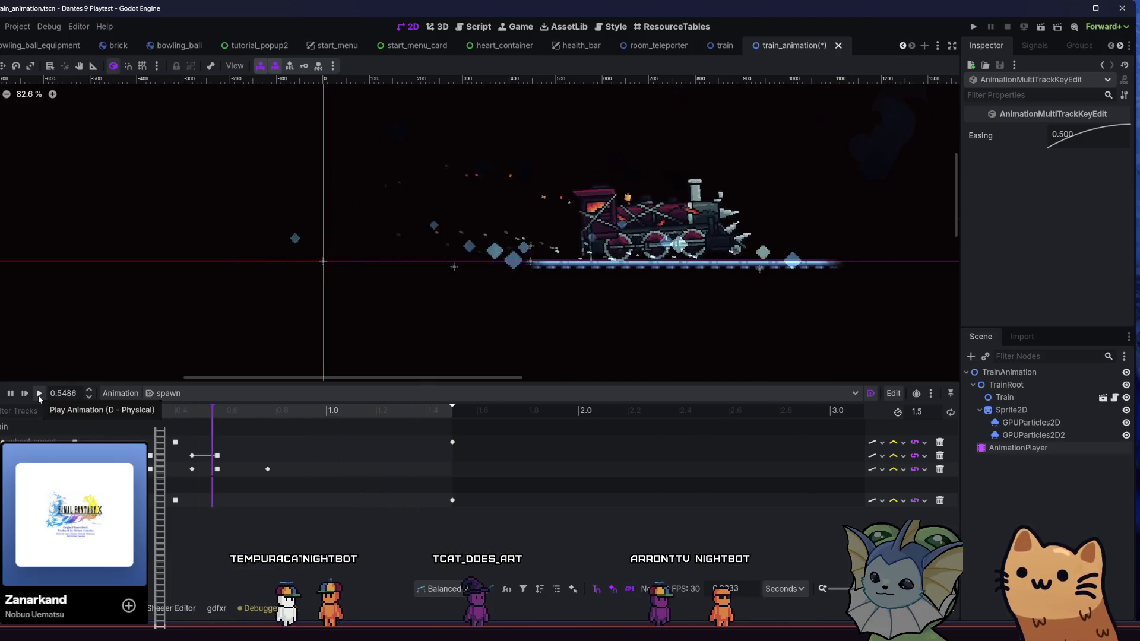
click(39, 395)
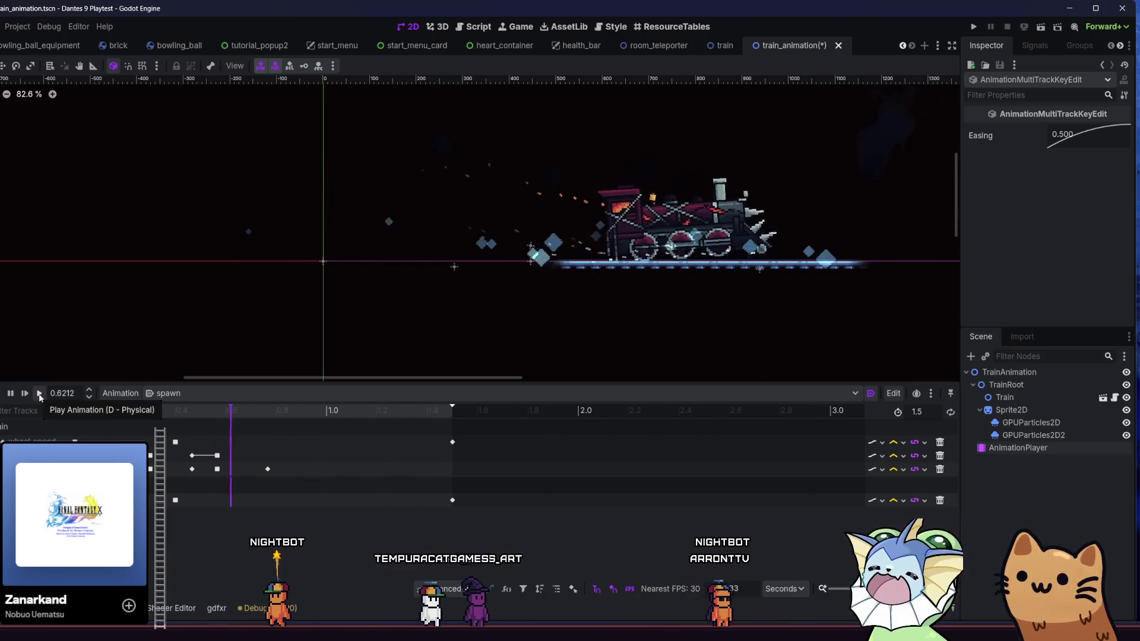
click(40, 395)
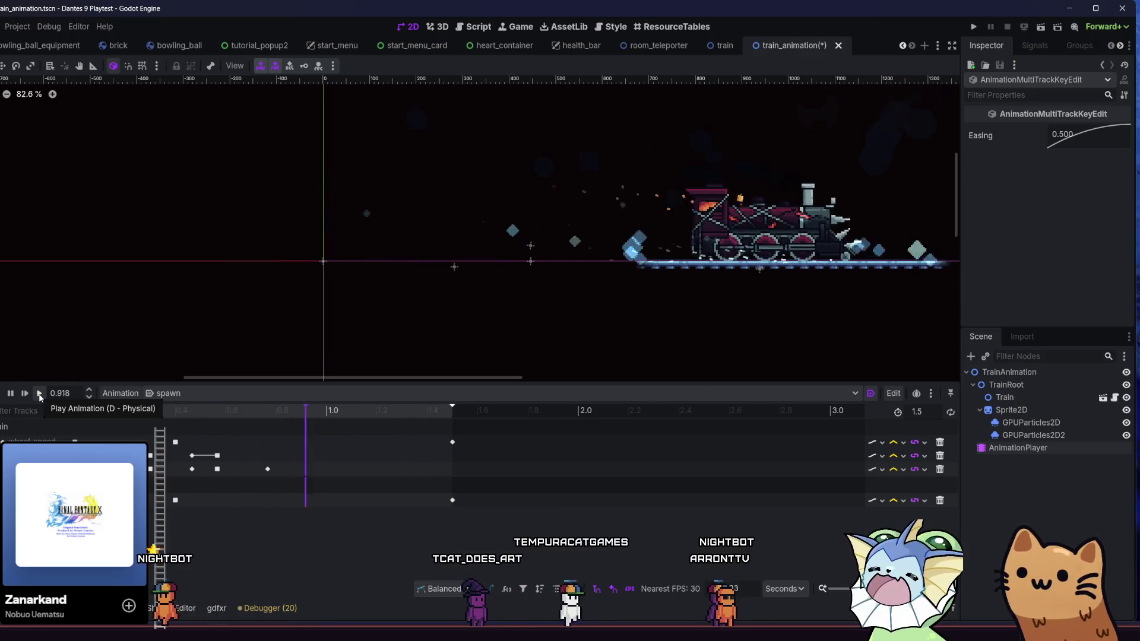
click(41, 395)
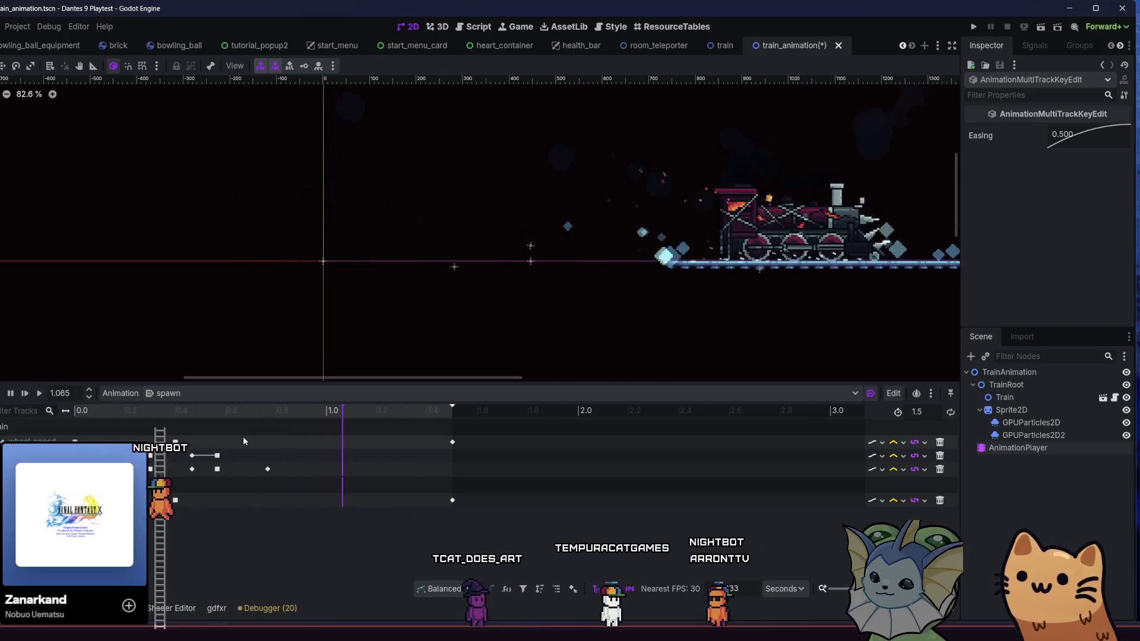
Shift a rotation key later, then apply an easing preset to the third track's 0.5667 s key.
drag(269, 468, 307, 475)
click(39, 394)
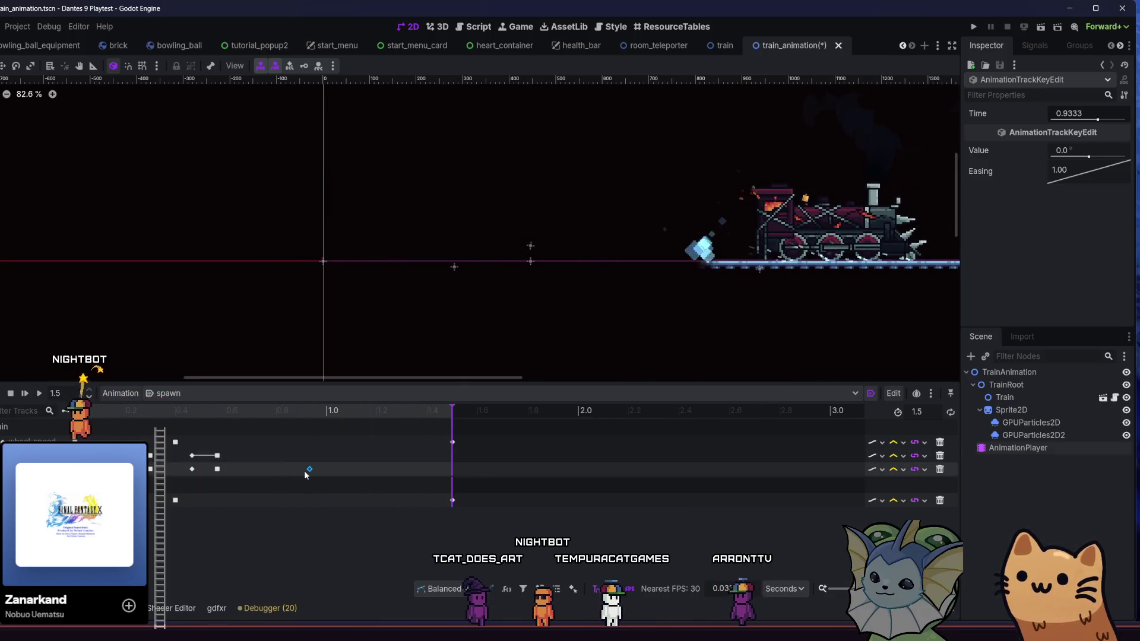
click(38, 394)
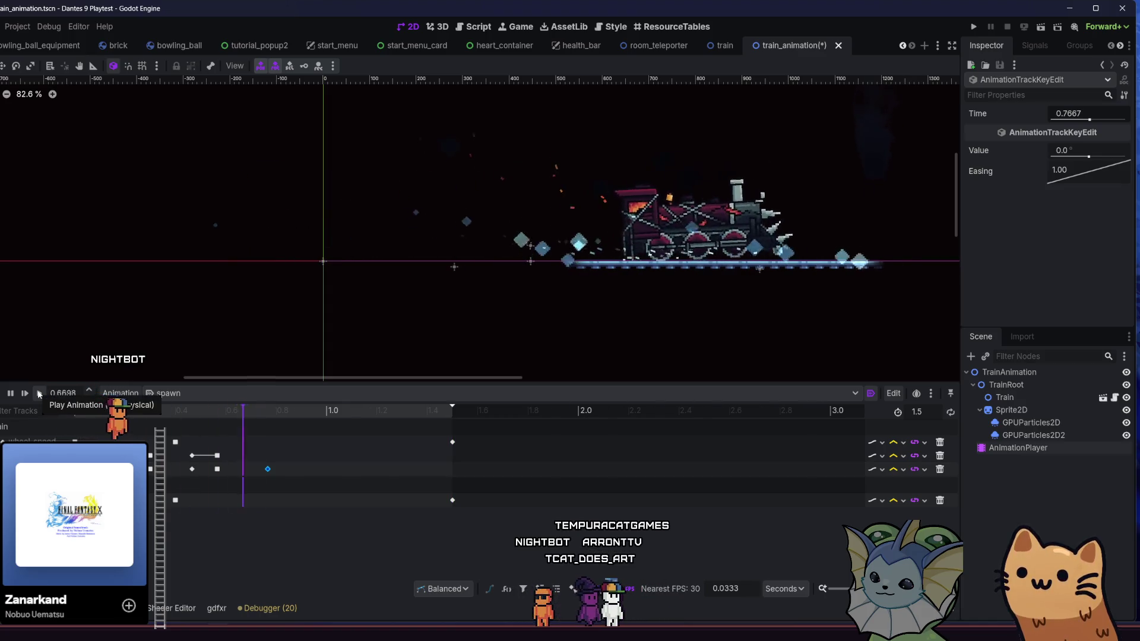
click(37, 394)
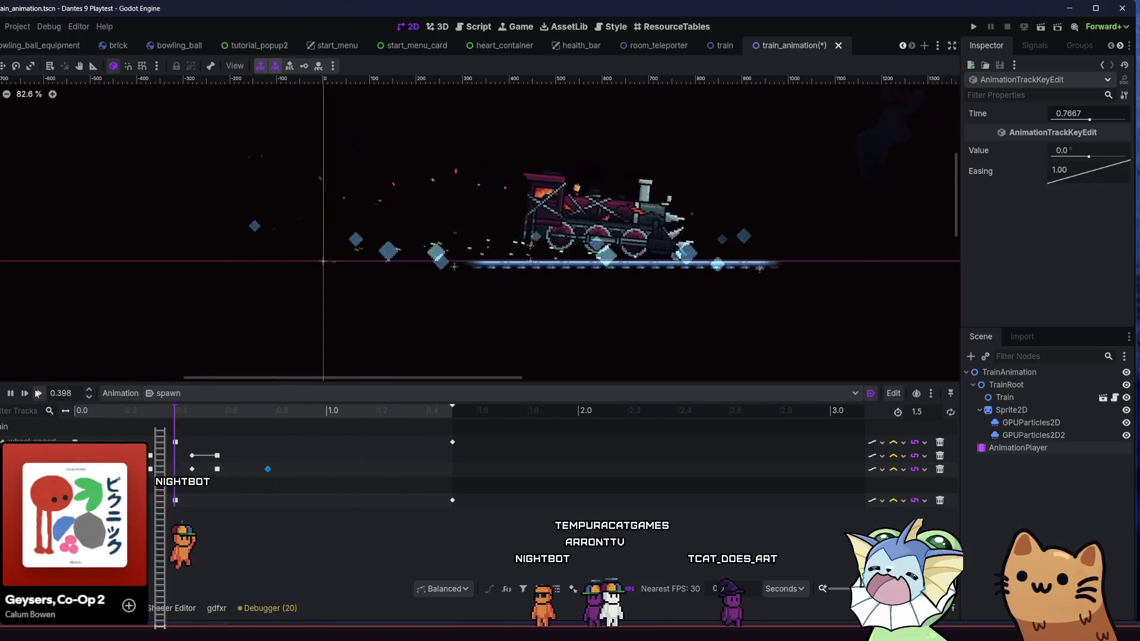
click(216, 470)
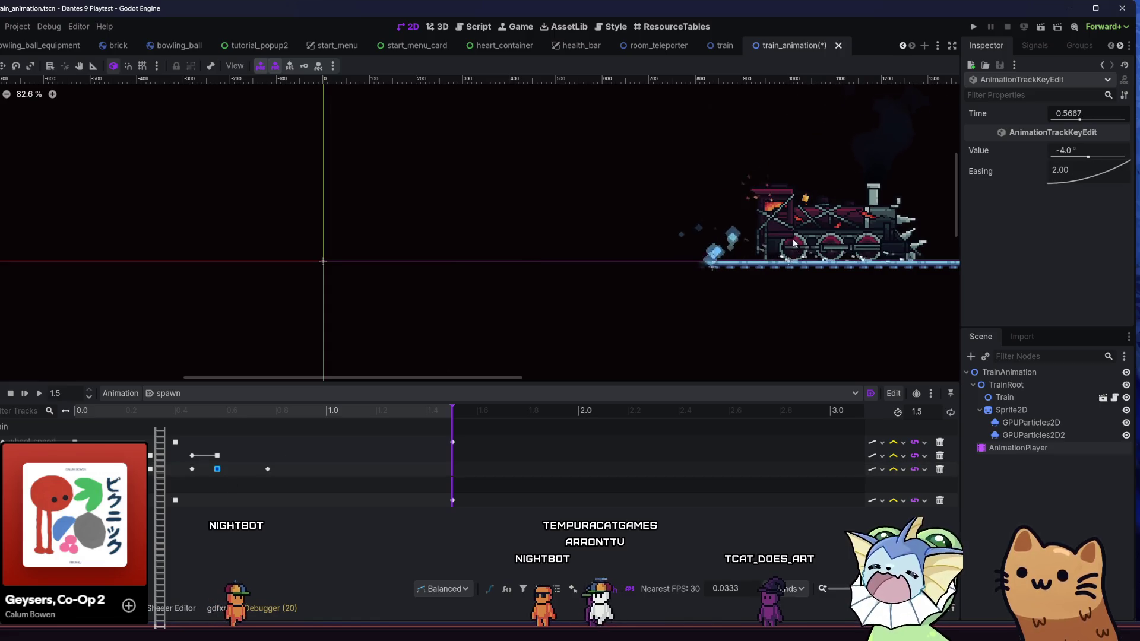
right_click(1066, 169)
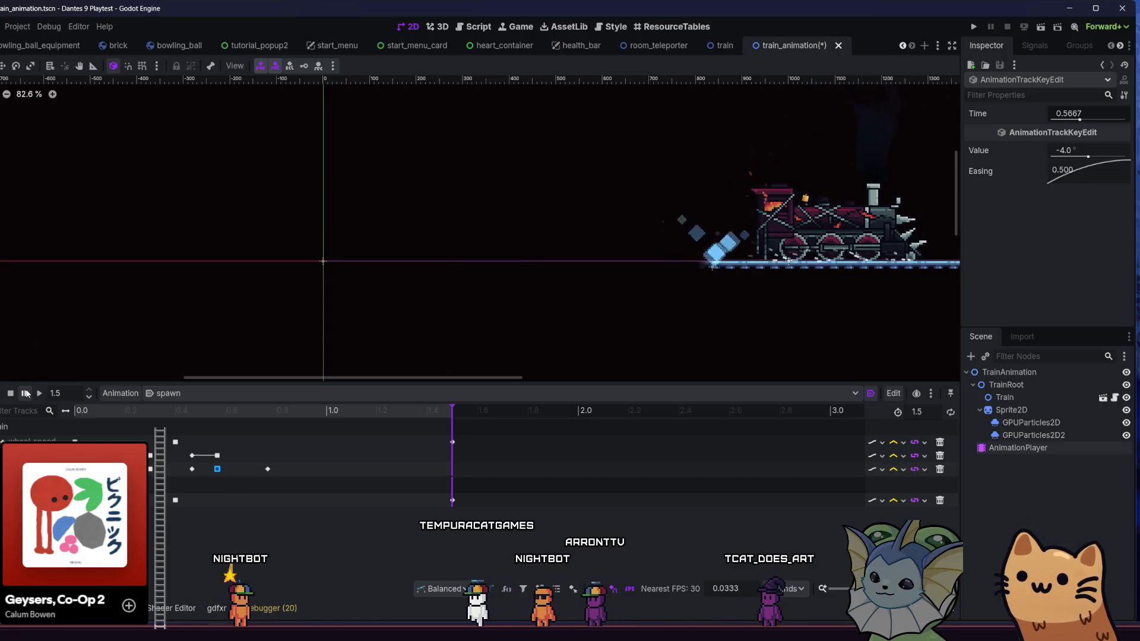
click(26, 394)
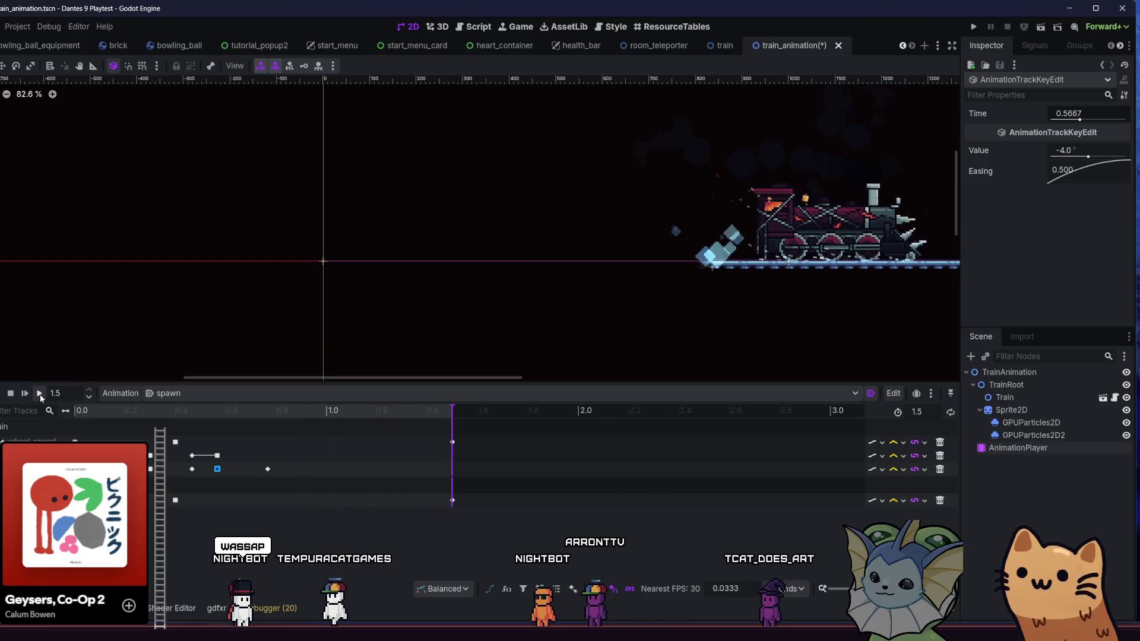
click(40, 393)
click(40, 395)
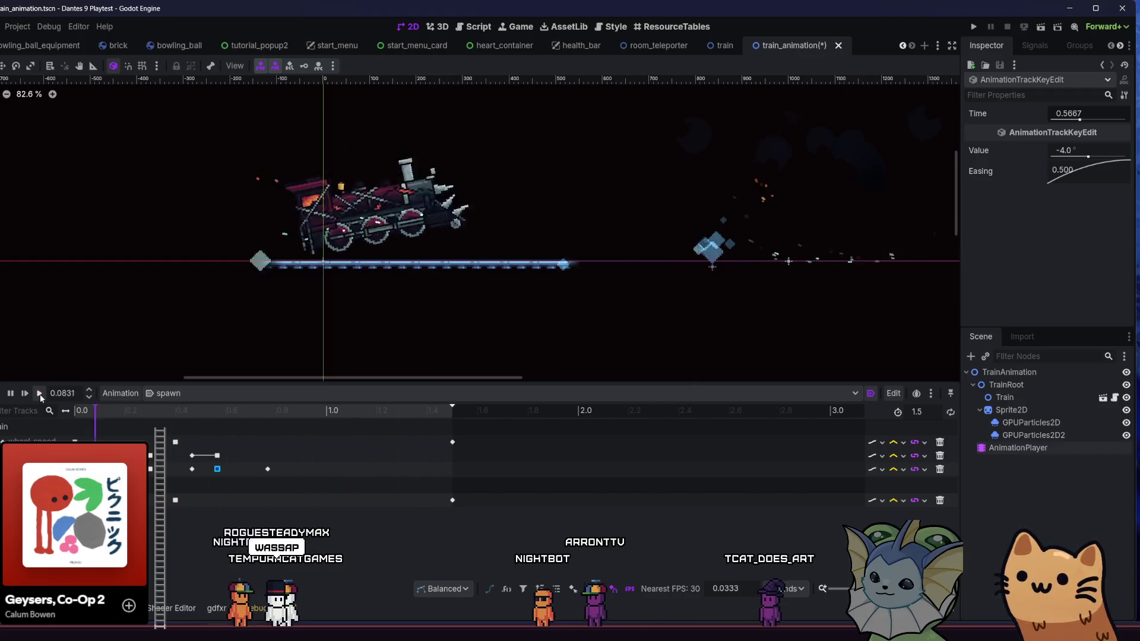
click(40, 395)
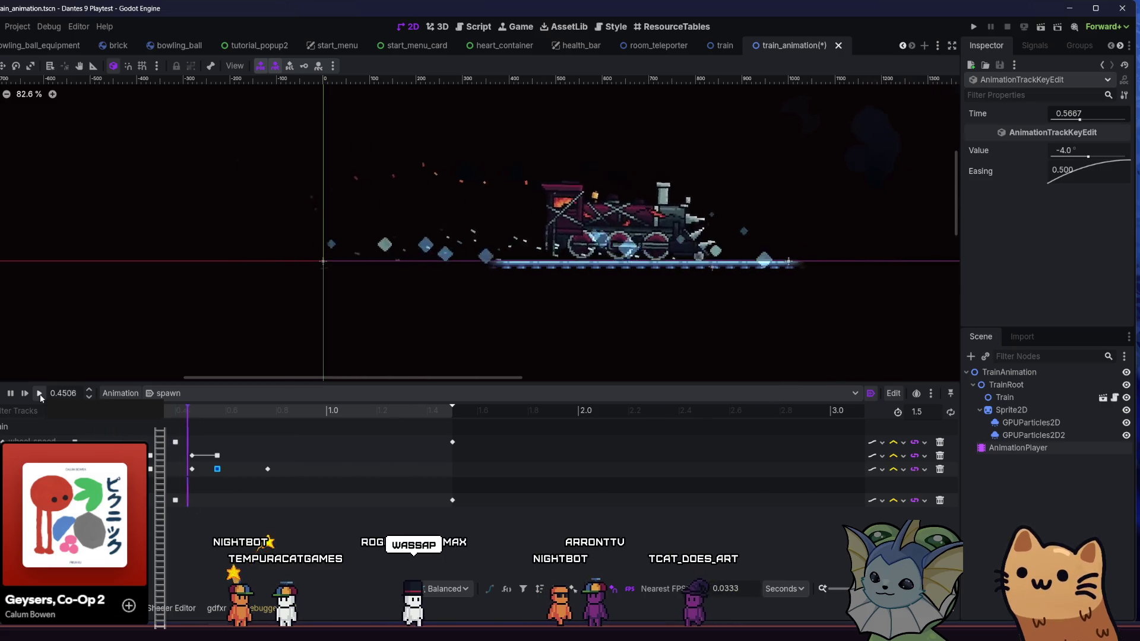
click(40, 394)
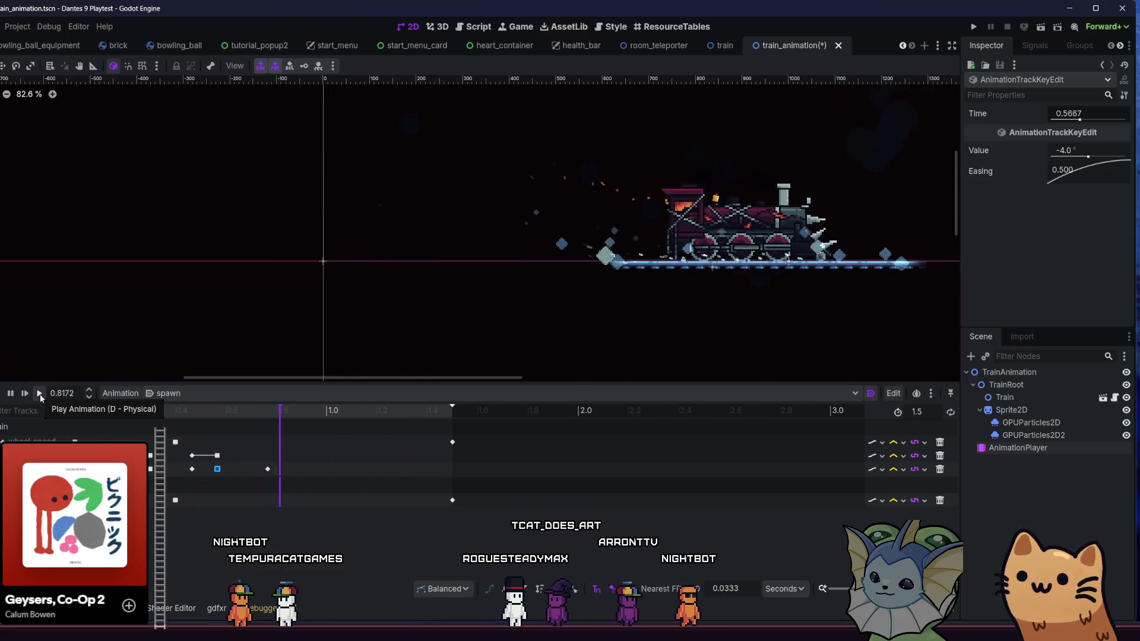
click(41, 395)
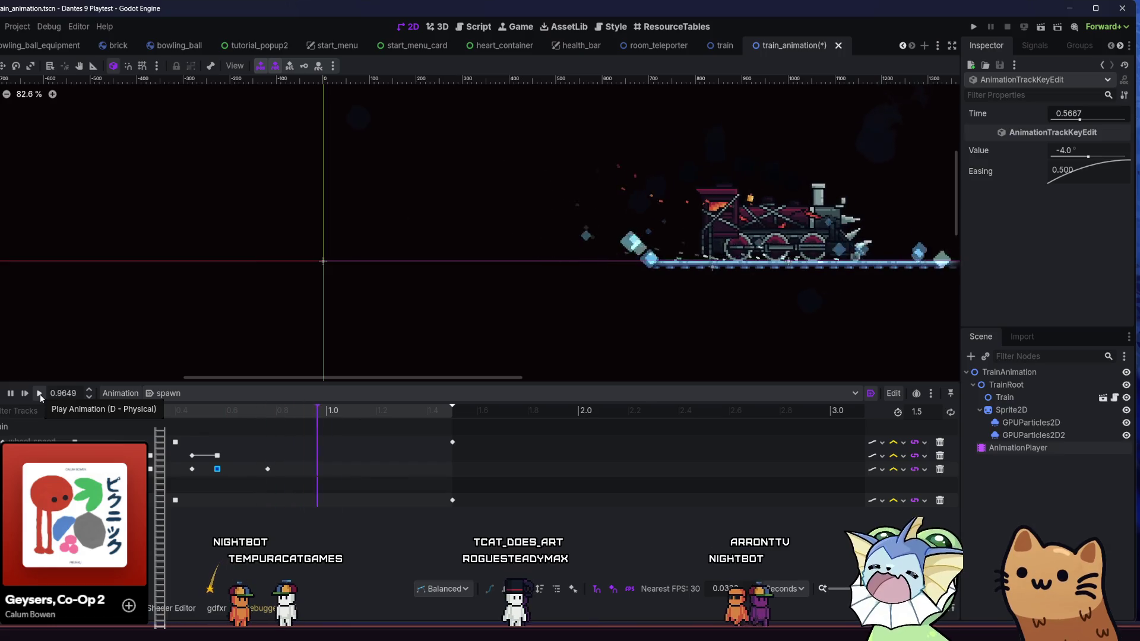
Select the upper key and several other keyframes, preview the spawn animation, and playtest with F5.
shift+click(218, 456)
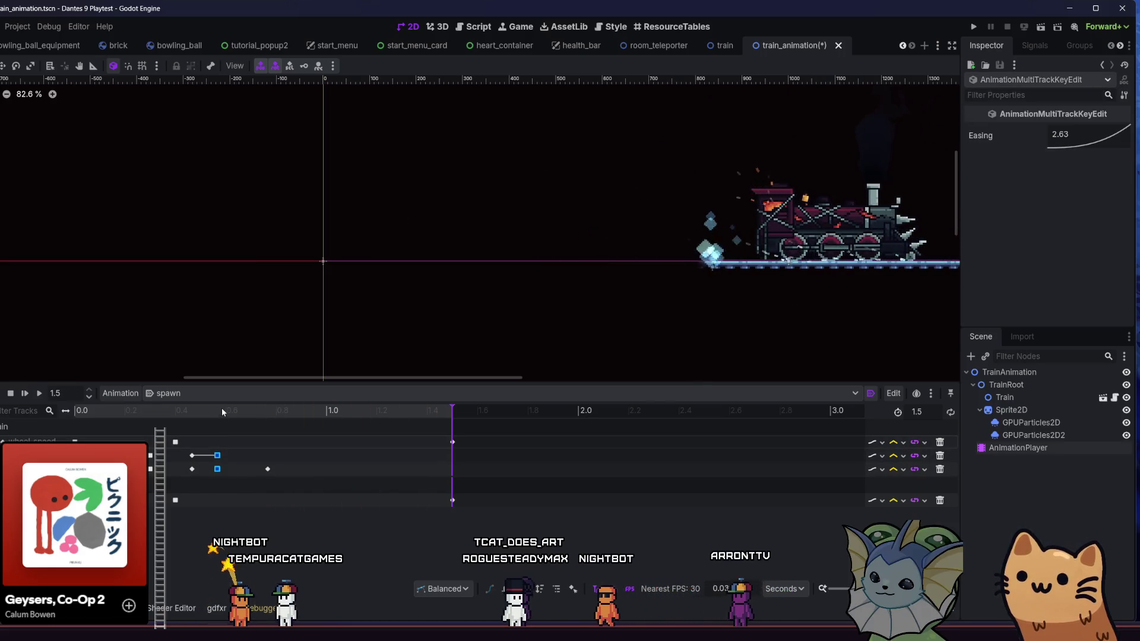
click(38, 394)
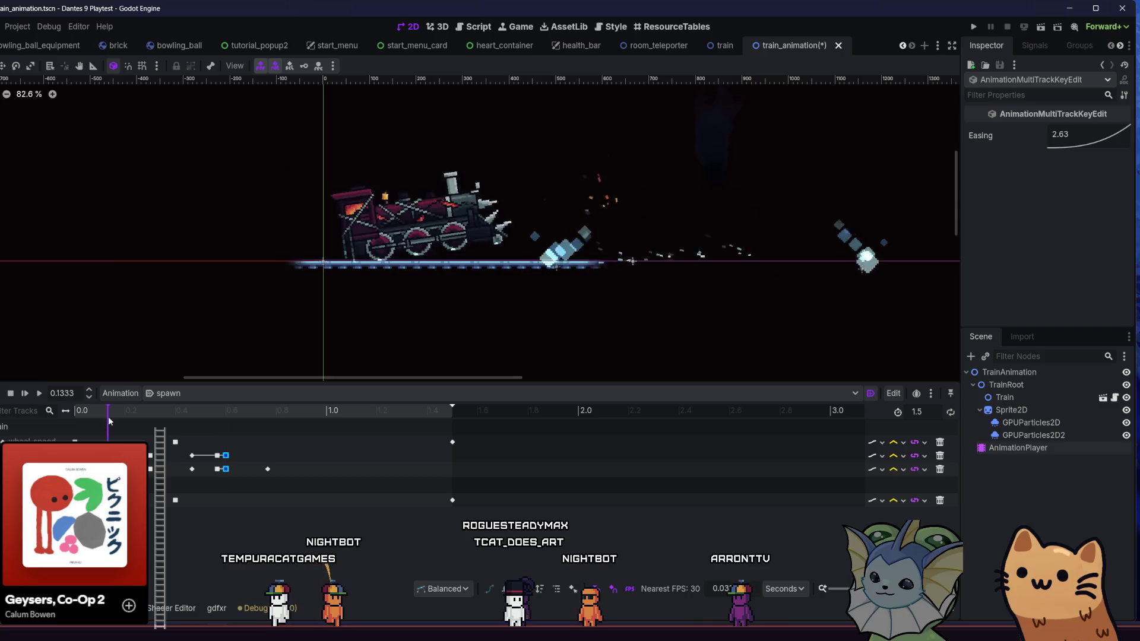
click(38, 393)
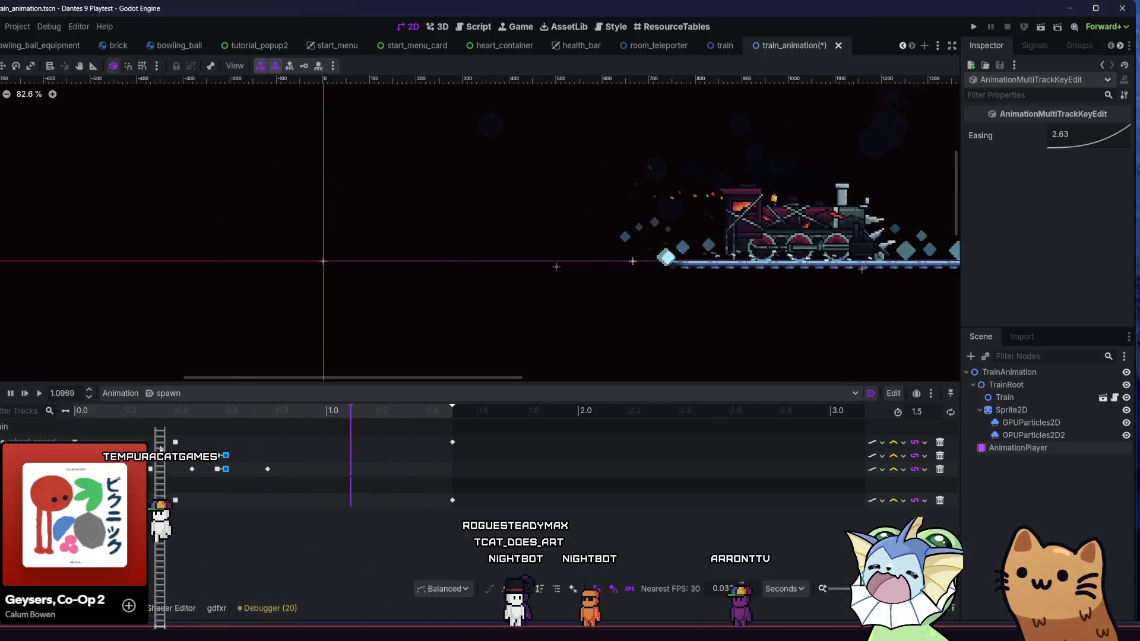
mouse_move(330, 436)
mouse_down()
mouse_move(224, 497)
mouse_move(229, 473)
mouse_up()
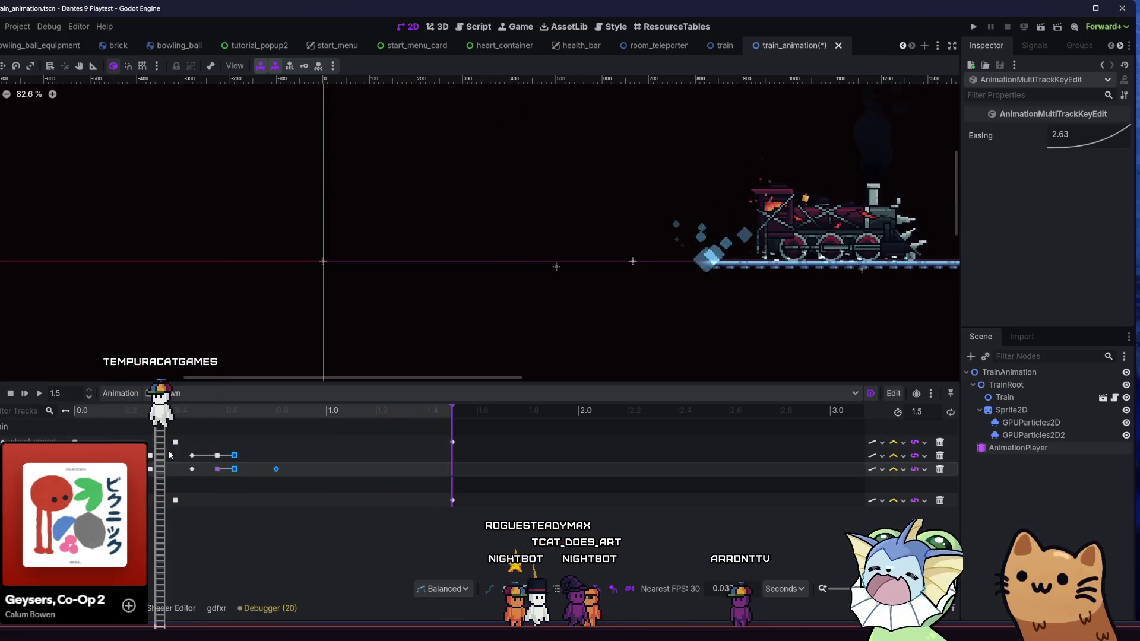
click(38, 394)
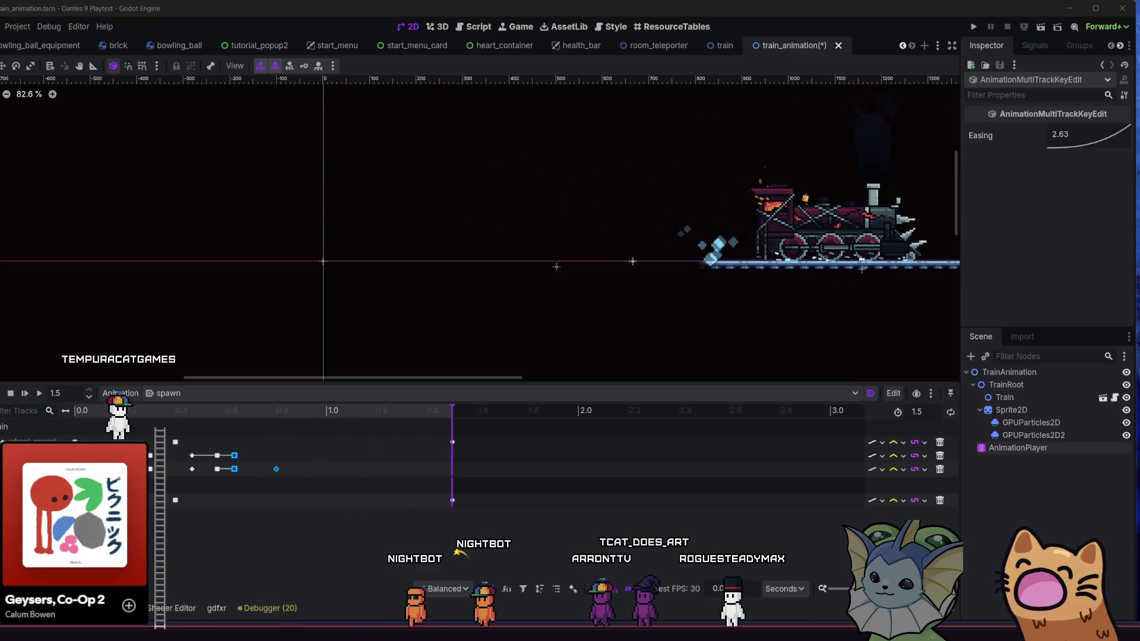
key(F5)
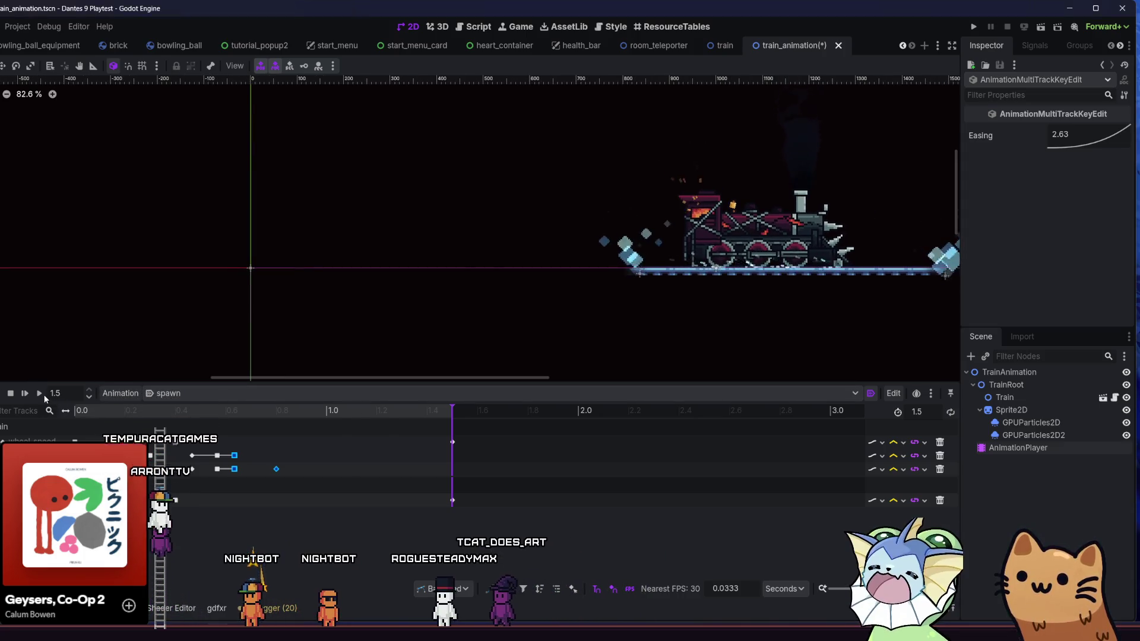
click(39, 393)
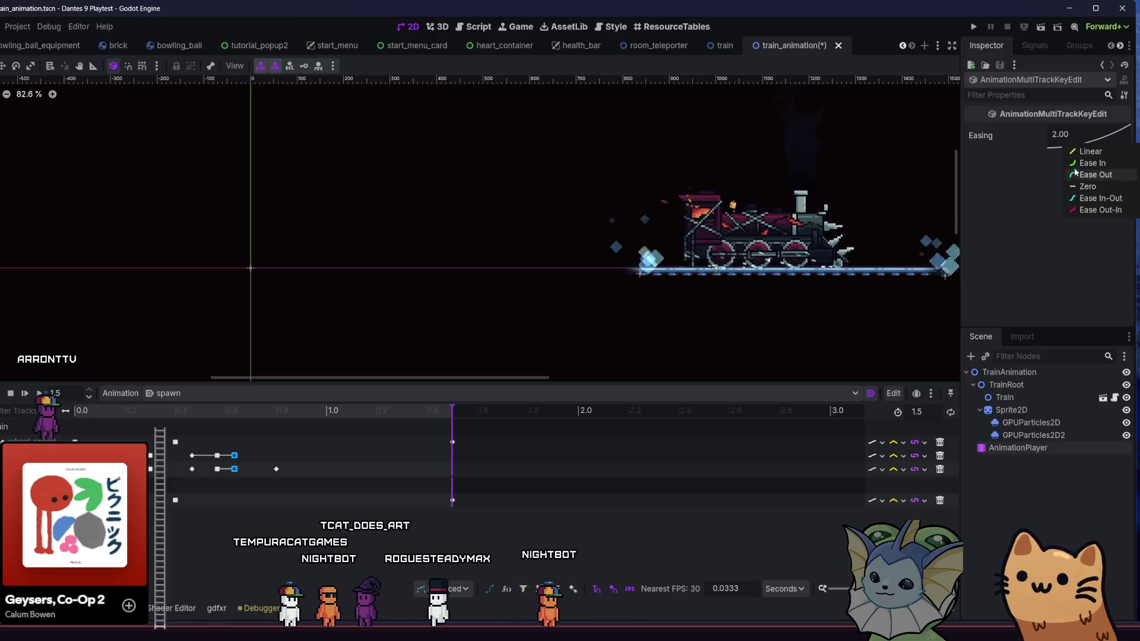
Preview the ease-out tilt, then shift the 0.8 s key slightly earlier.
click(40, 393)
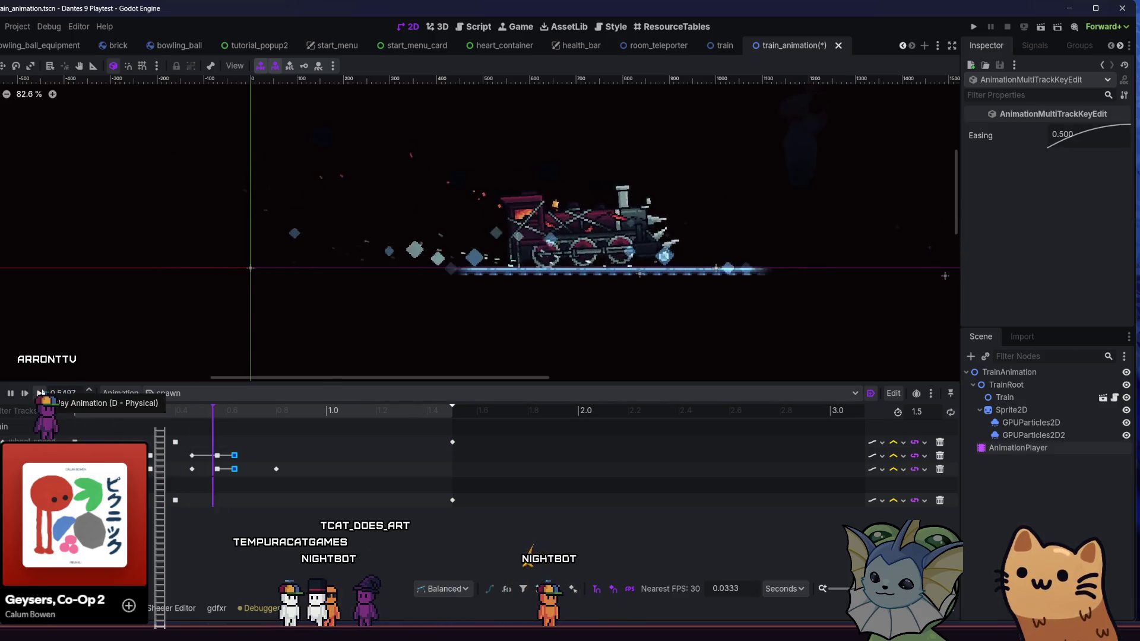
click(40, 393)
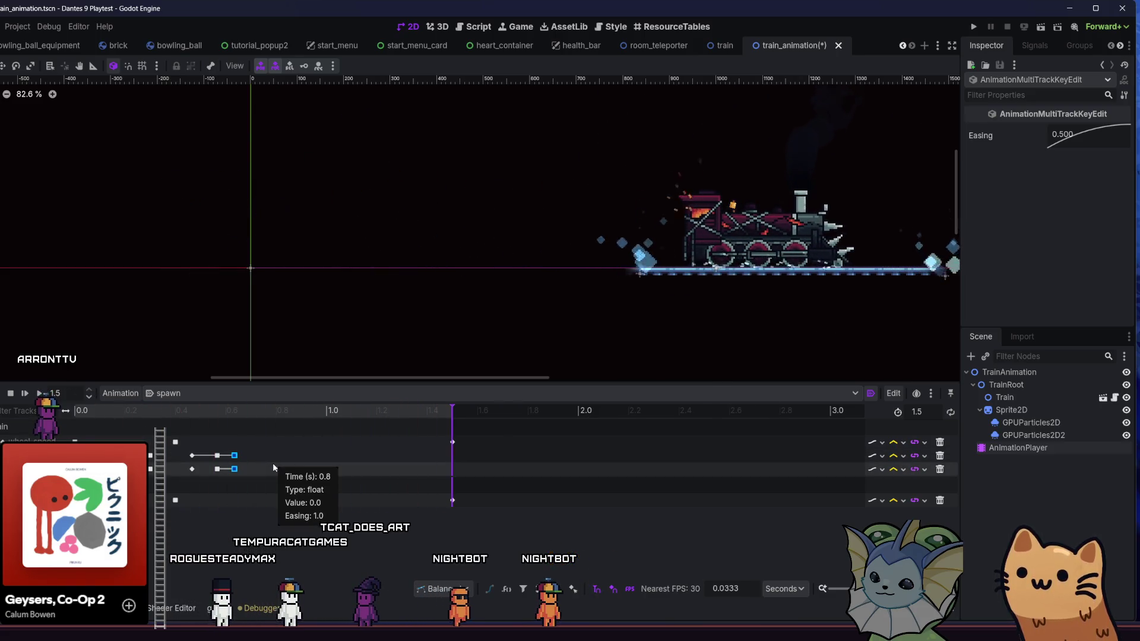
click(273, 468)
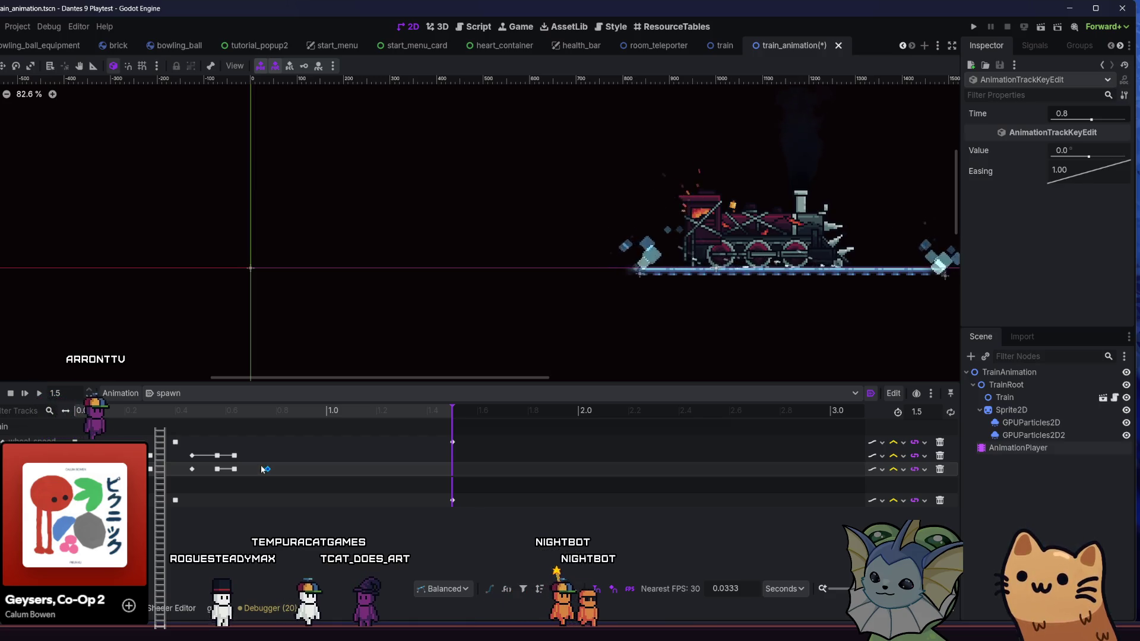
click(262, 469)
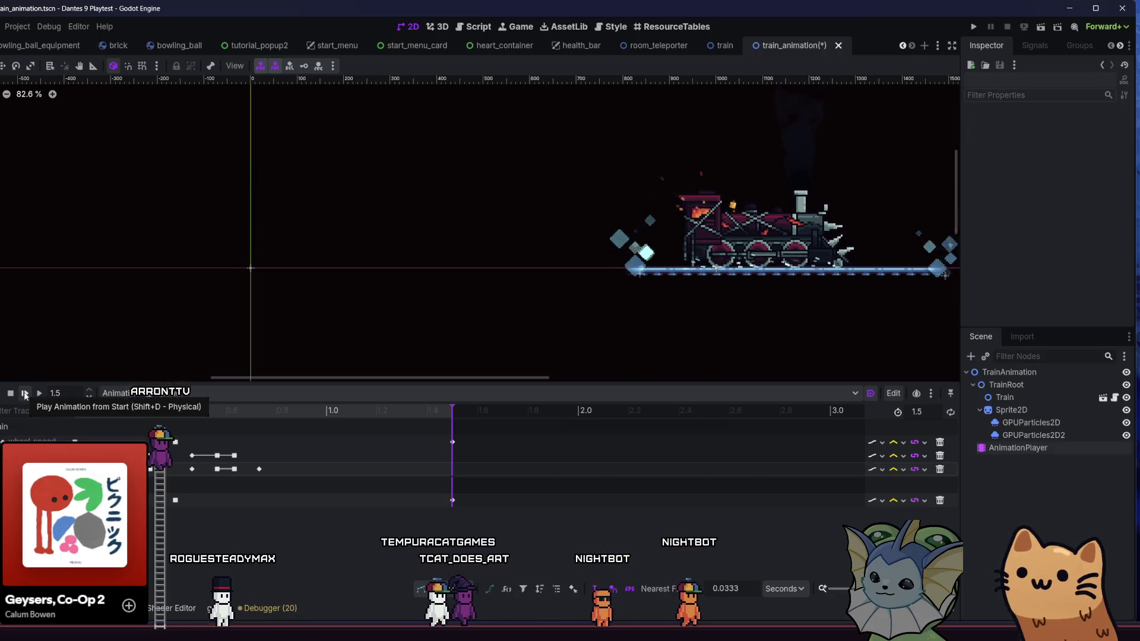
drag(145, 275, 117, 280)
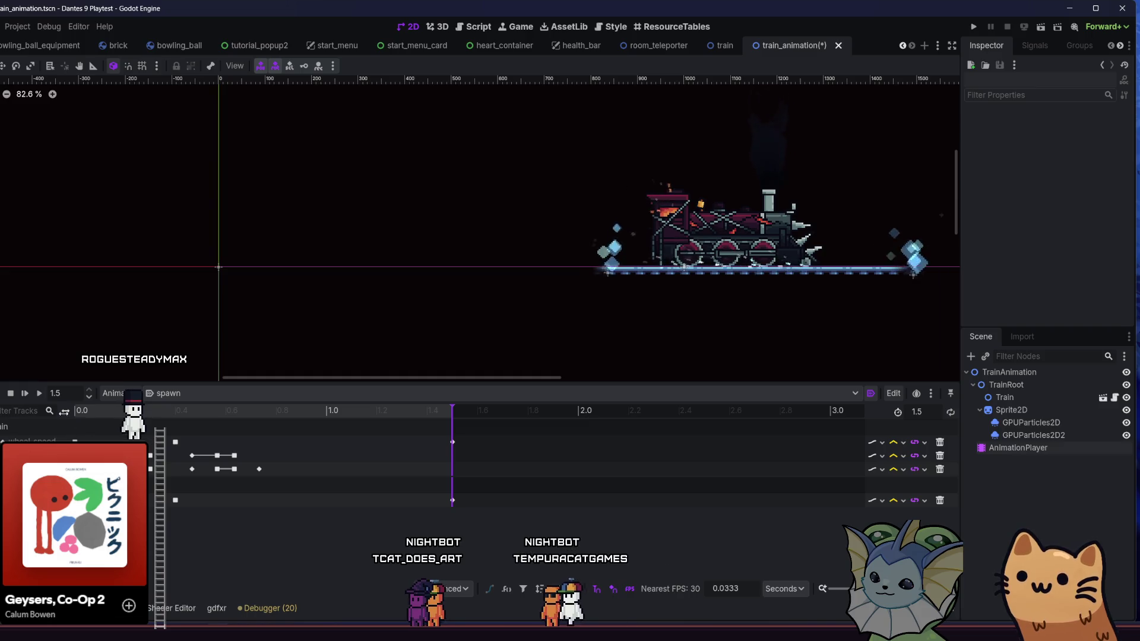
Replay the spawn animation repeatedly to watch the train come to rest at 1.5 s.
click(34, 396)
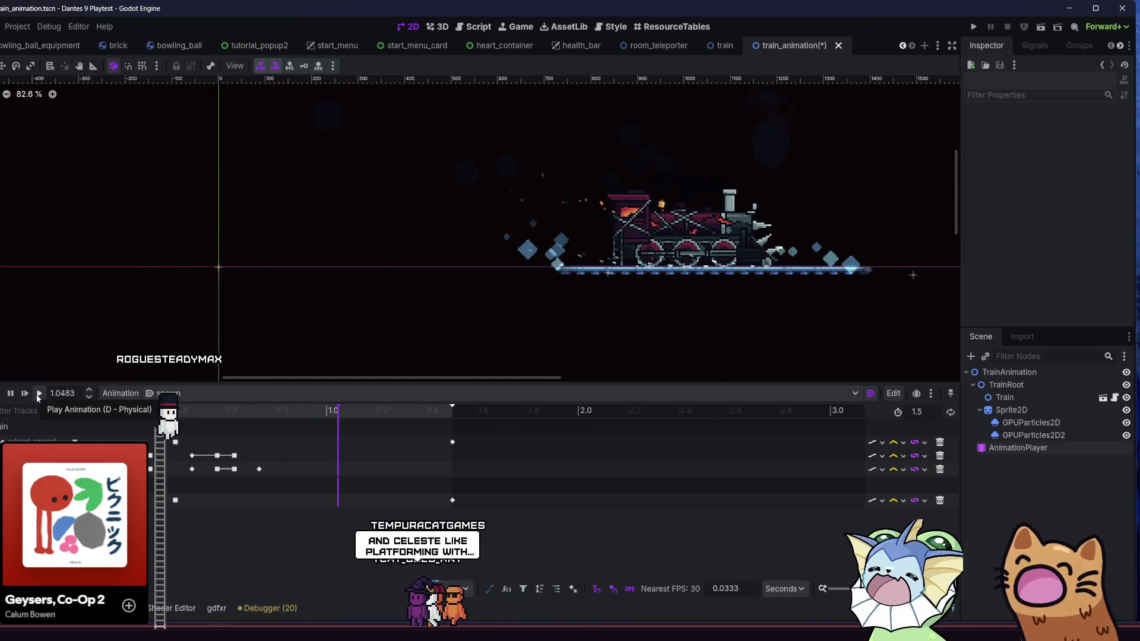
click(35, 393)
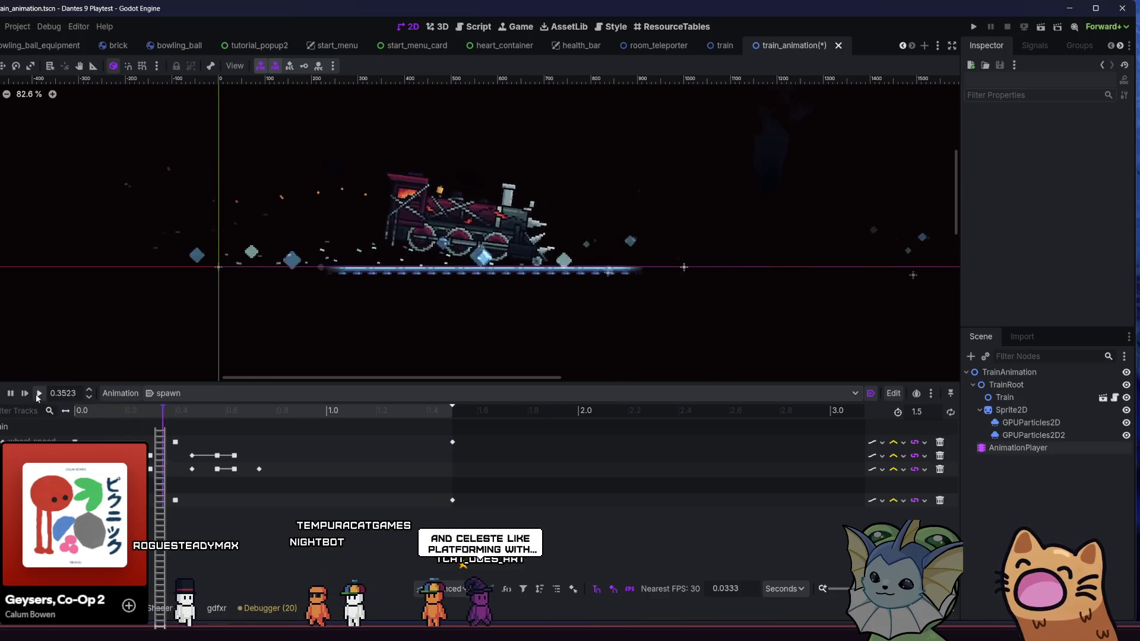
click(36, 394)
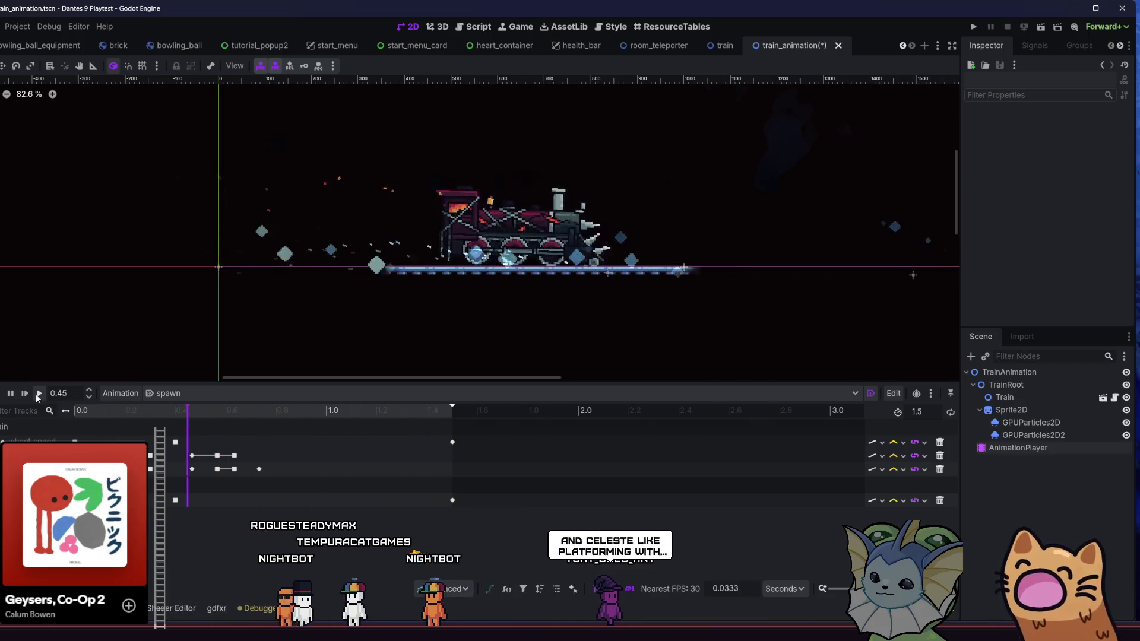
click(36, 394)
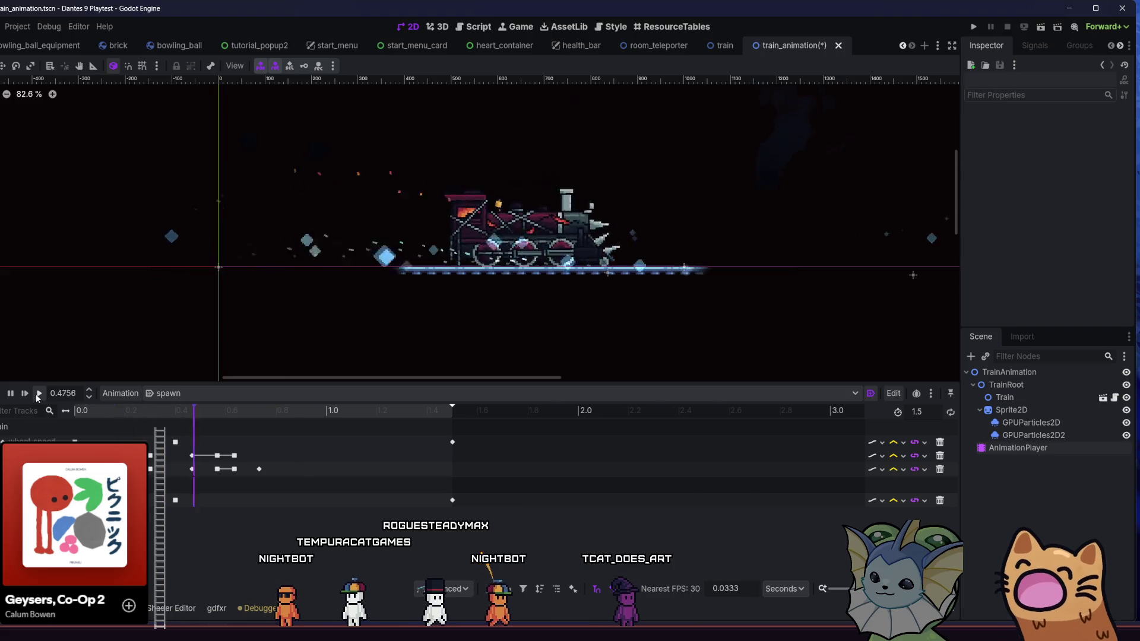
click(38, 395)
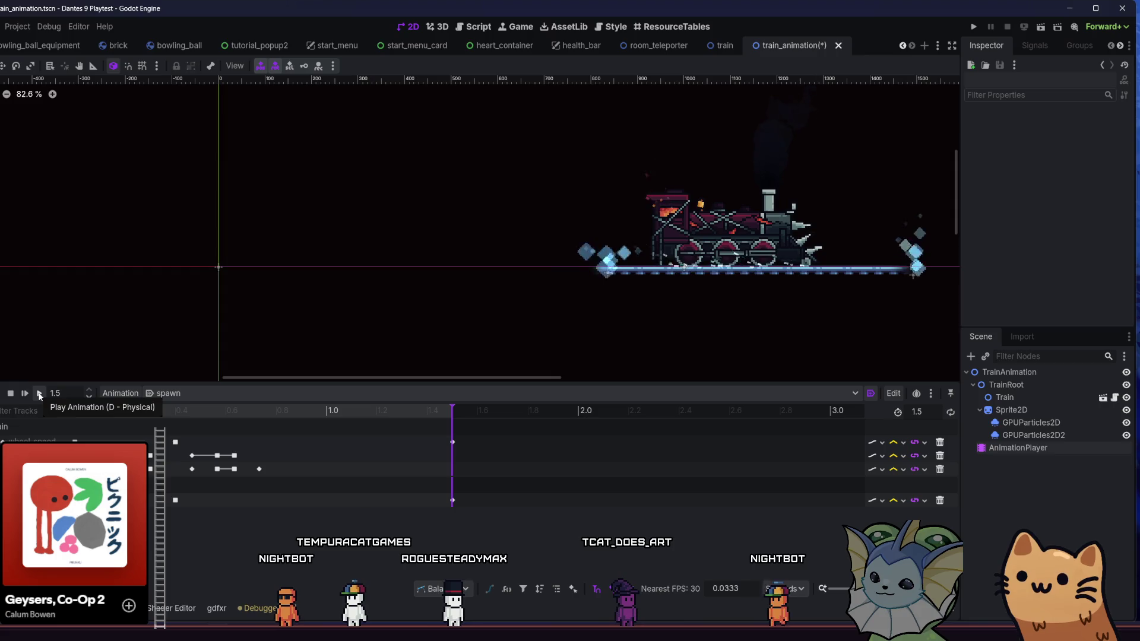
click(40, 395)
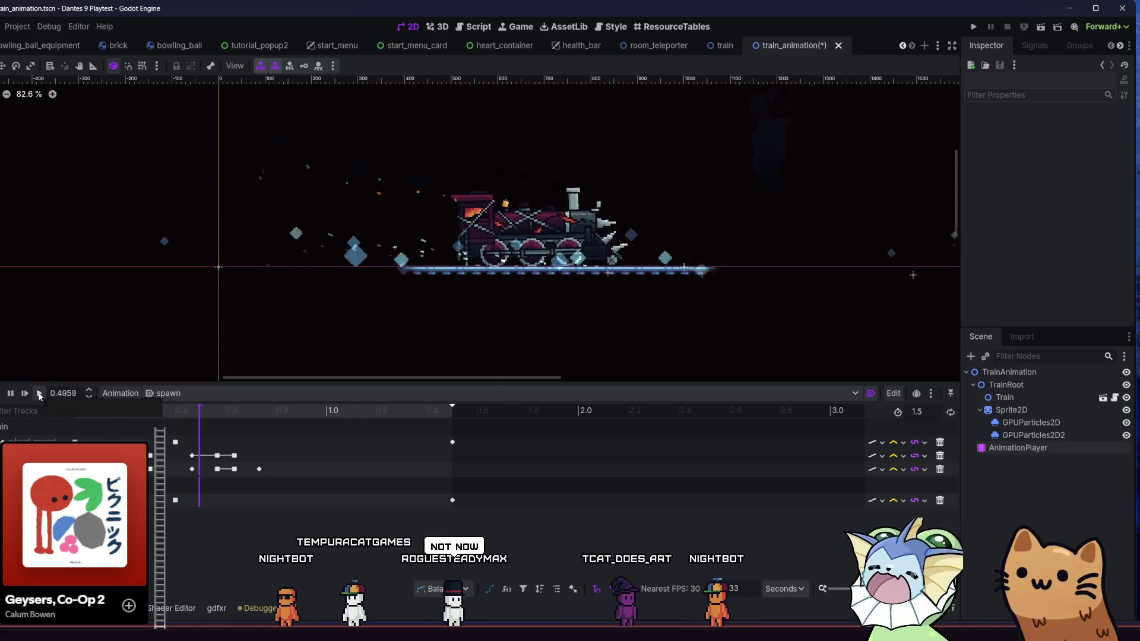
click(39, 395)
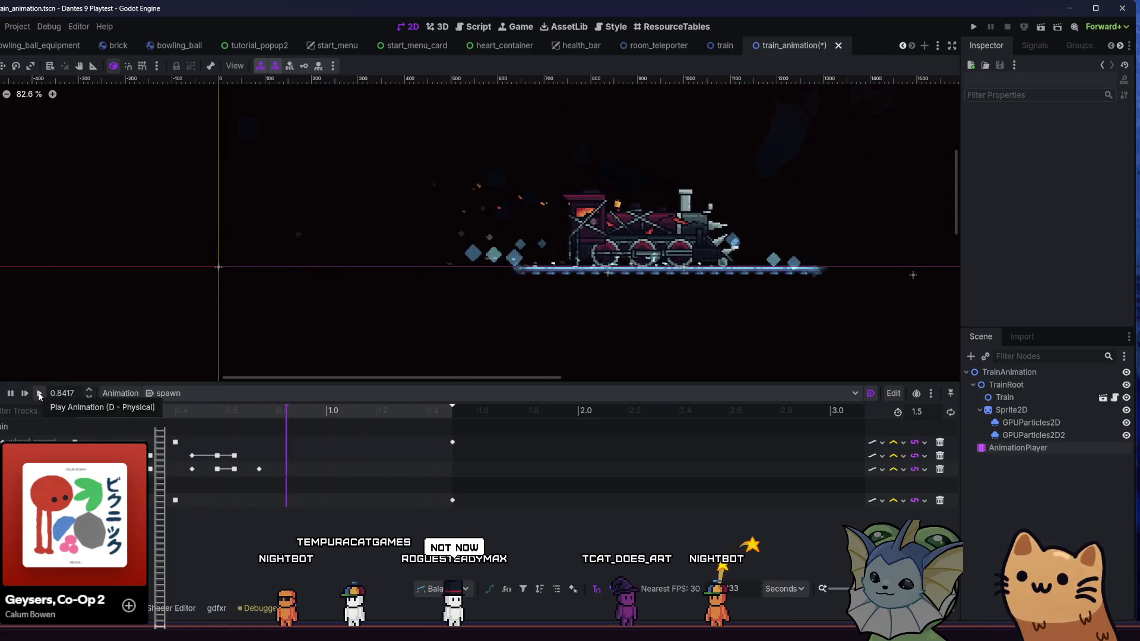
click(39, 395)
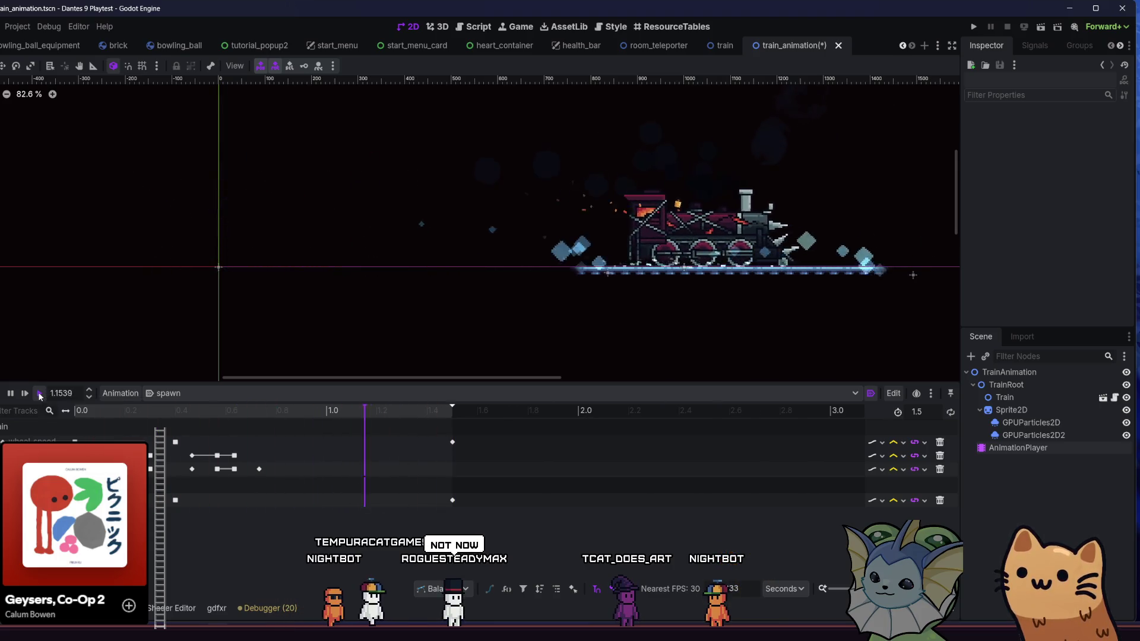
click(40, 395)
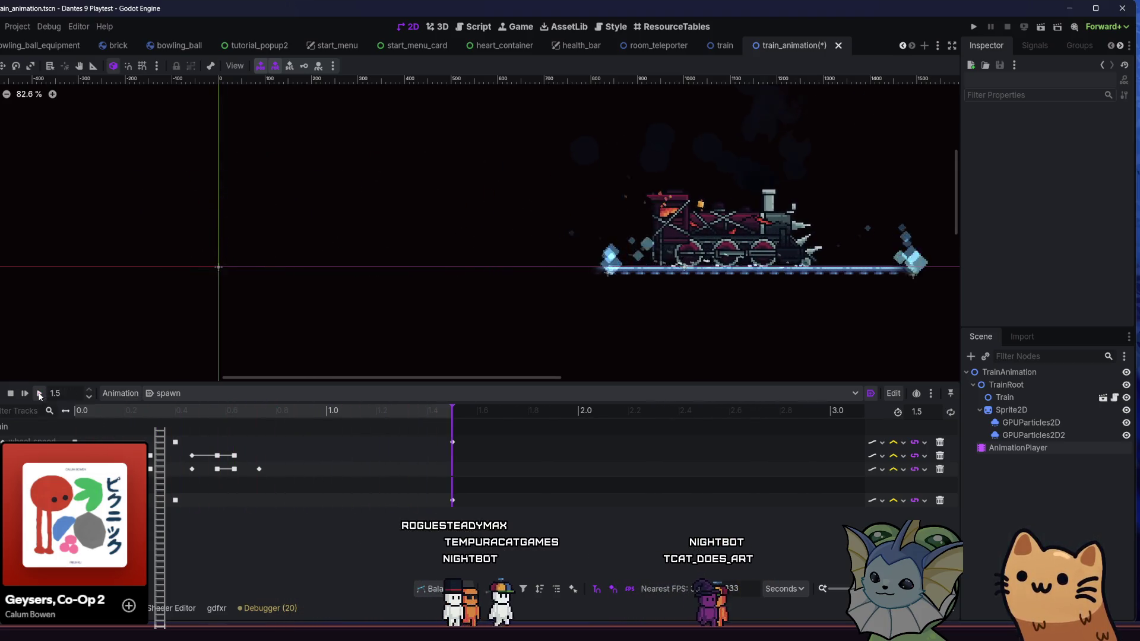
click(39, 395)
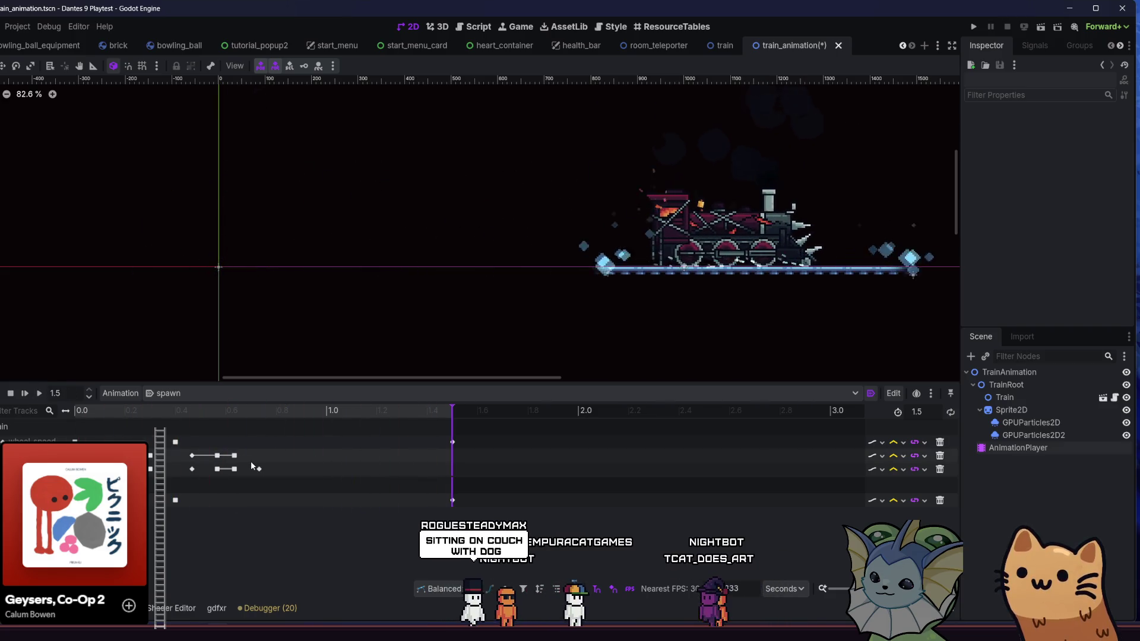
Move the tilt keyframe to 0.7667 s and replay the spawn animation several times.
mouse_move(256, 468)
mouse_down()
mouse_move(293, 469)
mouse_move(268, 469)
mouse_up()
click(39, 393)
click(39, 394)
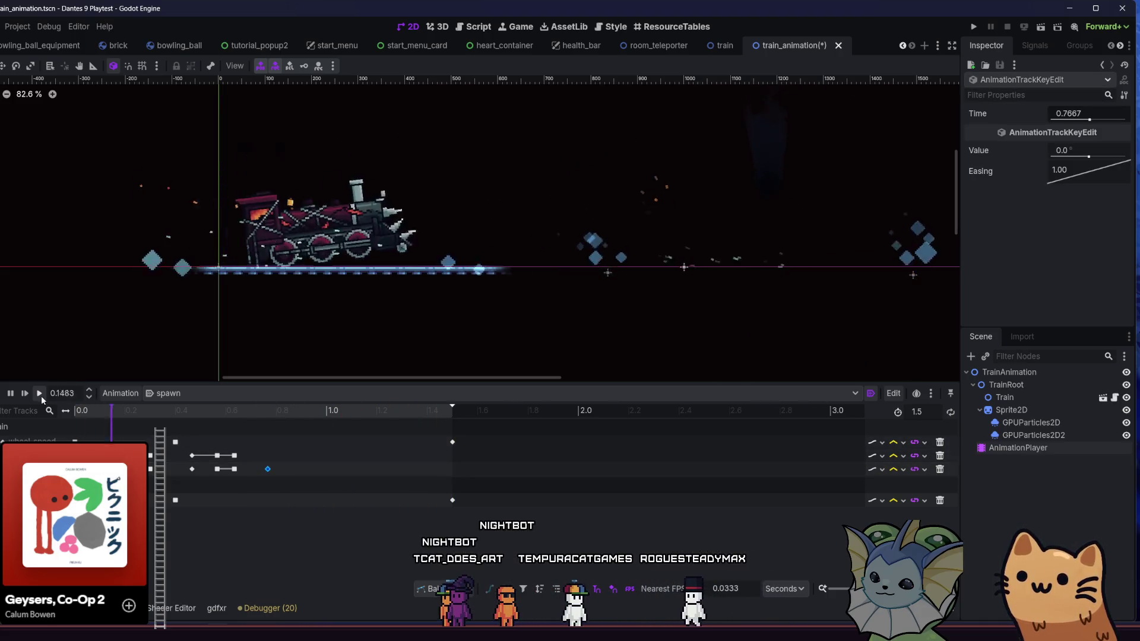
click(40, 394)
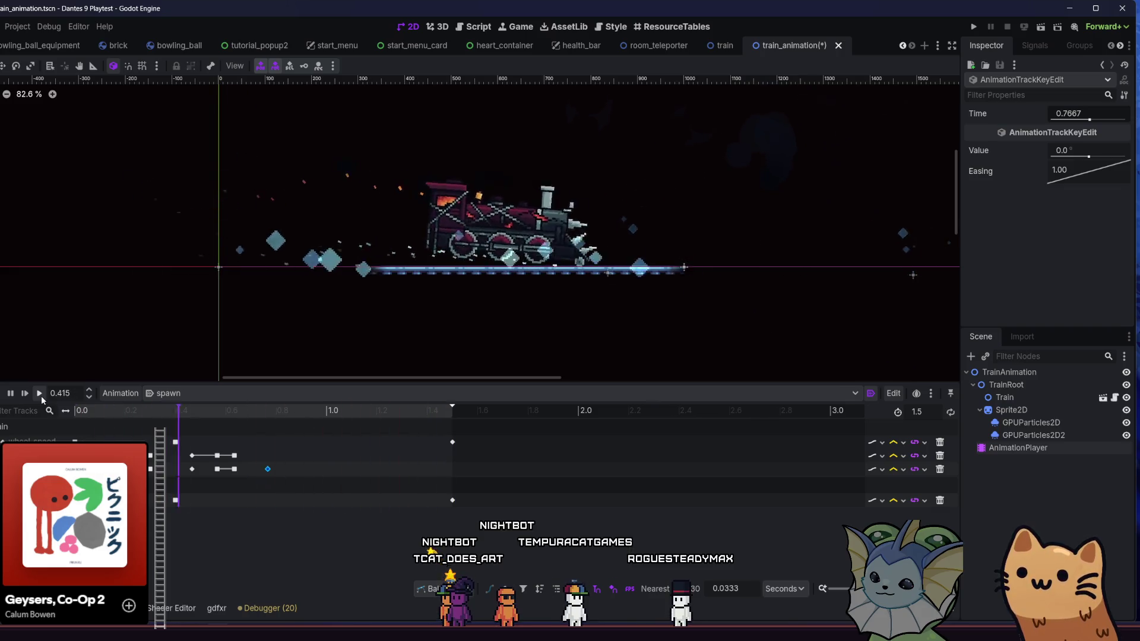
click(40, 393)
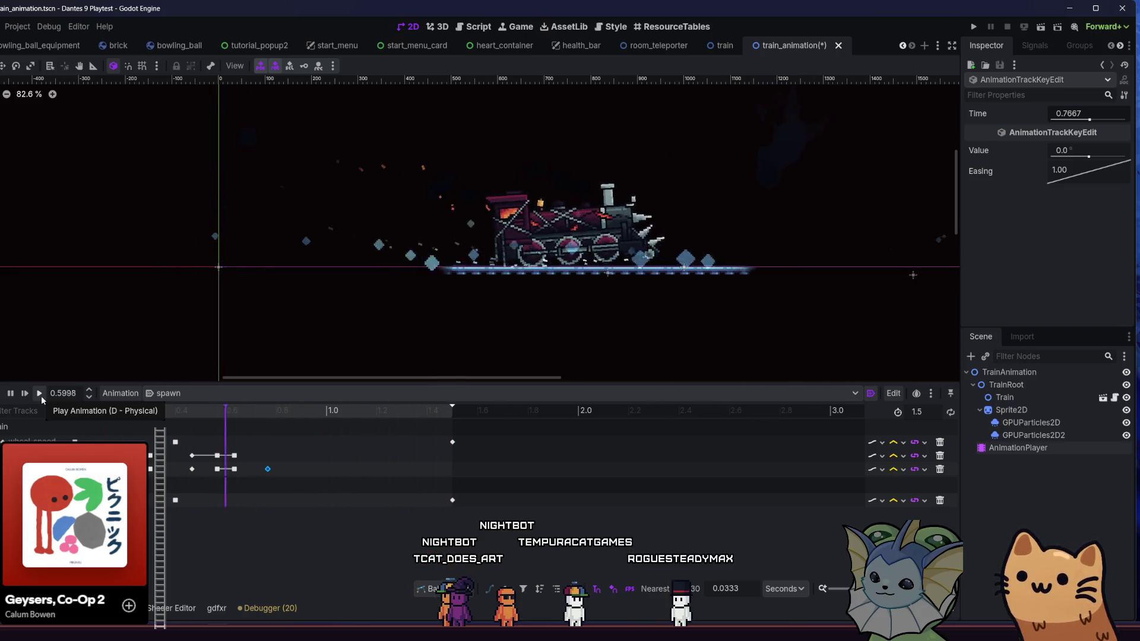
click(41, 395)
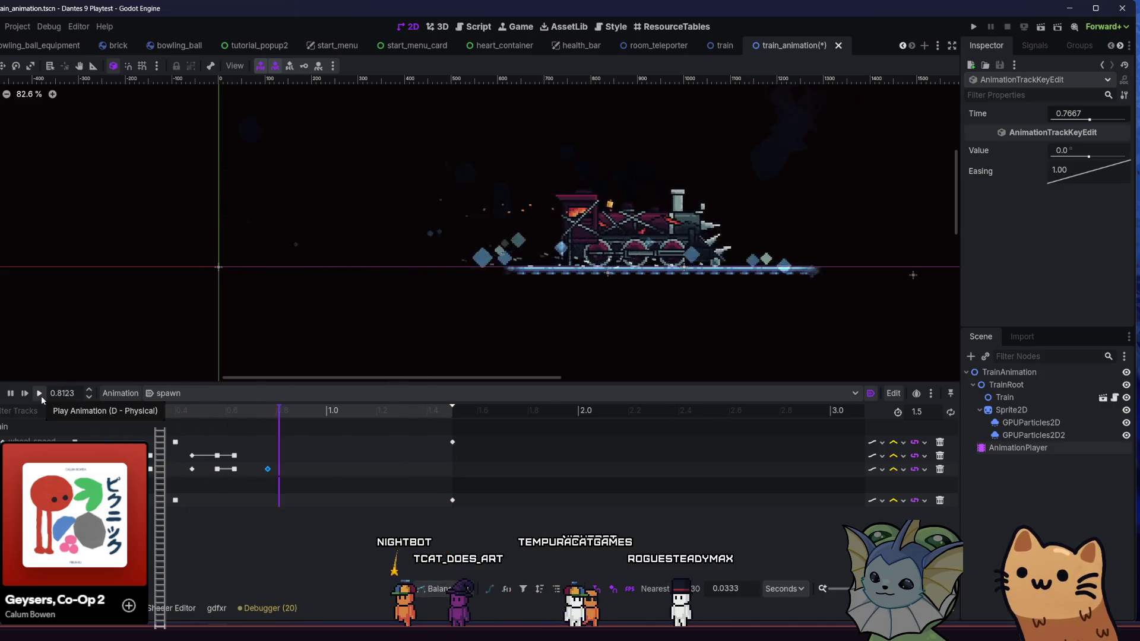
click(39, 395)
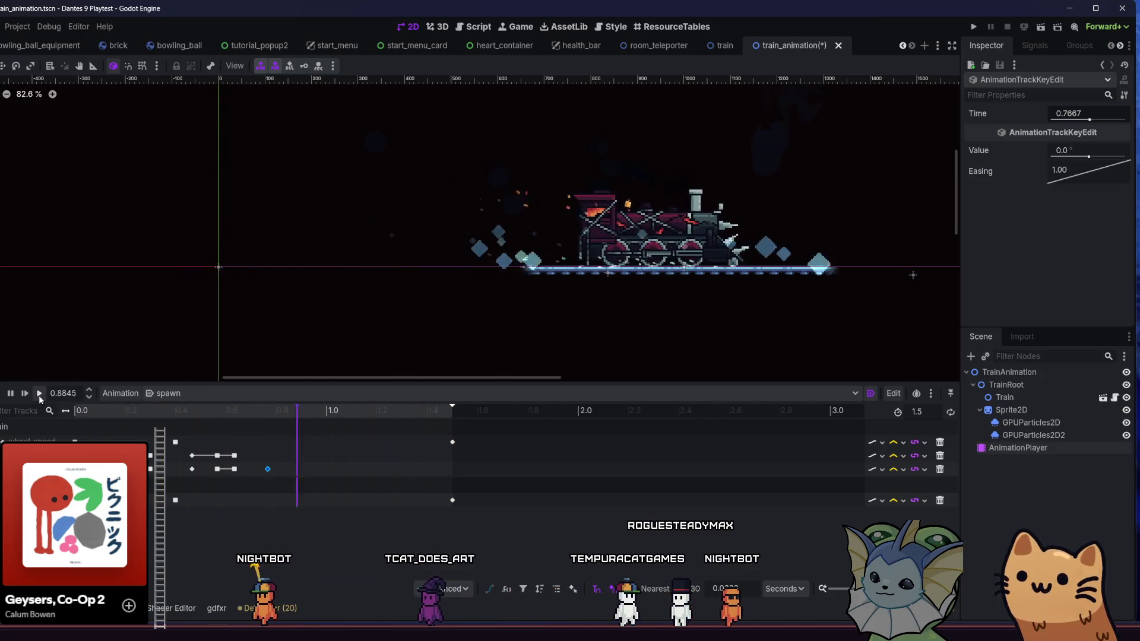
click(39, 394)
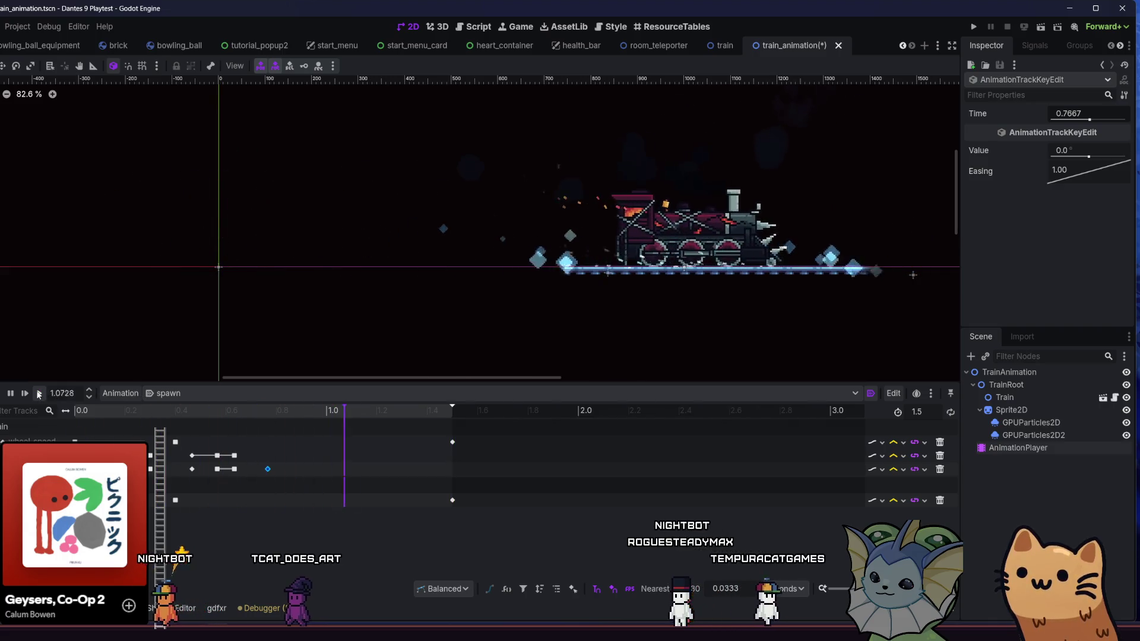
click(39, 394)
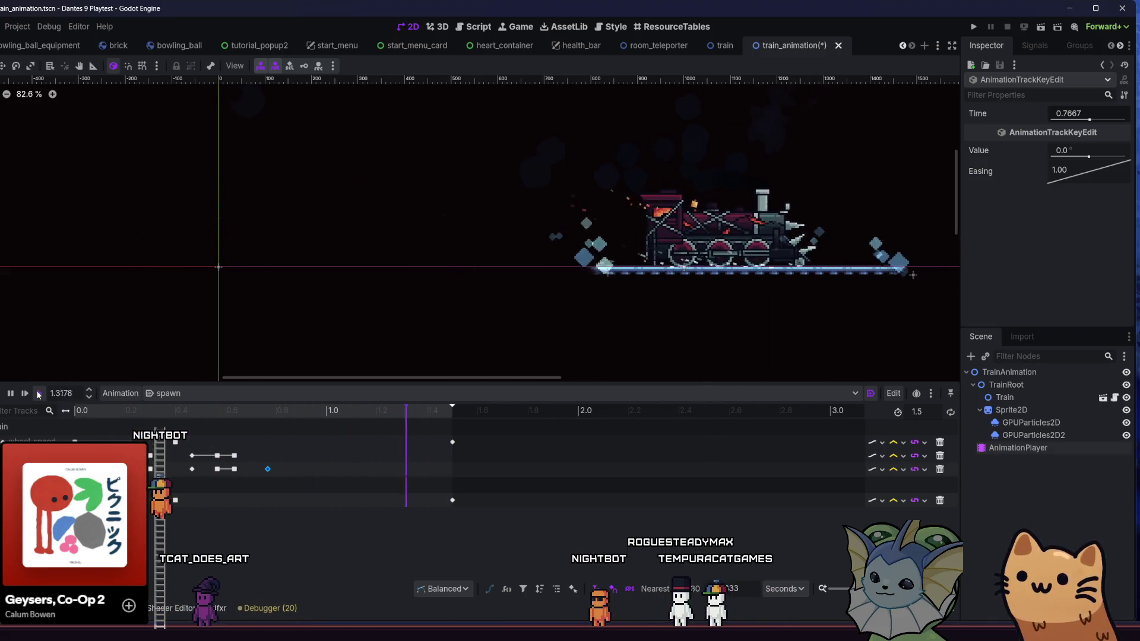
click(40, 393)
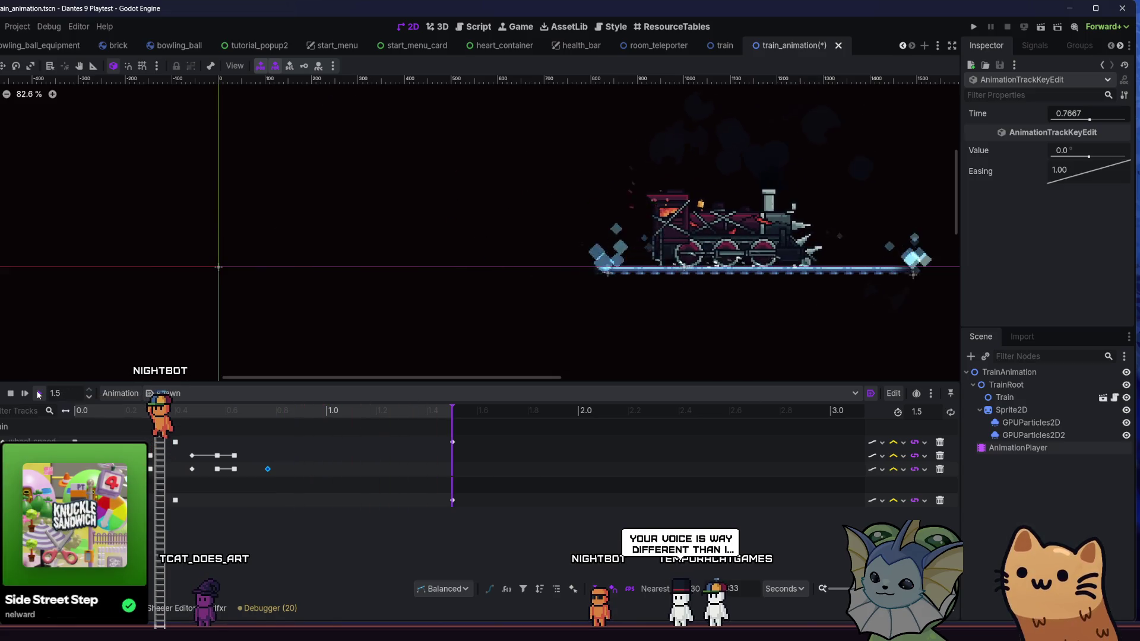
click(39, 394)
click(39, 394)
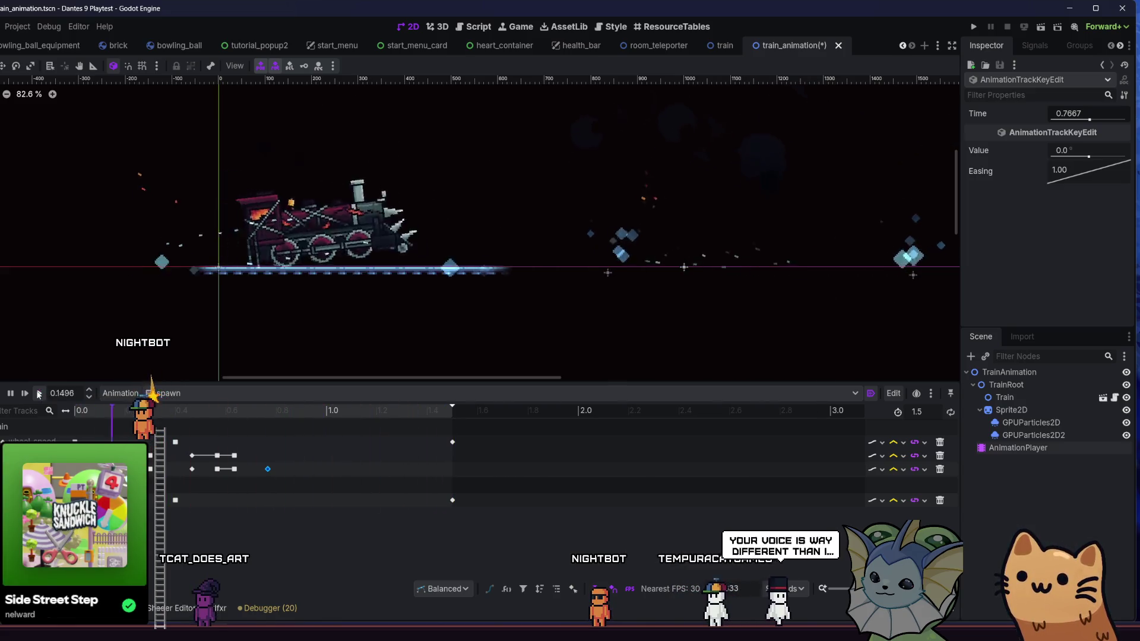
Enable Access as Unique Name on the Train node.
click(1003, 397)
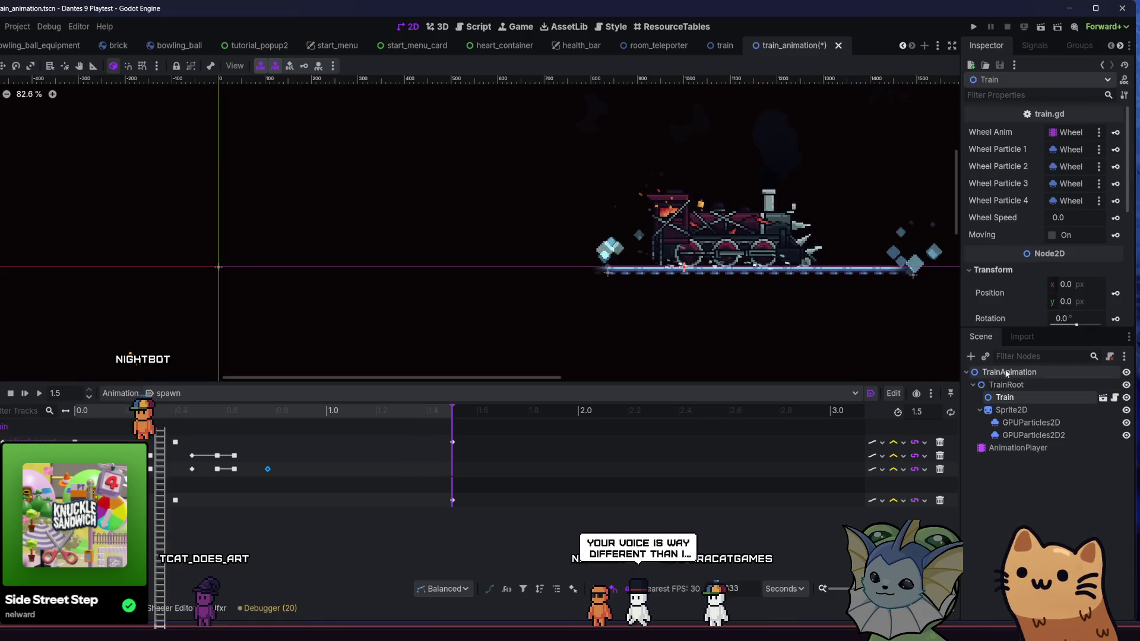
right_click(1005, 410)
key(Escape)
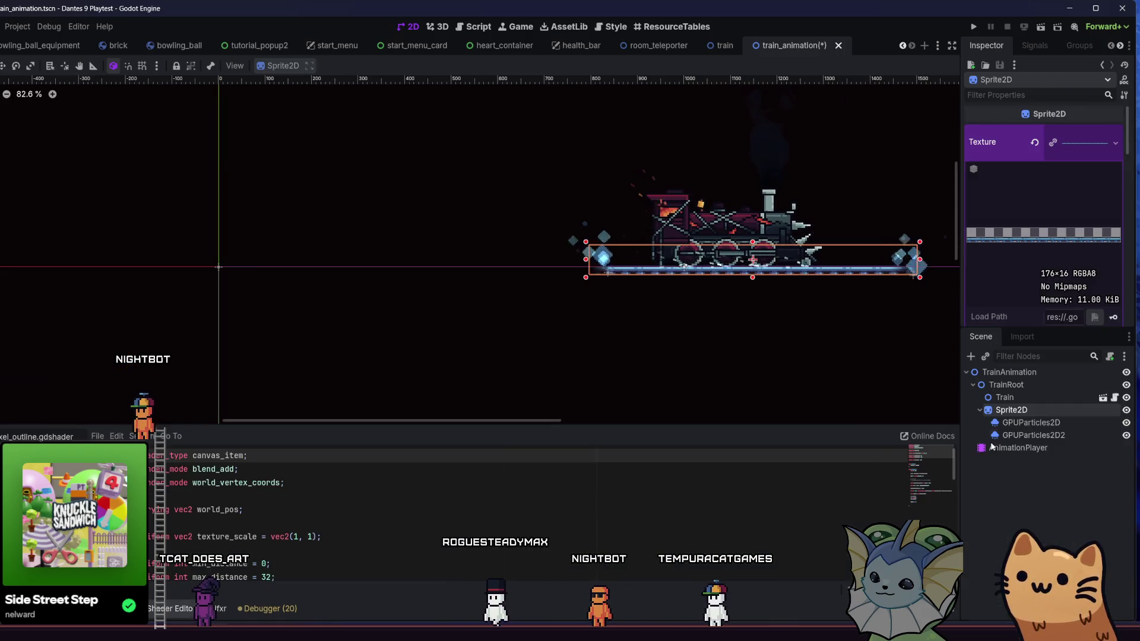
right_click(1017, 397)
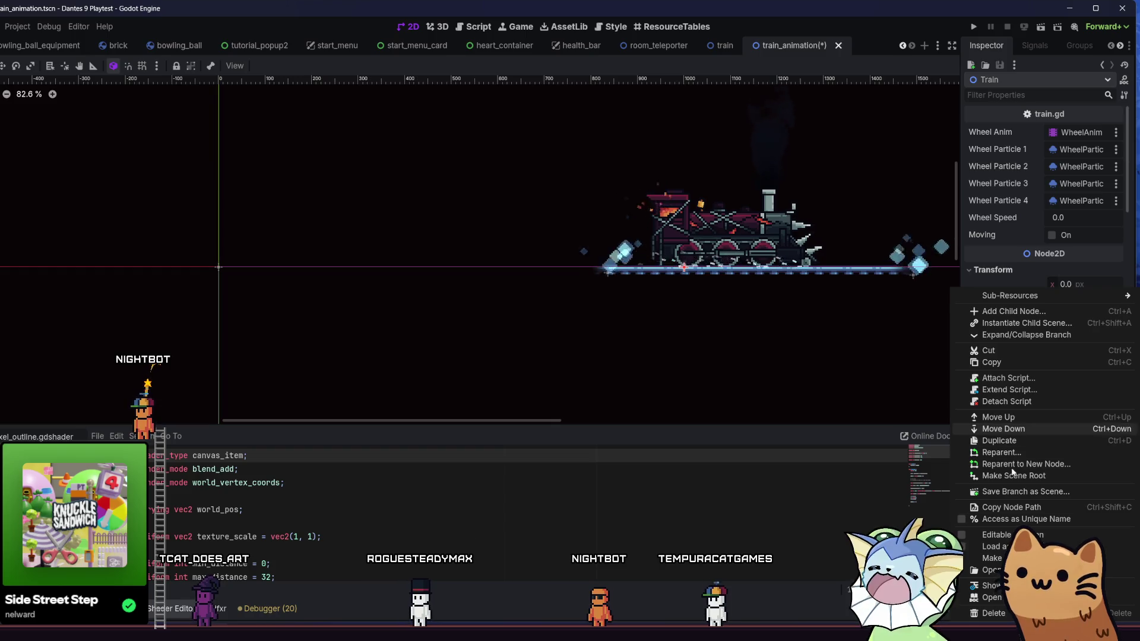
click(1022, 520)
Load dissolve.tres as Train's material, then drag Dissolve Value up and back to 0.0.
scroll(1045, 232, down, 5)
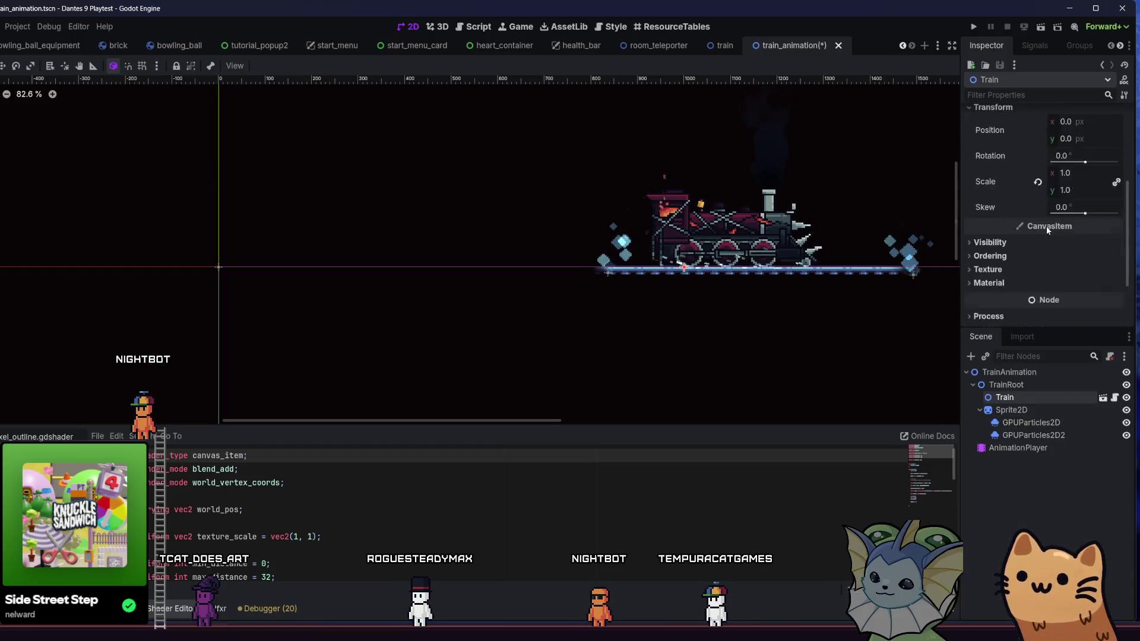
click(1099, 218)
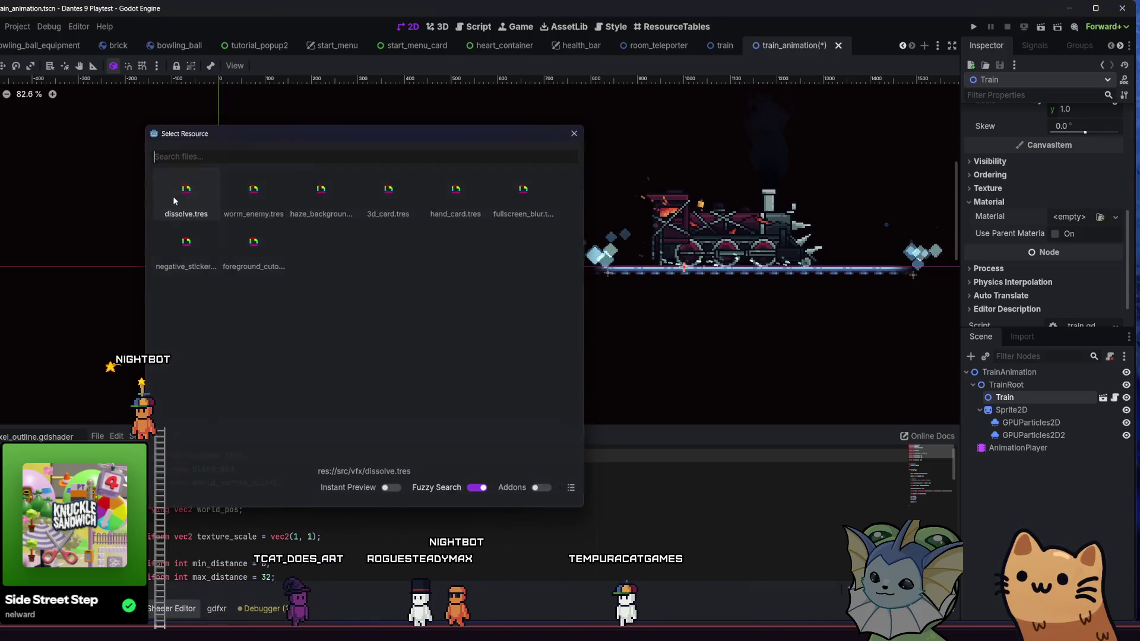
double_click(173, 196)
click(1090, 217)
scroll(1040, 212, down, 3)
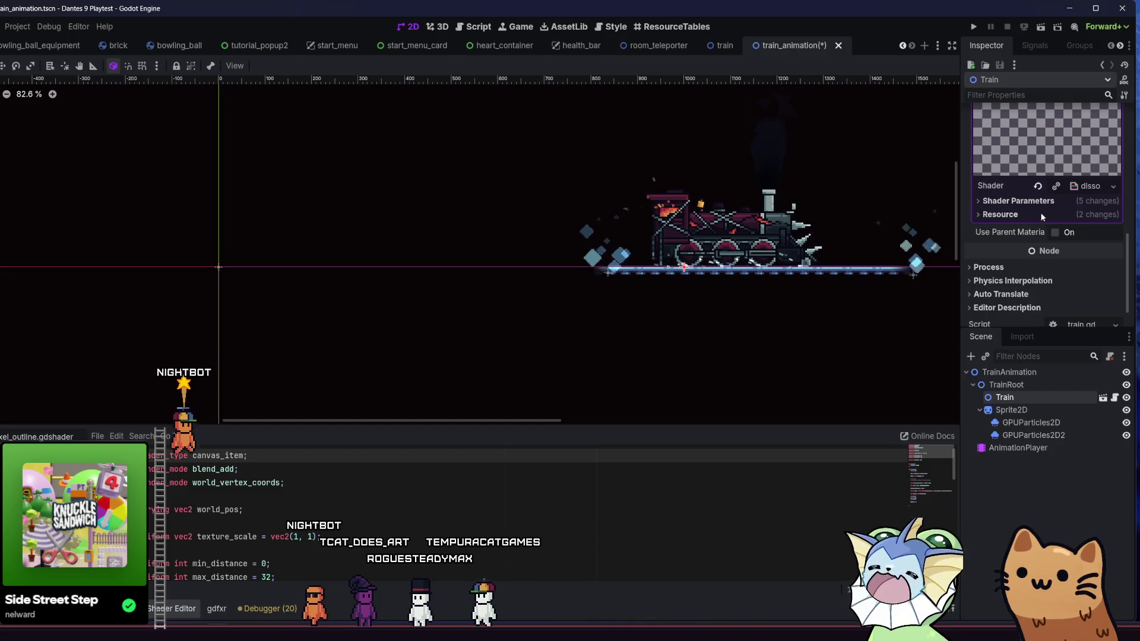
scroll(1054, 217, down, 2)
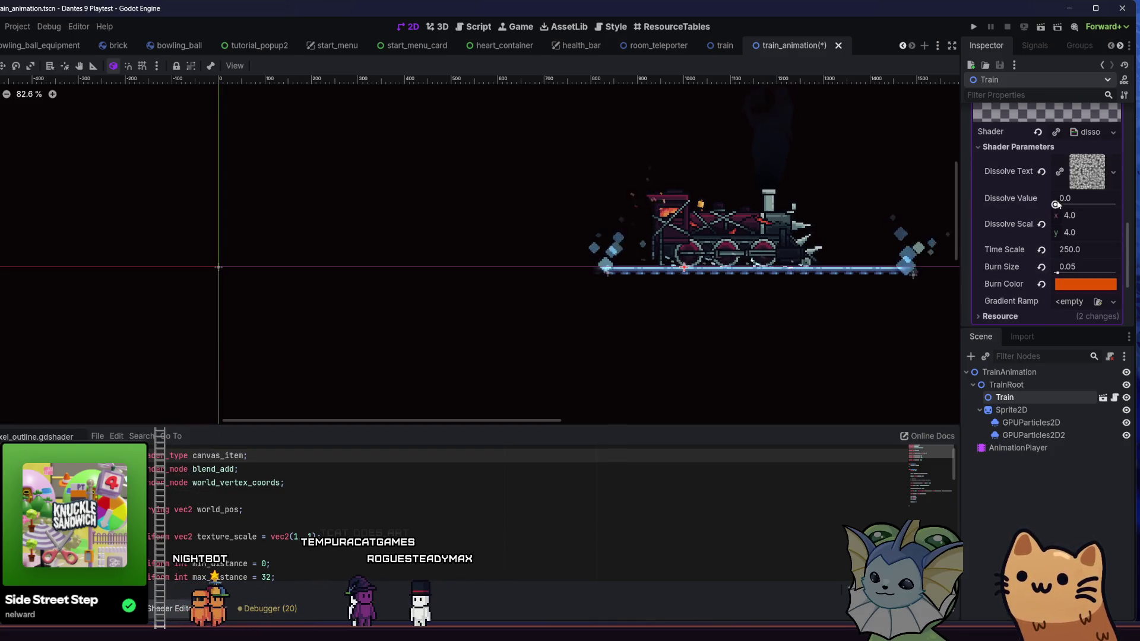
drag(1072, 207, 1101, 208)
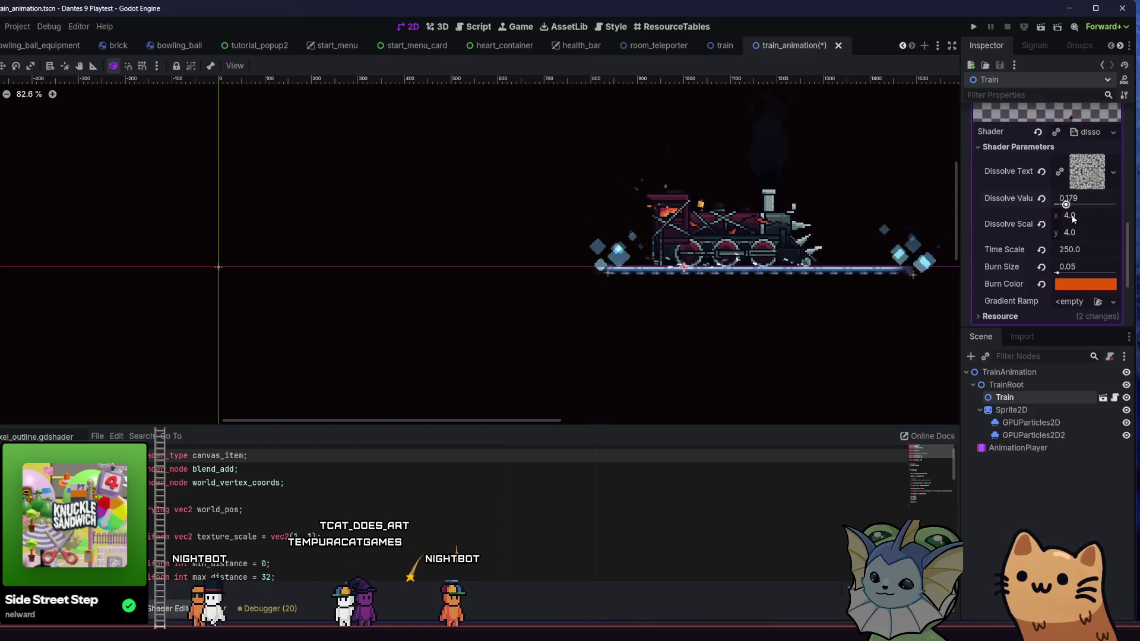
drag(1074, 220, 1054, 220)
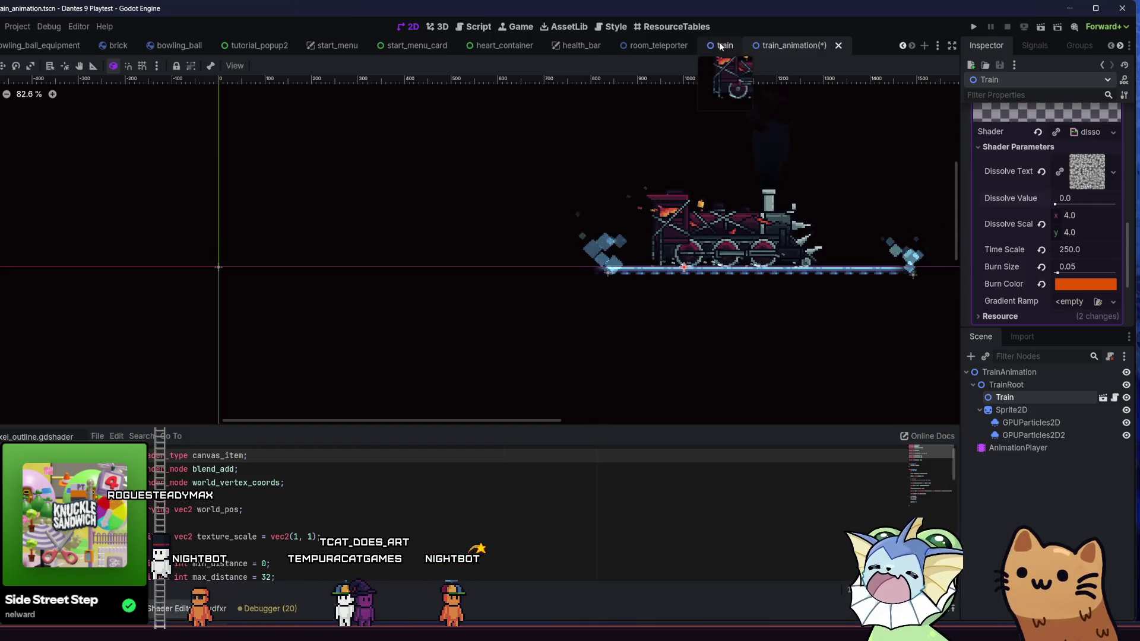
click(722, 47)
Turn on Use Parent Material for Train2 through BodyFront and save the train scene.
click(1014, 386)
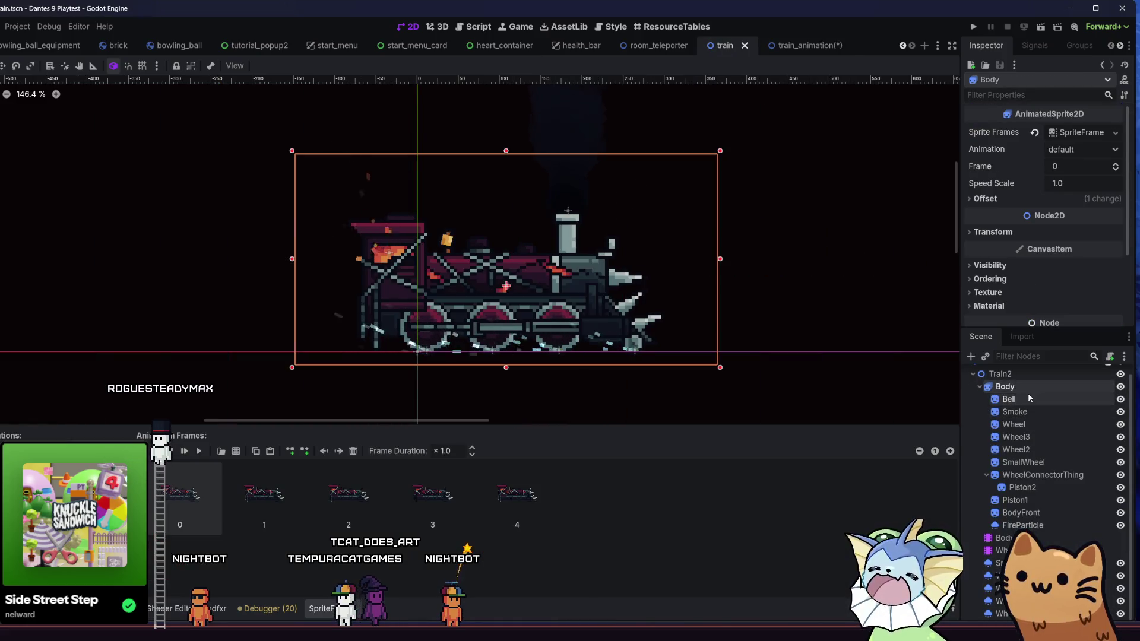
click(1026, 373)
scroll(1023, 373, up, 1)
click(1024, 373)
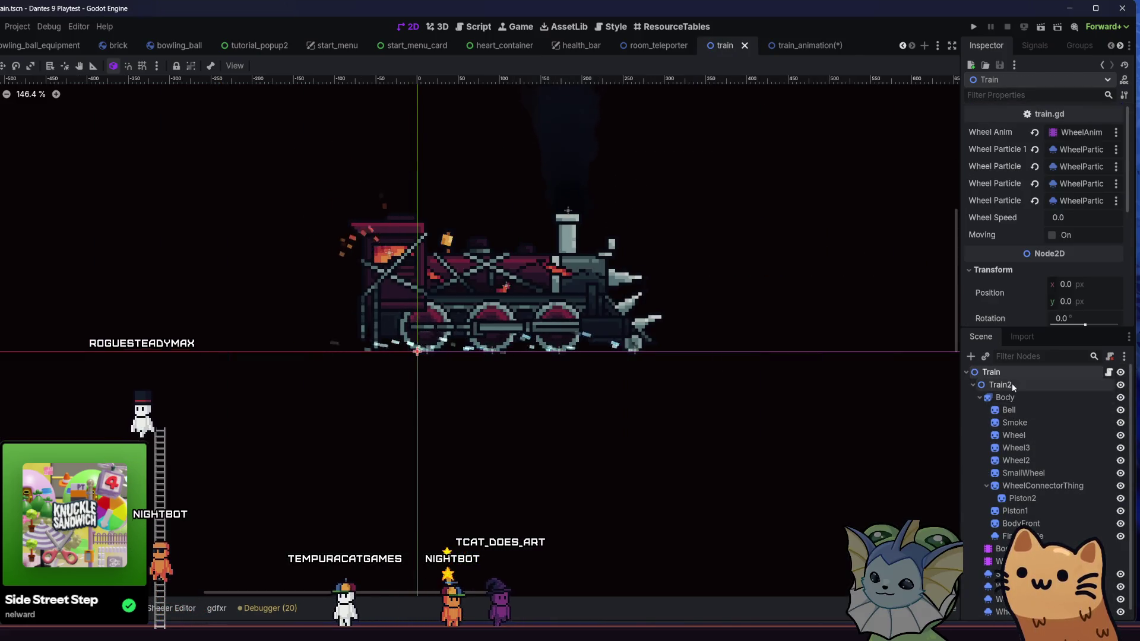
click(1012, 385)
scroll(1012, 385, down, 1)
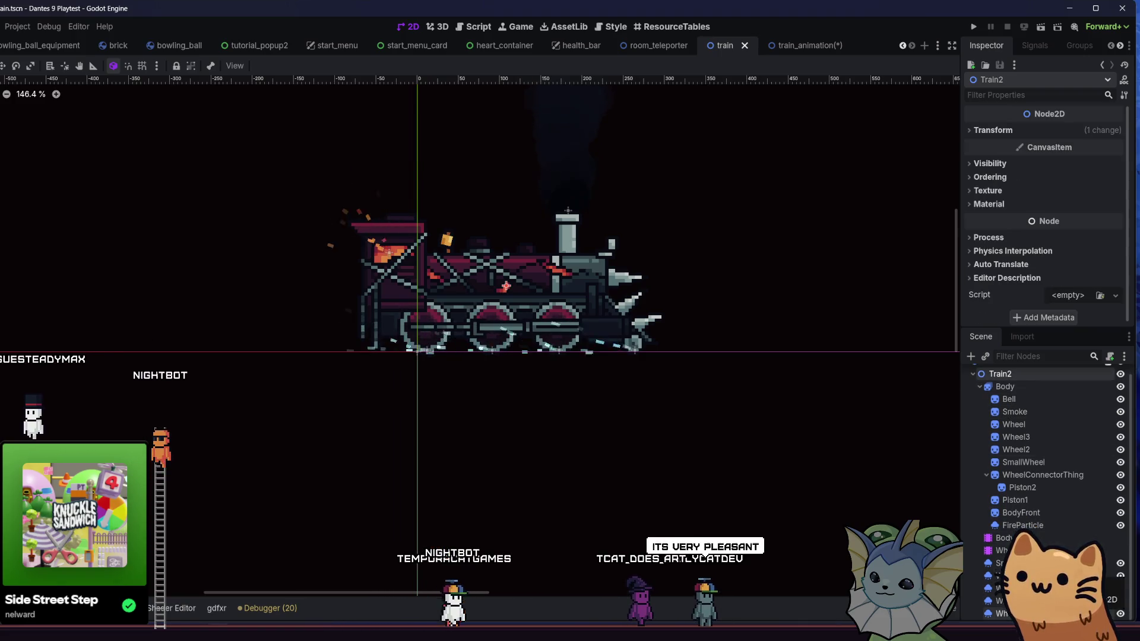
shift+click(1050, 514)
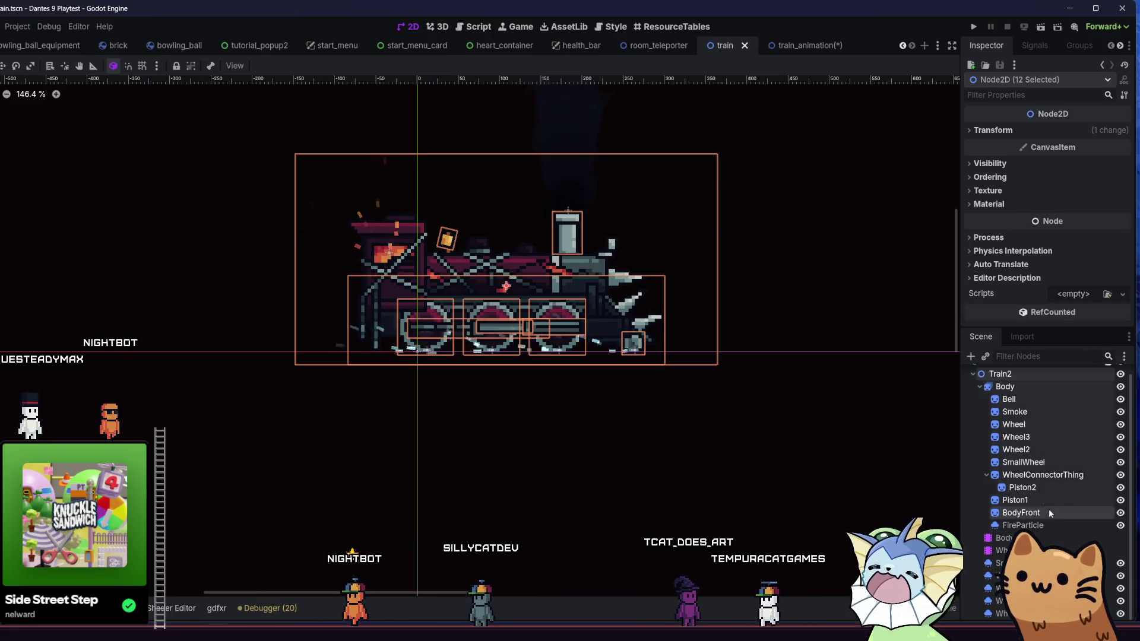
click(1010, 205)
key(ctrl+s)
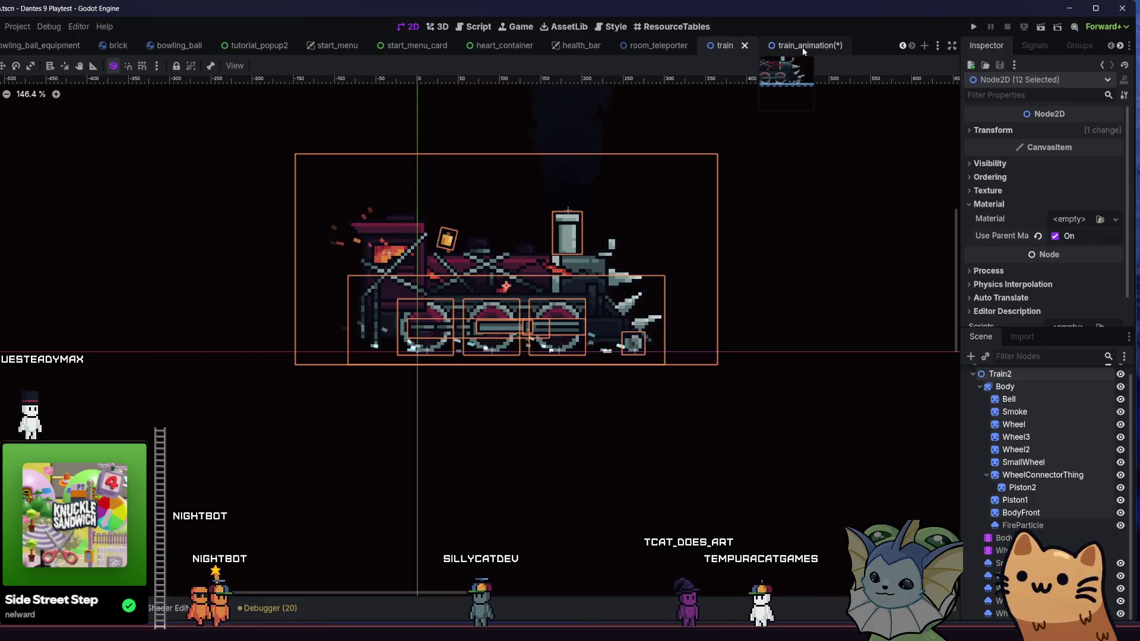
click(803, 48)
scroll(749, 383, right, 5)
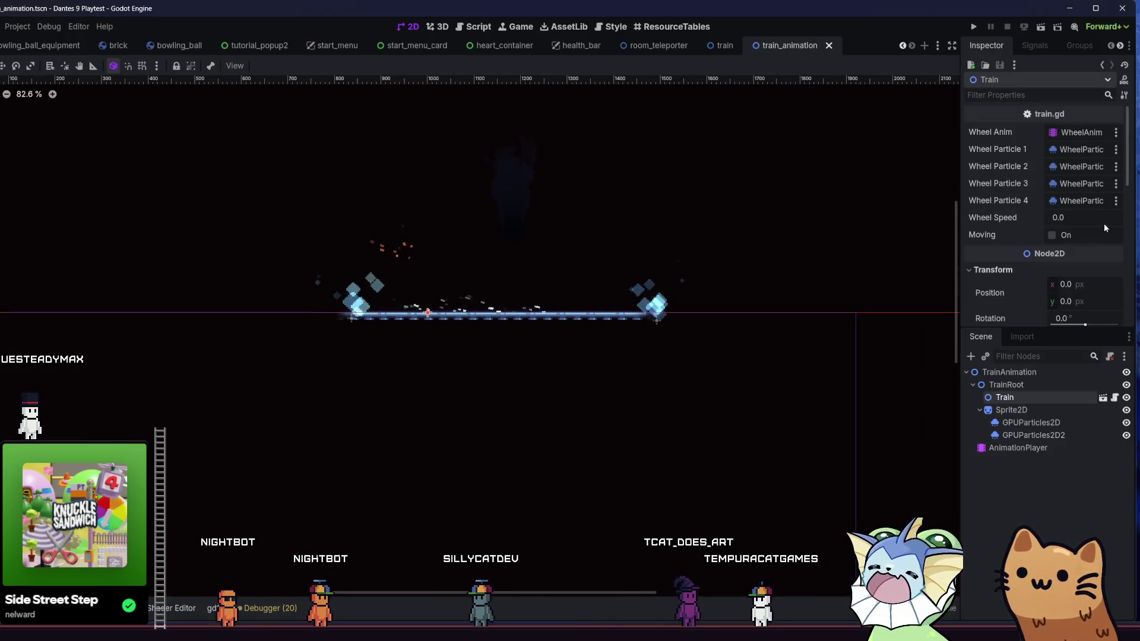
scroll(1060, 323, down, 1)
Expand the dissolve shader parameters and raise Dissolve Value to preview the burn.
scroll(998, 227, down, 10)
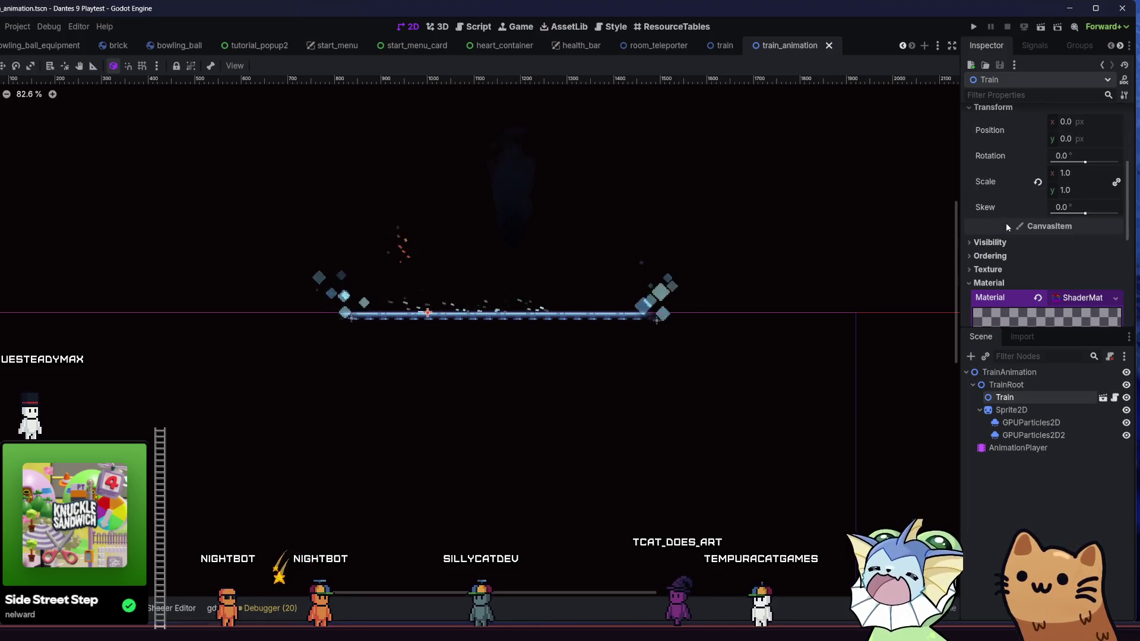
scroll(1060, 226, down, 3)
click(1046, 170)
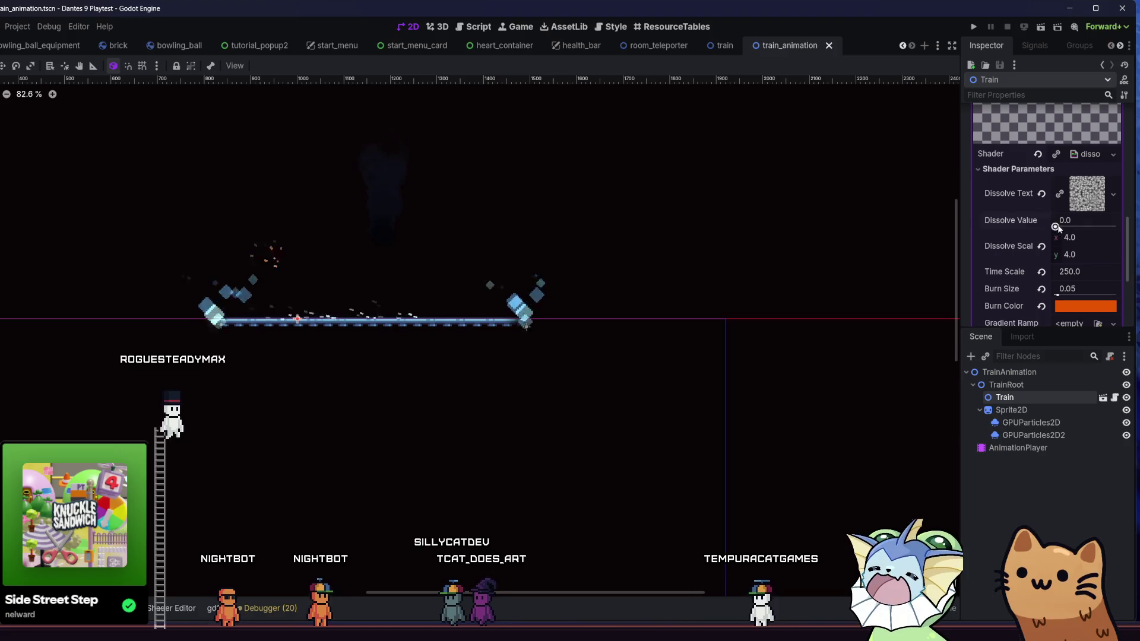
mouse_move(1056, 228)
mouse_down()
mouse_move(1094, 234)
mouse_move(1085, 231)
mouse_up()
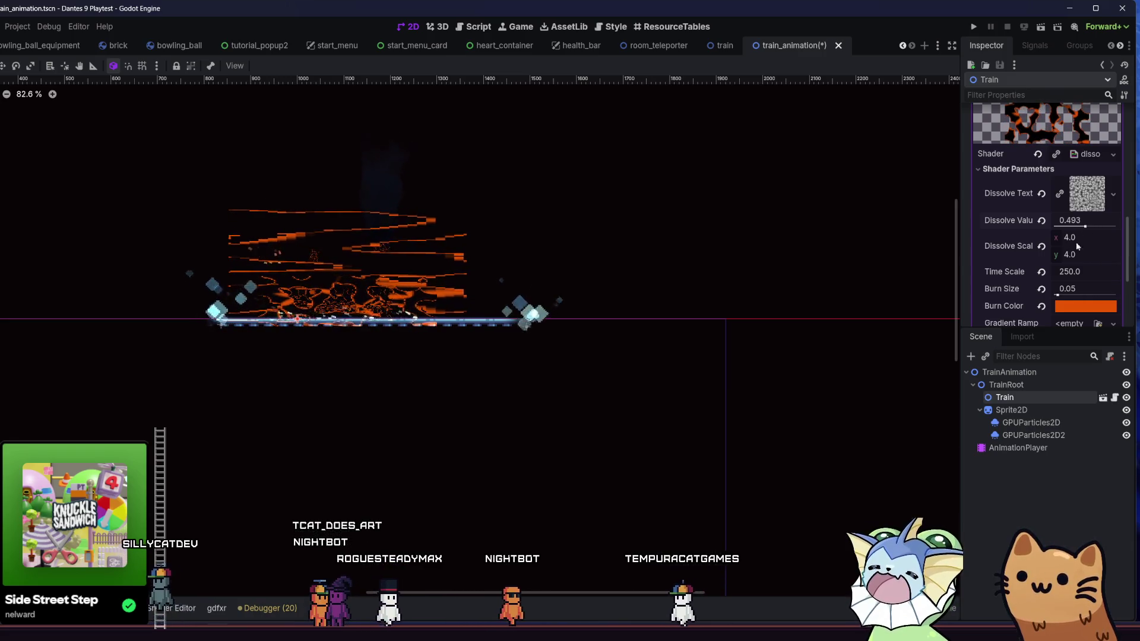
Expand and collapse the material's Resource section, then set Dissolve Value to about 0.489.
scroll(479, 289, up, 4)
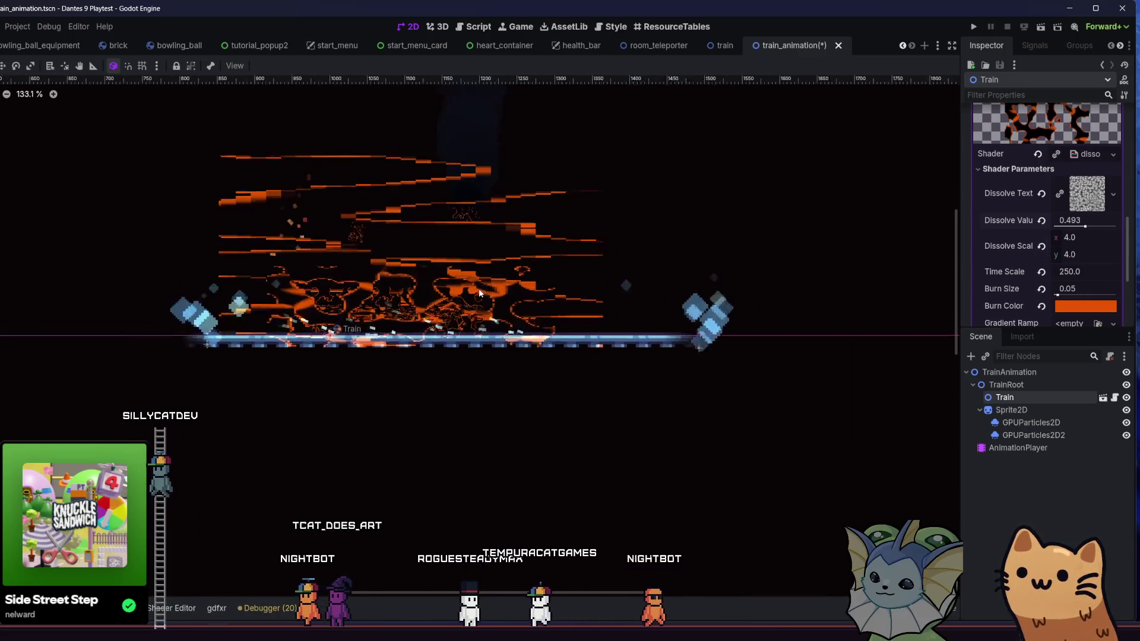
scroll(511, 297, up, 2)
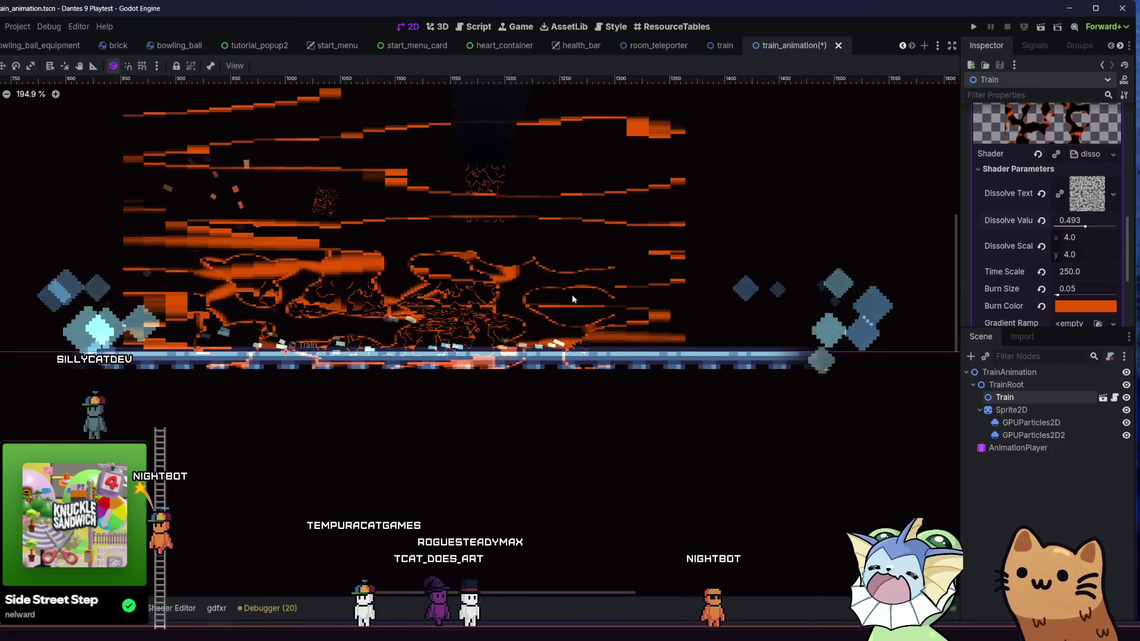
scroll(1004, 224, down, 3)
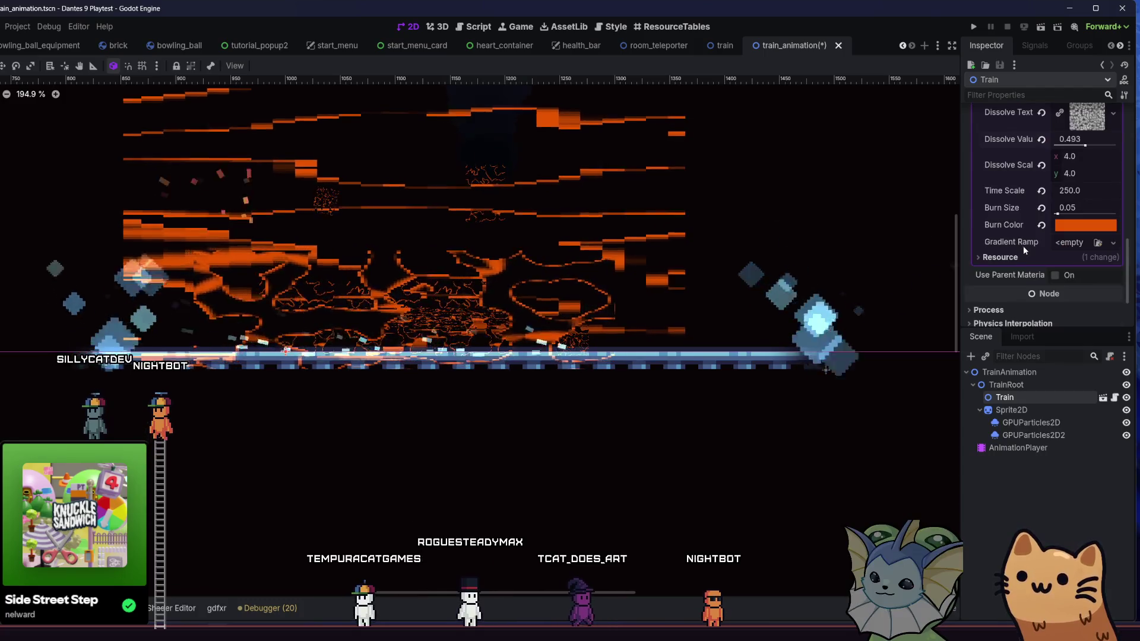
click(1020, 256)
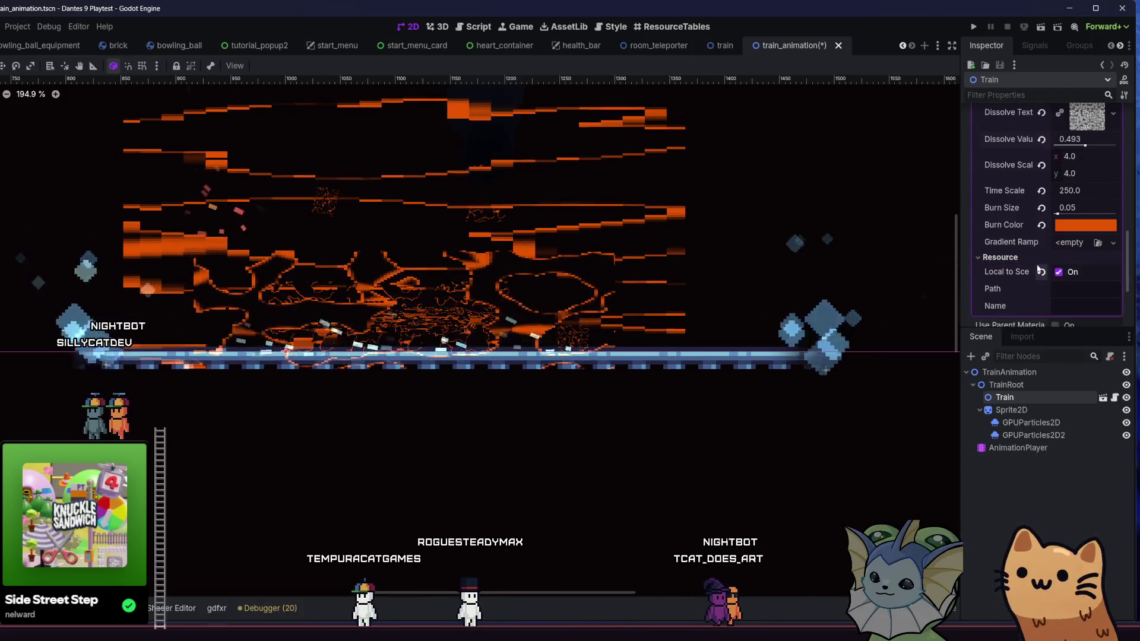
click(1023, 256)
scroll(1018, 255, up, 3)
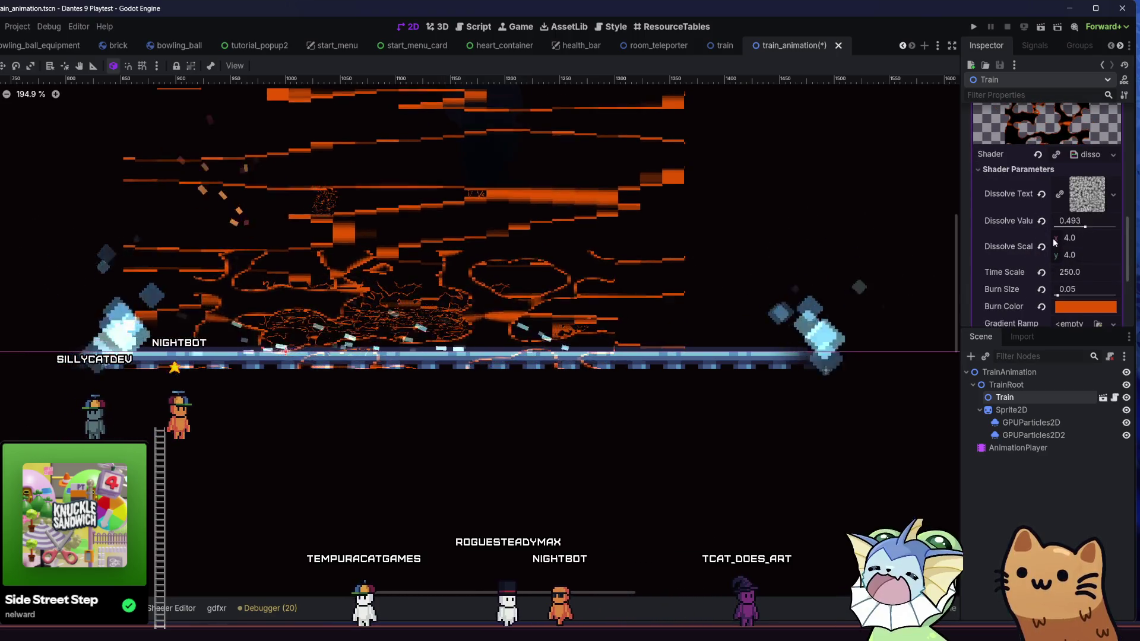
scroll(1037, 254, down, 3)
scroll(918, 254, down, 1)
scroll(918, 254, down, 2)
scroll(1010, 256, down, 3)
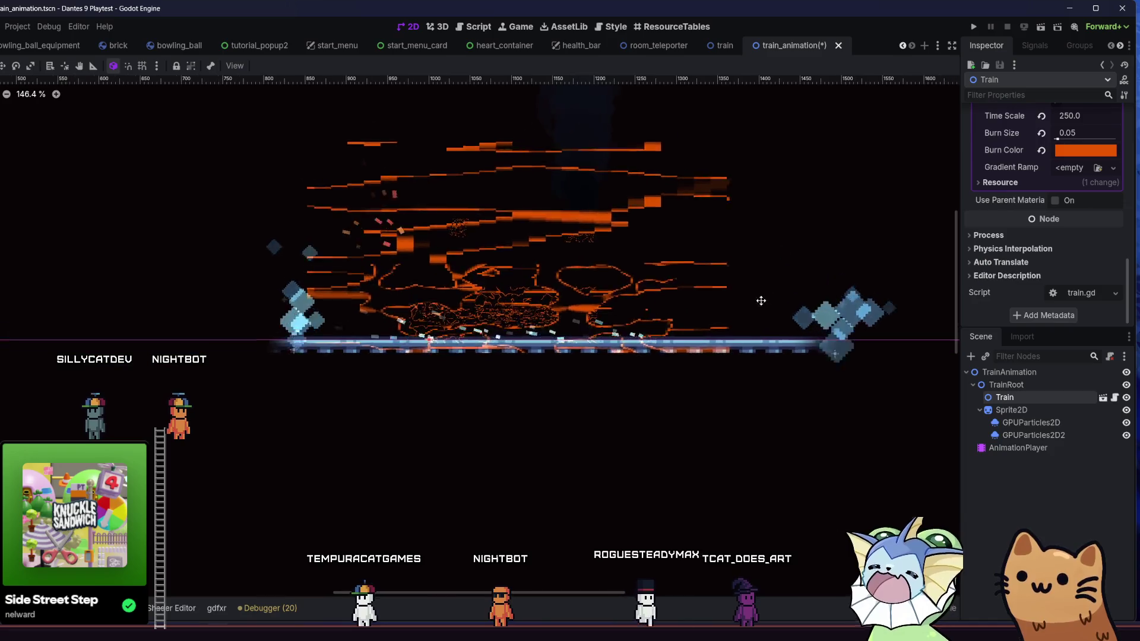
scroll(950, 258, down, 3)
scroll(1009, 210, up, 6)
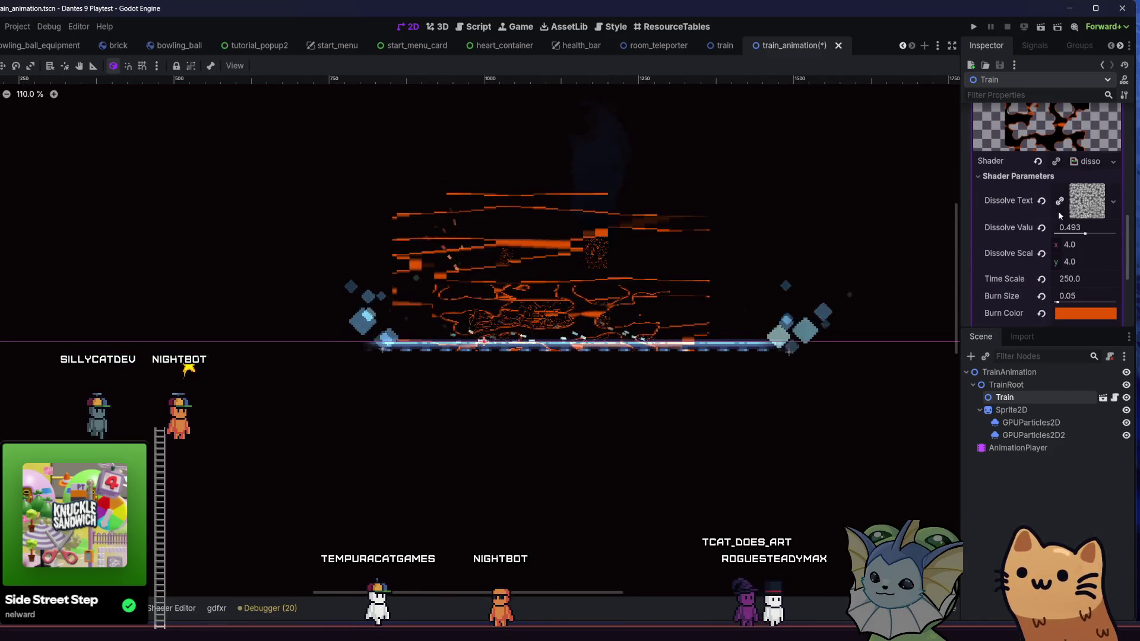
drag(1063, 238, 1086, 238)
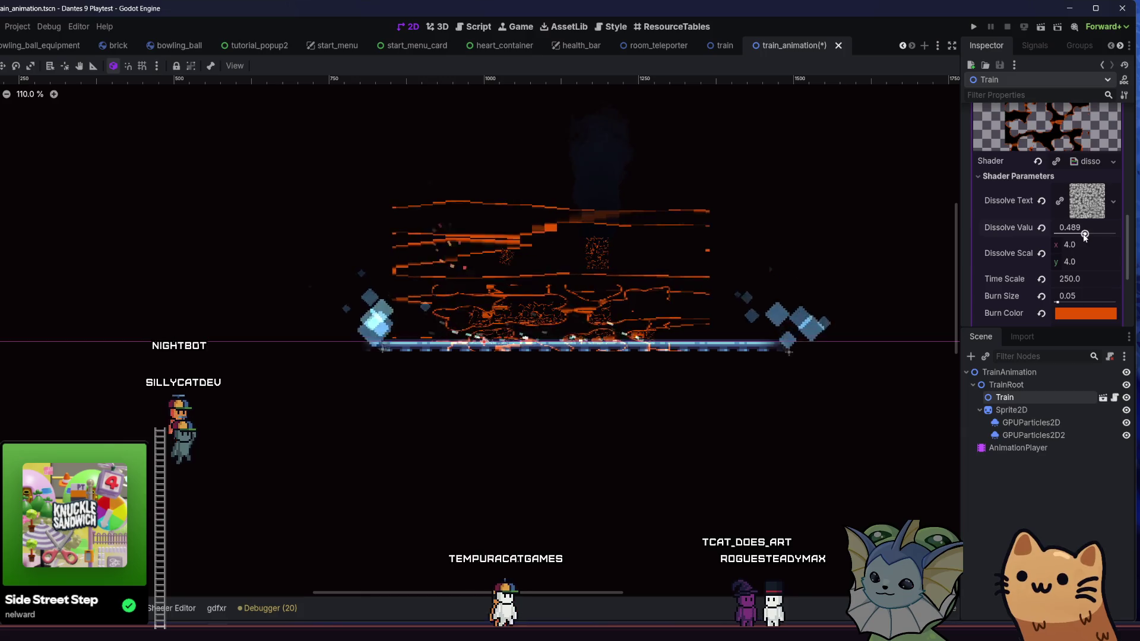
scroll(1029, 274, down, 3)
Pick light blue from the palette as the burn colour and raise Dissolve Value to 0.894.
click(1086, 232)
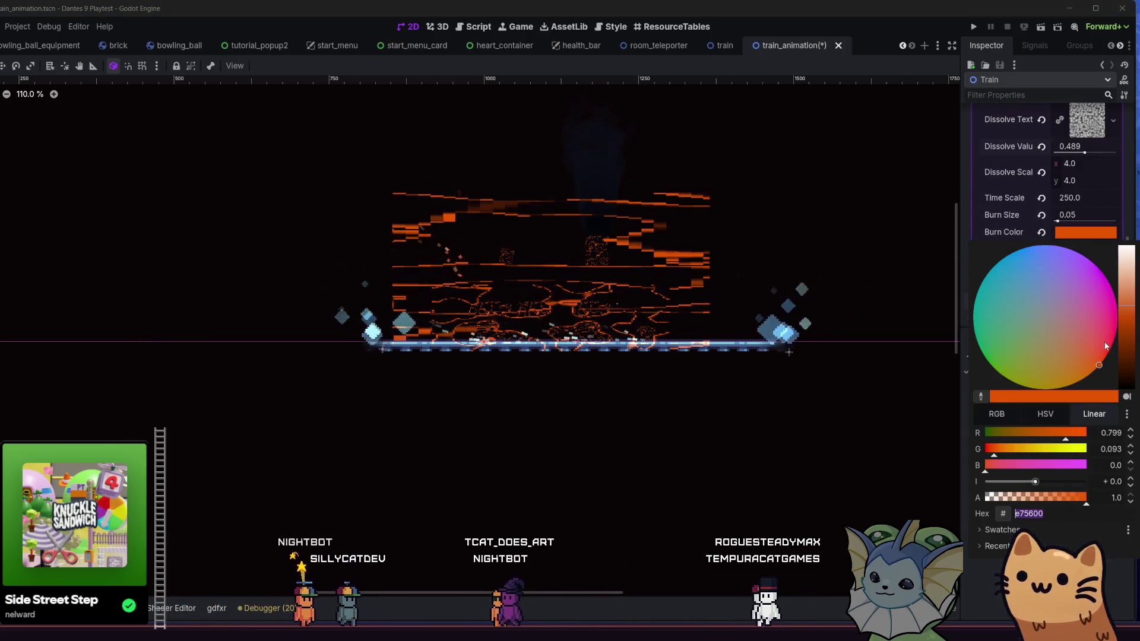
click(1000, 530)
click(1000, 561)
click(821, 479)
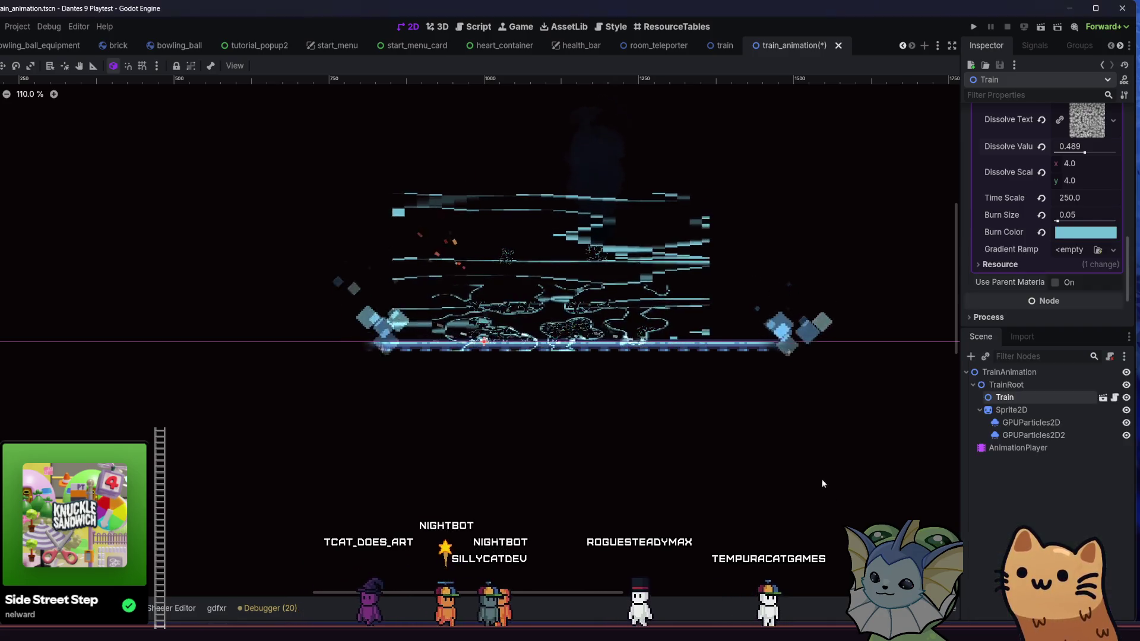
scroll(1066, 206, up, 1)
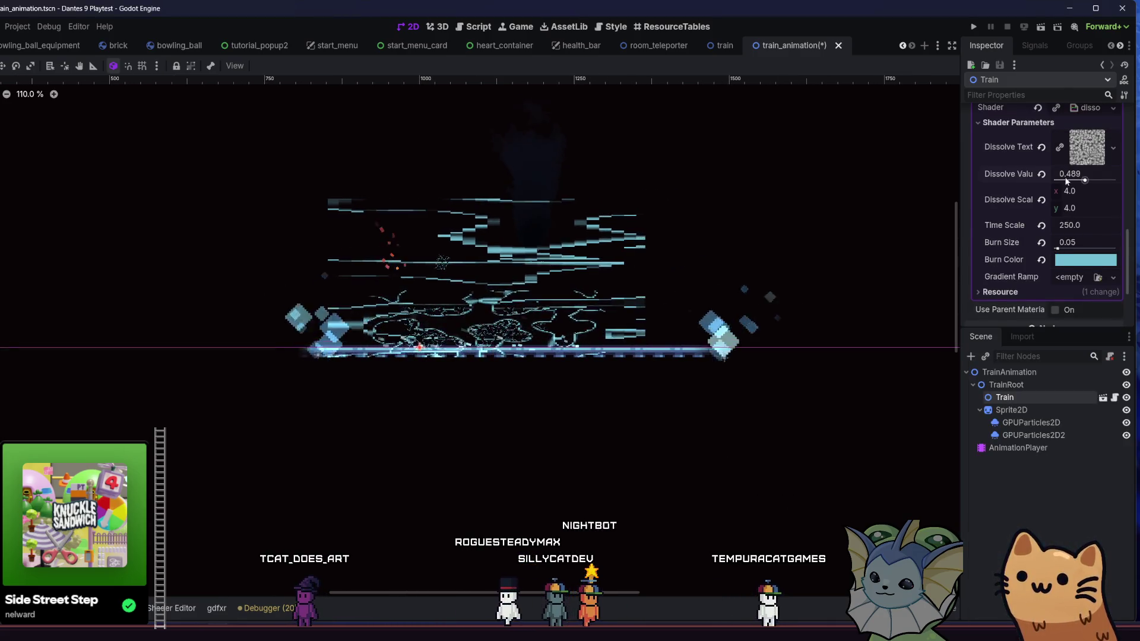
drag(1055, 180, 1109, 186)
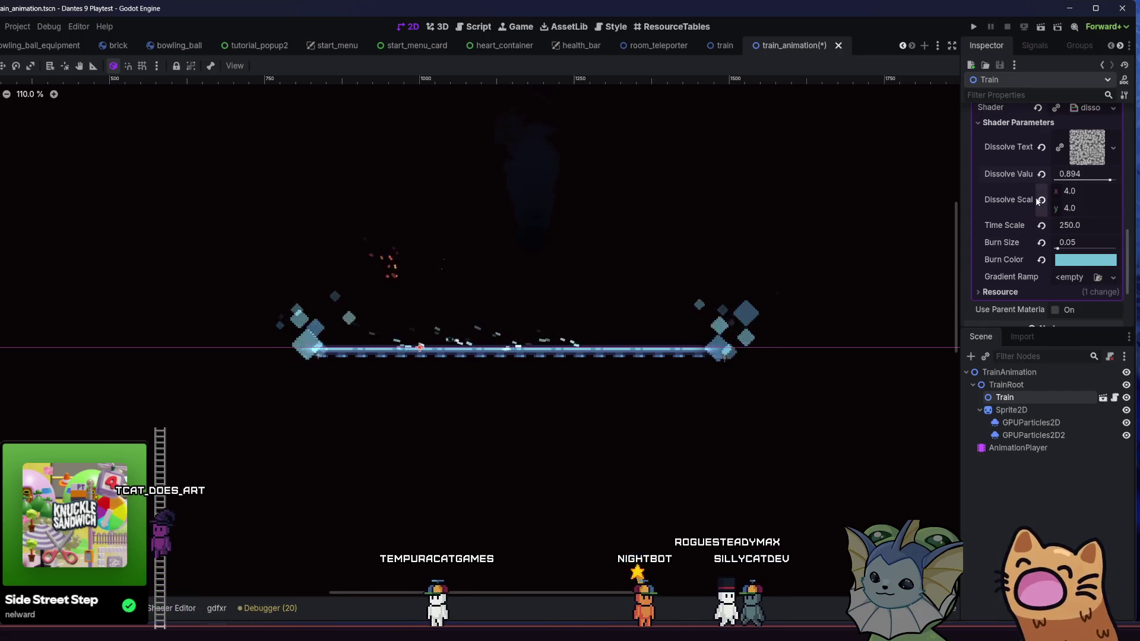
Clear the Train's Material property so the train appears fully intact.
scroll(1060, 230, up, 1)
scroll(1037, 214, up, 2)
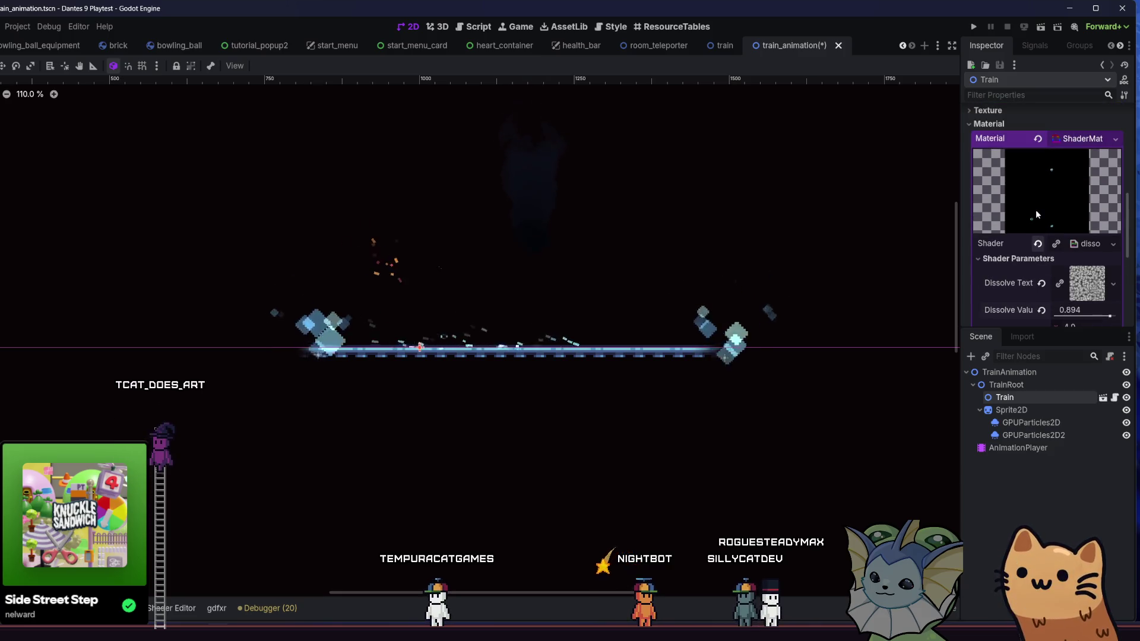
click(1039, 142)
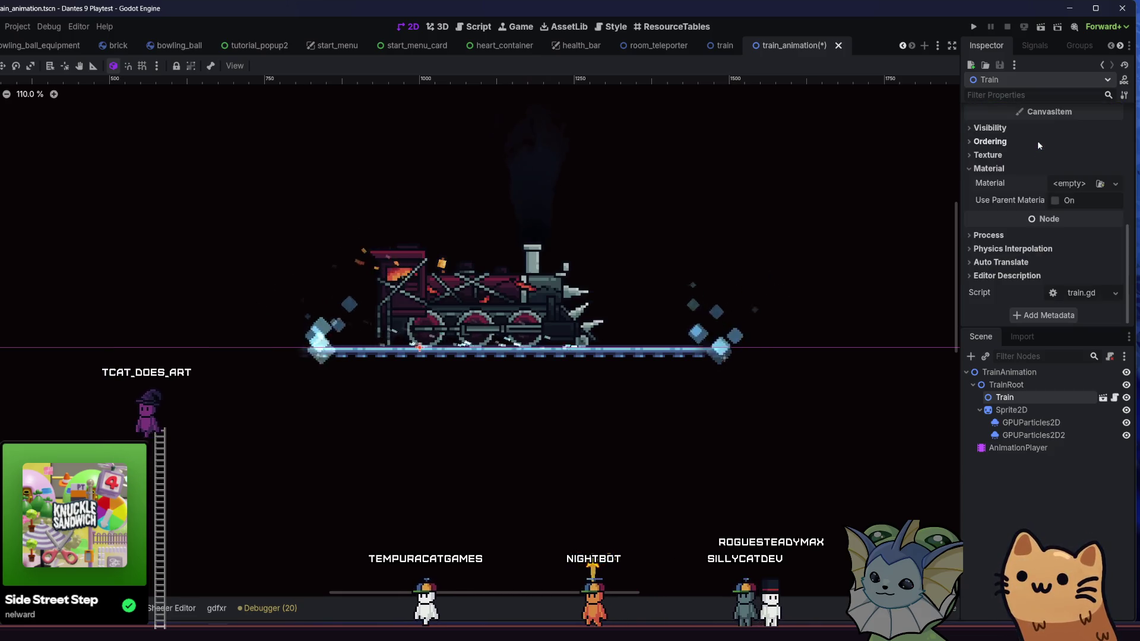
click(1082, 183)
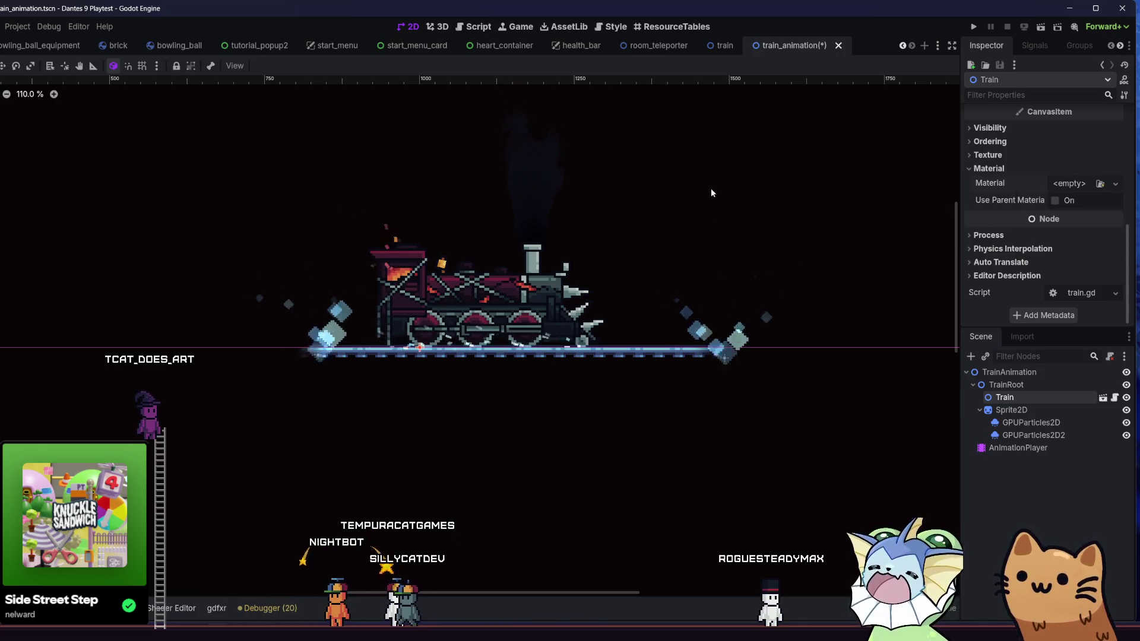
Select the Train root in the train scene, save it with Ctrl+S, and reselect TrainRoot in train_animation.
click(711, 48)
scroll(1037, 412, up, 1)
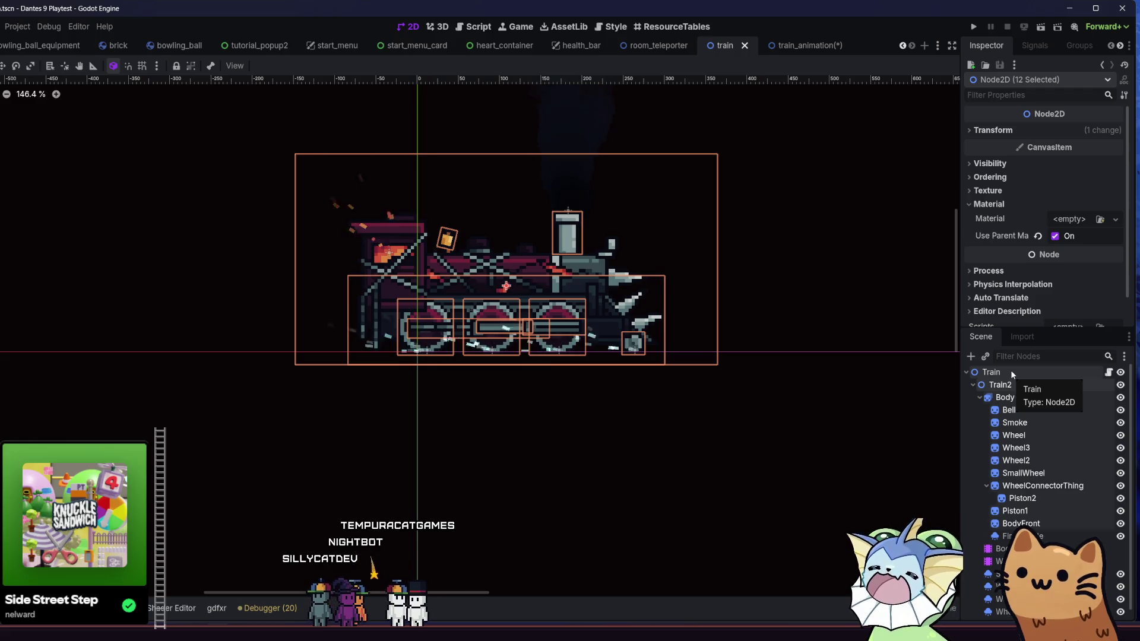
click(1011, 373)
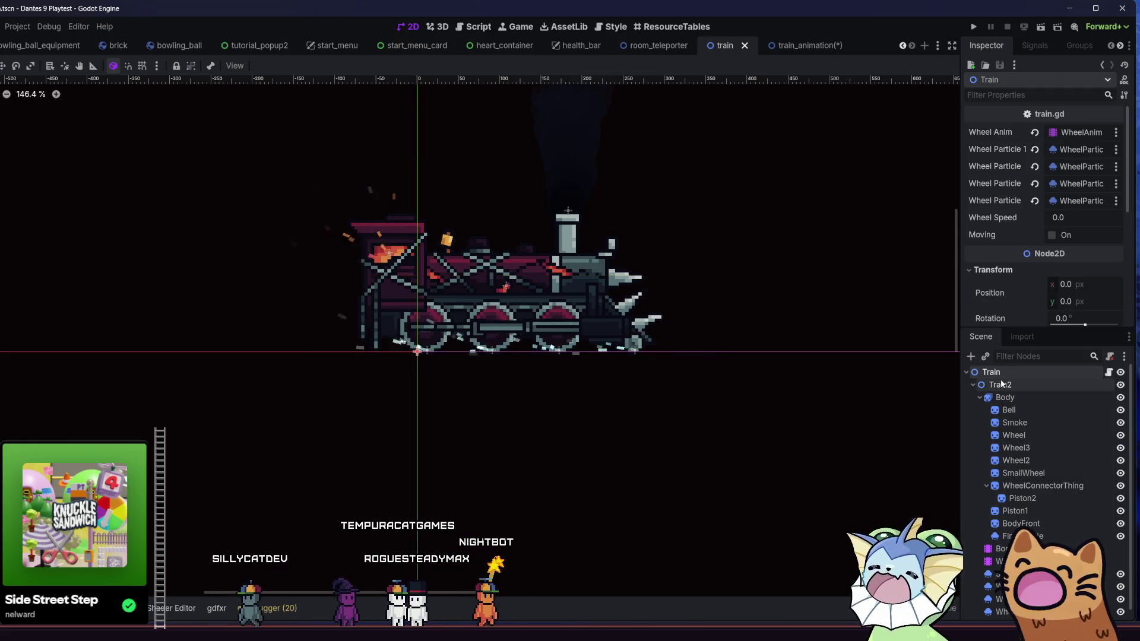
click(1002, 384)
click(991, 373)
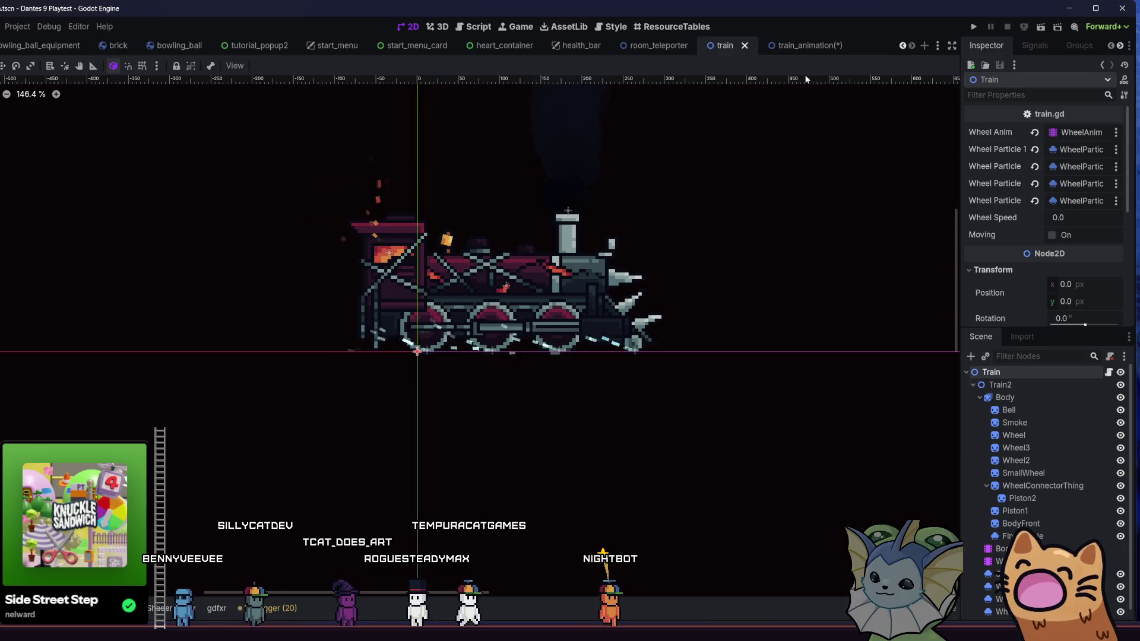
key(ctrl+s)
click(806, 46)
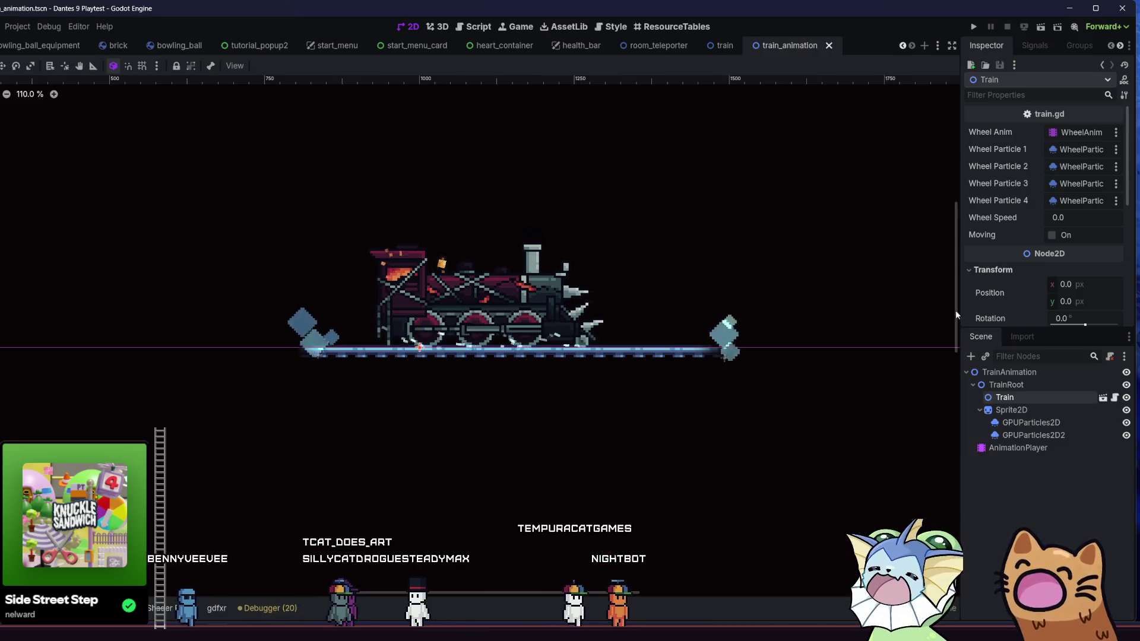
click(1008, 384)
Add a CanvasGroup child to TrainRoot by searching 'can', then drag Train into it.
click(1013, 397)
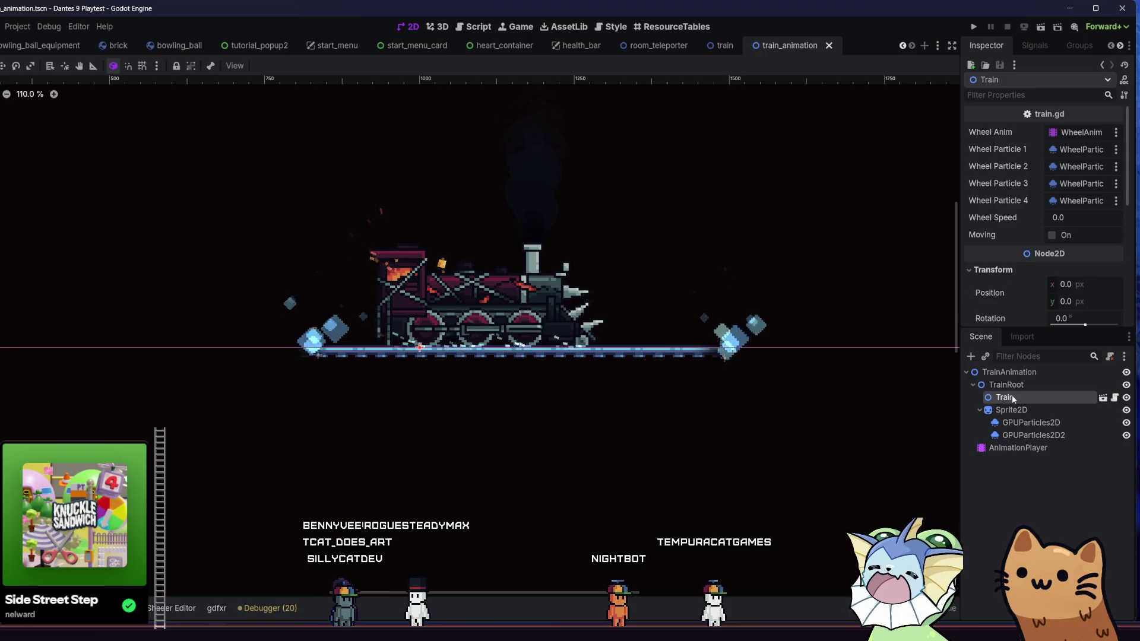
click(1008, 384)
click(970, 357)
text(ca)
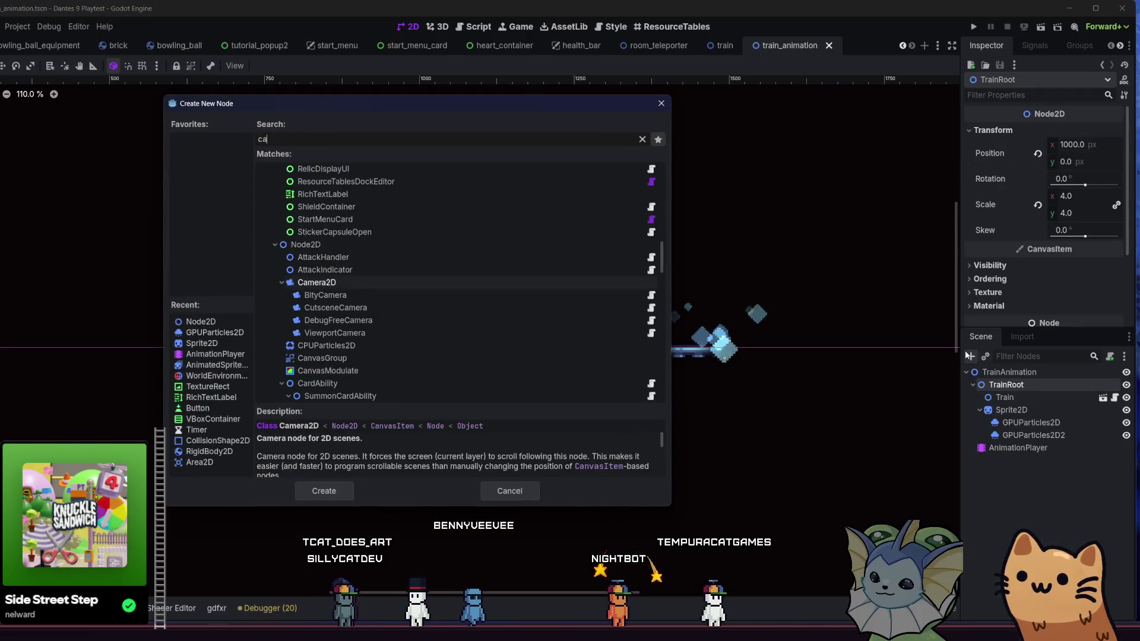
text(n)
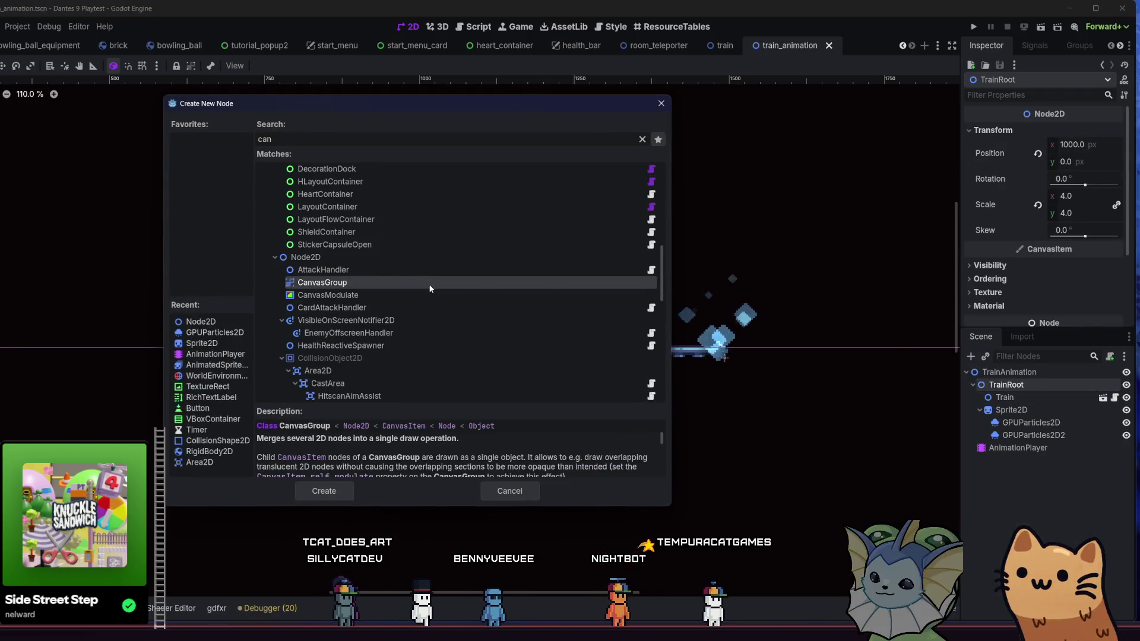
double_click(429, 284)
drag(999, 396, 1021, 399)
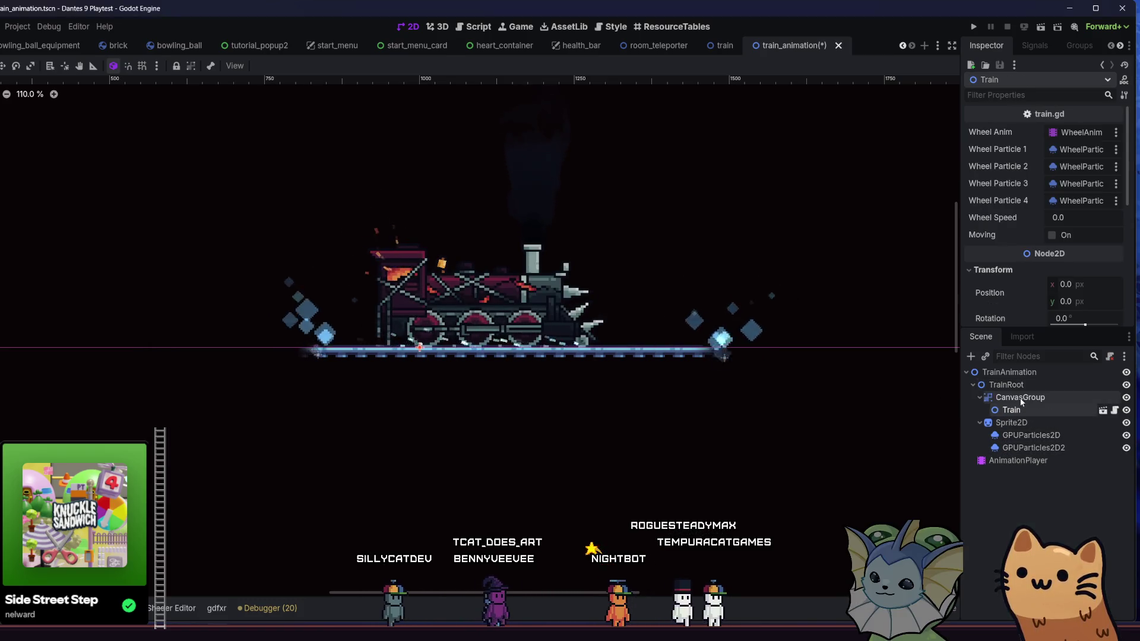
Load dissolve.tres into the CanvasGroup's Material property.
click(1020, 398)
click(1009, 238)
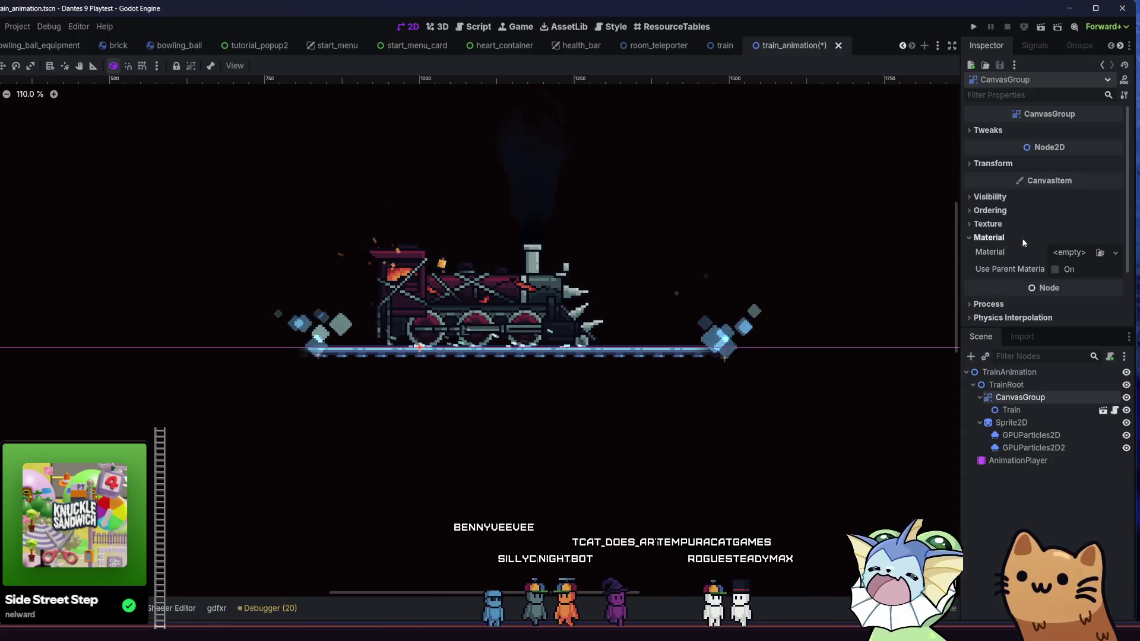
click(1100, 252)
double_click(189, 204)
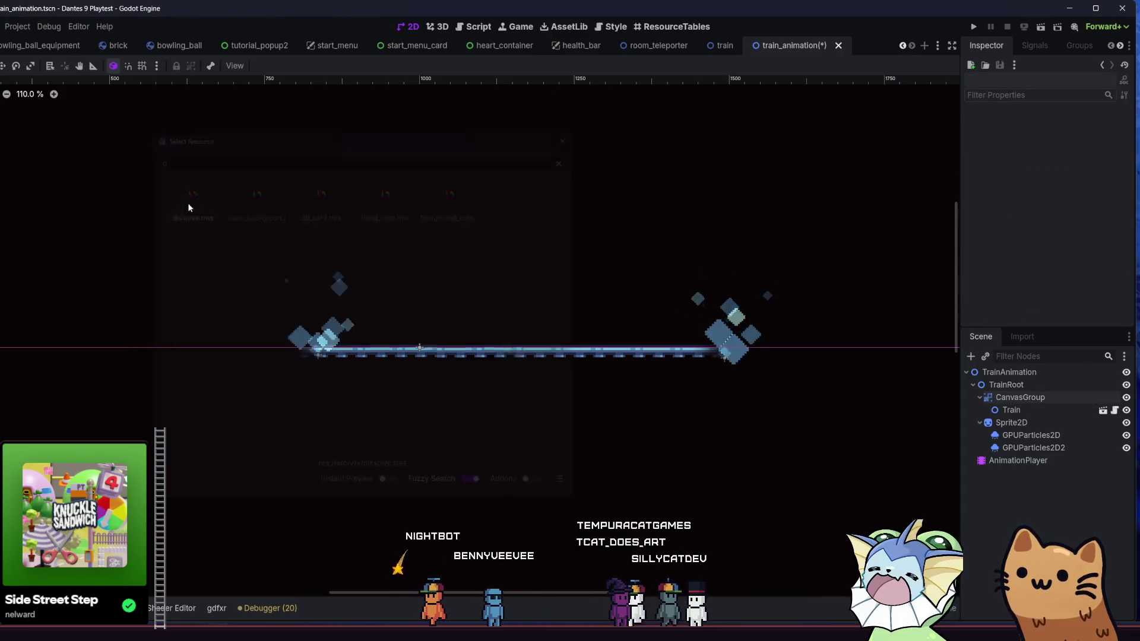
click(1024, 409)
click(1022, 399)
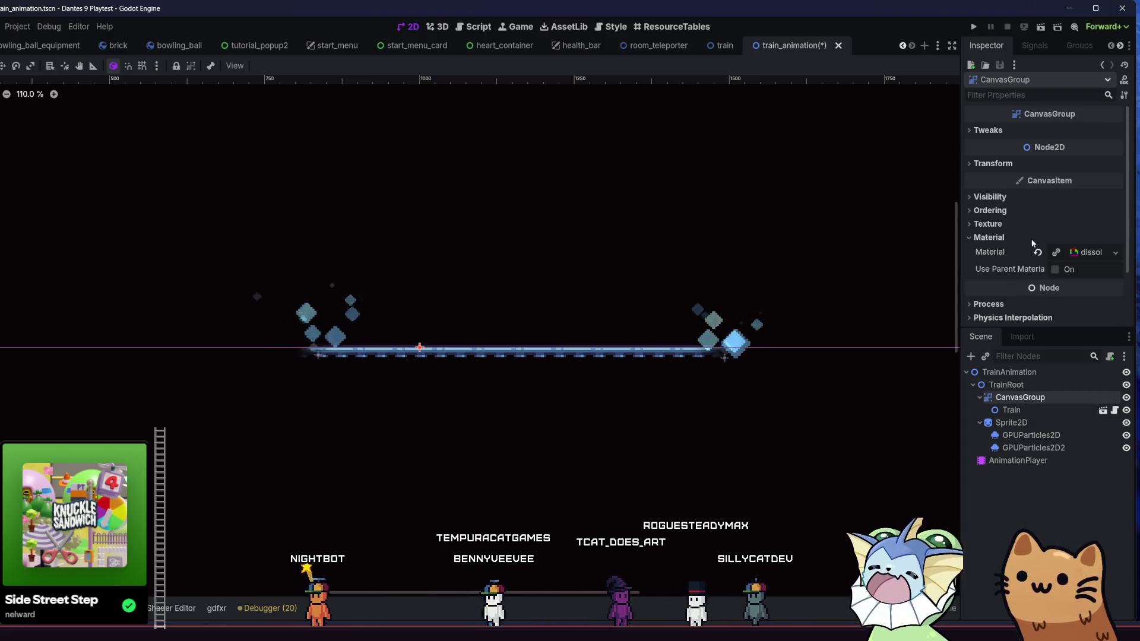
Tune the CanvasGroup's Dissolve Value to around 0.54 while previewing the orange burn.
click(1070, 256)
scroll(1054, 180, down, 3)
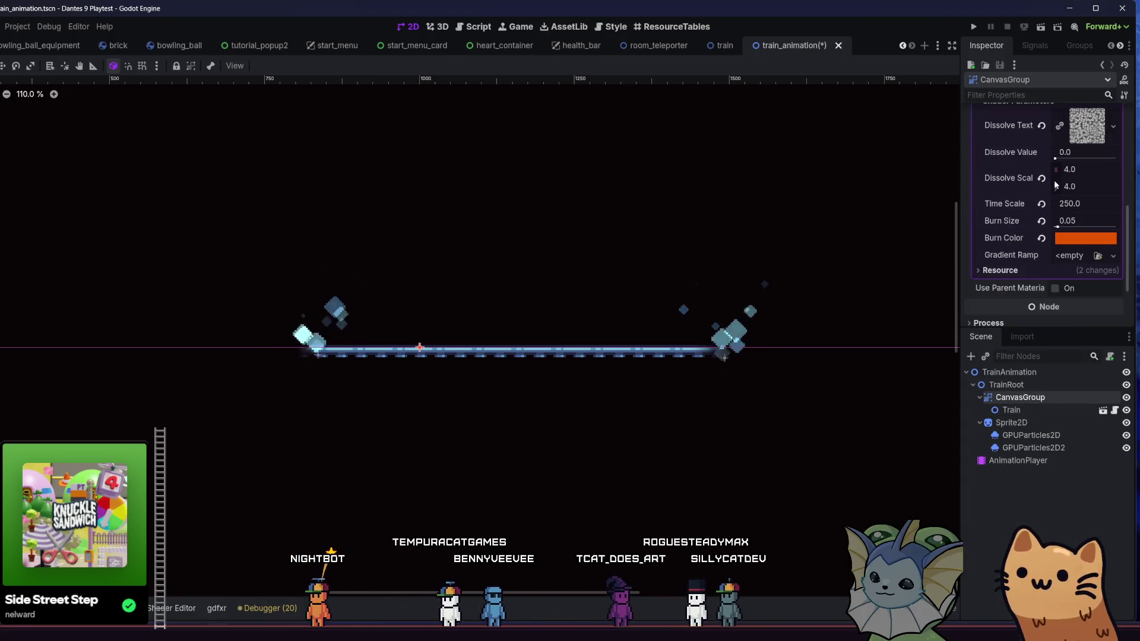
drag(1071, 159, 1101, 160)
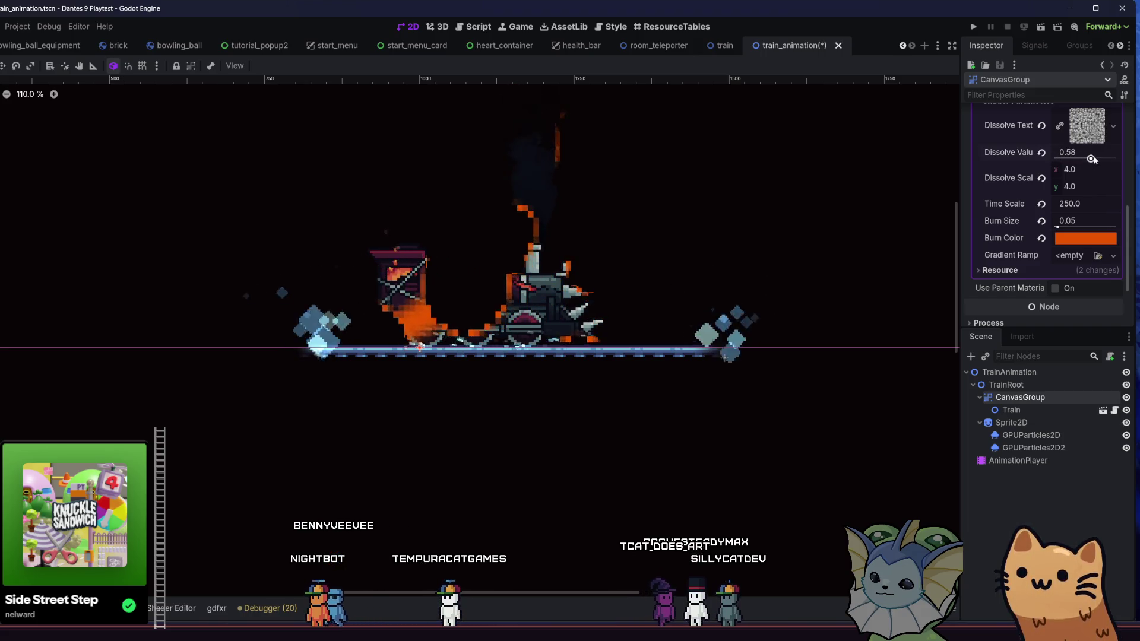
mouse_move(737, 241)
mouse_down()
mouse_move(701, 293)
mouse_move(712, 309)
mouse_up()
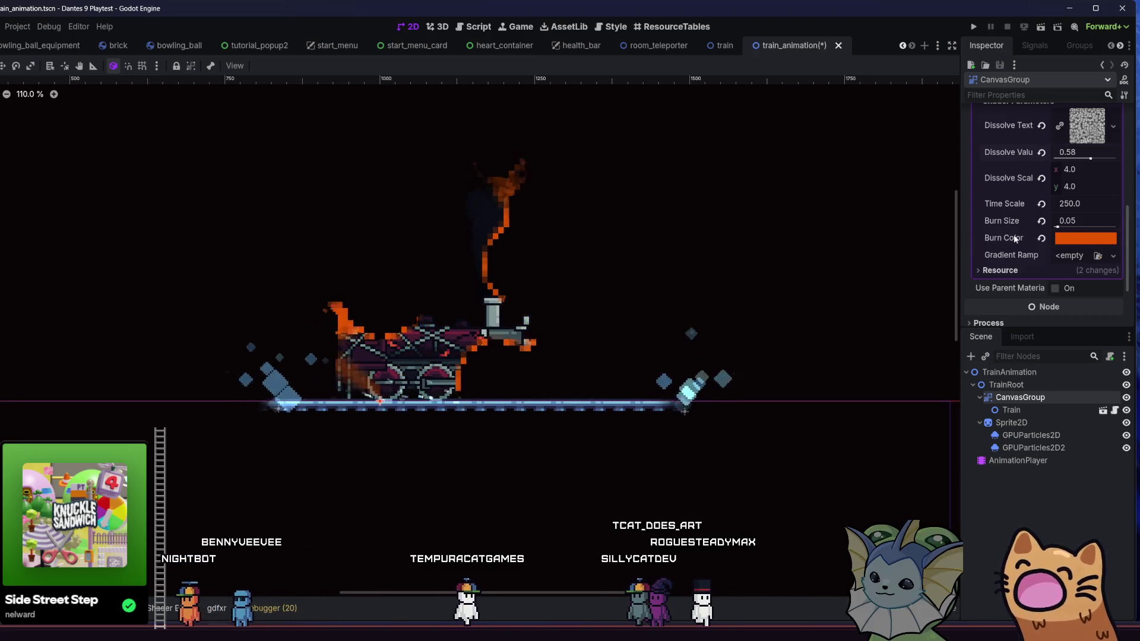
drag(1092, 160, 1096, 160)
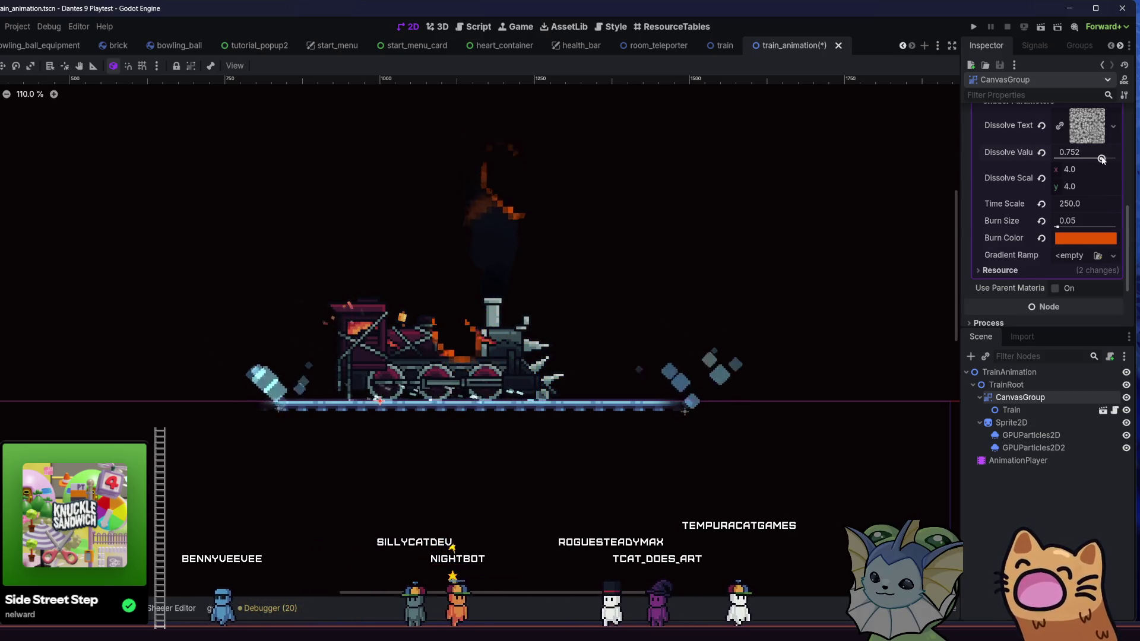
drag(1085, 159, 1097, 159)
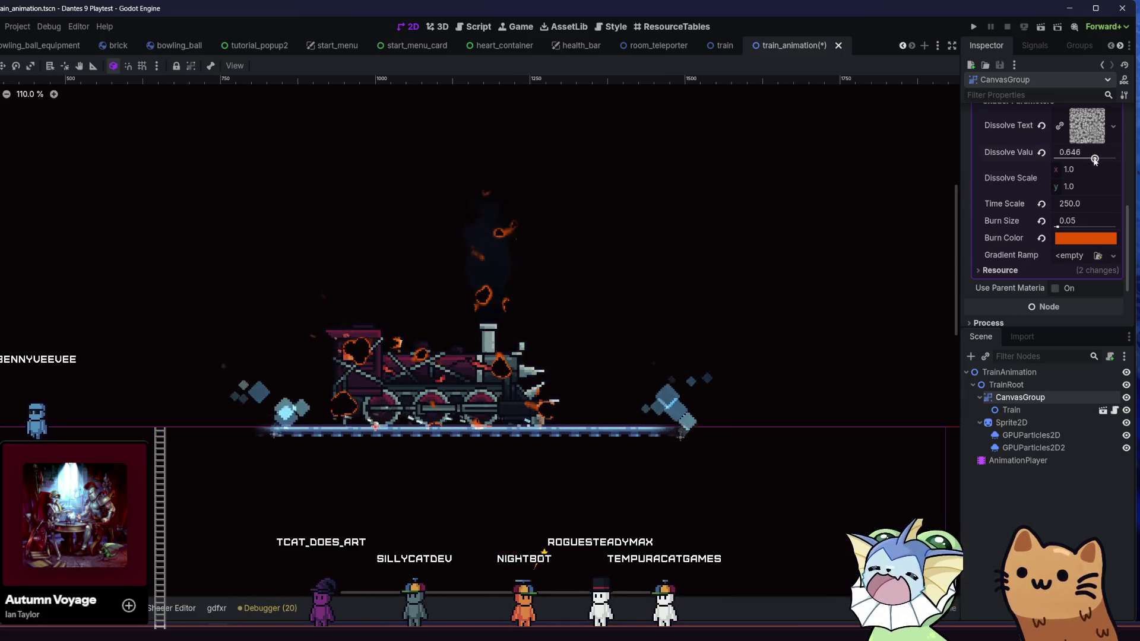
drag(1095, 160, 1087, 160)
scroll(1045, 178, up, 2)
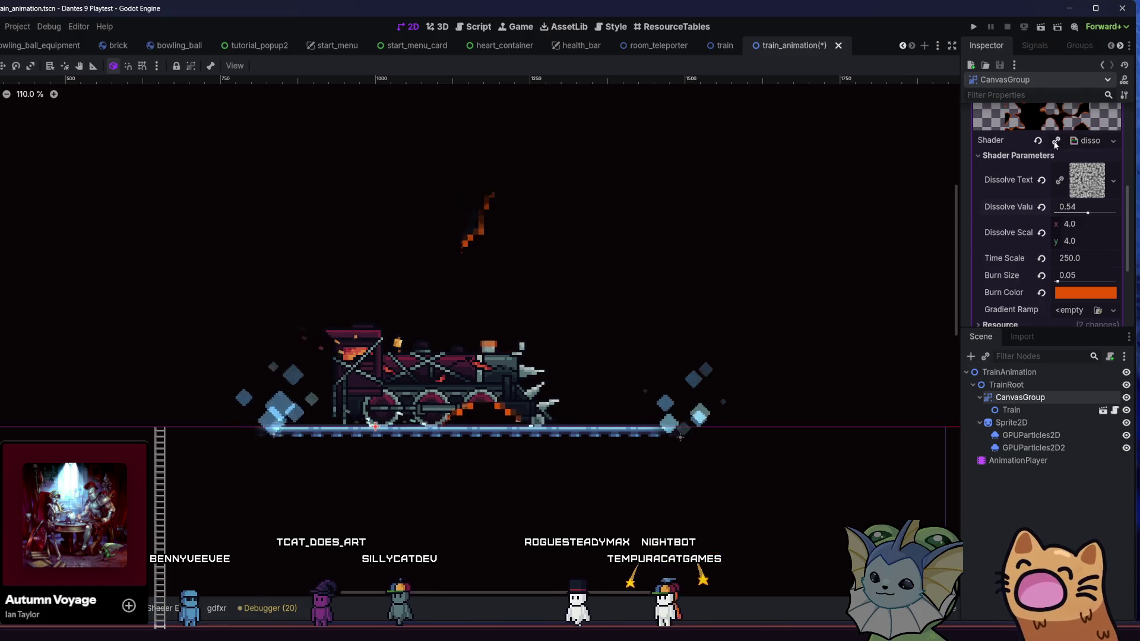
Make the dissolve shader and its noise texture unique local copies.
click(1056, 145)
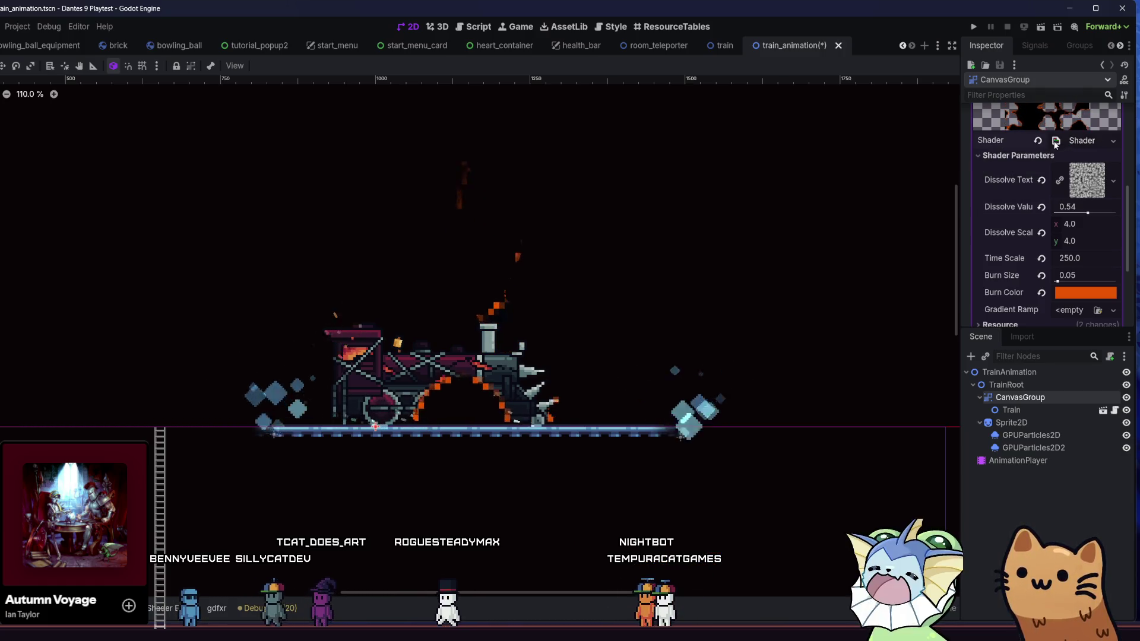
scroll(1073, 167, down, 1)
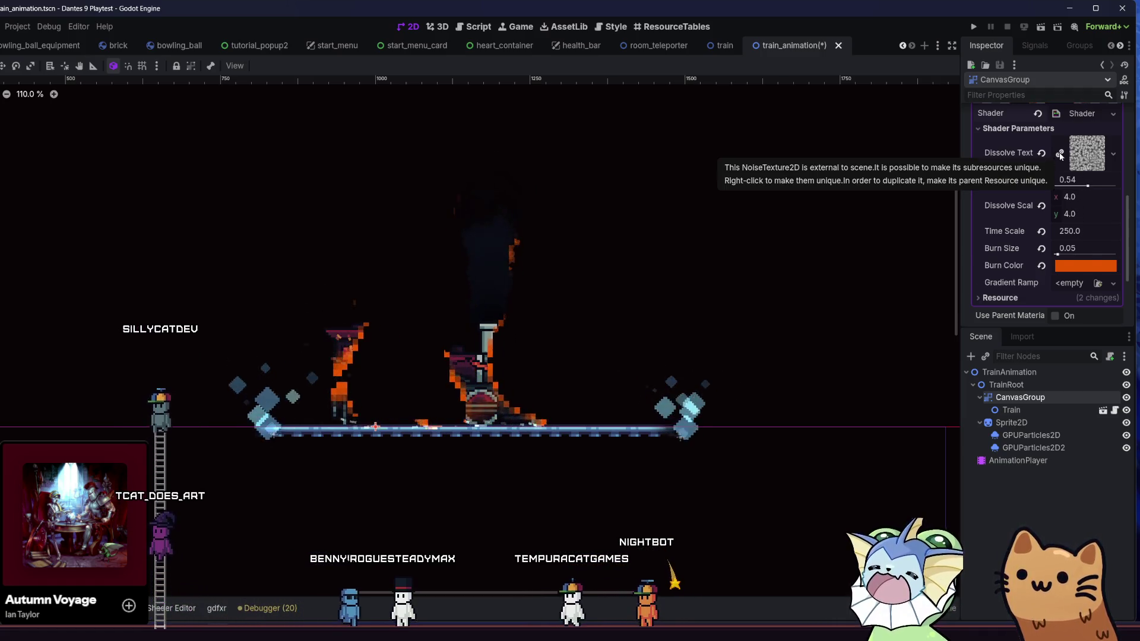
click(1061, 155)
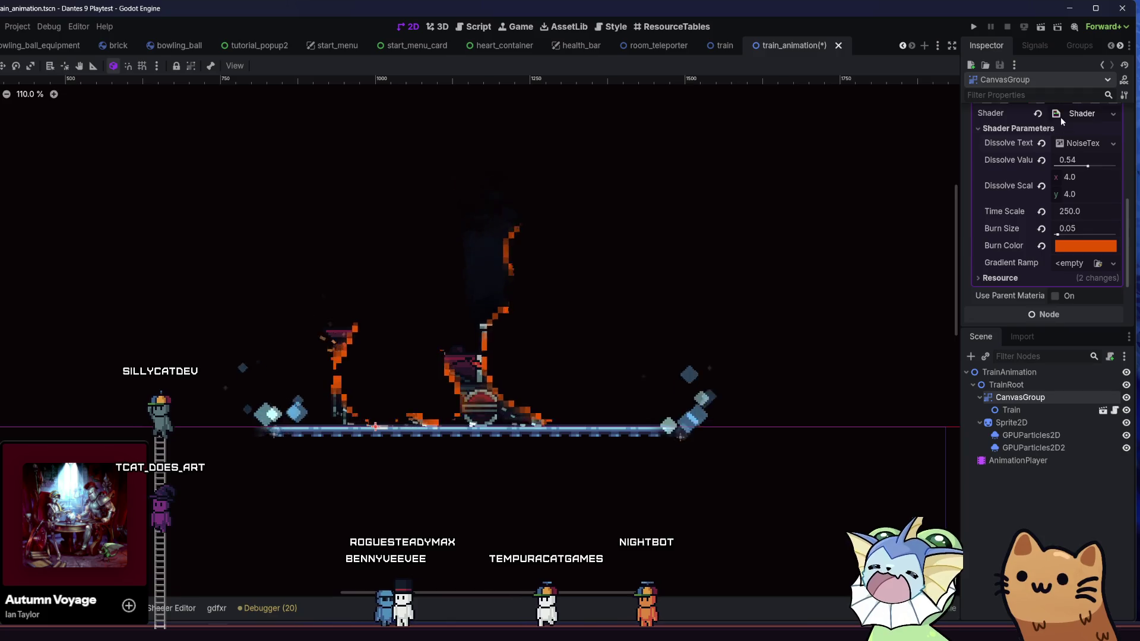
right_click(1061, 116)
key(Escape)
scroll(1024, 148, up, 2)
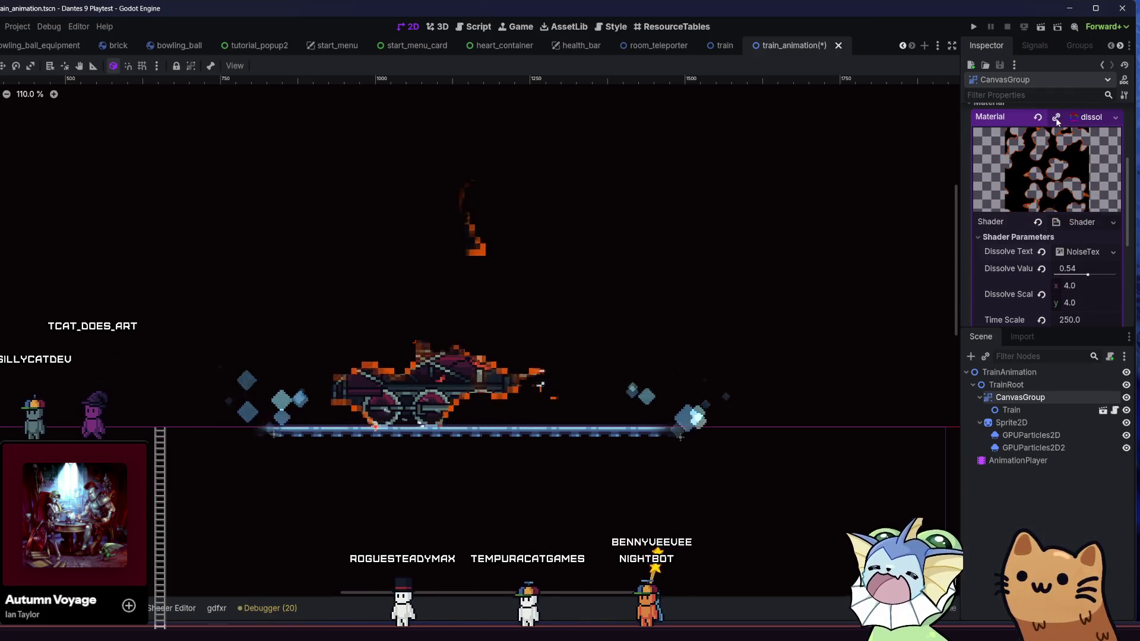
Make the CanvasGroup's material unique recursively, including subresources, and expand its shader parameters.
click(1056, 116)
right_click(1067, 118)
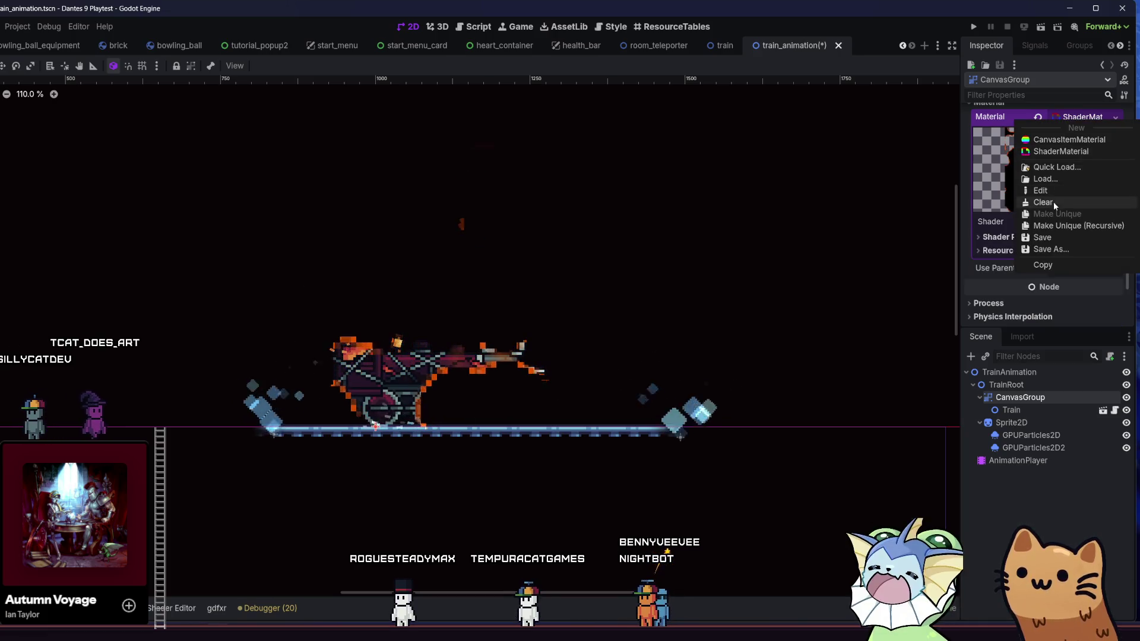
click(1053, 228)
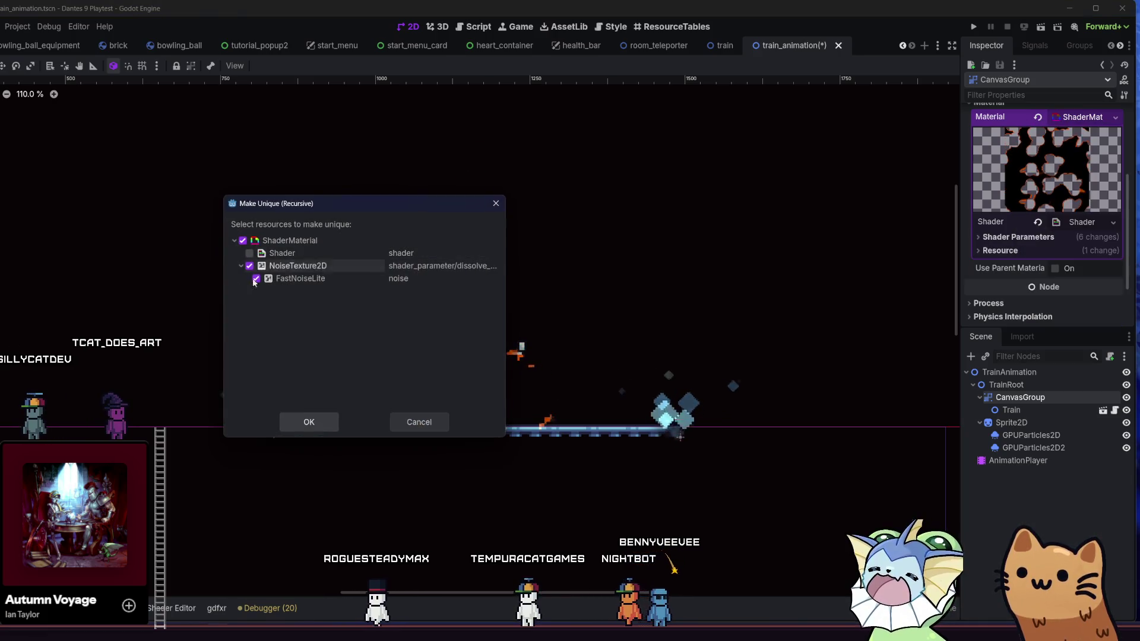
click(291, 423)
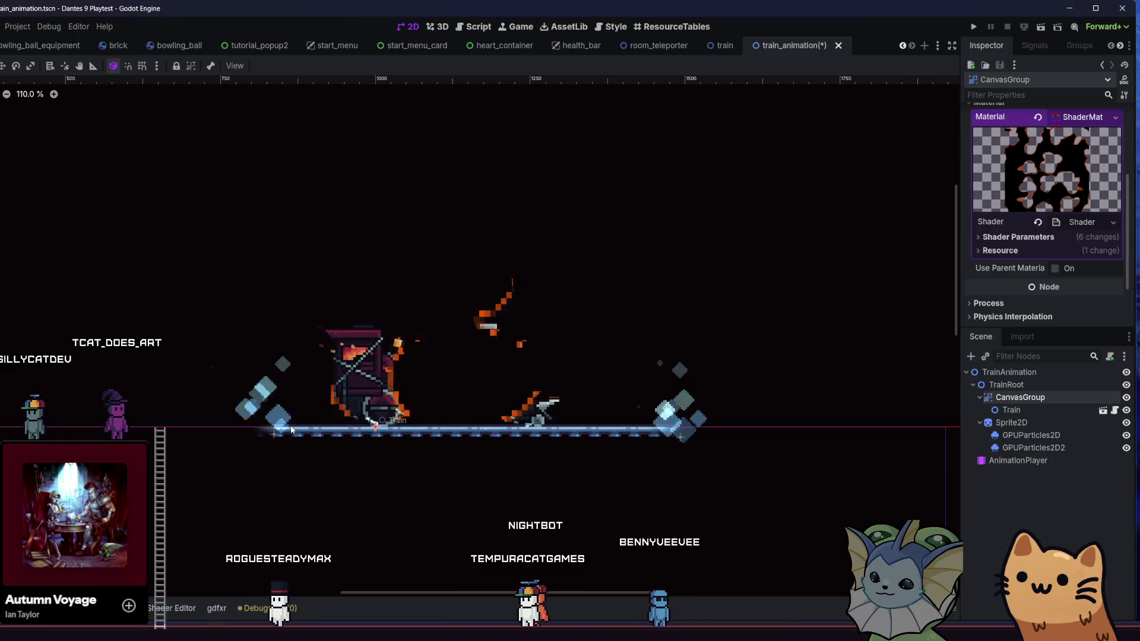
click(1045, 236)
scroll(1026, 242, down, 2)
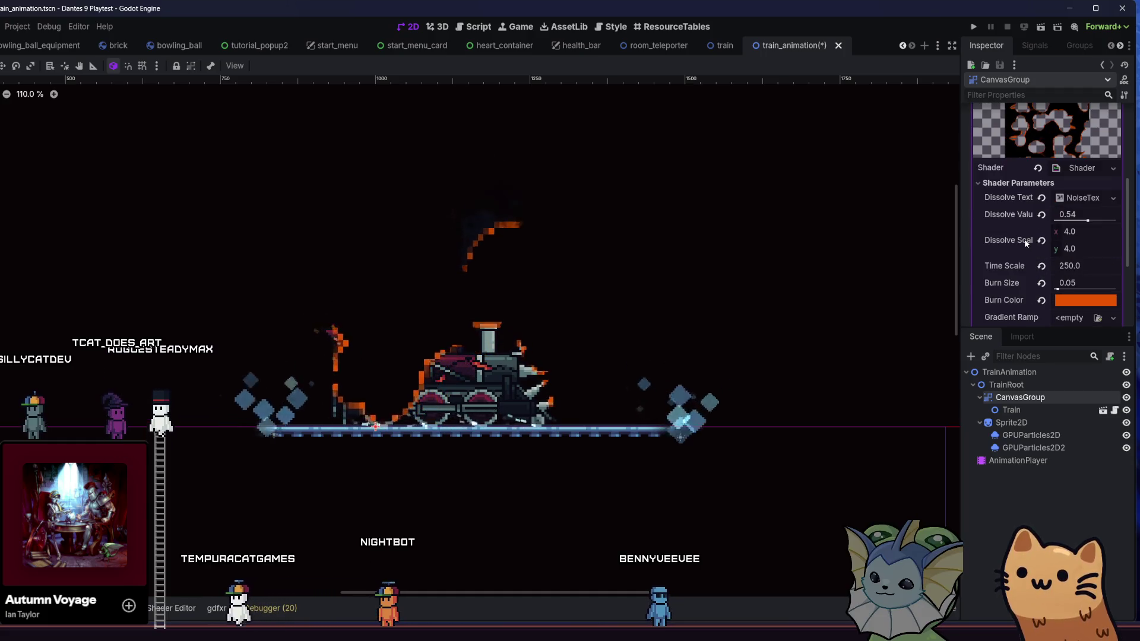
scroll(1027, 241, up, 1)
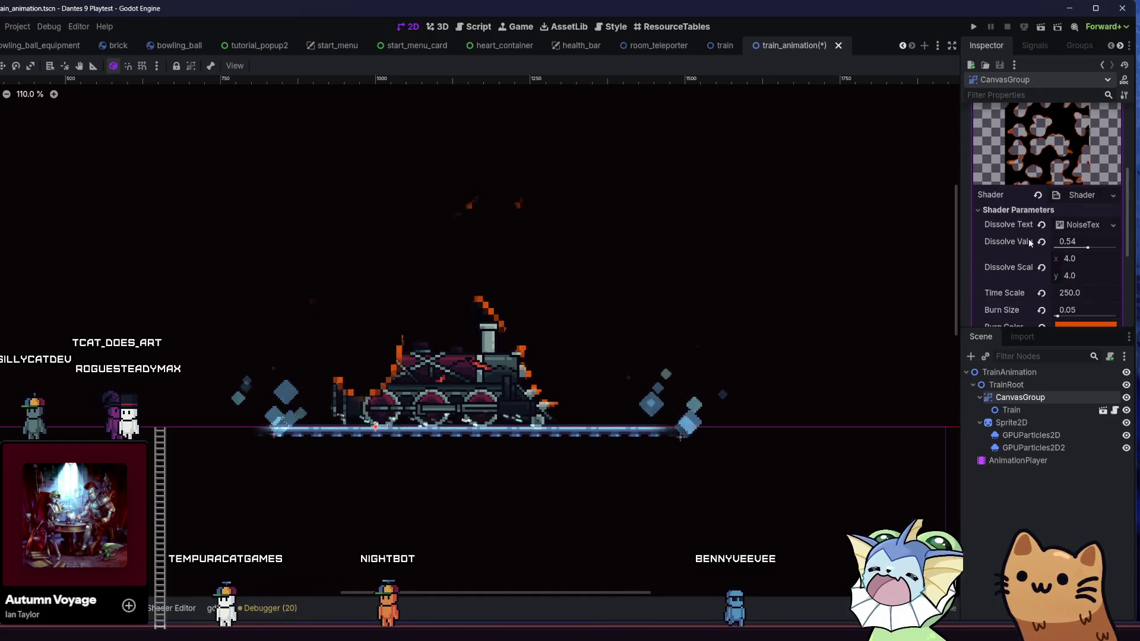
Undo the unique copies, redo creating the CanvasGroup and moving Train into it, then select CanvasGroup.
key(ctrl+z)
key(ctrl+z)
key(ctrl+z)
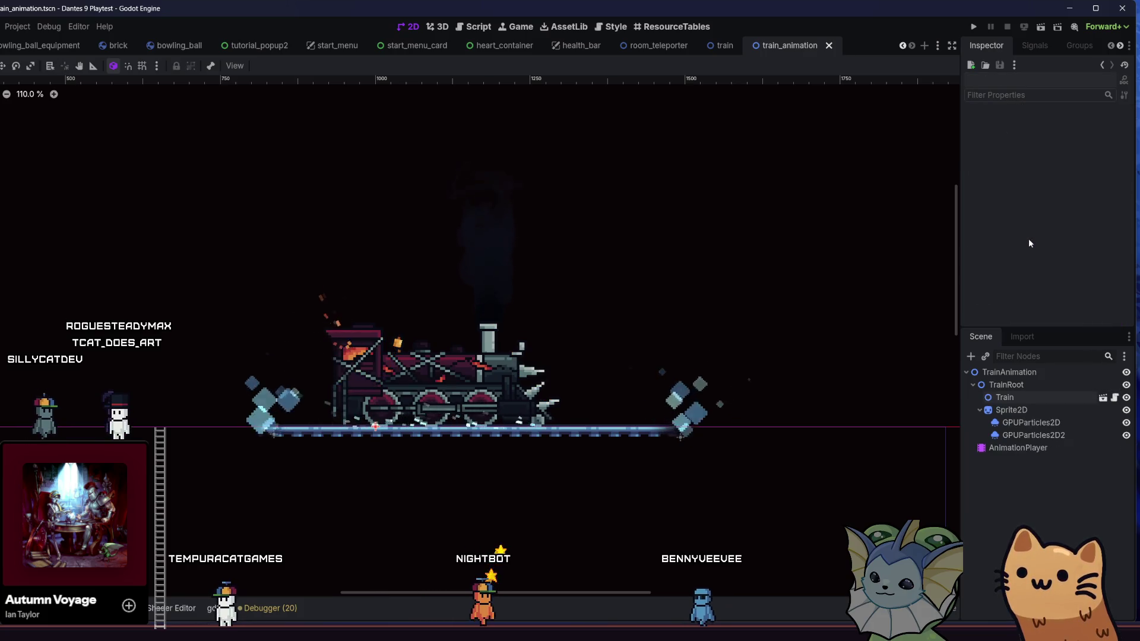
key(ctrl+shift+z)
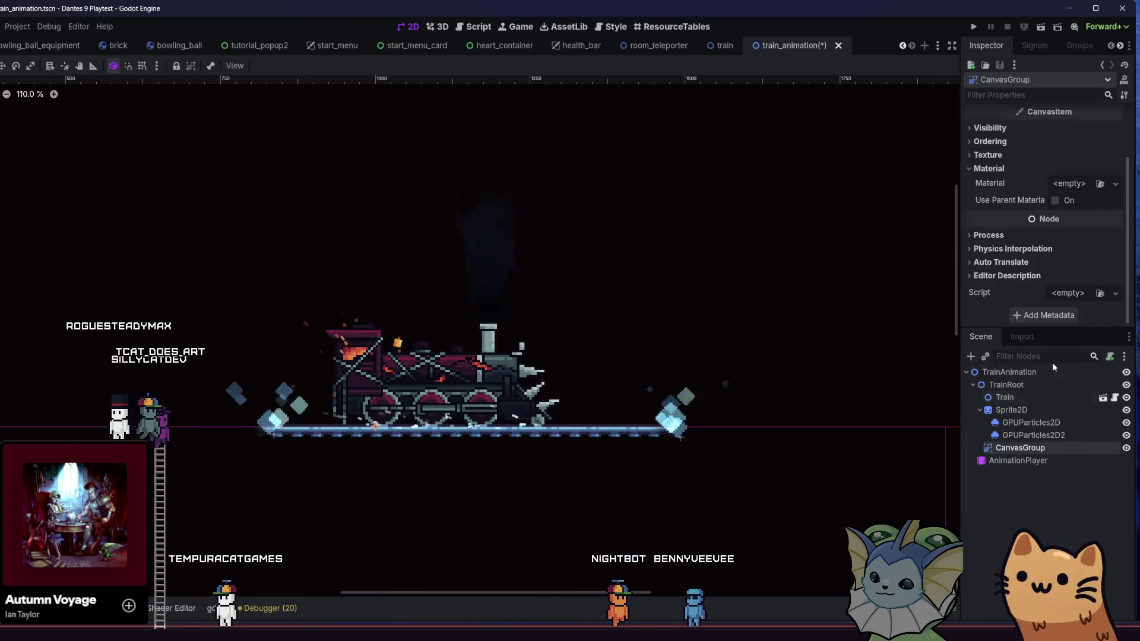
key(ctrl+shift+z)
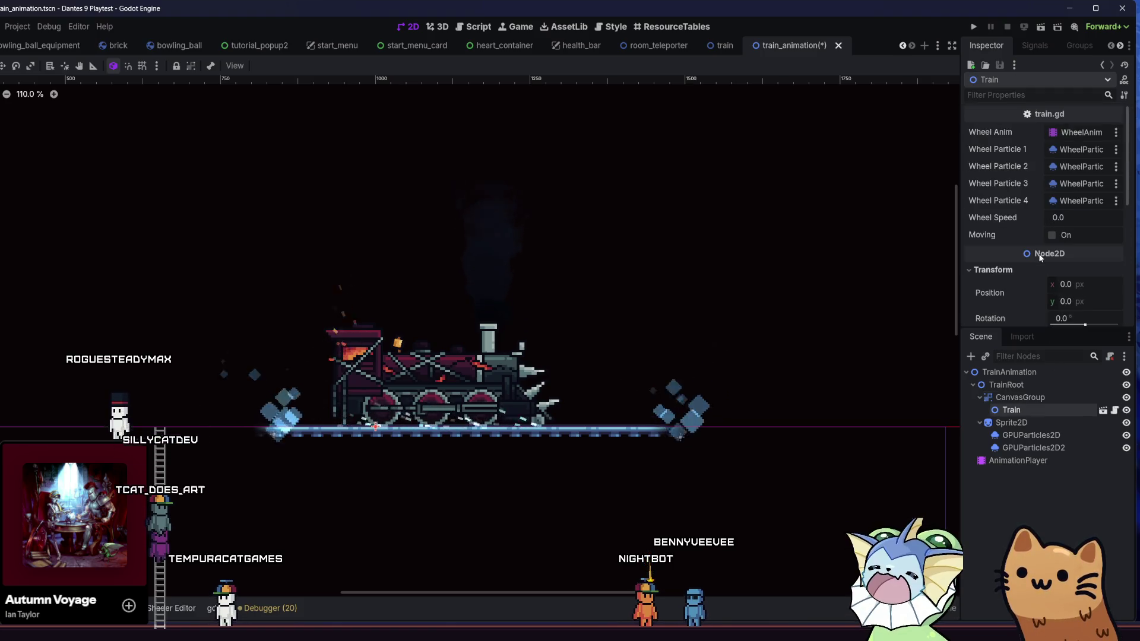
scroll(1030, 256, down, 3)
scroll(1020, 251, down, 2)
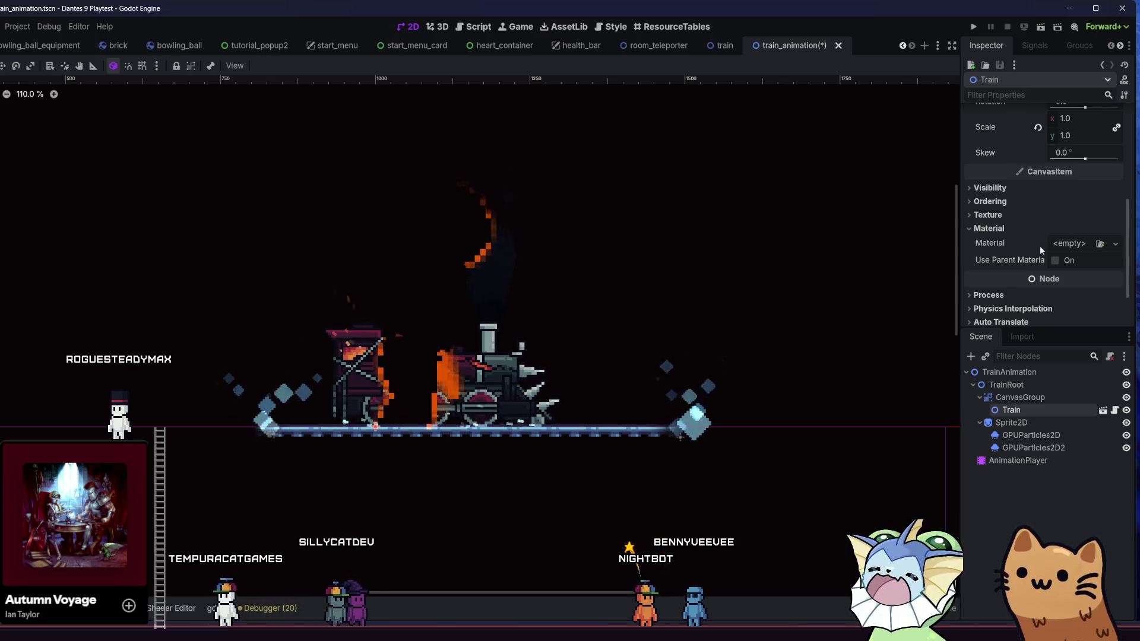
click(1020, 398)
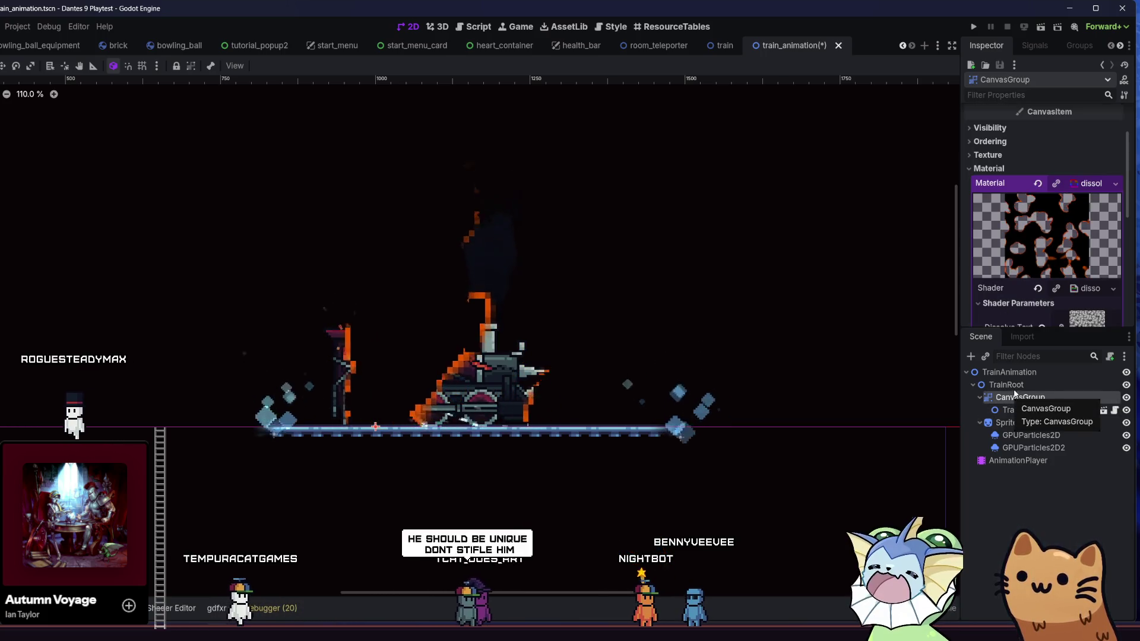
Make only the CanvasGroup's ShaderMaterial unique, keeping Dissolve Value 0.58, Time Scale 250.0, Burn Size 0.05.
scroll(1029, 269, down, 2)
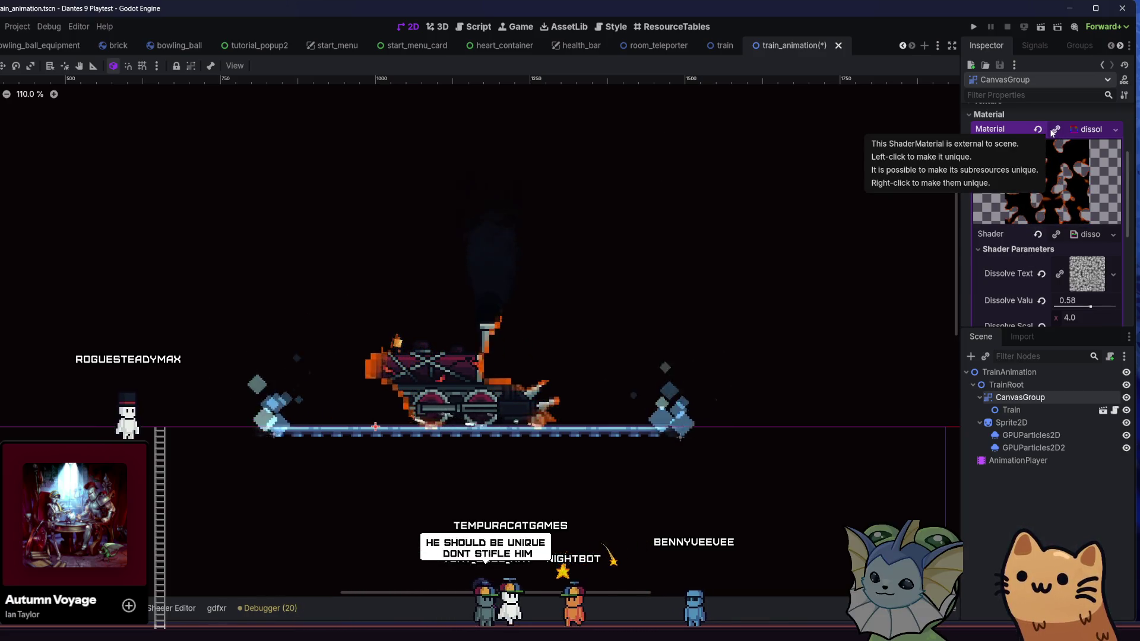
click(1055, 129)
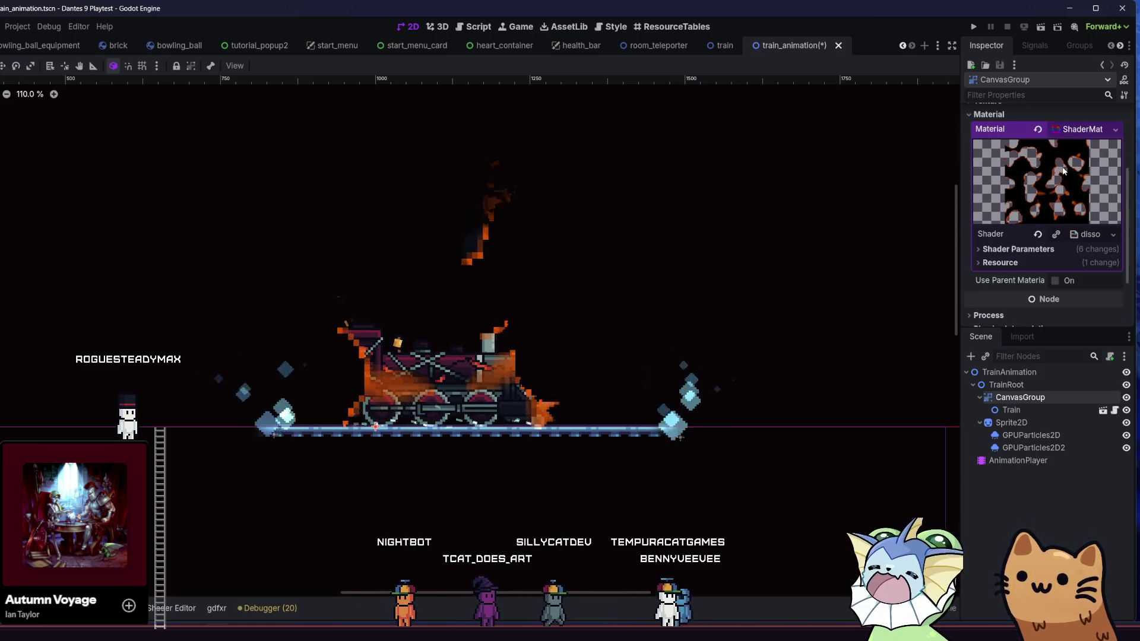
key(ctrl+z)
click(1057, 129)
click(988, 248)
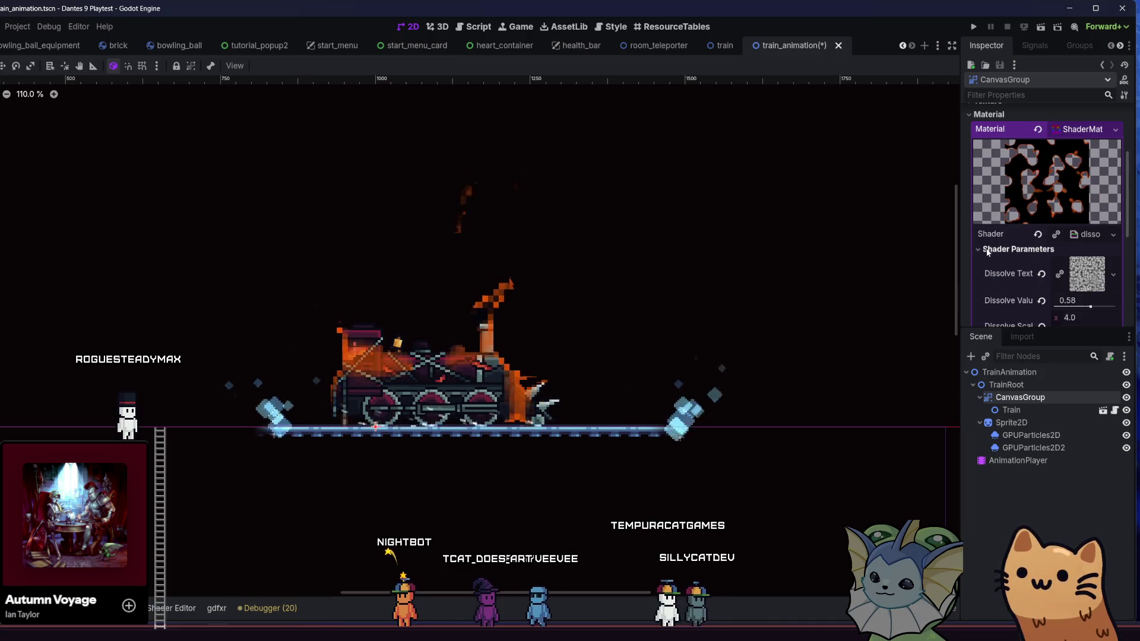
key(ctrl+z)
scroll(1004, 243, down, 2)
scroll(1004, 243, down, 2)
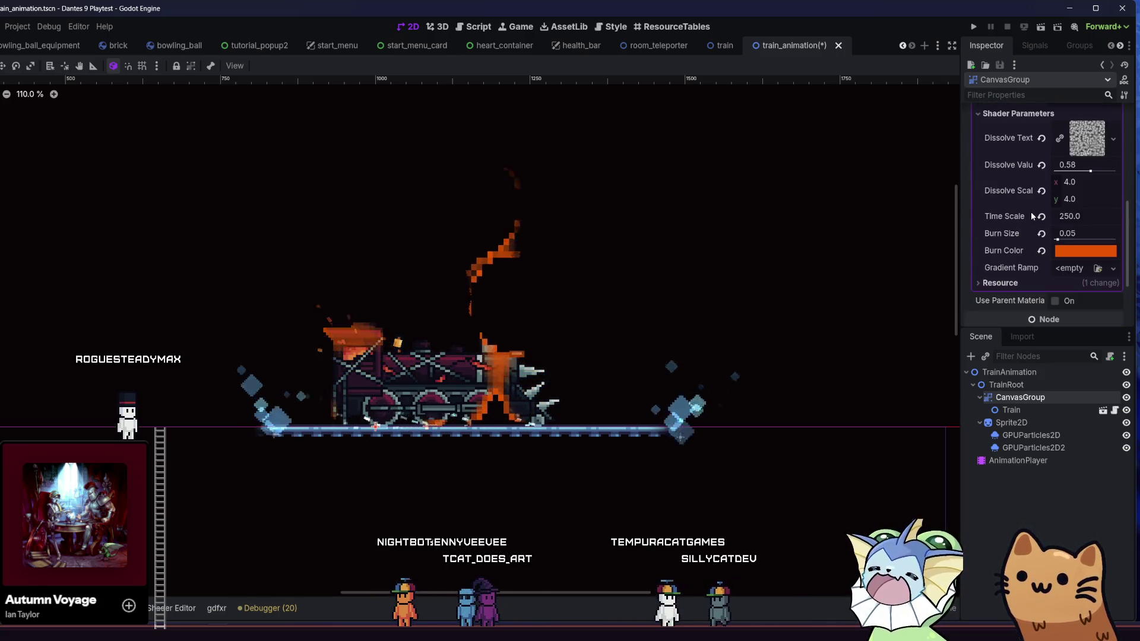
Set Burn Color to cyan and leave Gradient Ramp empty after browsing its texture types.
click(1086, 250)
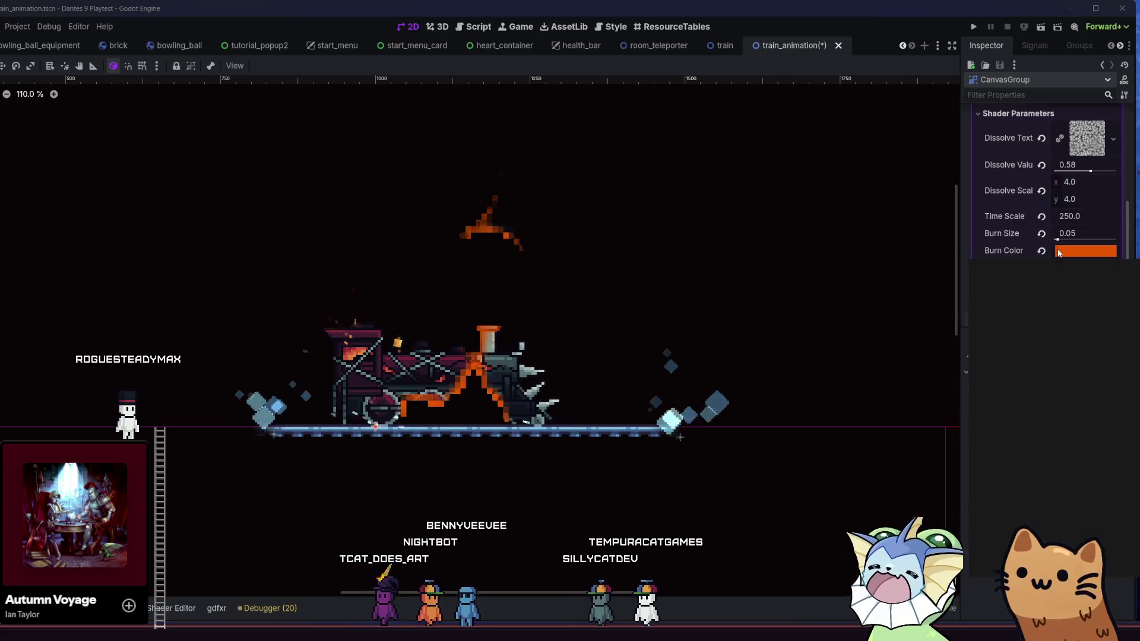
click(1016, 312)
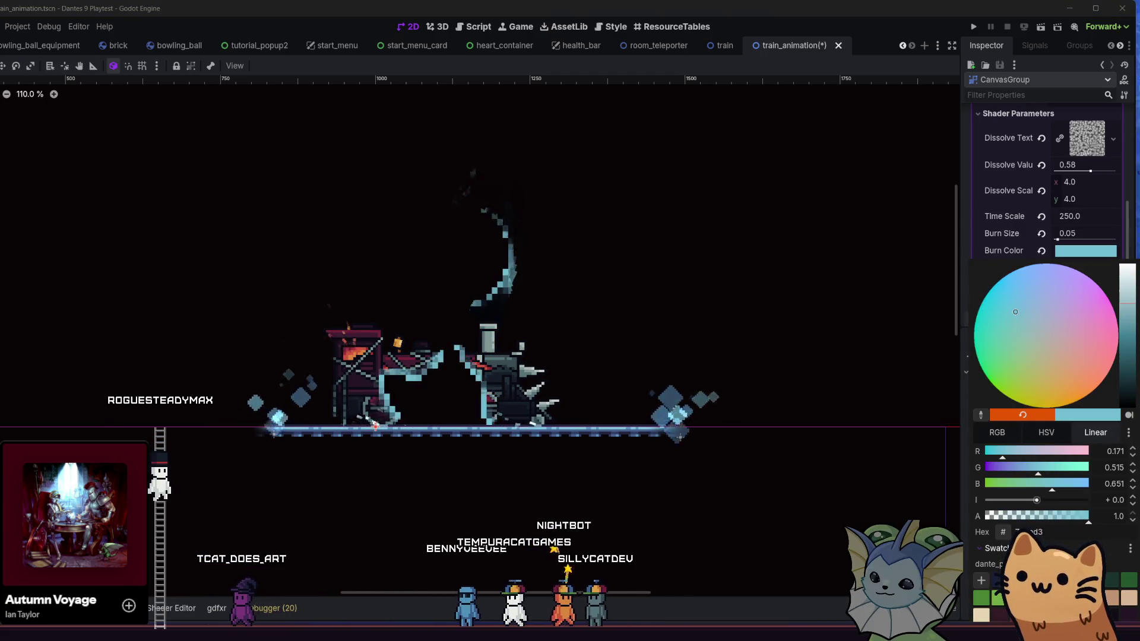
click(802, 451)
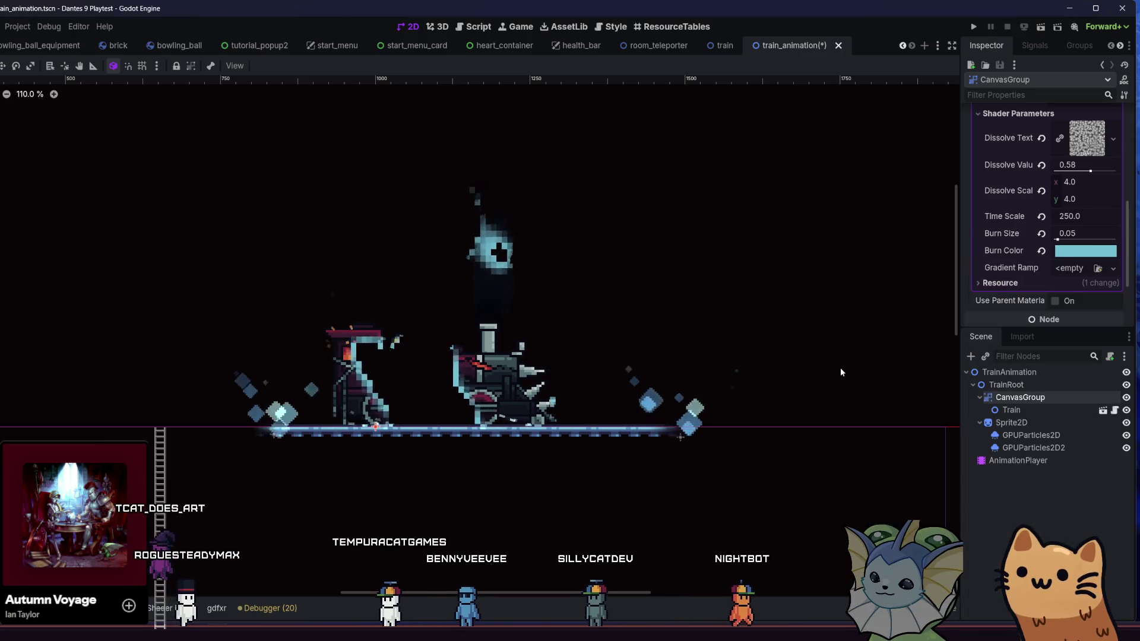
click(1081, 269)
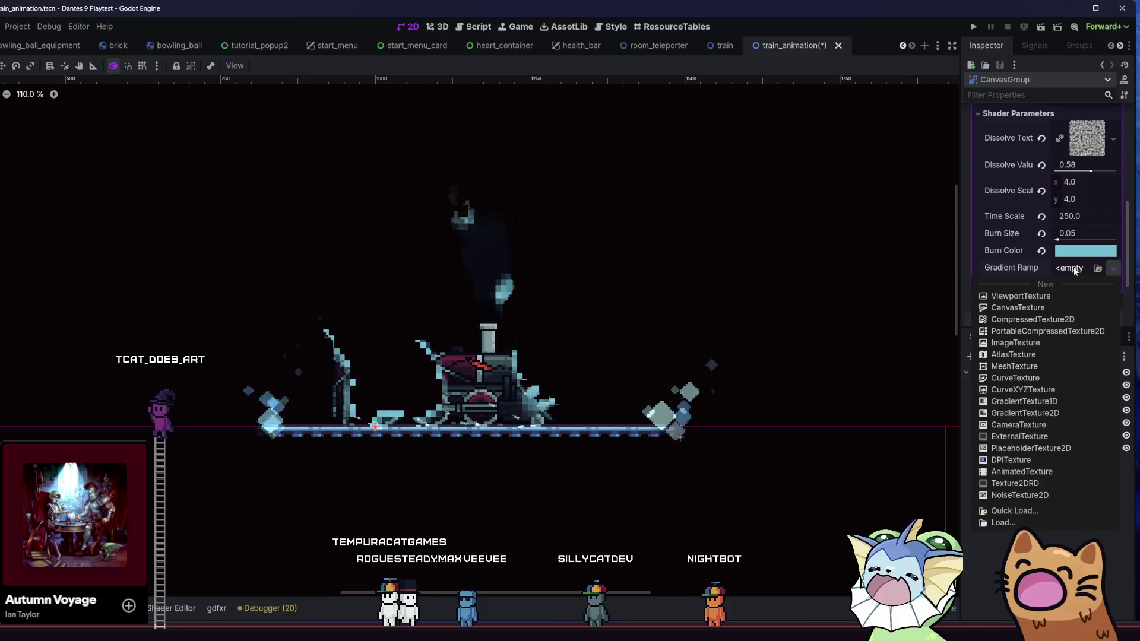
click(1076, 270)
click(1076, 270)
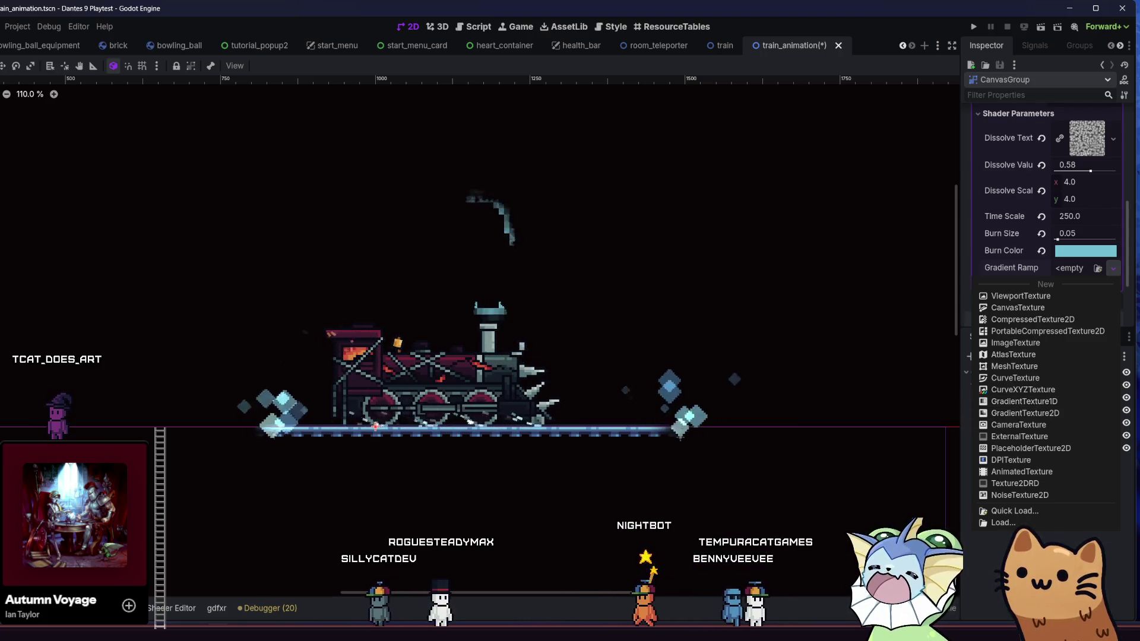
key(Escape)
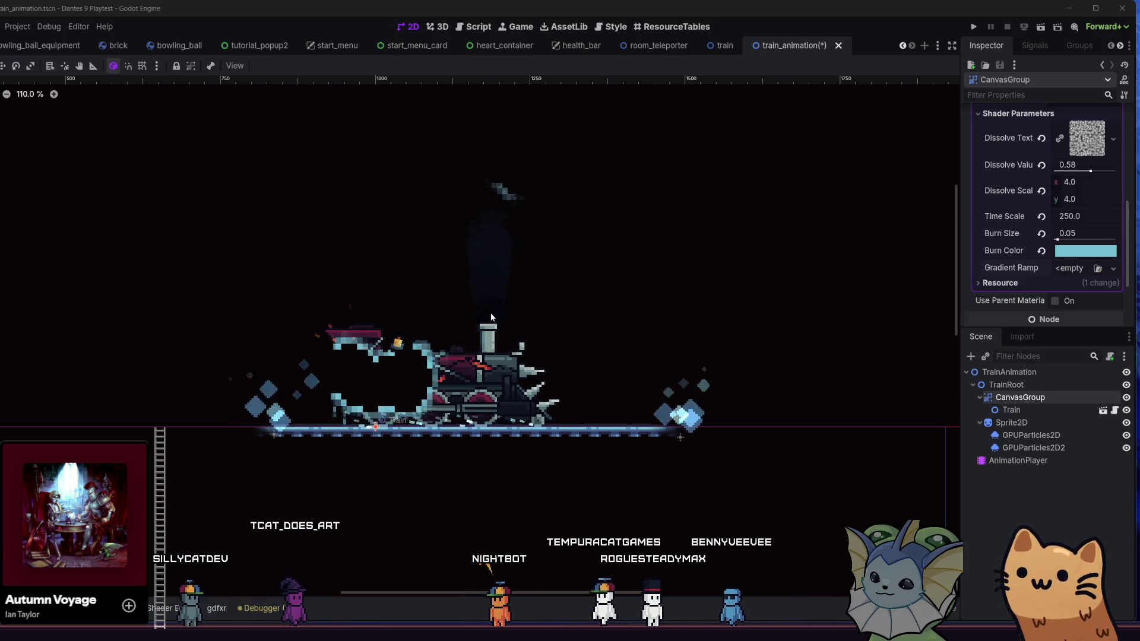
Reset the dissolve scale, save the scene, and set Dissolve Scale x and y to 2.0.
scroll(558, 337, up, 3)
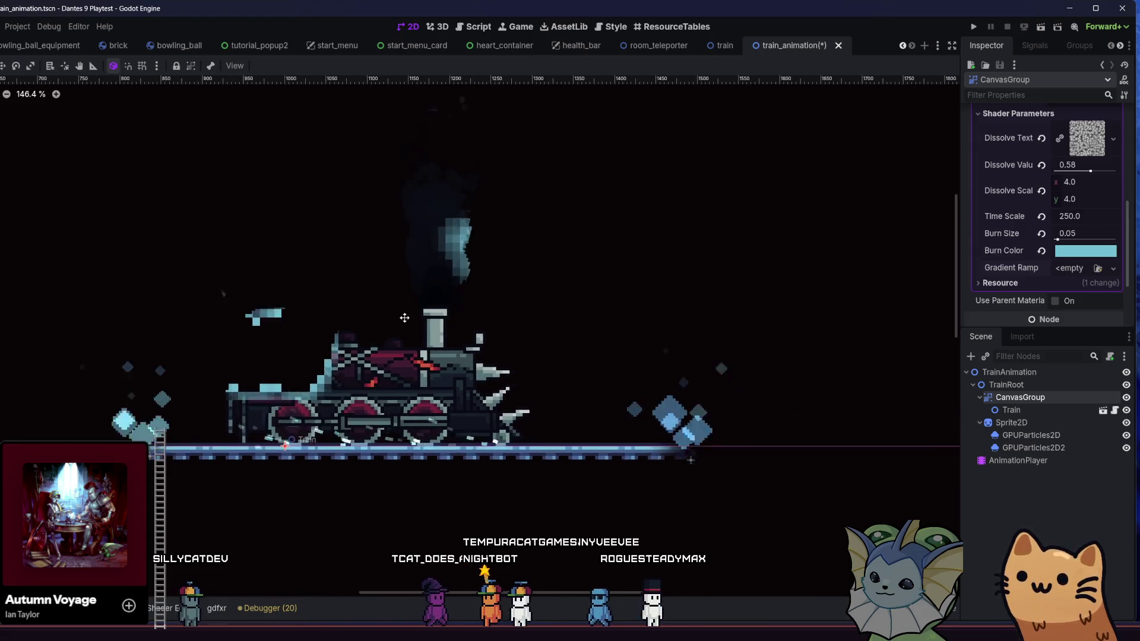
click(1042, 190)
key(ctrl+s)
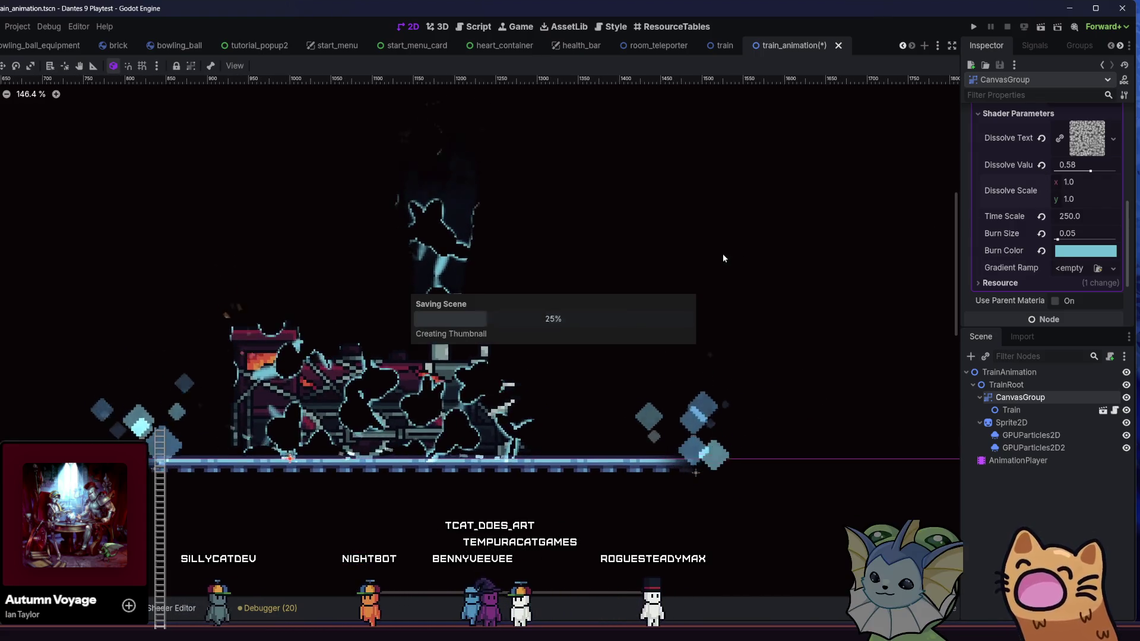
scroll(356, 399, up, 7)
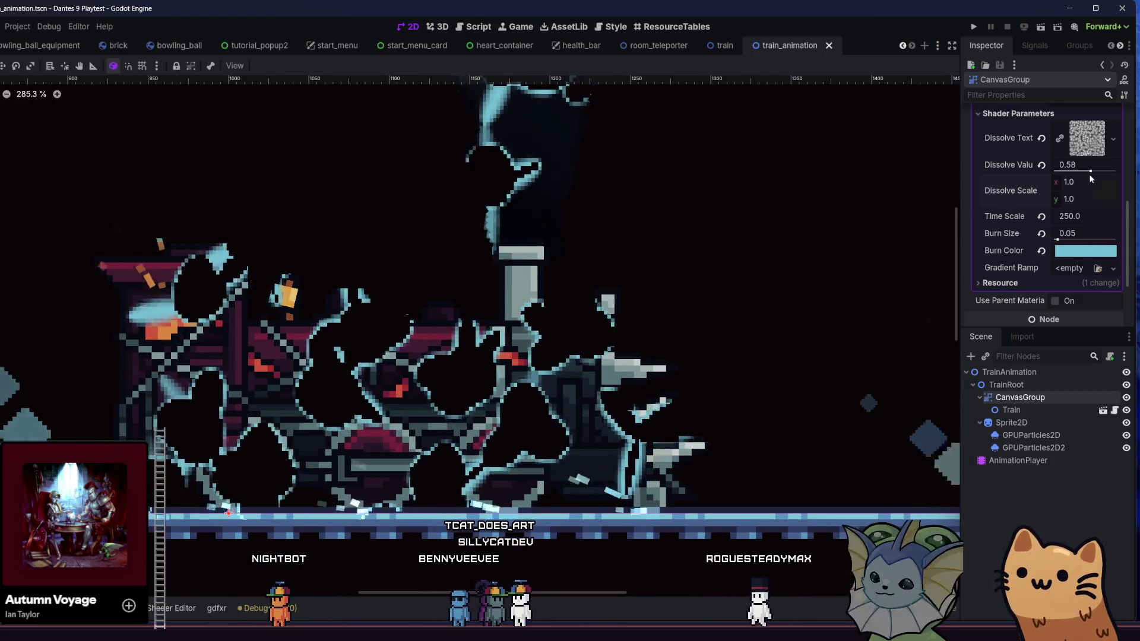
click(1089, 177)
text(2)
key(Return)
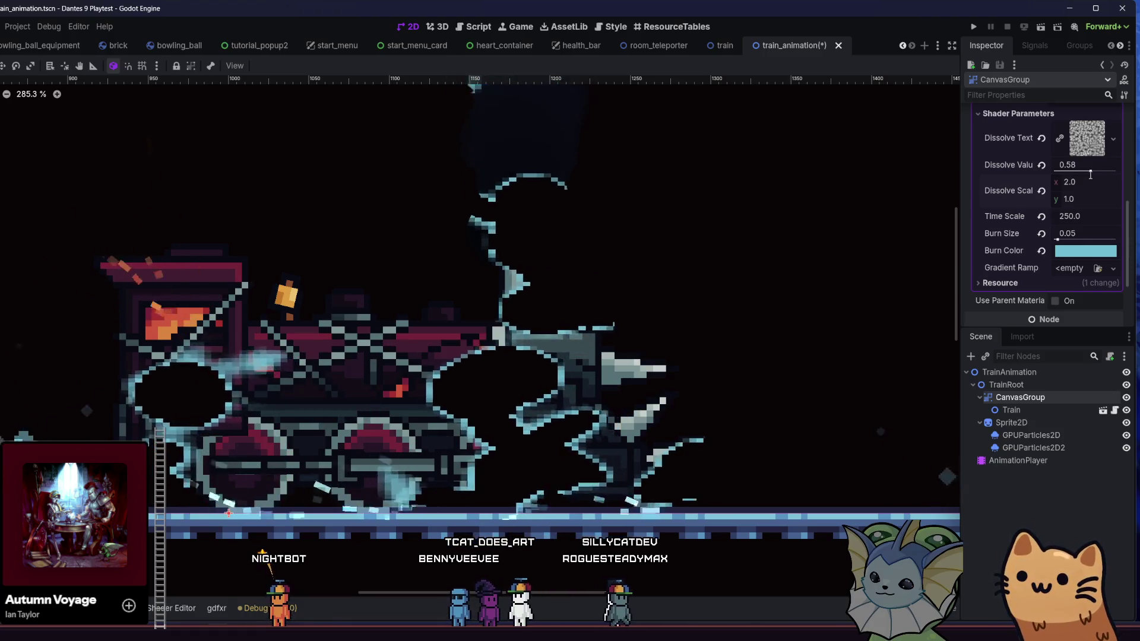
click(1091, 182)
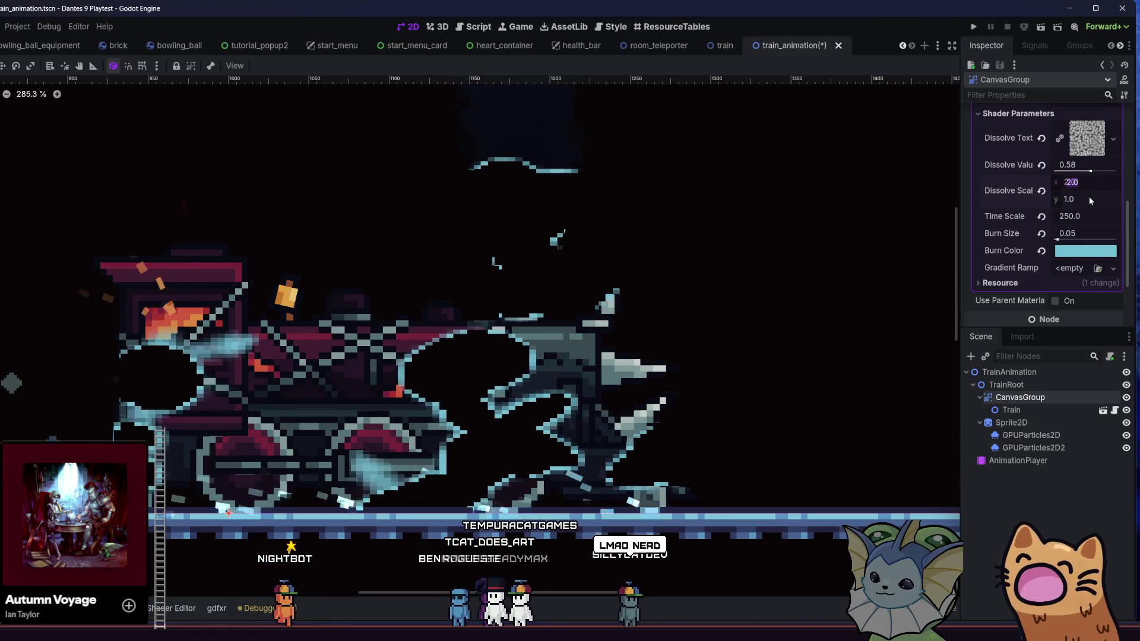
click(1089, 199)
text(2)
key(Return)
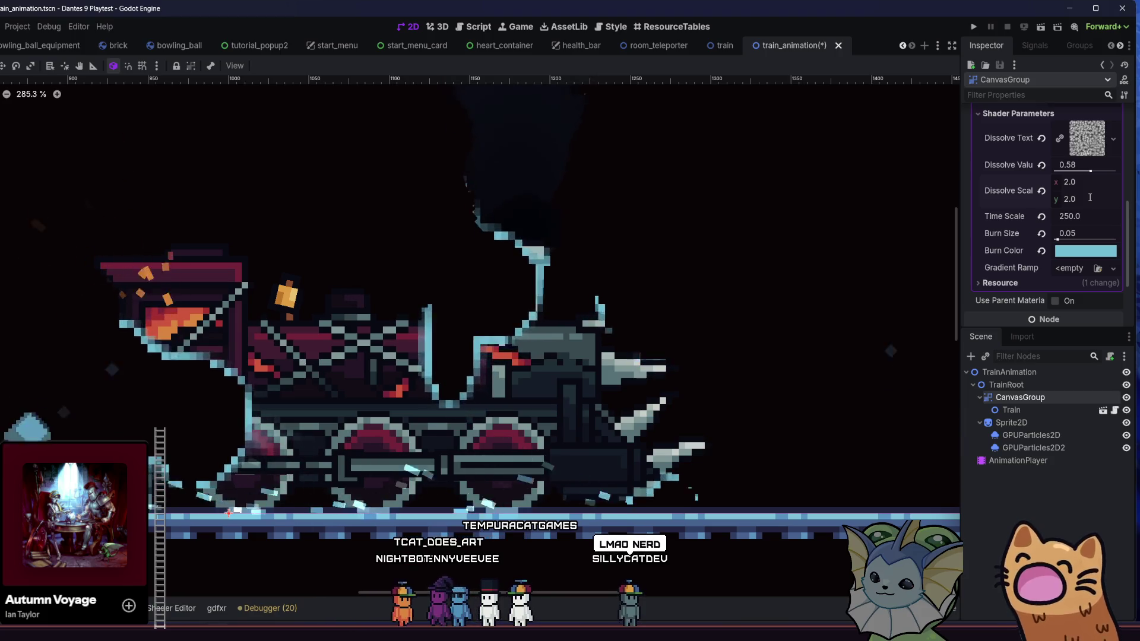
Recentre the train on the canvas and set Burn Size to 0.06.
scroll(798, 270, down, 2)
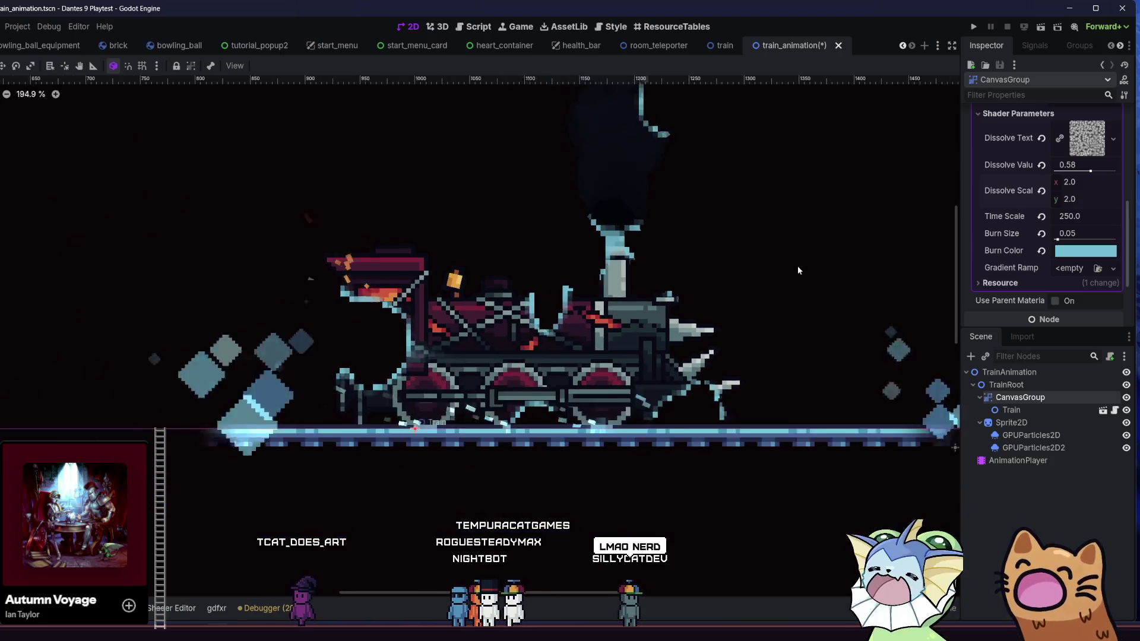
drag(721, 267, 596, 268)
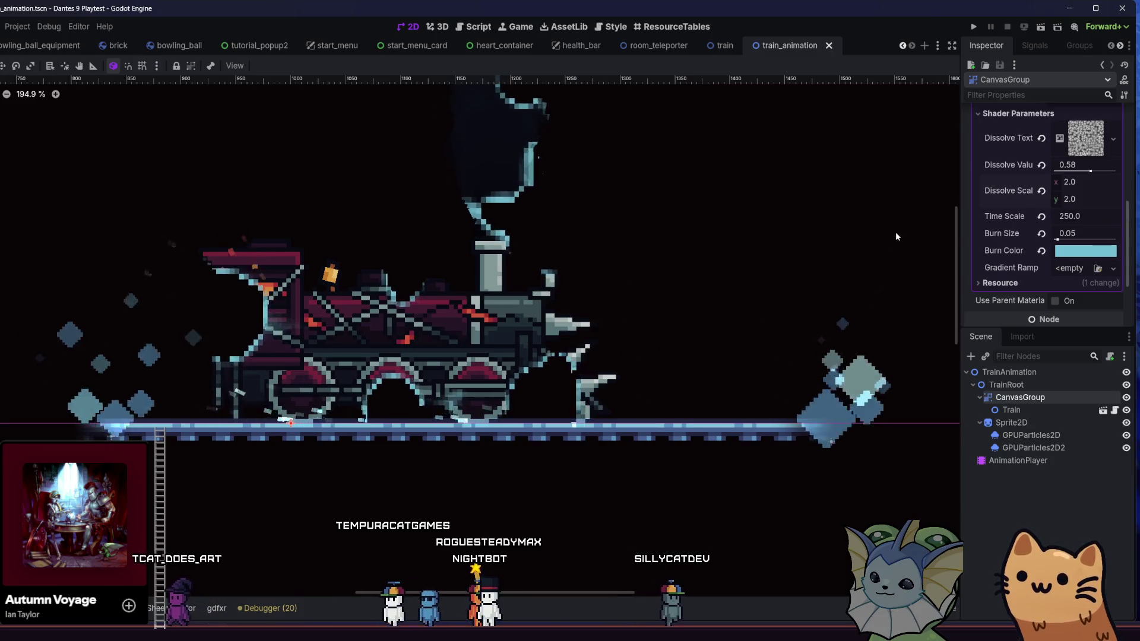
click(1056, 240)
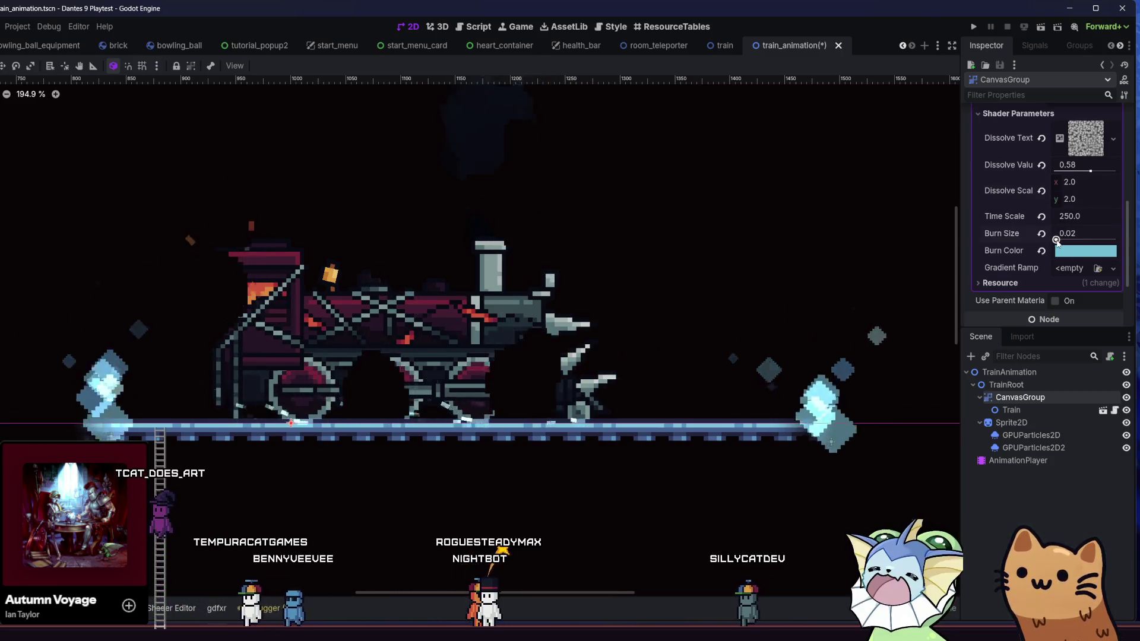
drag(1057, 240, 1059, 240)
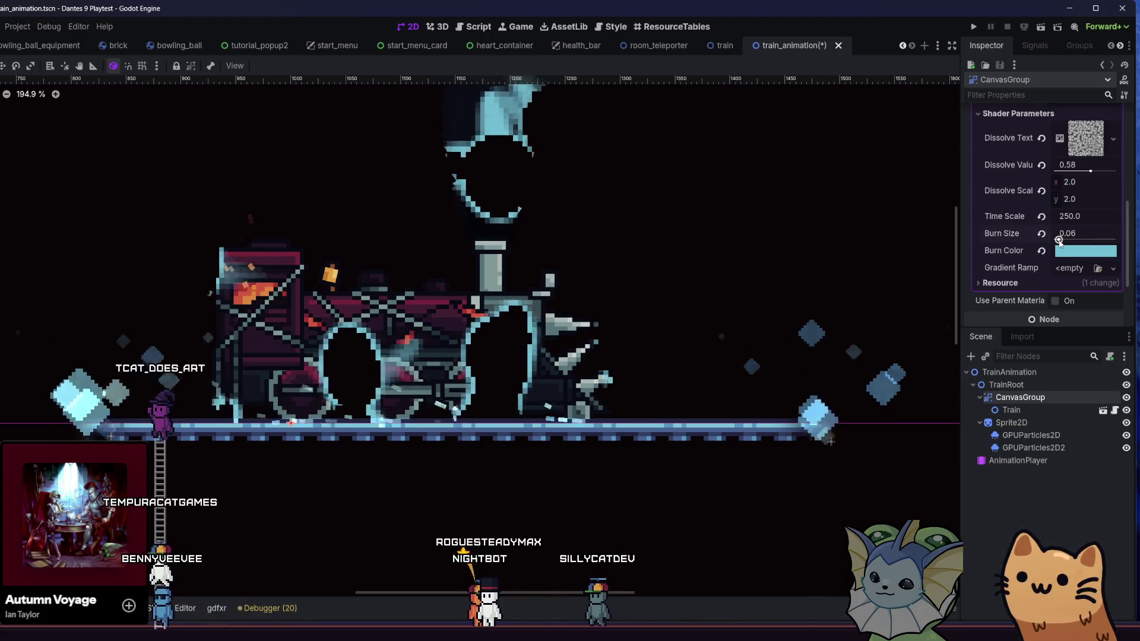
scroll(717, 303, down, 6)
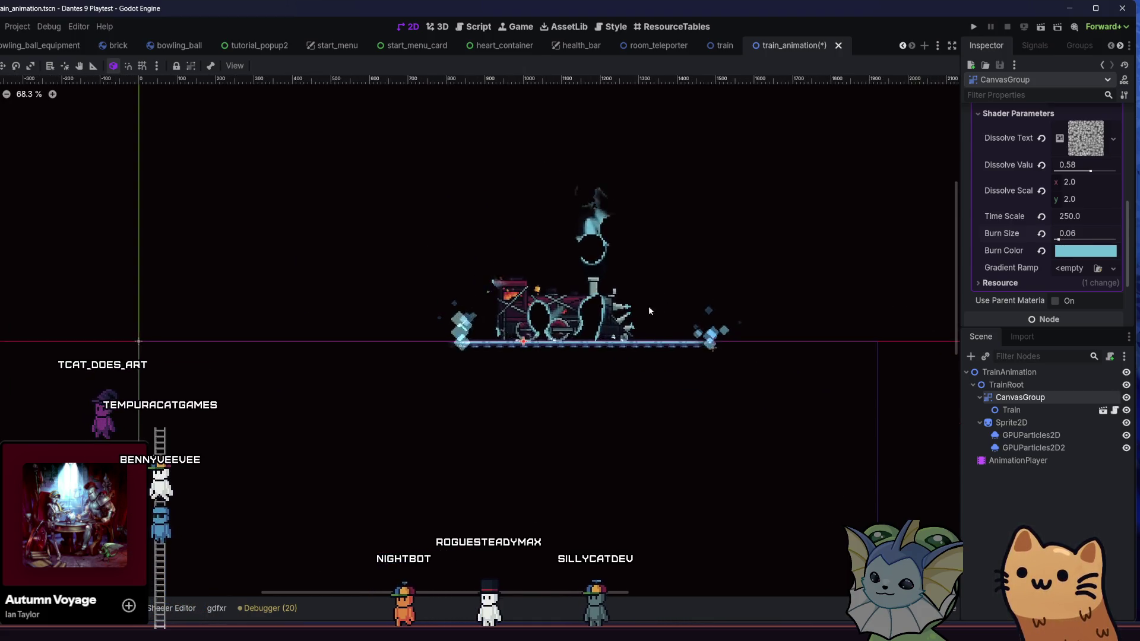
scroll(648, 309, up, 4)
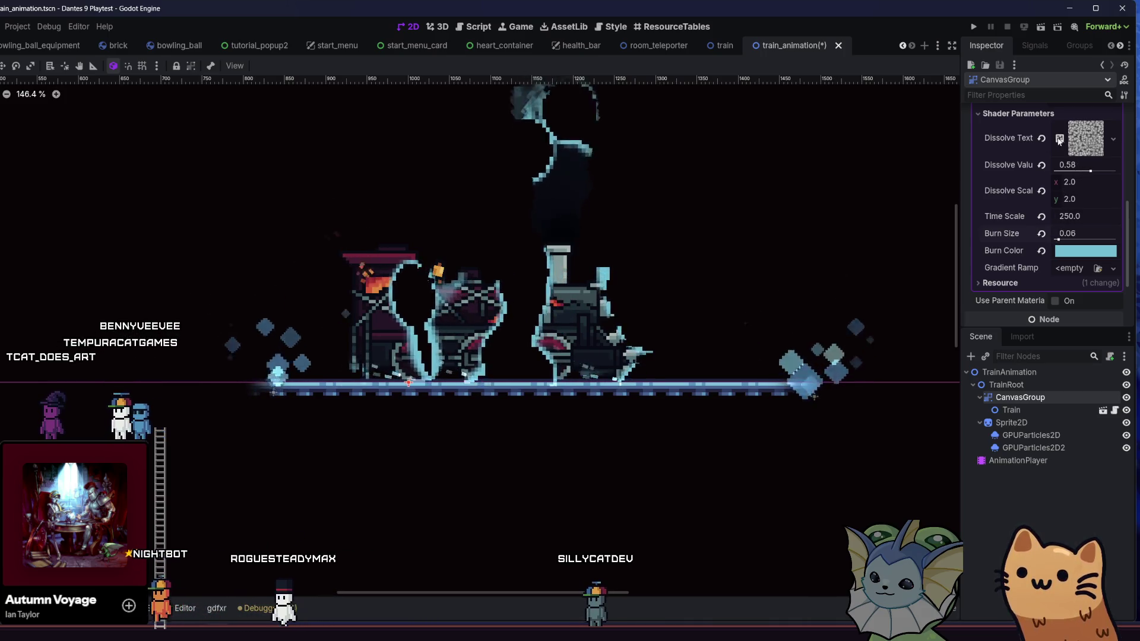
Expand the NoiseTexture and its FastNoiseLite settings, dropping the Cellular noise frequency to 0.0157.
click(1060, 141)
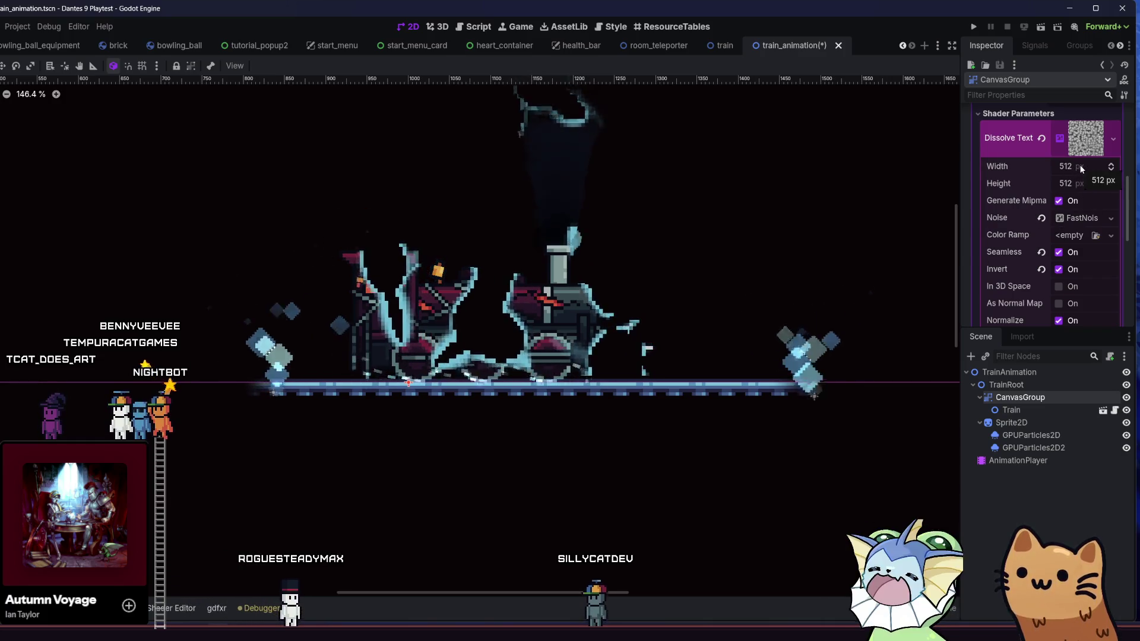
scroll(1036, 230, down, 2)
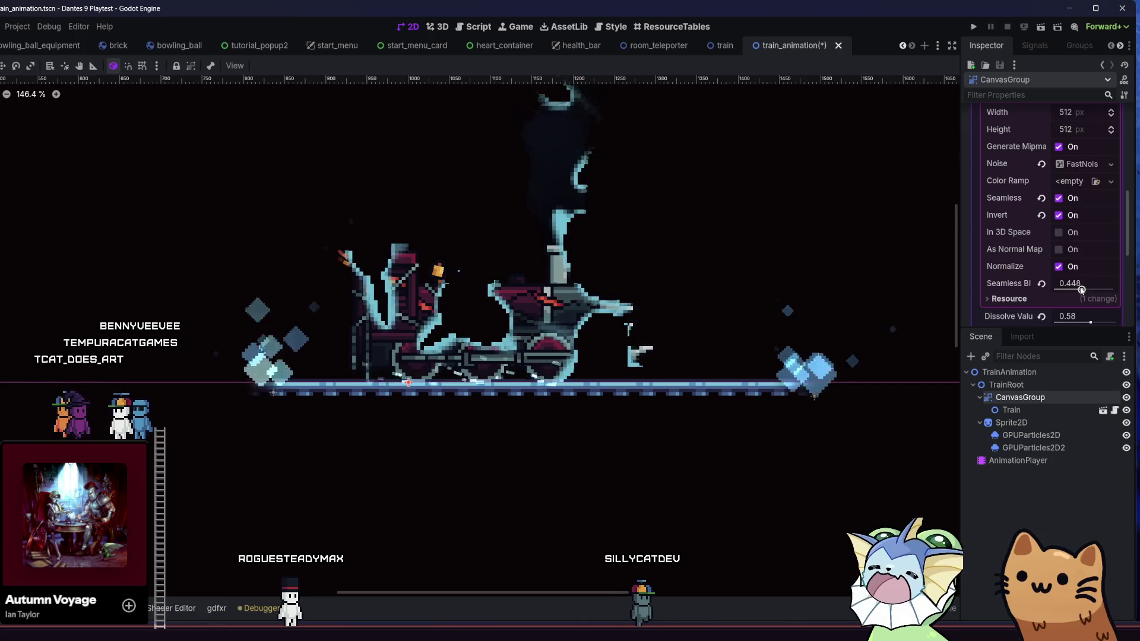
scroll(1025, 208, up, 2)
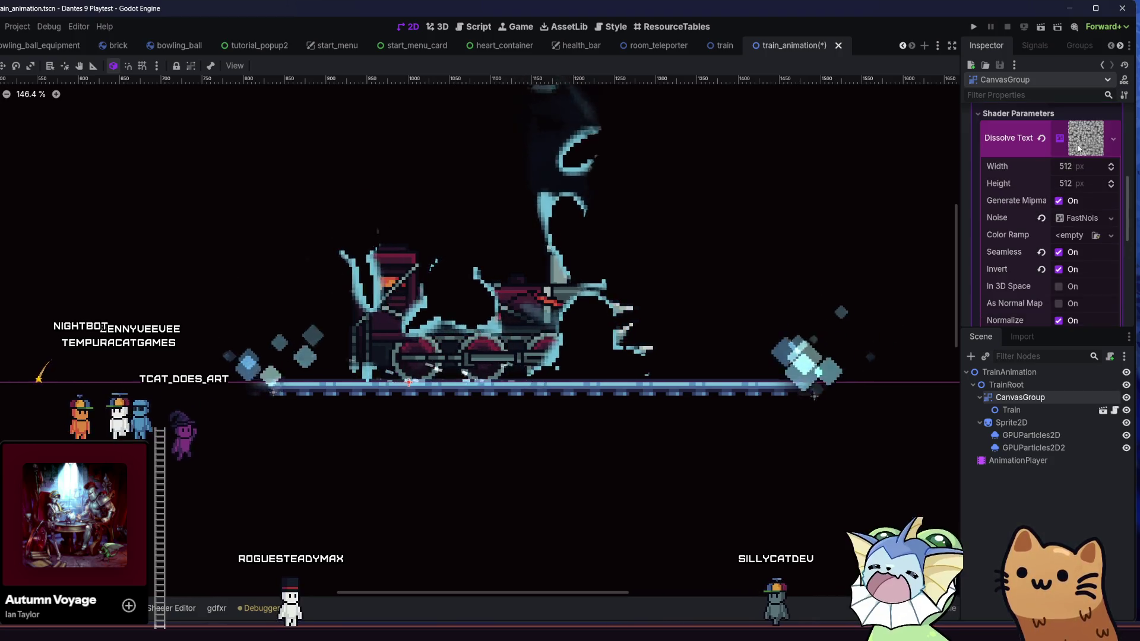
scroll(1060, 187, down, 3)
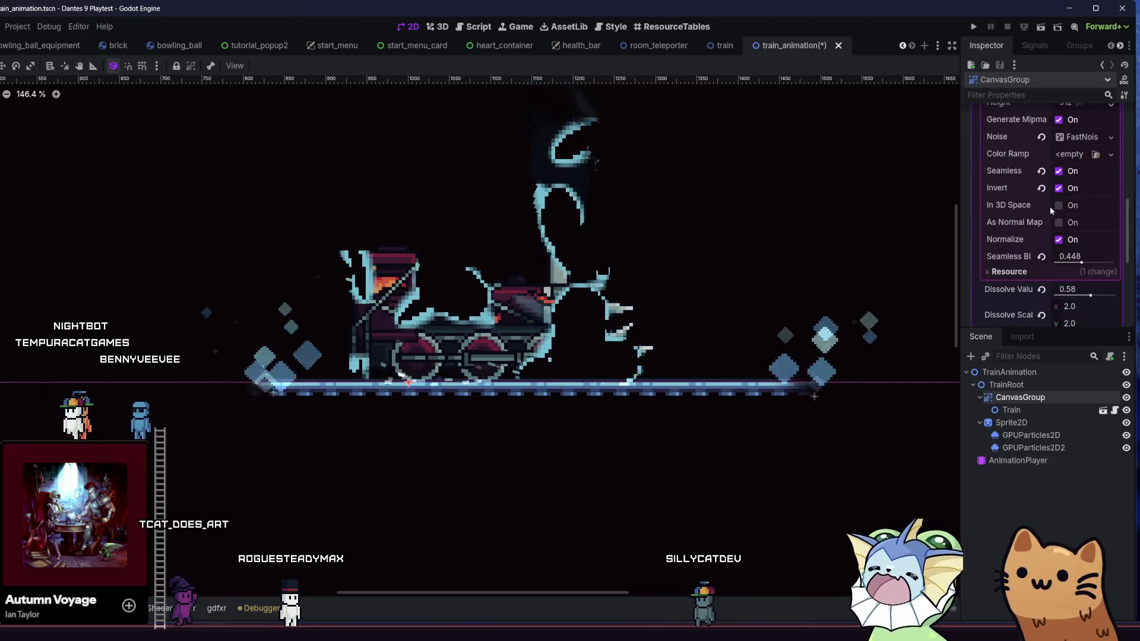
scroll(1038, 205, up, 2)
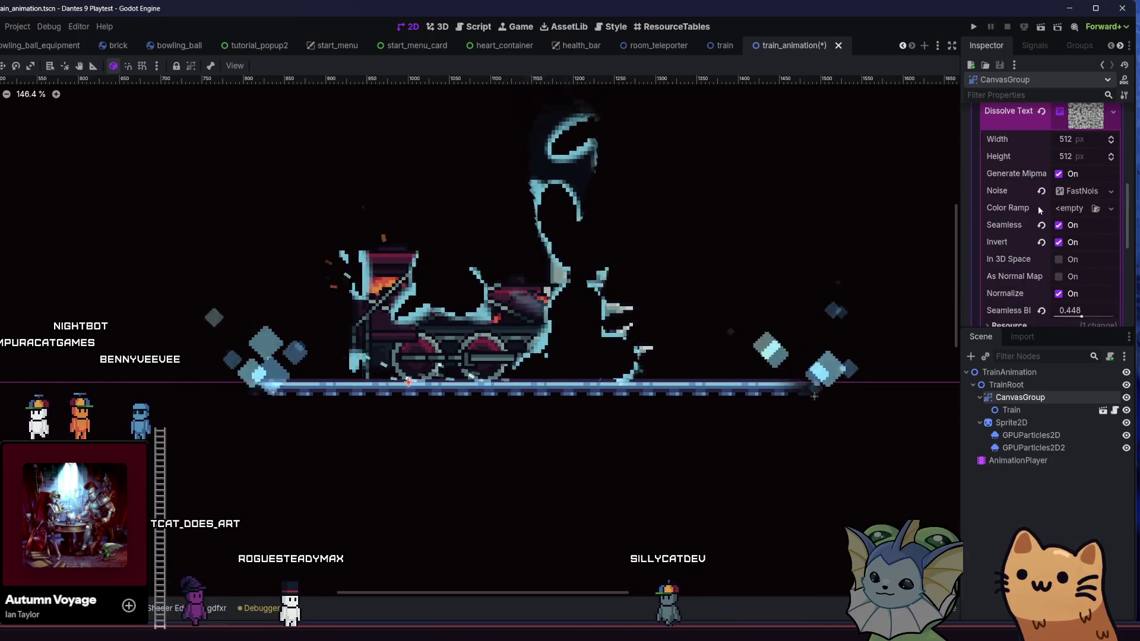
click(1081, 190)
scroll(1068, 213, down, 4)
mouse_move(1090, 231)
mouse_down()
mouse_move(1075, 229)
mouse_move(1096, 228)
mouse_move(1086, 228)
mouse_up()
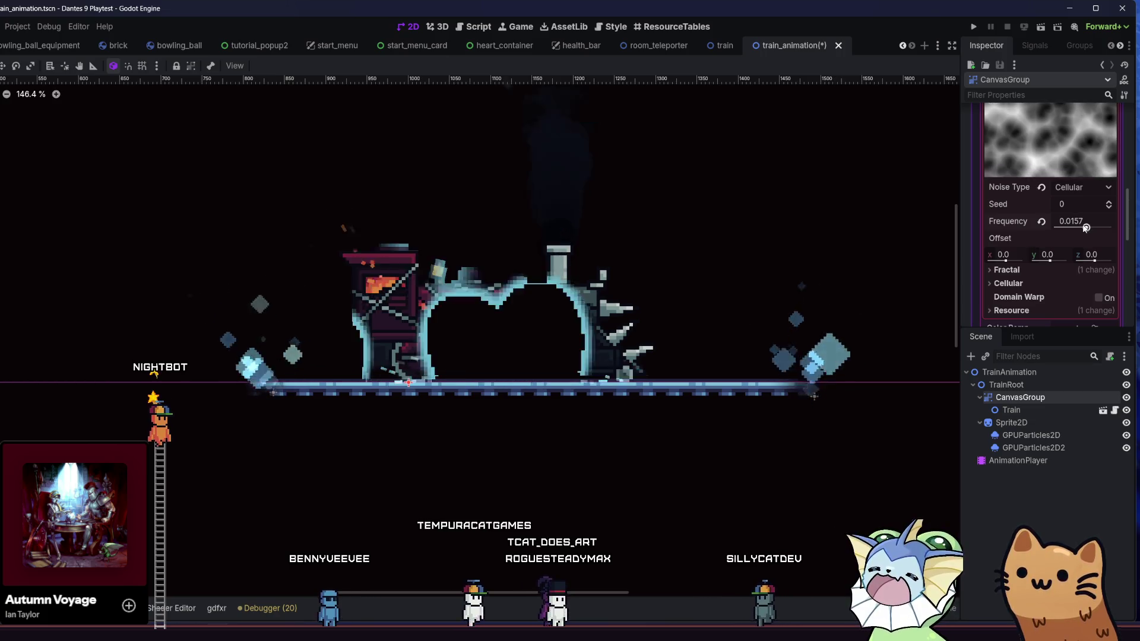
Try the Simplex, Simplex Smooth, Cellular, Perlin, Value Cubic and Value noise types on the dissolve.
click(1032, 270)
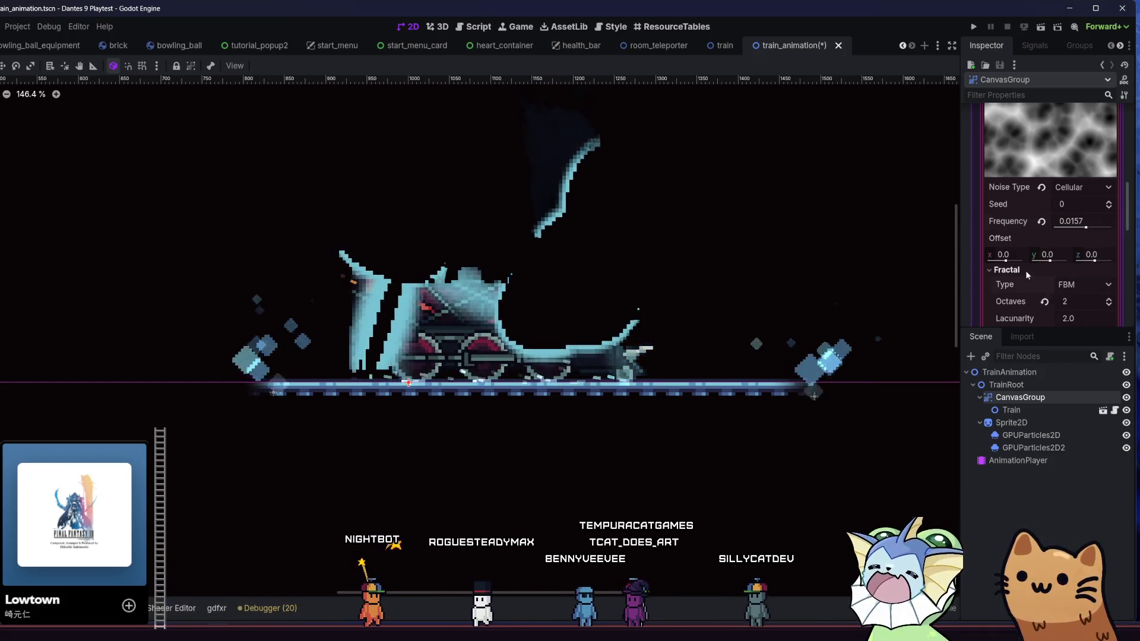
click(1078, 205)
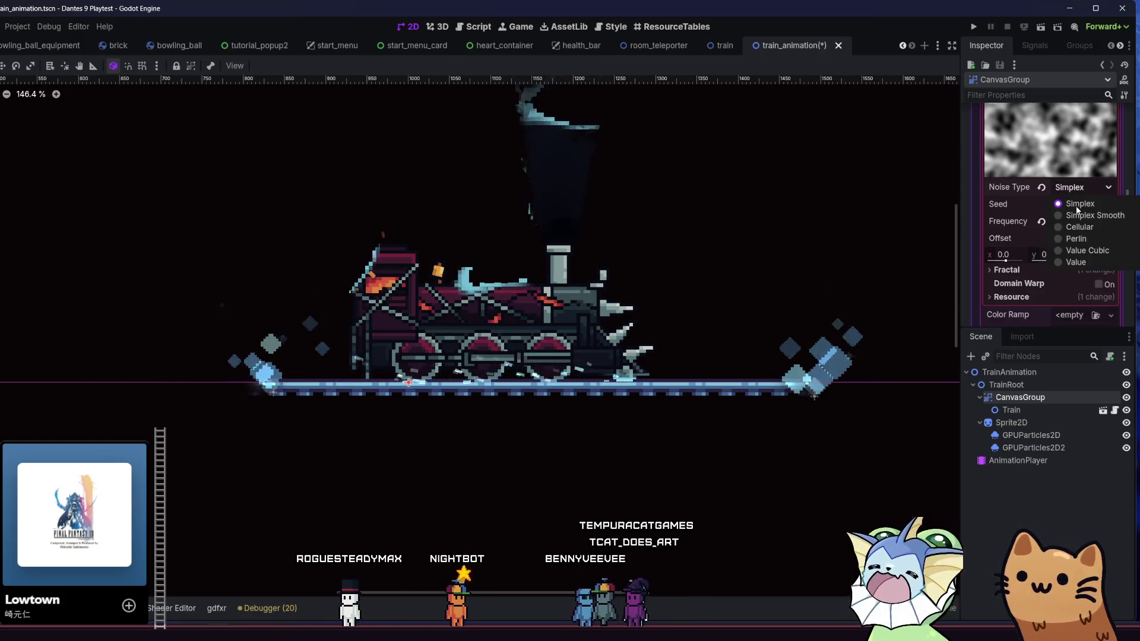
click(1080, 215)
click(1083, 188)
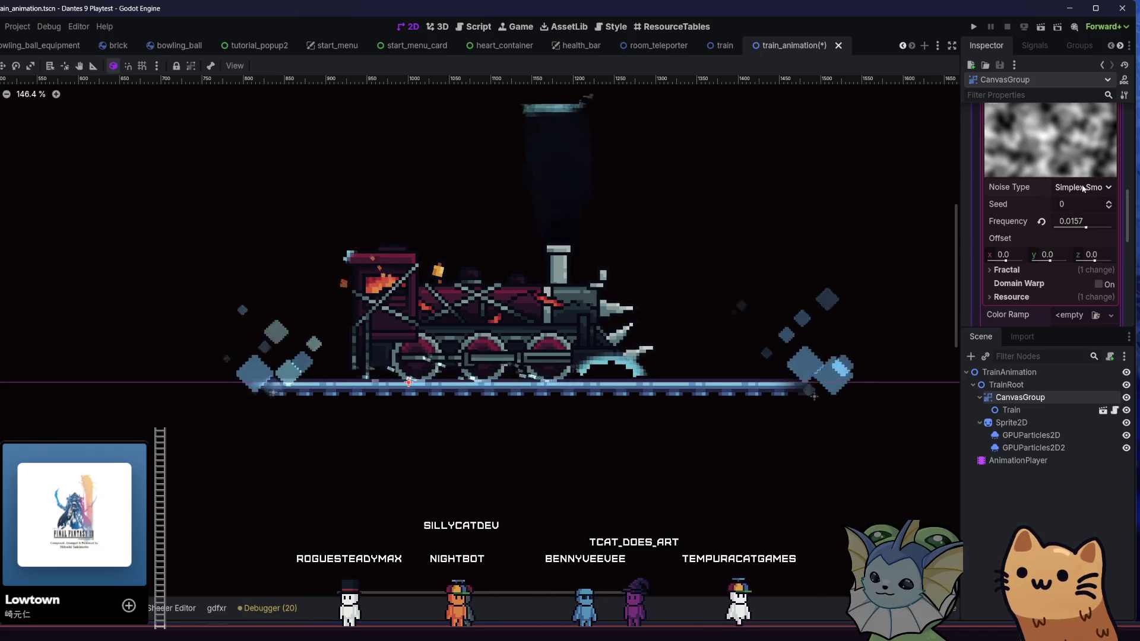
click(1078, 228)
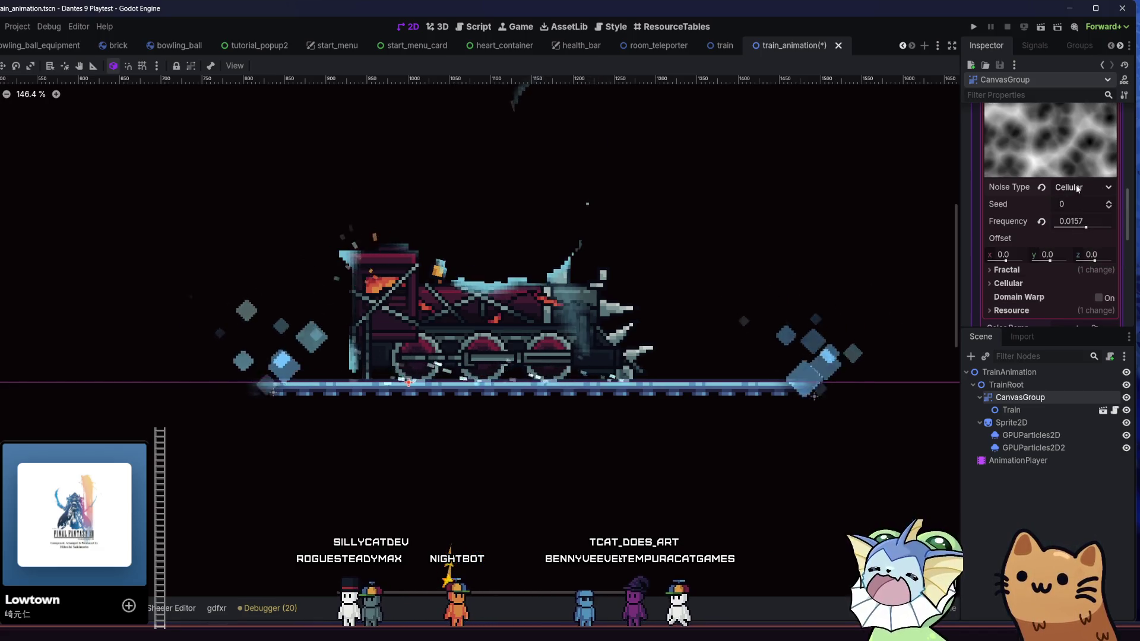
click(1076, 238)
click(1078, 188)
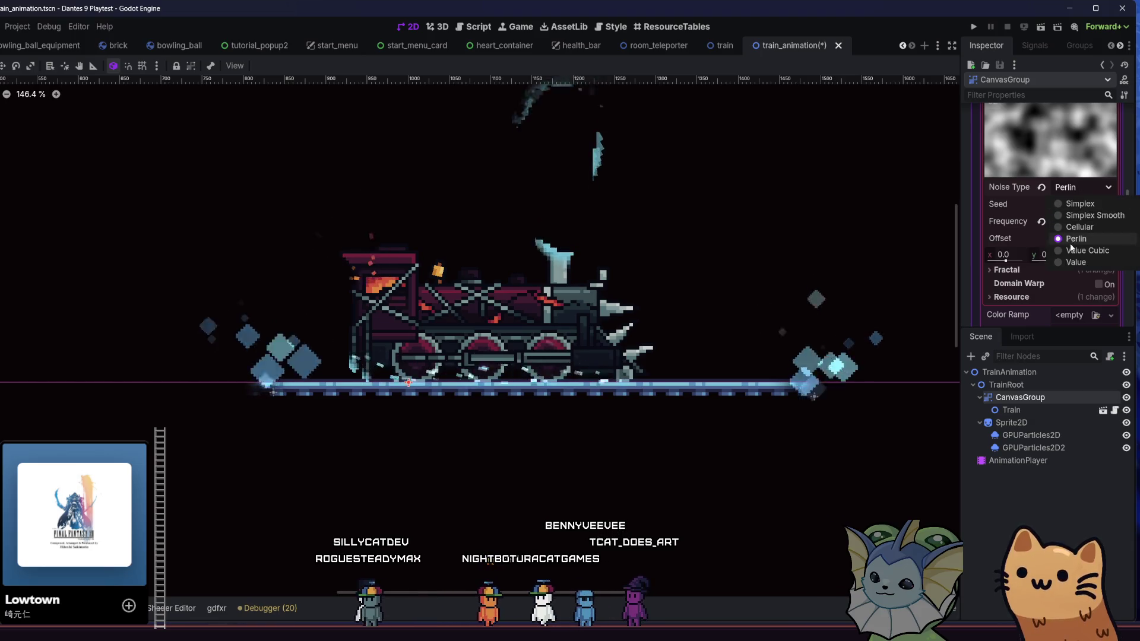
click(1074, 251)
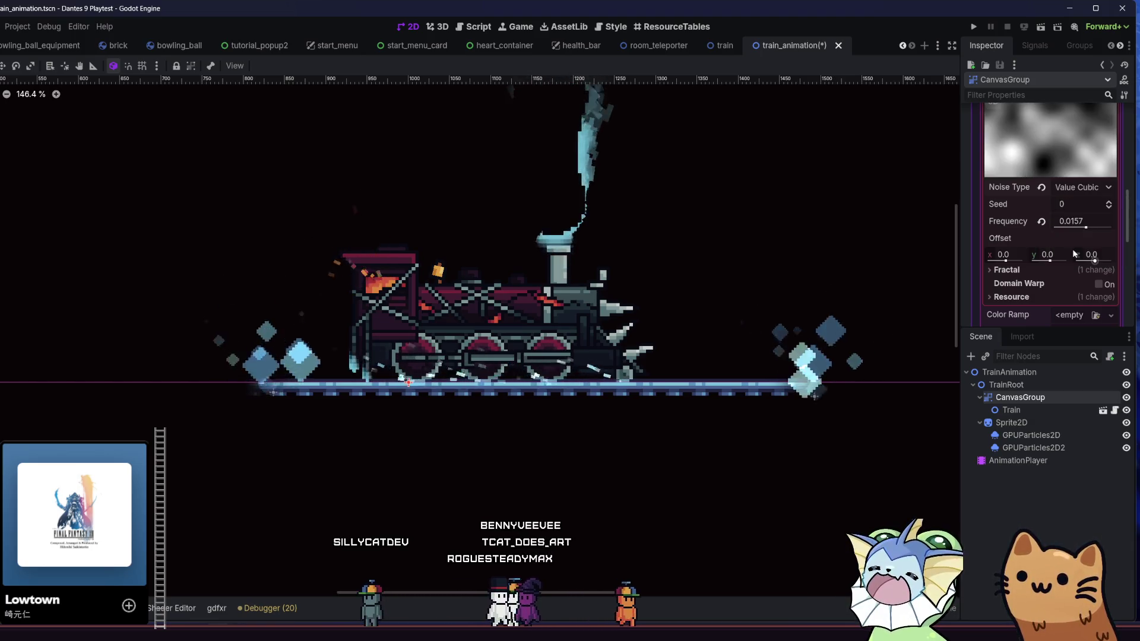
click(1073, 189)
click(1077, 263)
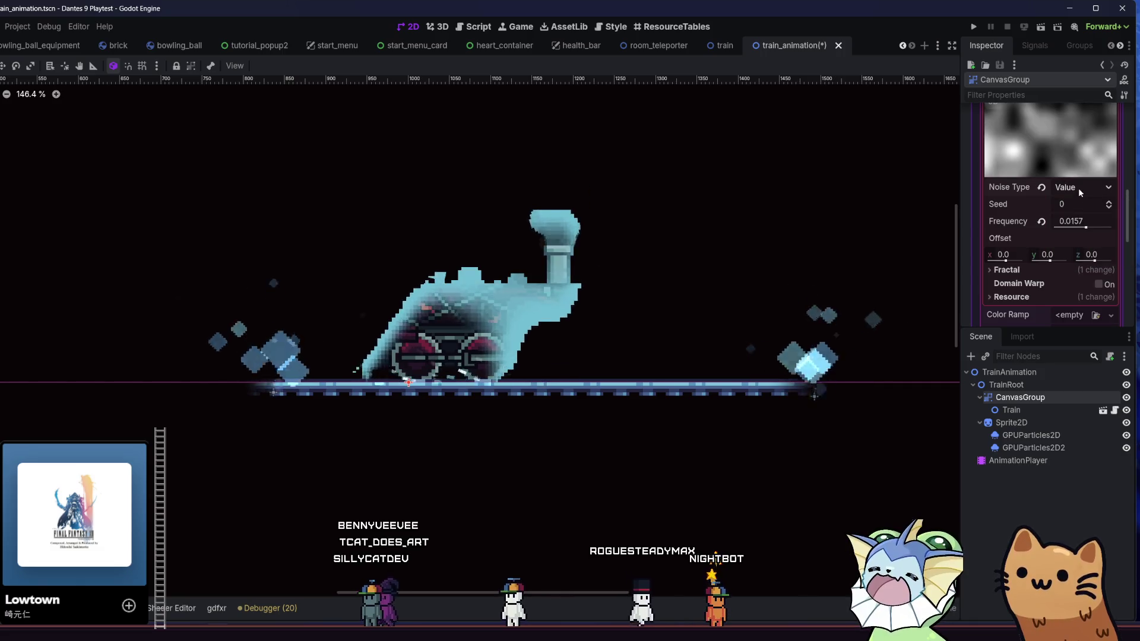
Raise the noise frequency to about 0.024 and settle on Simplex noise.
drag(1085, 232, 1088, 227)
click(1084, 188)
click(1085, 198)
Set fractal Octaves to 1 and Fractal Type to None to remove noise layering.
scroll(891, 279, down, 1)
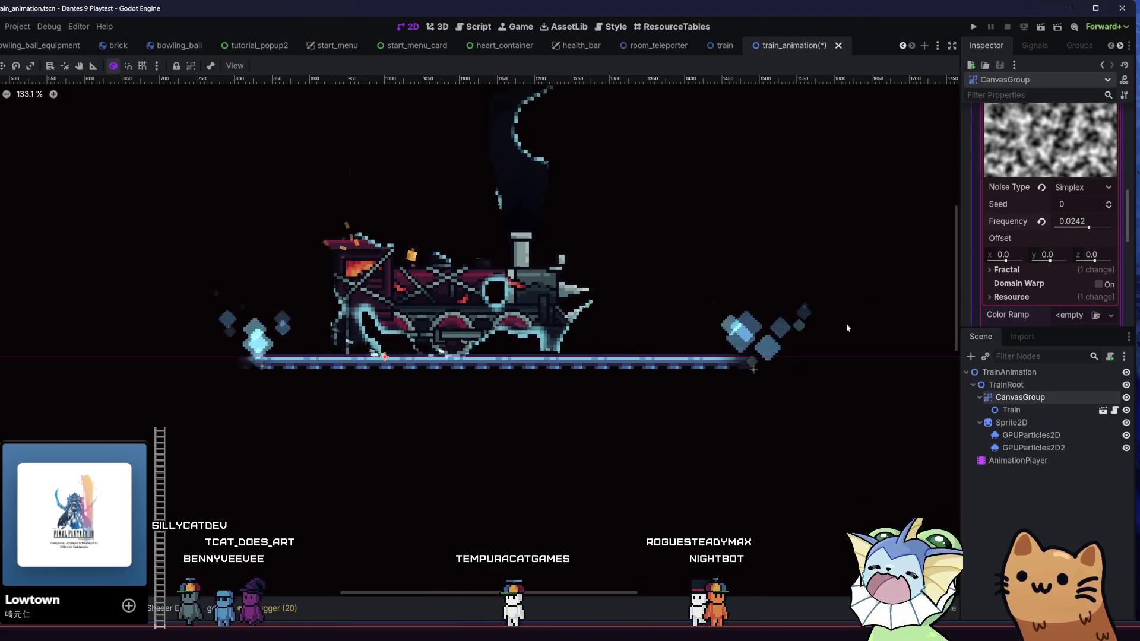
scroll(1031, 232, down, 1)
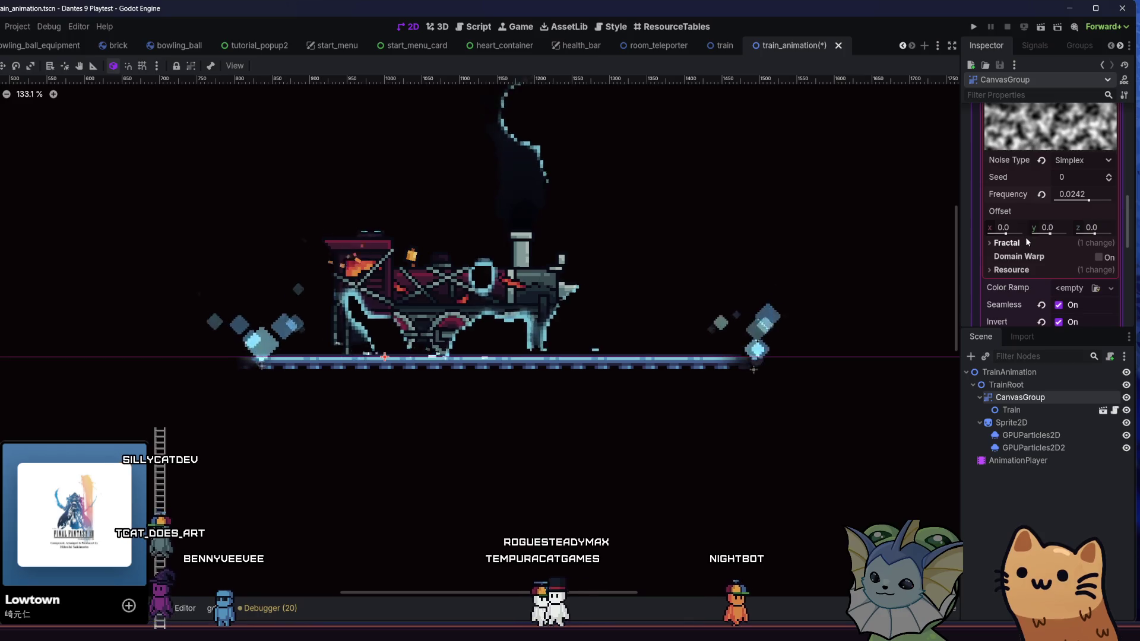
click(1021, 244)
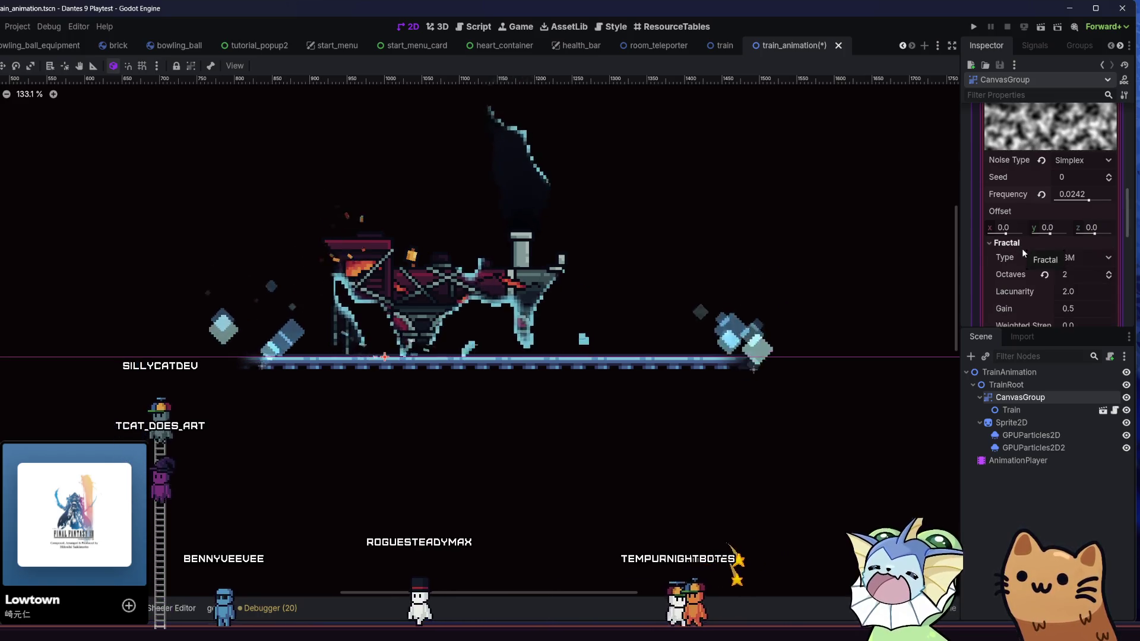
scroll(1041, 263, down, 1)
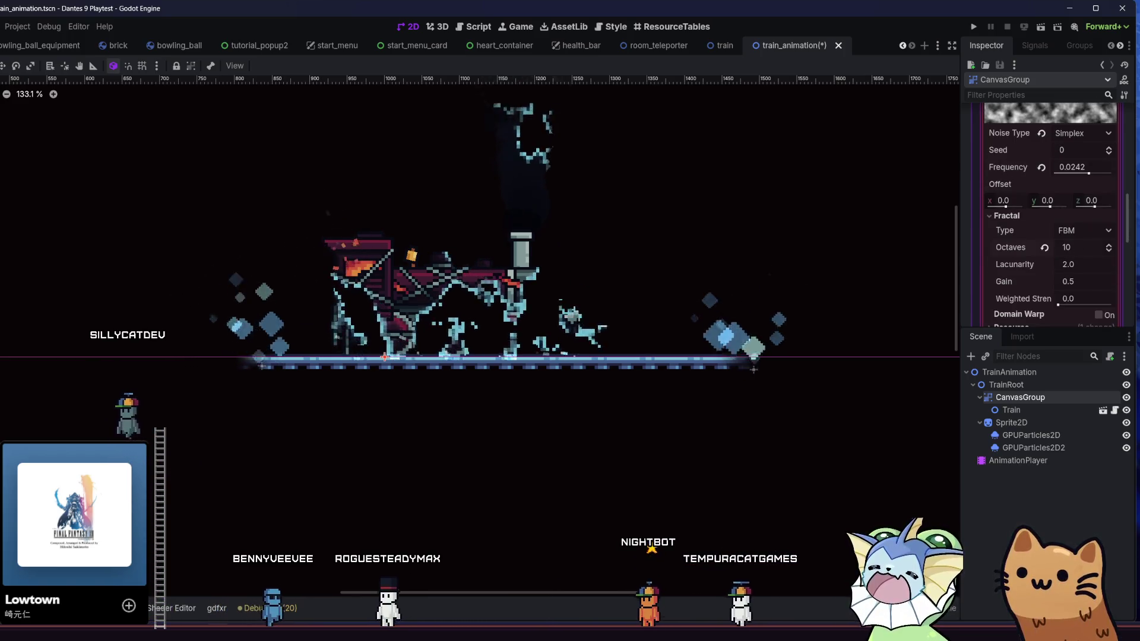
key(BackSpace)
key(Return)
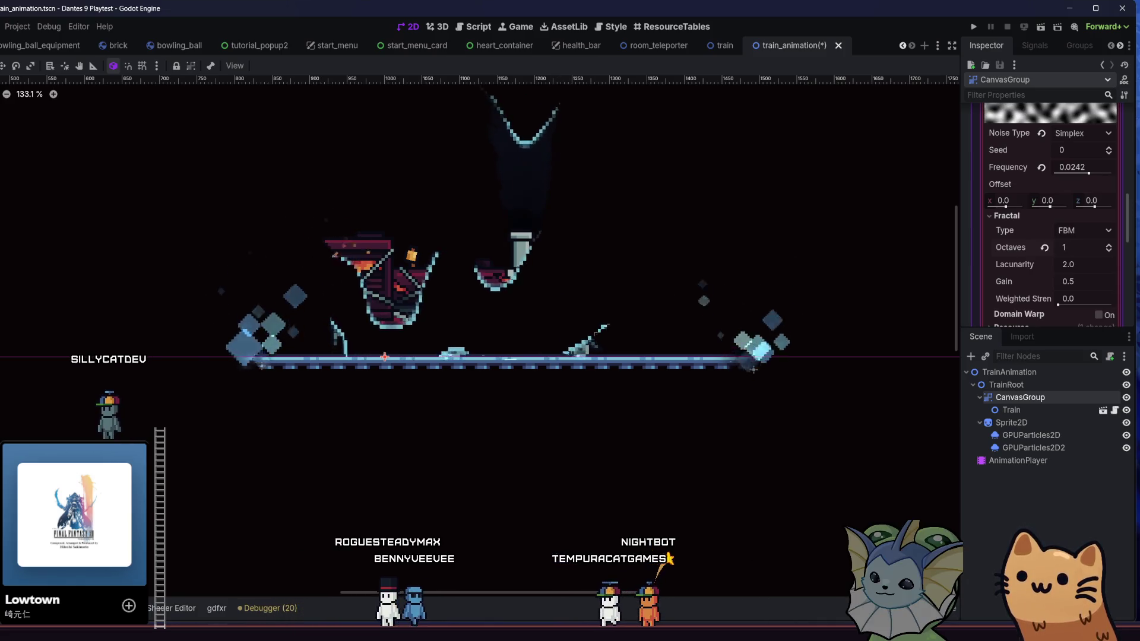
click(1086, 232)
click(1076, 243)
Raise the noise frequency to 0.0402 so the train fragments more finely.
scroll(1032, 254, up, 2)
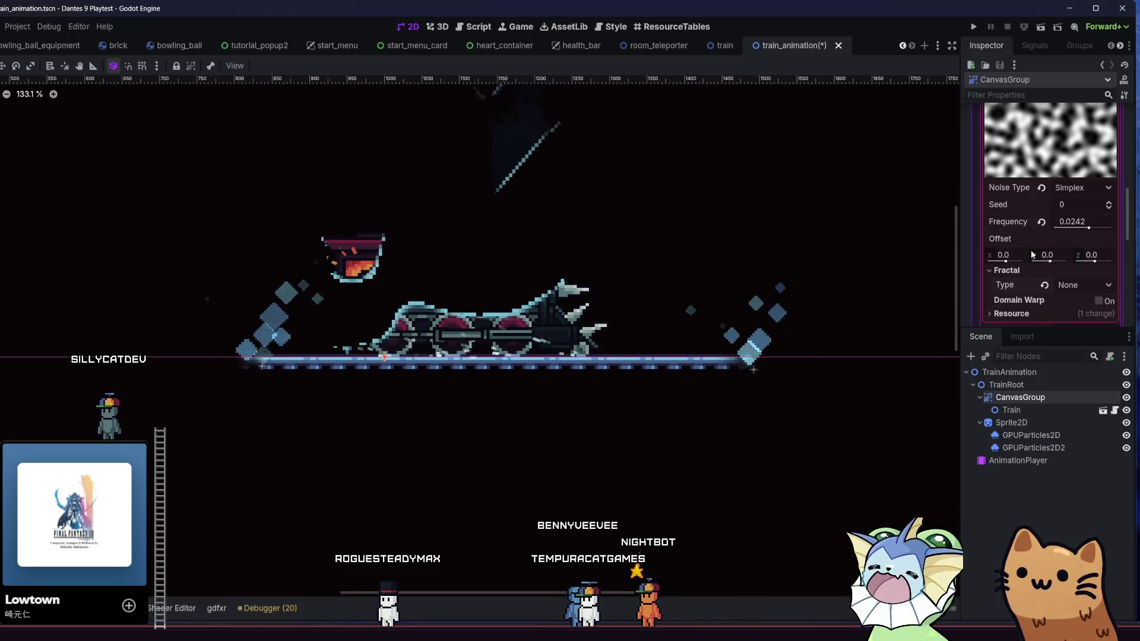
mouse_move(1076, 225)
mouse_down()
mouse_move(1097, 230)
mouse_move(1074, 231)
mouse_move(1087, 233)
mouse_up()
scroll(1080, 241, down, 3)
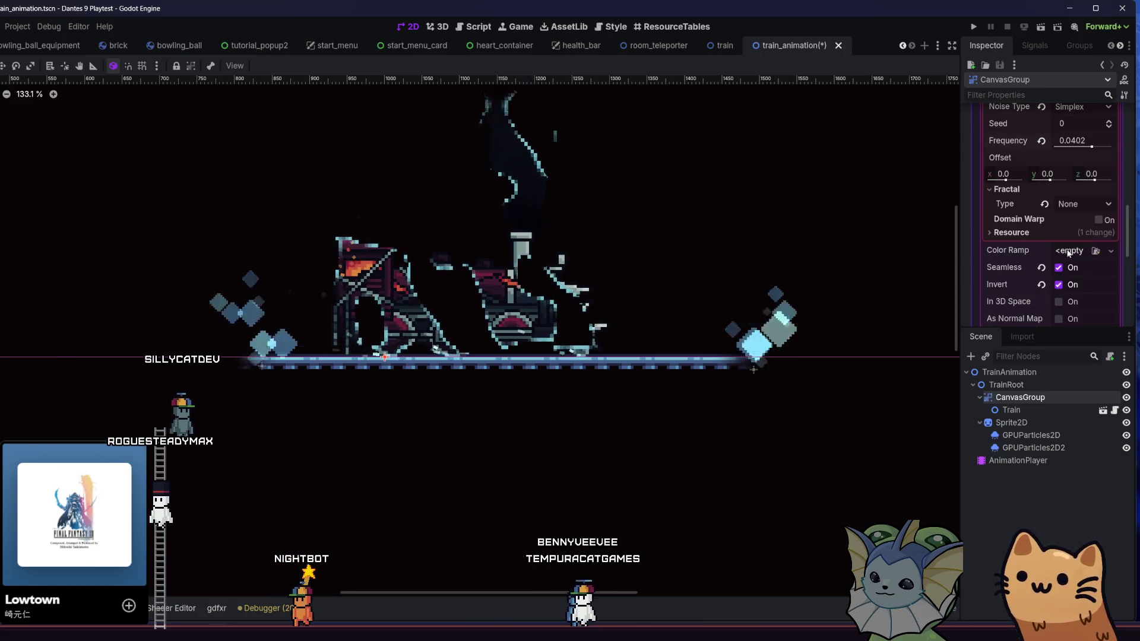
scroll(1063, 251, down, 3)
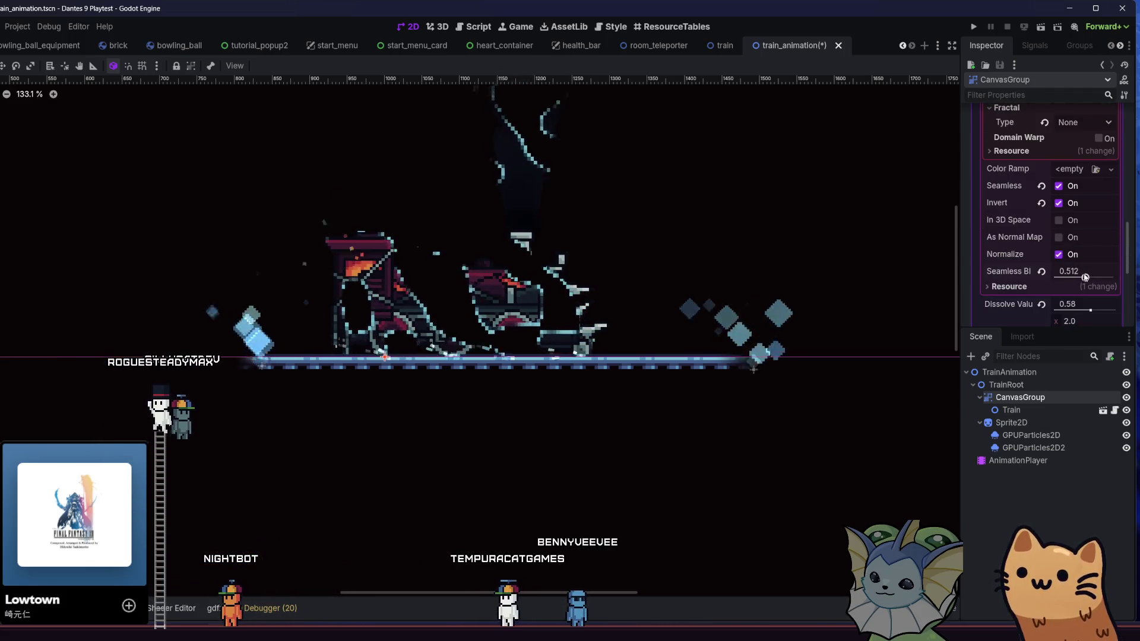
scroll(1082, 276, down, 3)
scroll(1069, 255, up, 2)
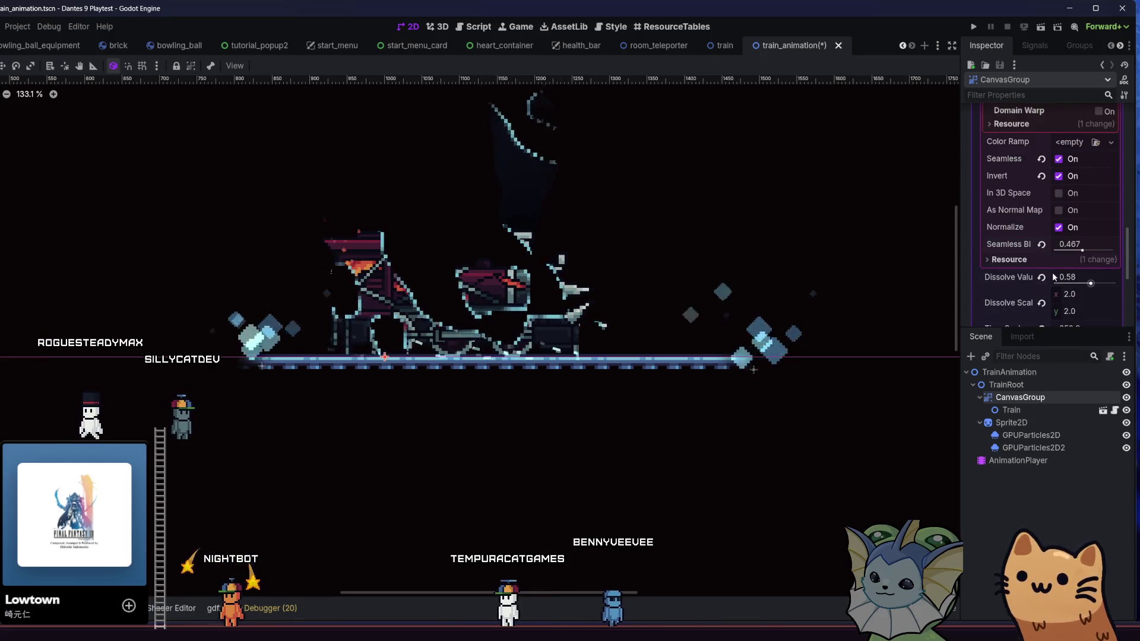
scroll(1063, 244, down, 4)
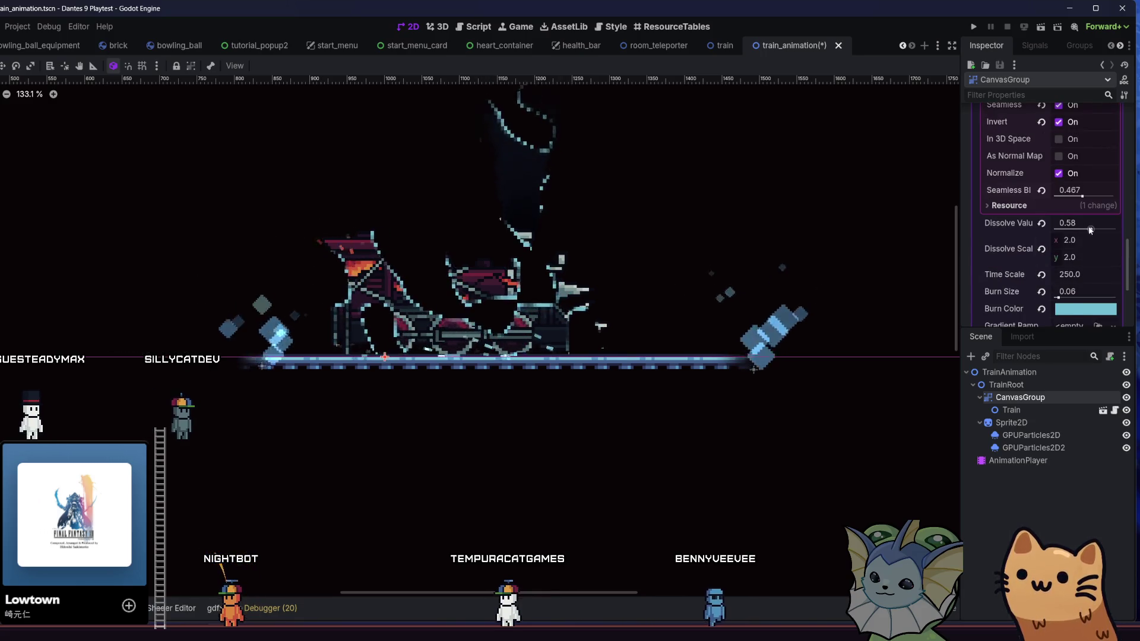
scroll(1090, 232, down, 2)
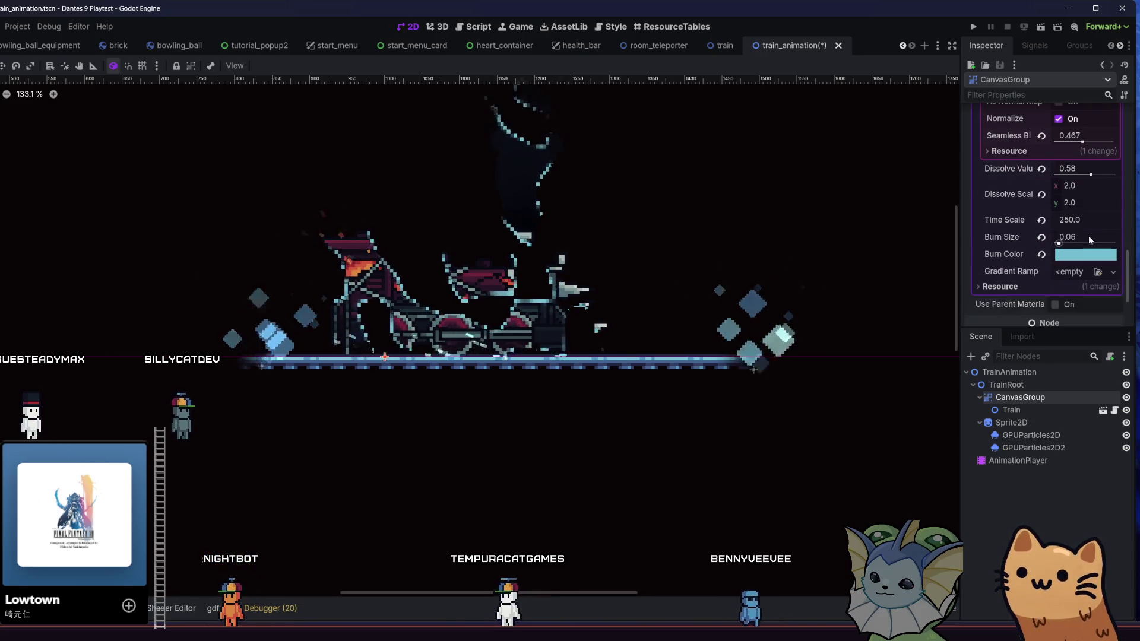
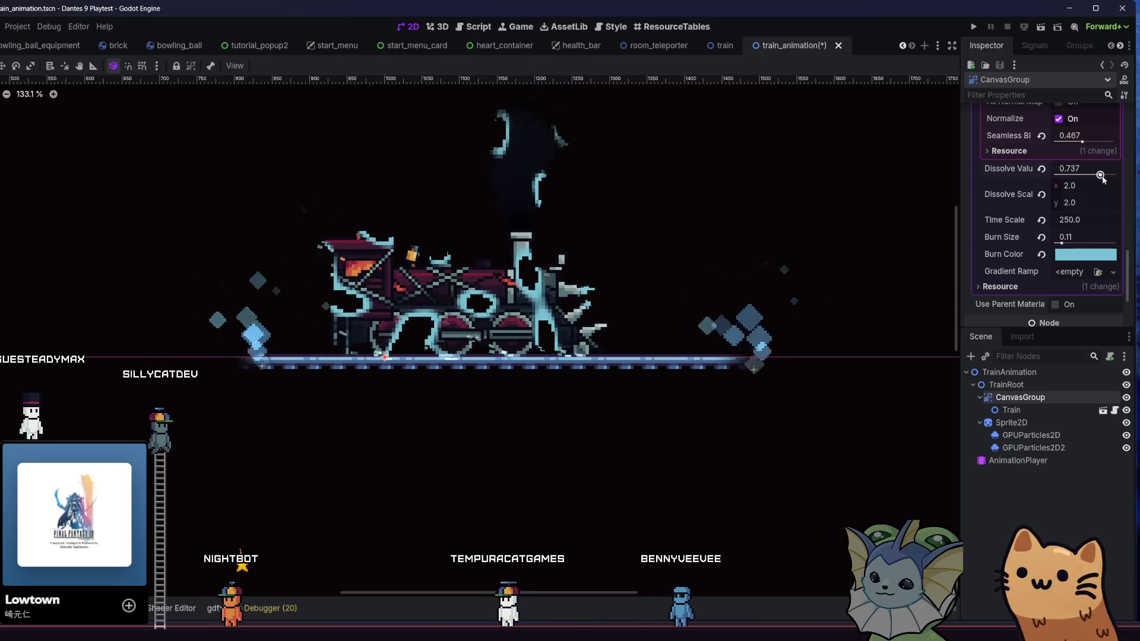
Raise the CanvasGroup shader's Dissolve Value to 1.0, select Train, and save train_animation.
mouse_move(1096, 180)
mouse_down()
mouse_move(1110, 180)
mouse_move(988, 178)
mouse_move(1122, 187)
mouse_up()
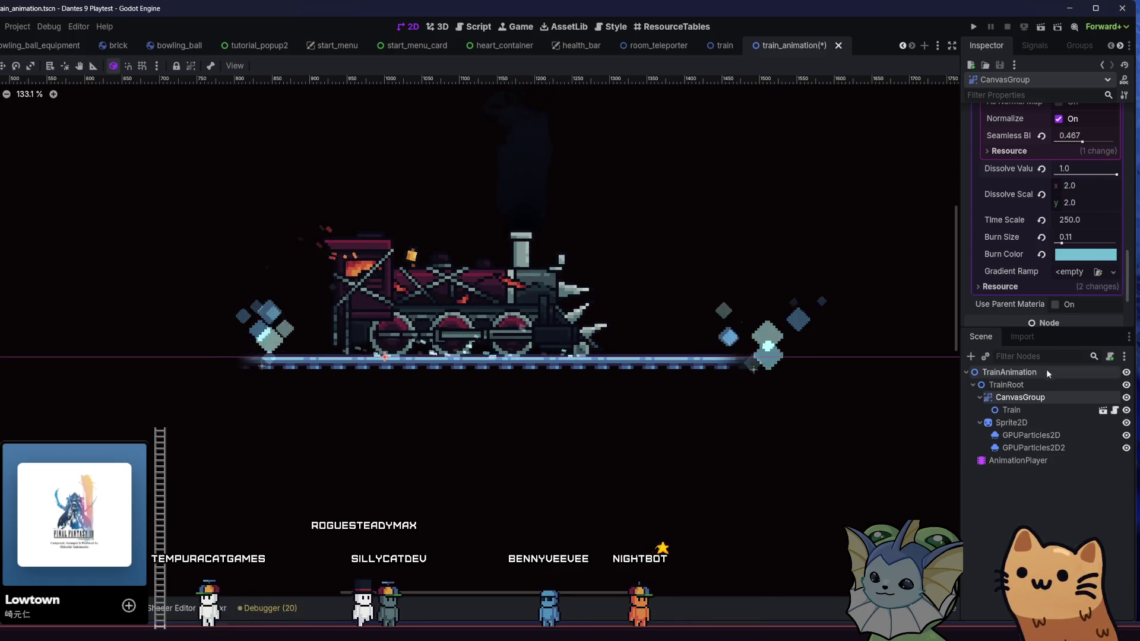
click(1032, 410)
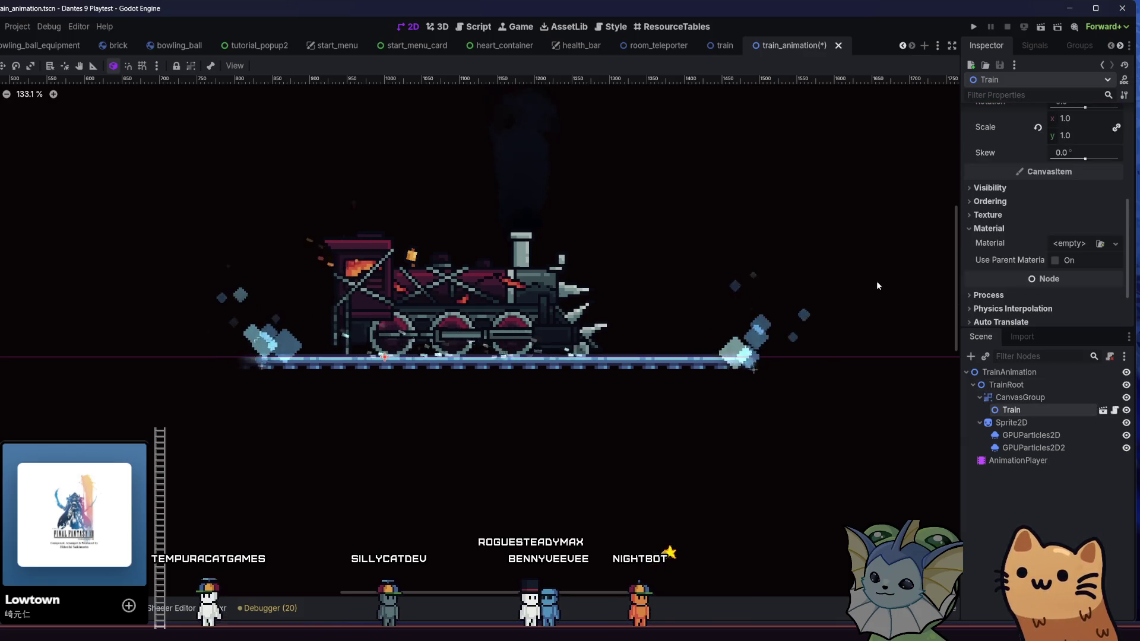
key(ctrl+s)
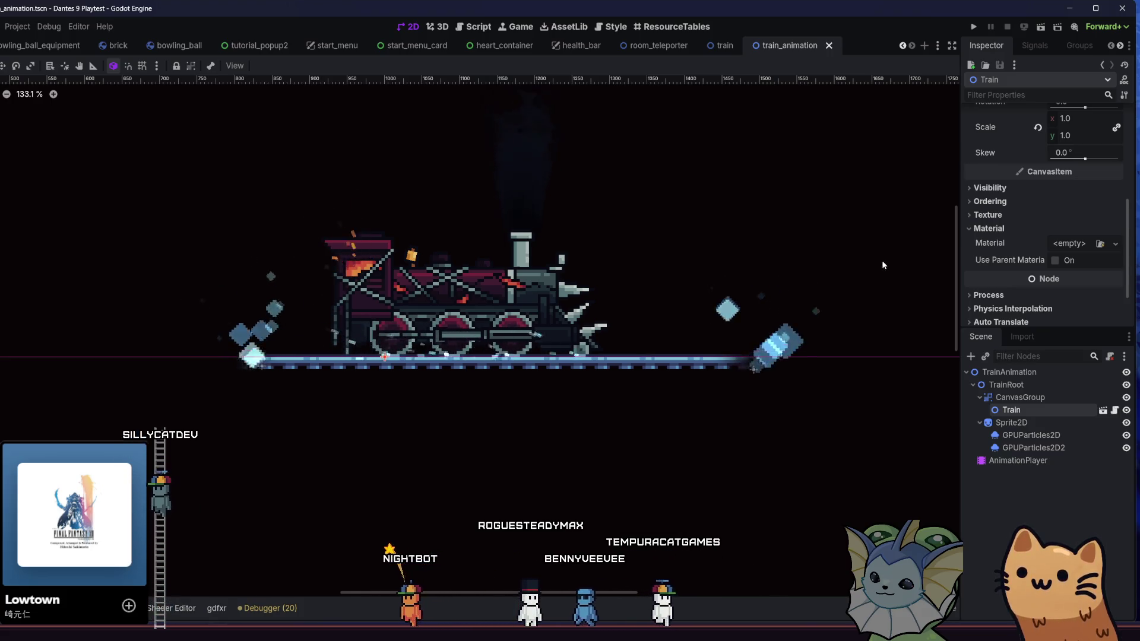
Copy the dissolve shader material from CanvasGroup's Material property.
click(1020, 397)
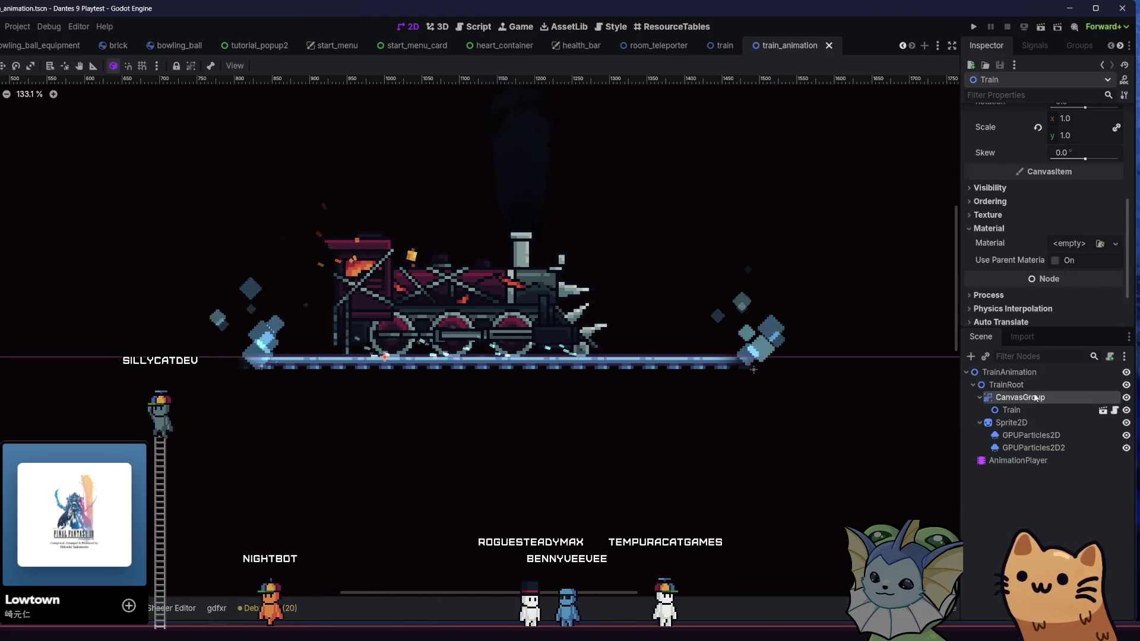
scroll(1072, 241, up, 2)
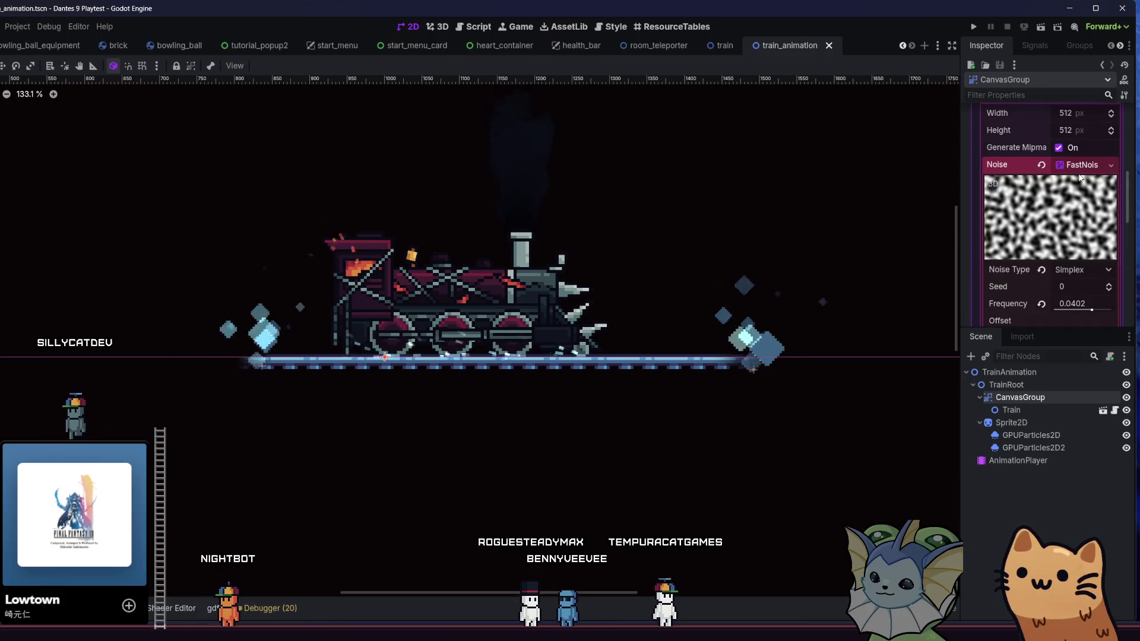
scroll(1081, 177, up, 3)
right_click(1084, 155)
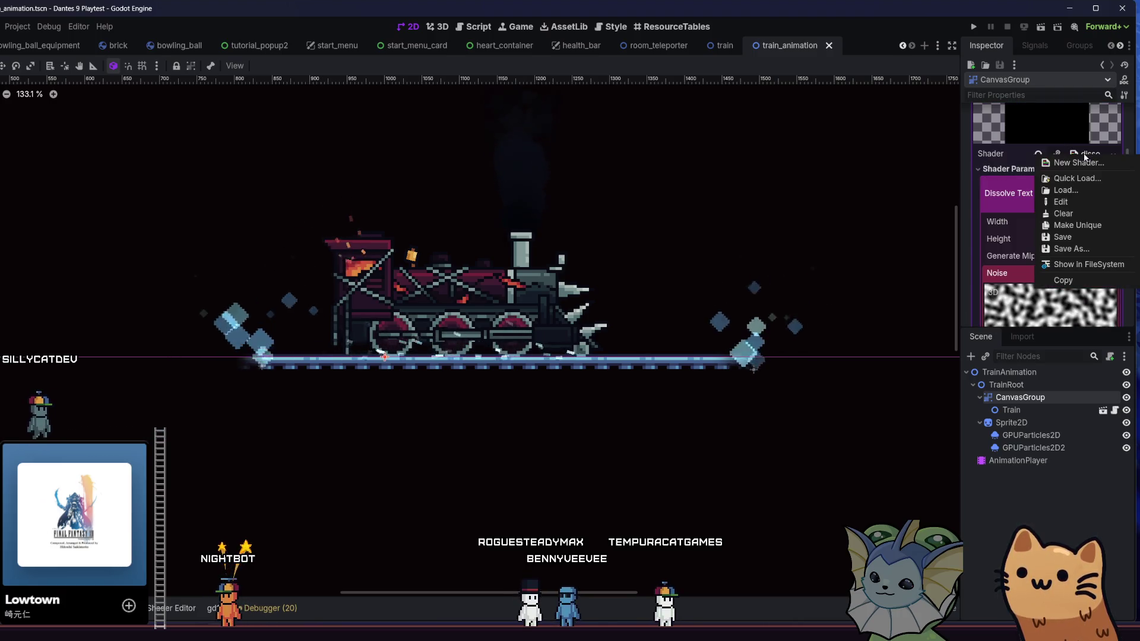
click(1068, 282)
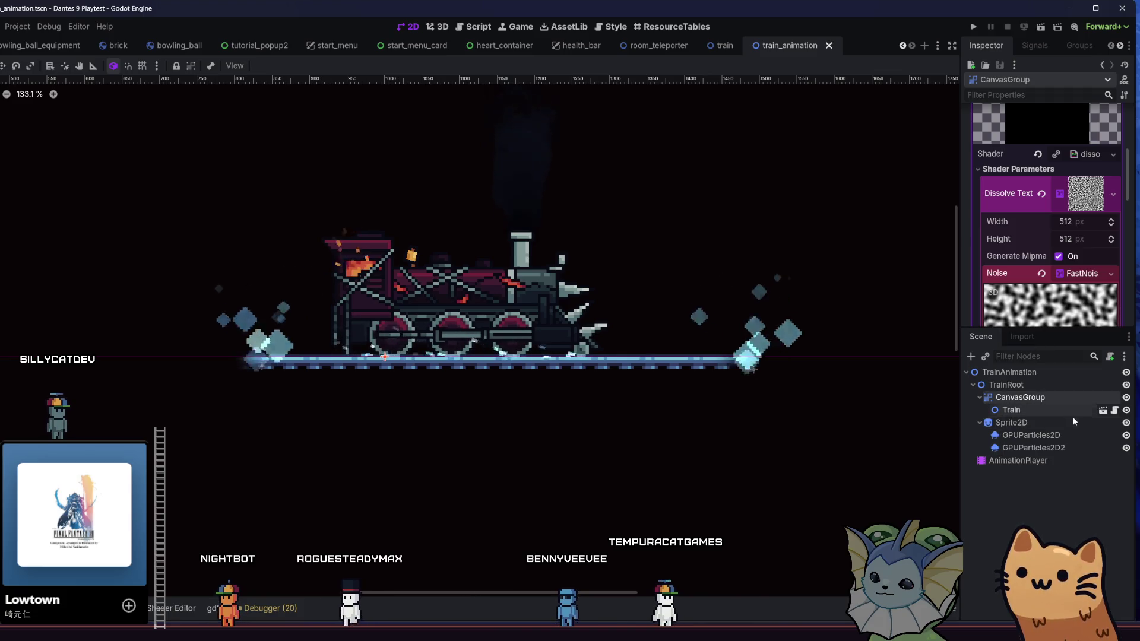
Move Train out from under CanvasGroup, then check TrainRoot's transform and Train's material options.
mouse_move(1074, 416)
mouse_down()
mouse_move(1036, 406)
mouse_move(1038, 393)
mouse_up()
click(1032, 383)
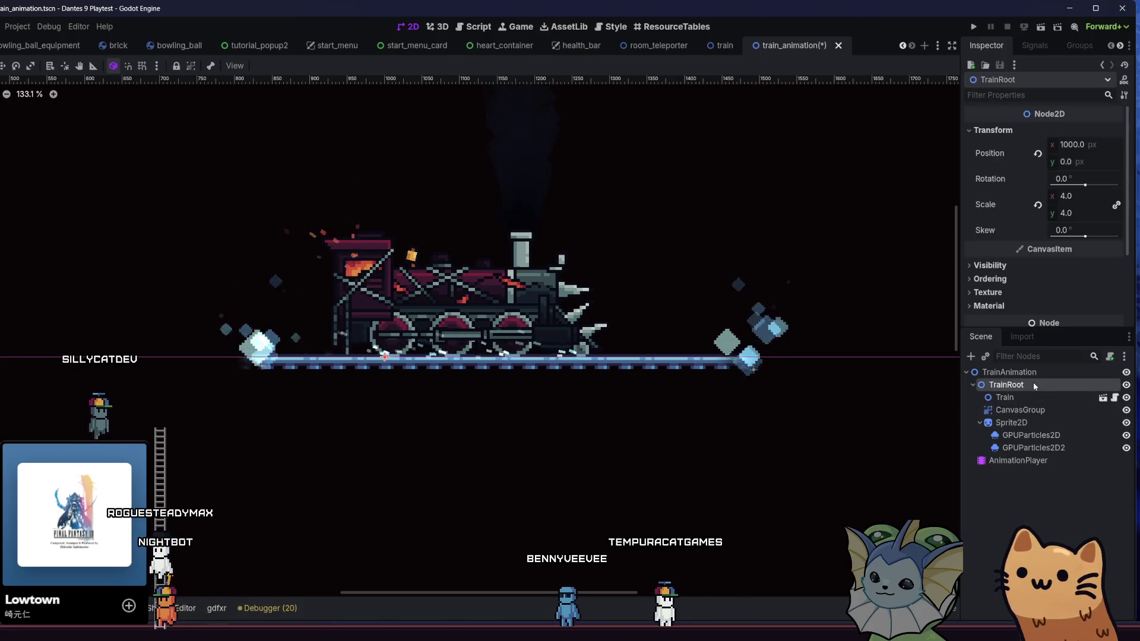
click(1032, 396)
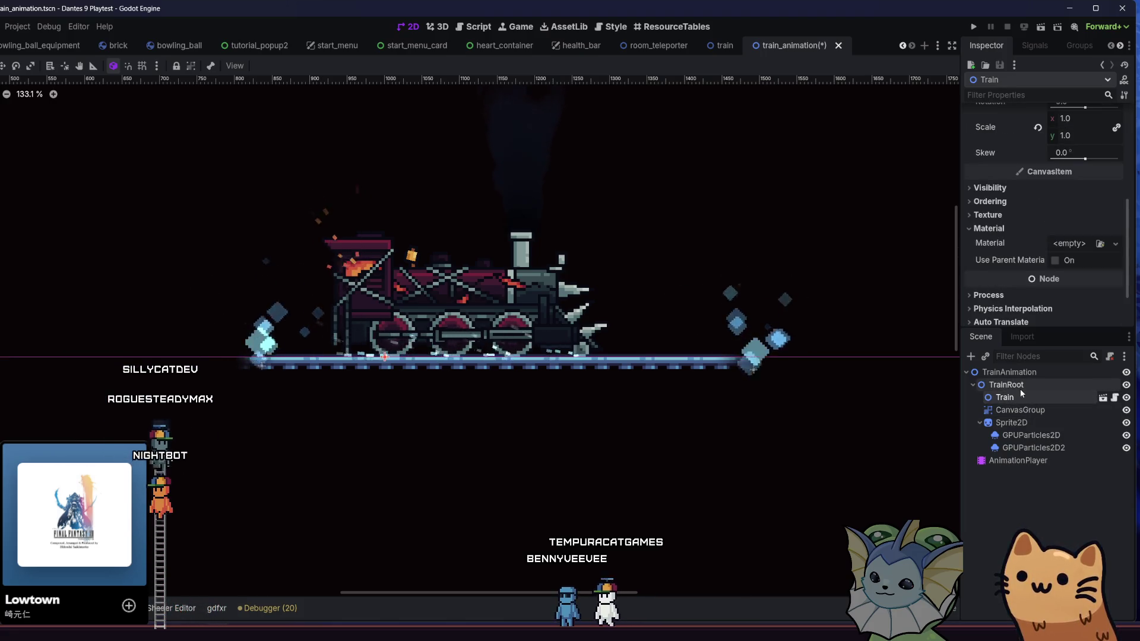
click(1020, 388)
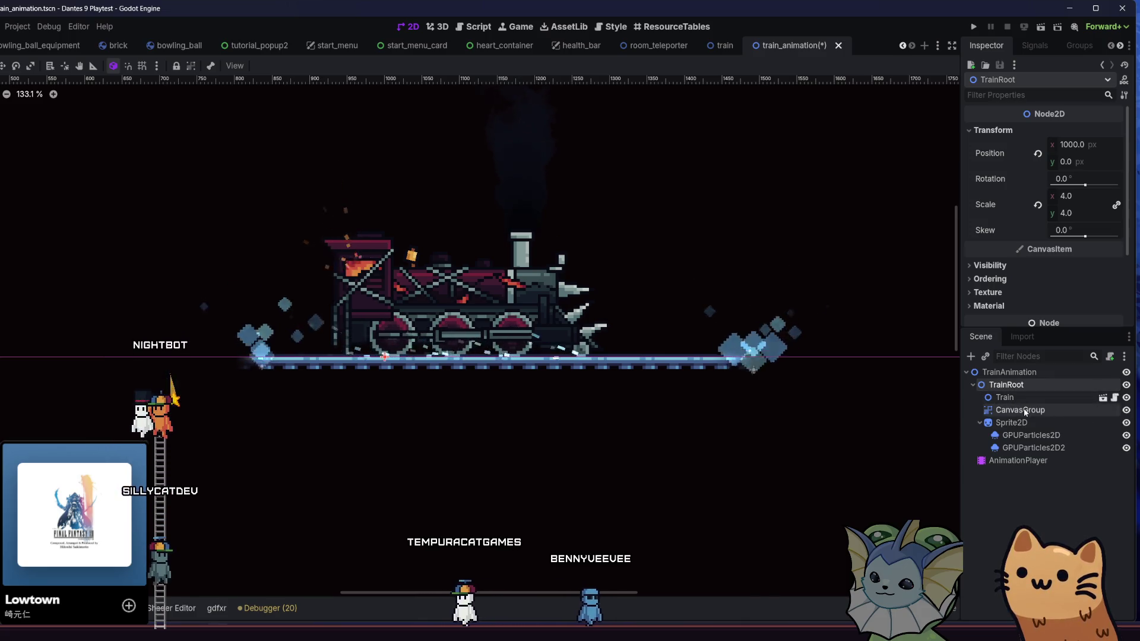
key(Down)
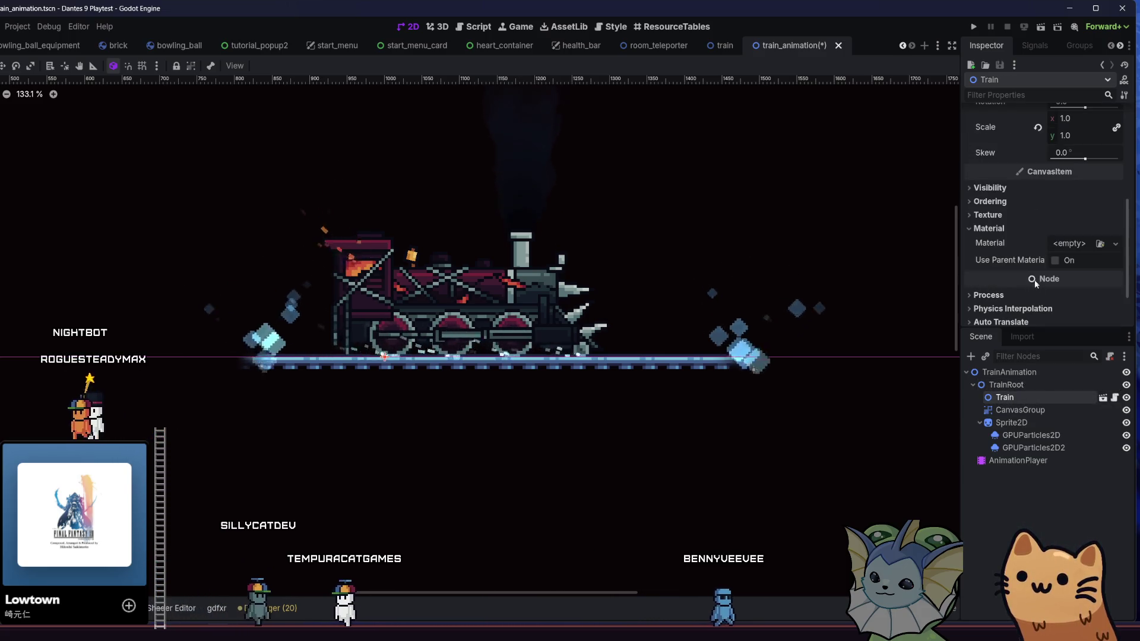
click(1073, 246)
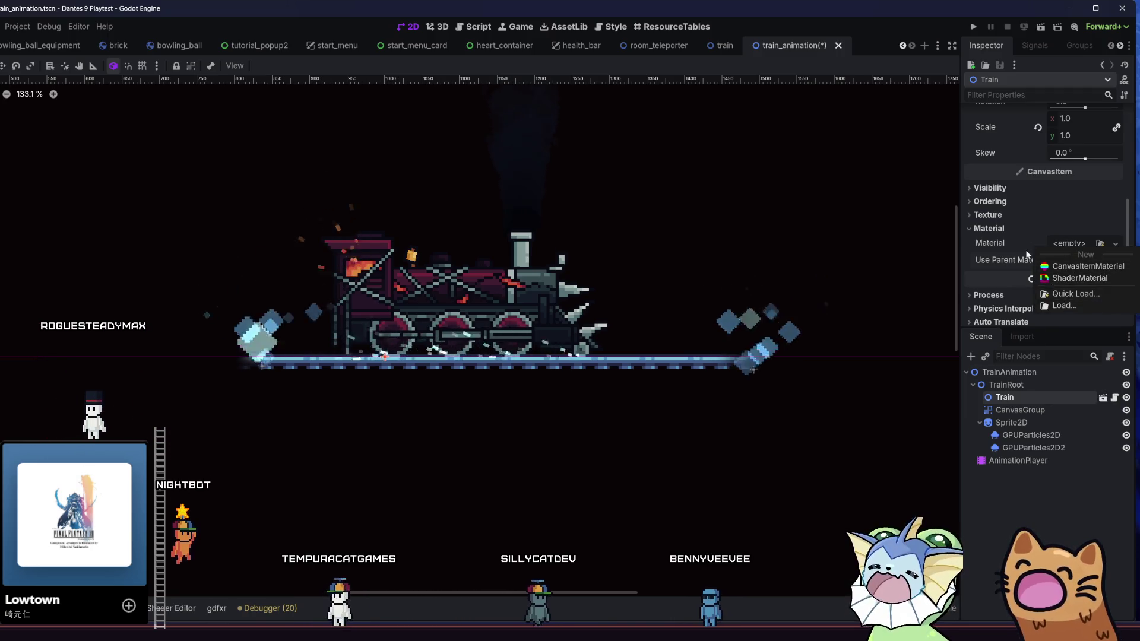
click(1074, 244)
click(1074, 245)
click(1073, 245)
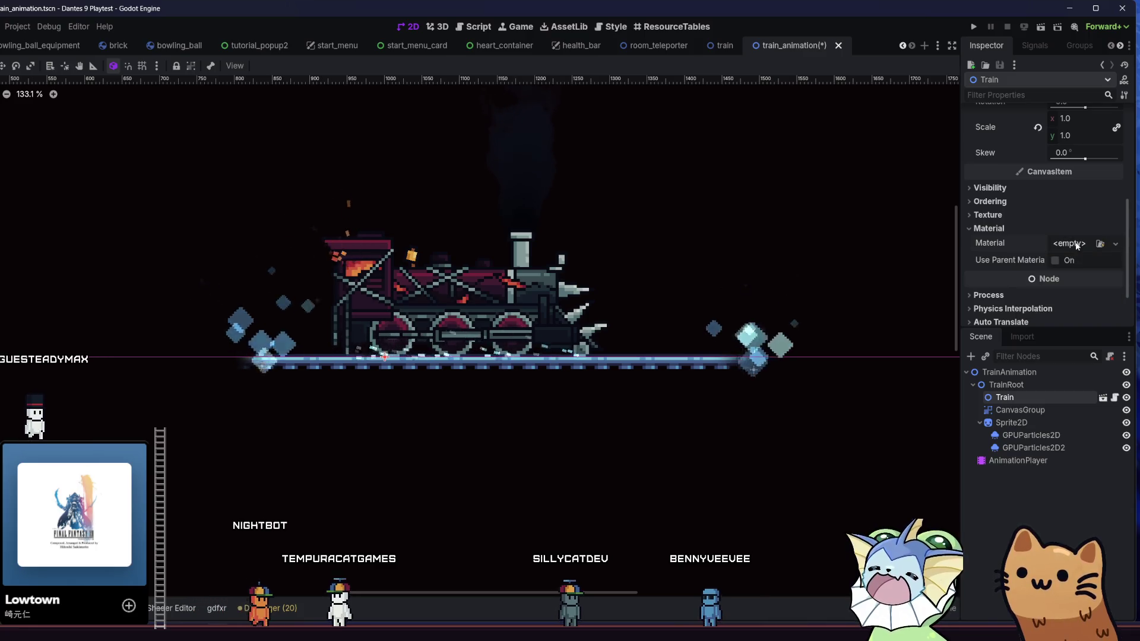
click(1075, 245)
click(1006, 358)
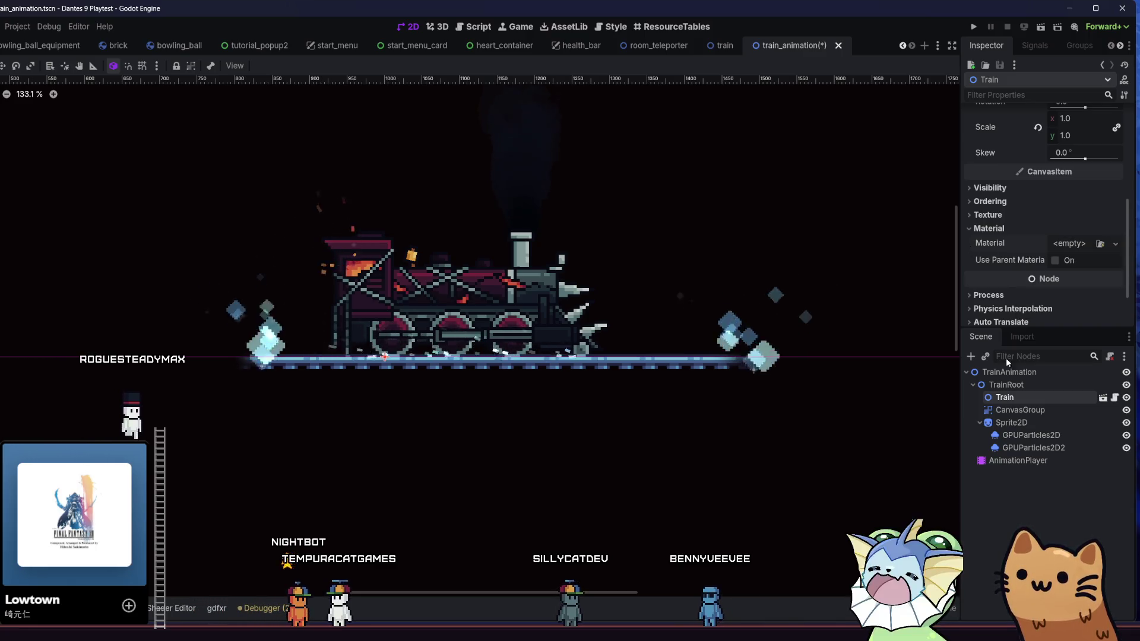
Copy CanvasGroup's shader material again and paste it onto Train's Material.
click(1009, 410)
scroll(1082, 214, up, 5)
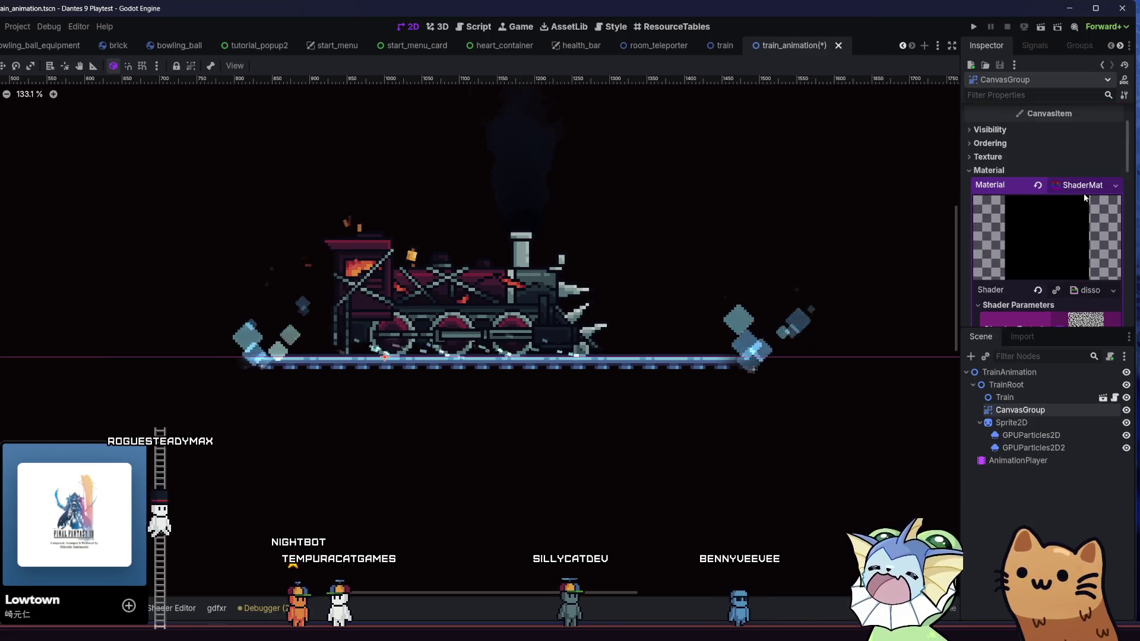
right_click(1084, 189)
click(1042, 330)
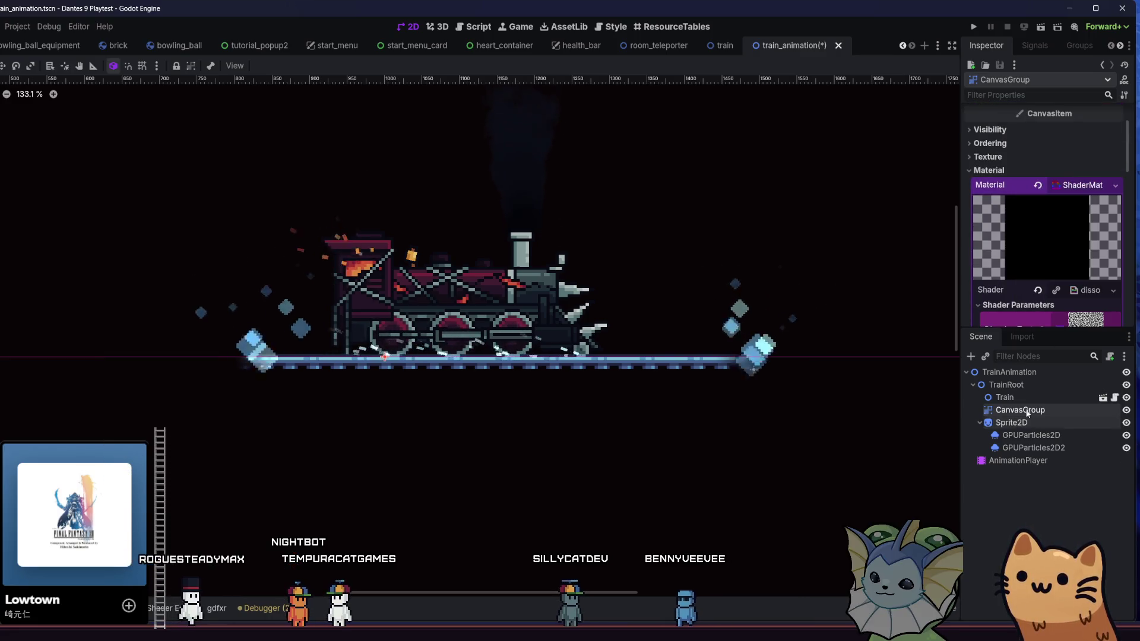
click(1005, 397)
click(1074, 238)
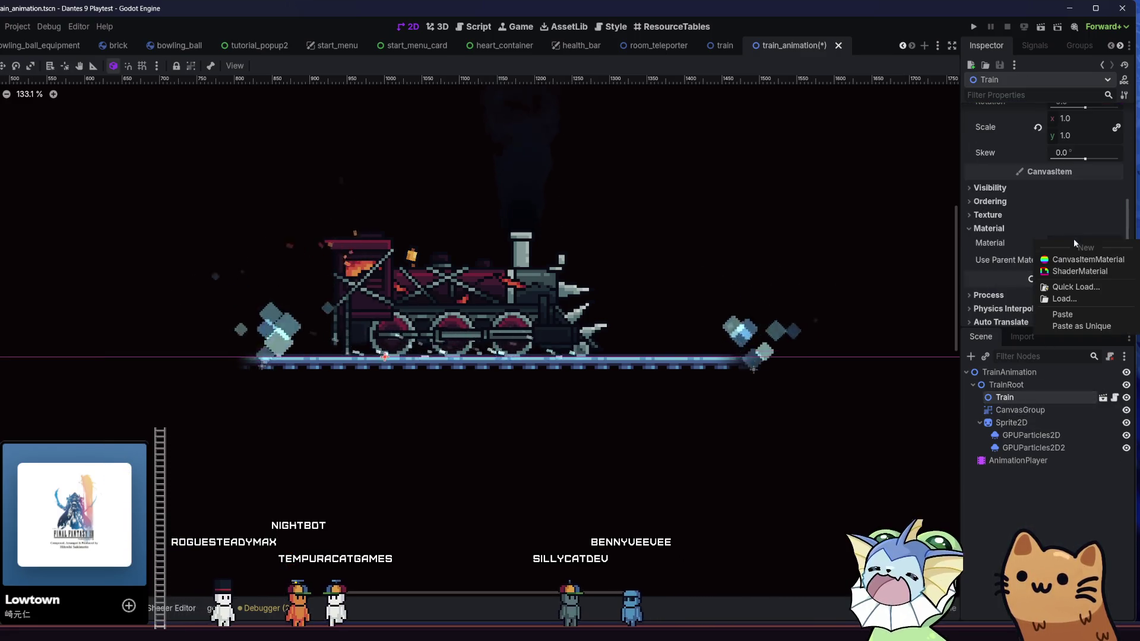
click(1062, 315)
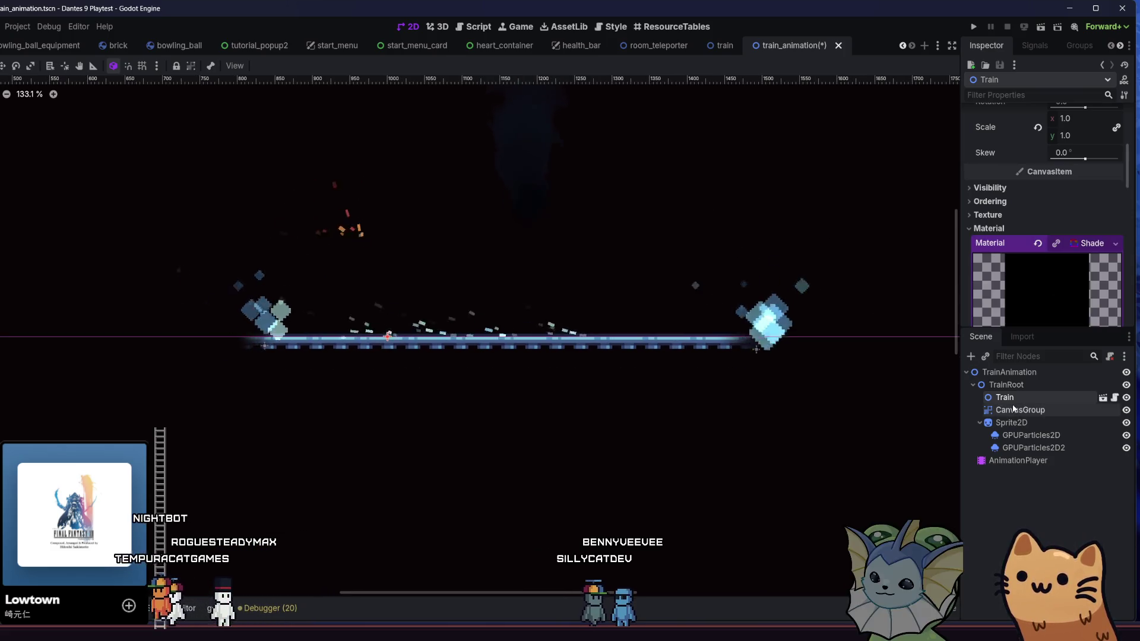
click(724, 51)
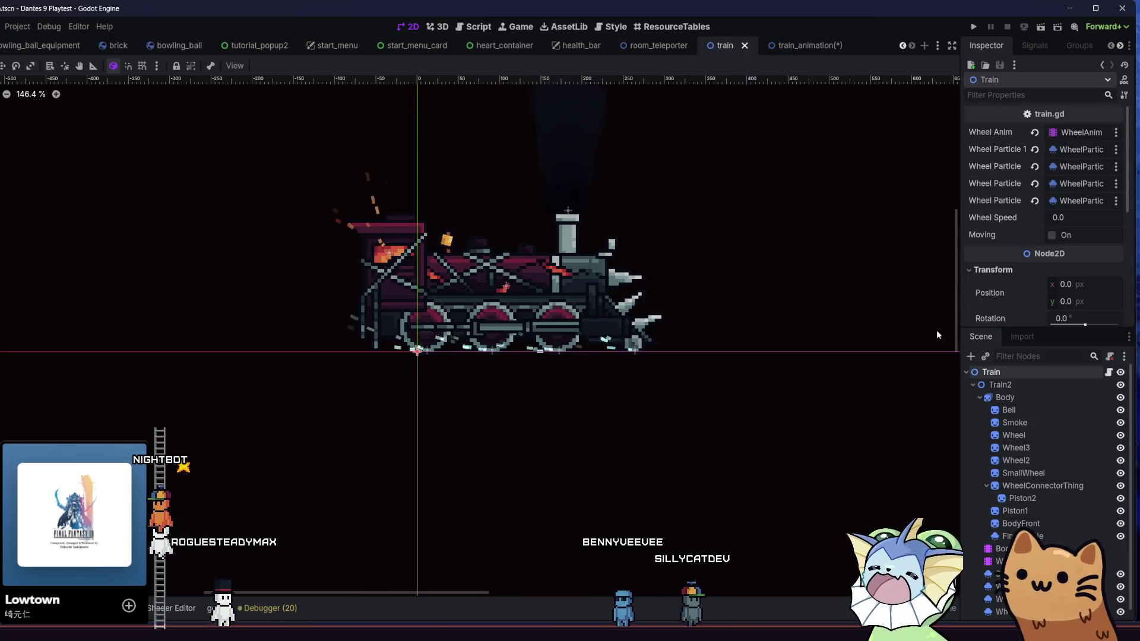
Add a new CanvasGroup node under Train2 in the train scene.
click(1003, 372)
right_click(1003, 372)
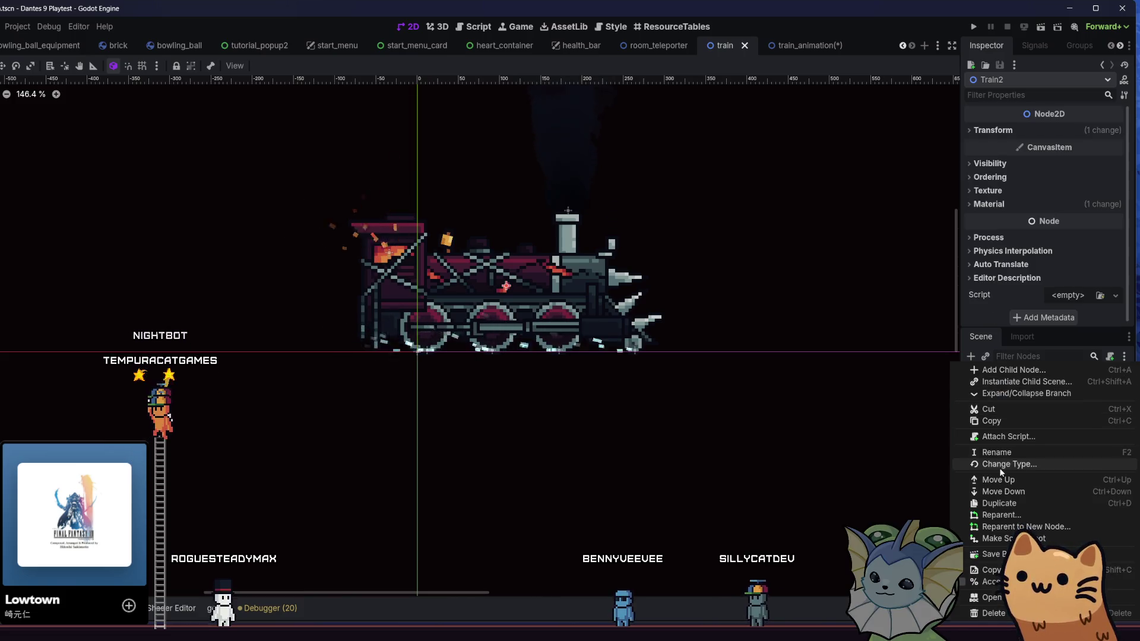
click(1004, 393)
click(969, 358)
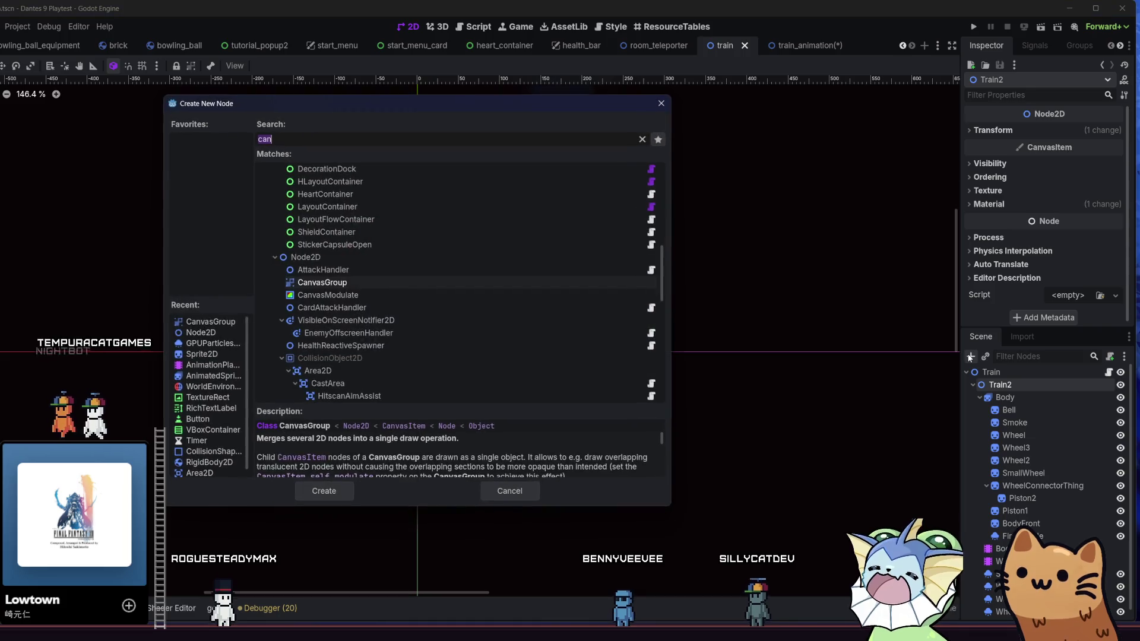
text(canv)
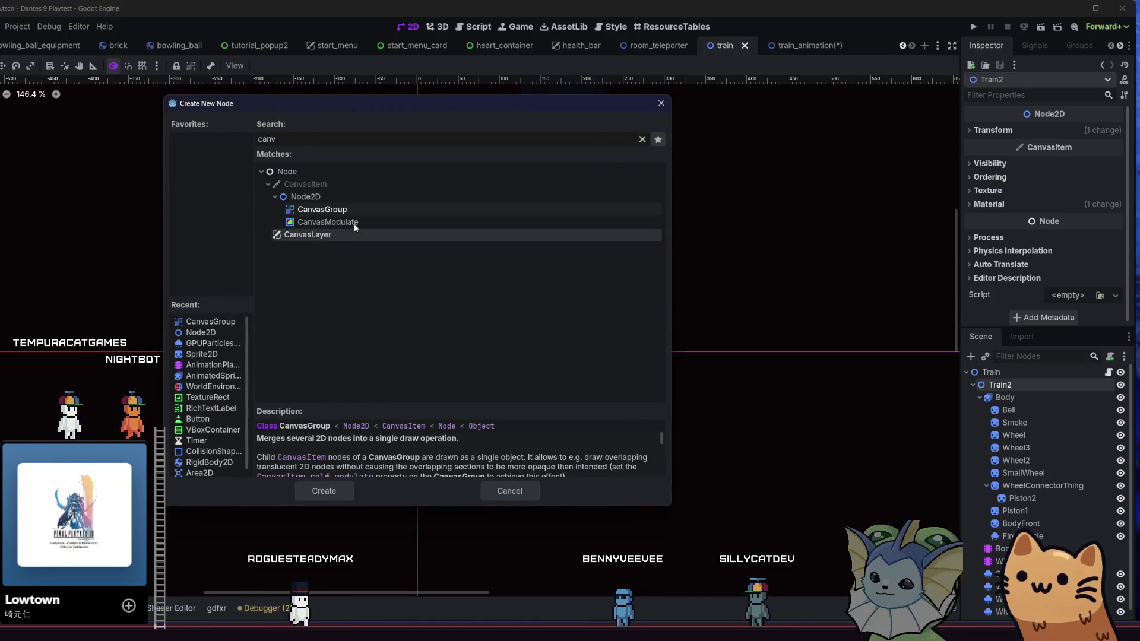
double_click(354, 207)
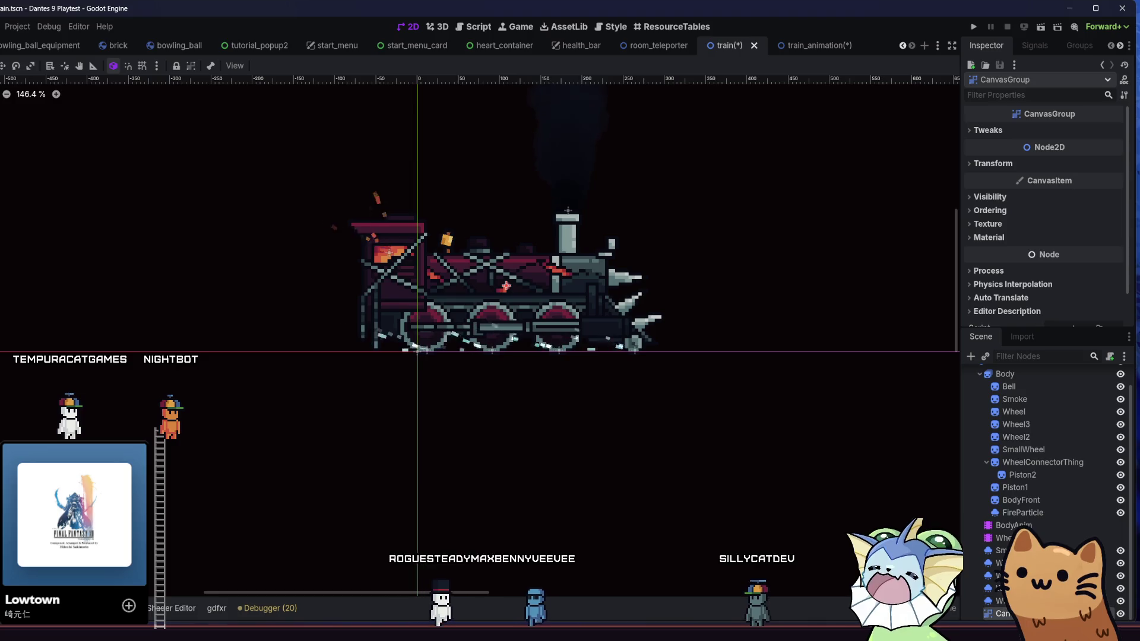
Place CanvasGroup above Body and move Body and all train parts into it.
drag(1004, 614, 1039, 536)
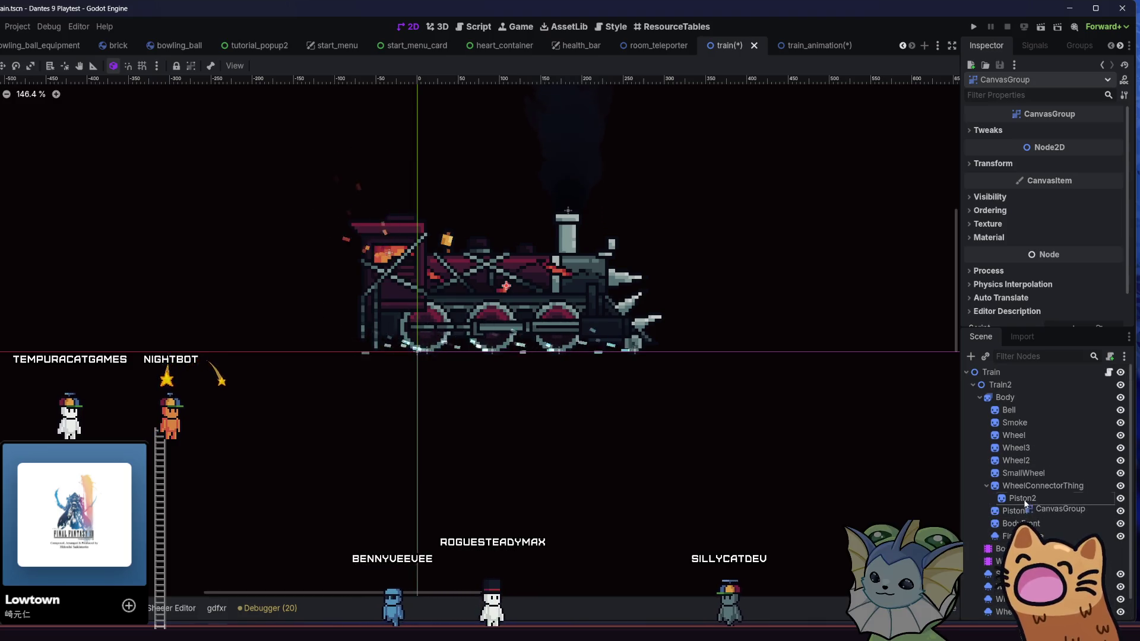
drag(1029, 403, 1020, 387)
click(1020, 408)
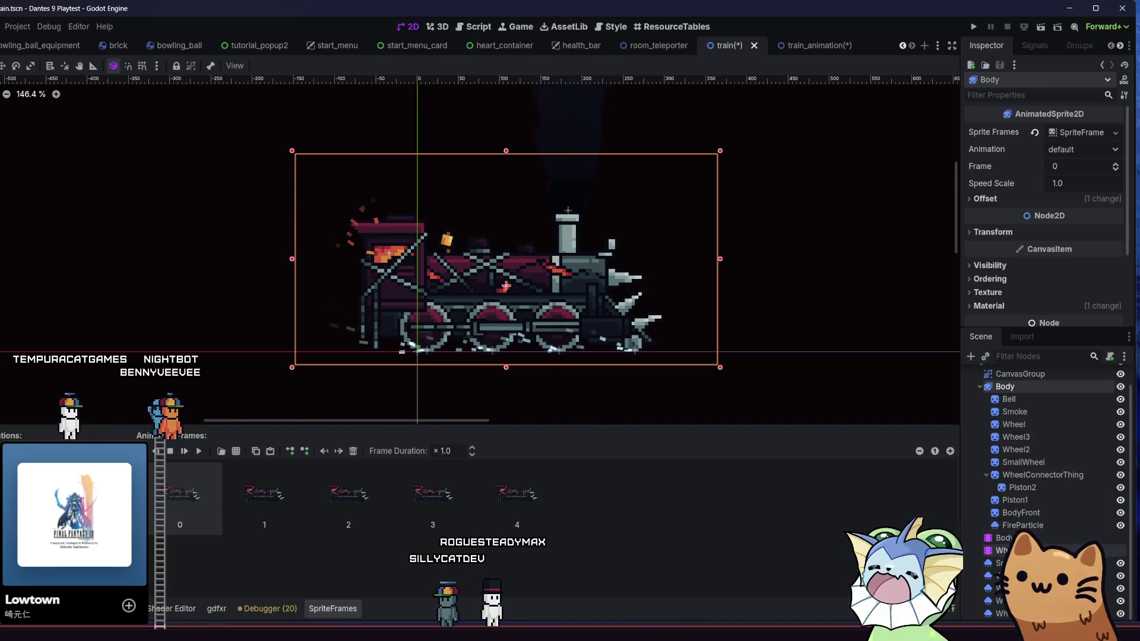
shift+click(1059, 513)
scroll(1055, 510, up, 2)
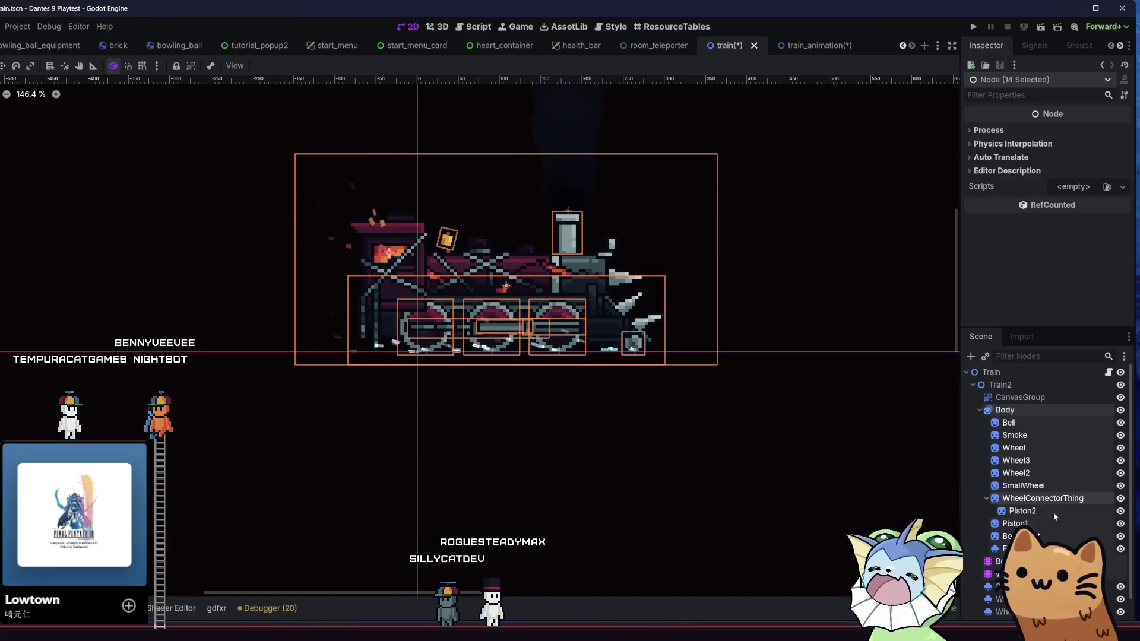
drag(1050, 522, 1019, 399)
Turn on CanvasGroup's Use Parent Material, save the train scene, and check Train2's material.
click(1021, 397)
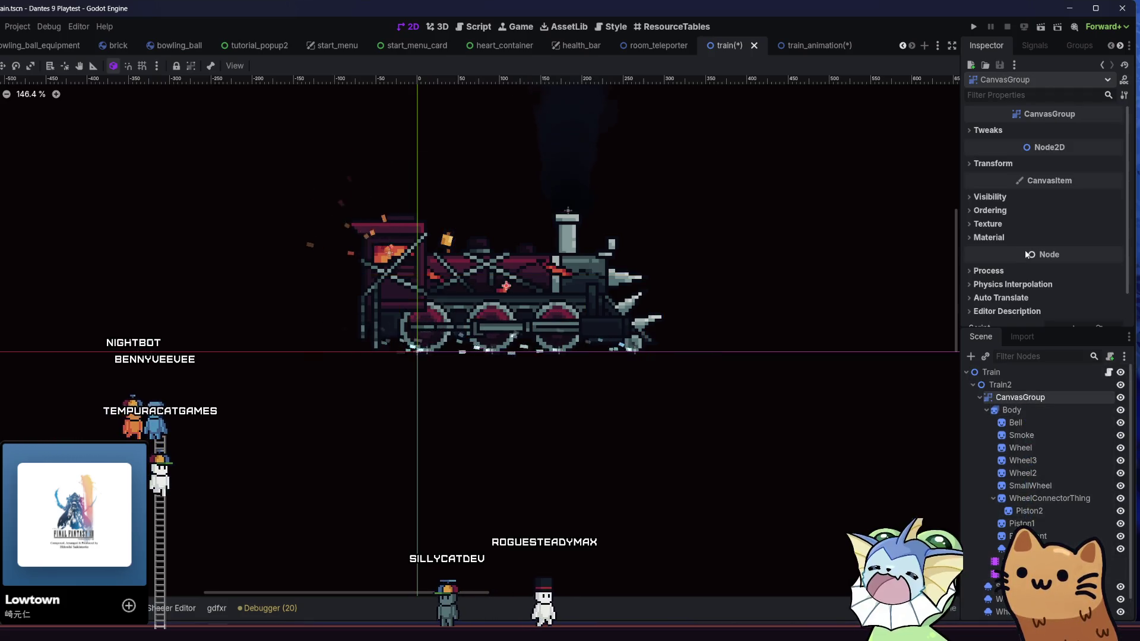
click(1017, 237)
click(1055, 269)
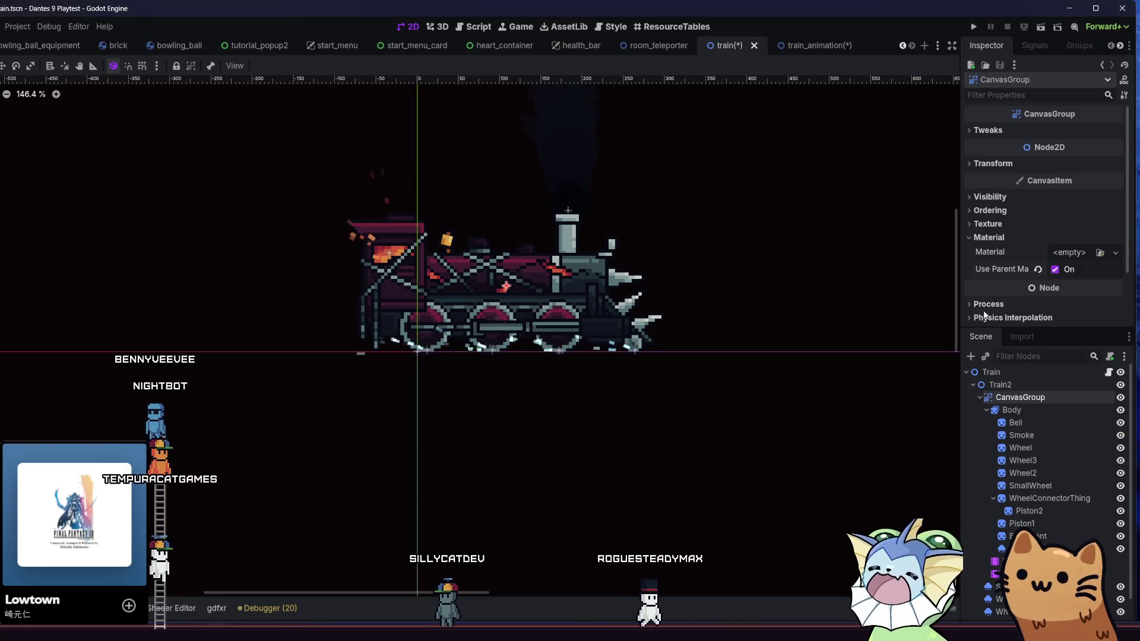
key(ctrl+s)
click(1014, 386)
click(986, 203)
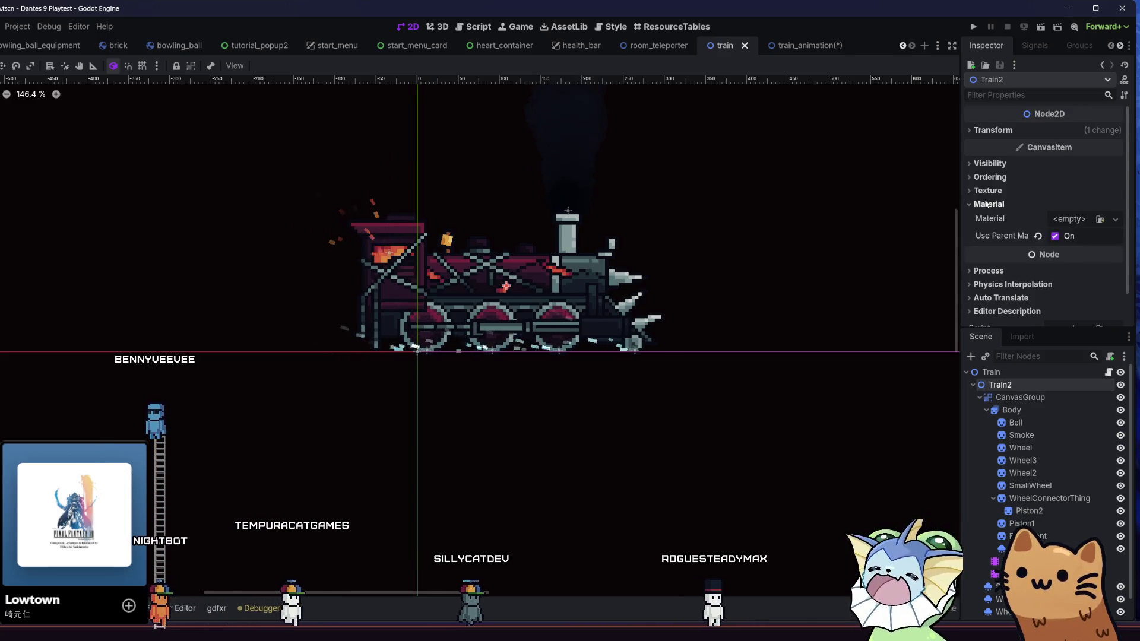
click(987, 204)
click(991, 371)
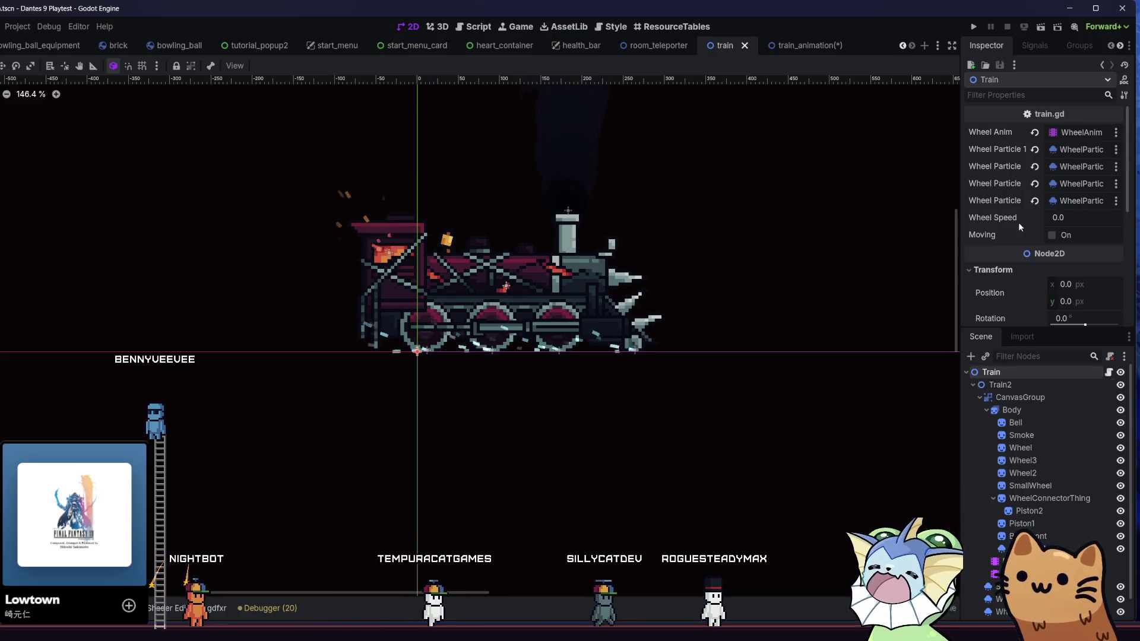
click(785, 45)
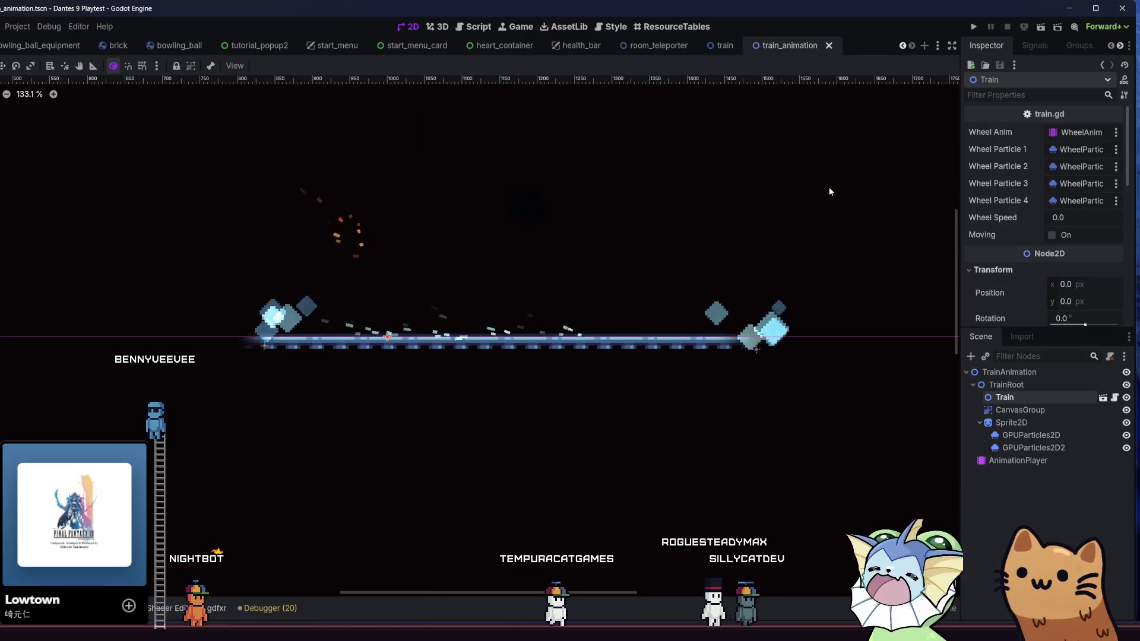
Save, then widen Train's dissolve Burn Size from 0.11 to 0.15 and preview a partial dissolve.
key(ctrl+s)
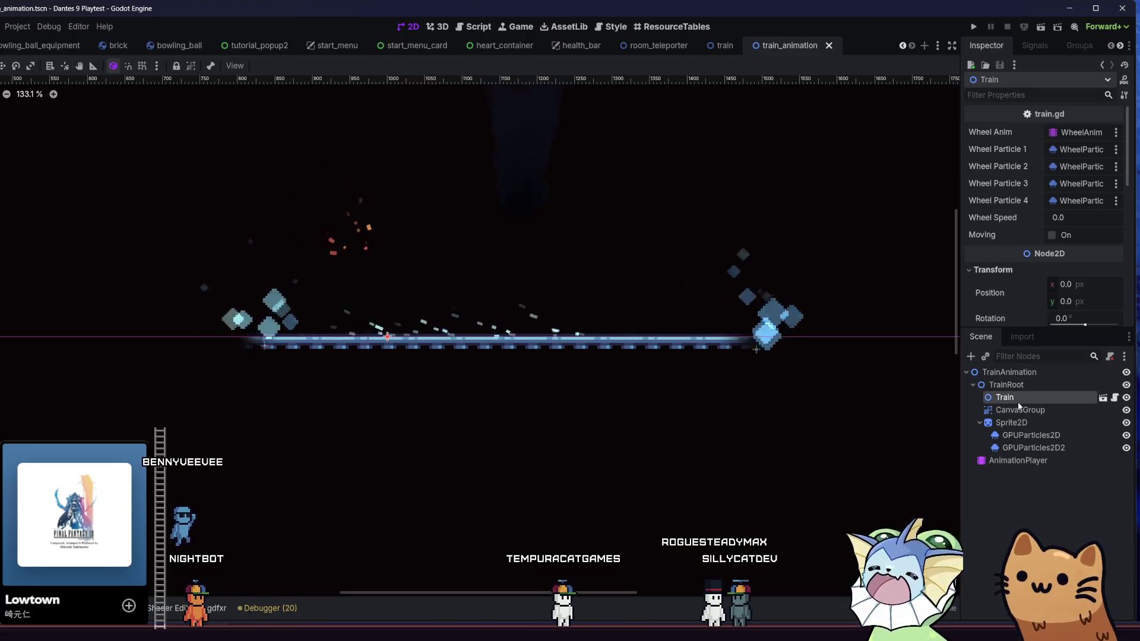
scroll(1021, 226, down, 8)
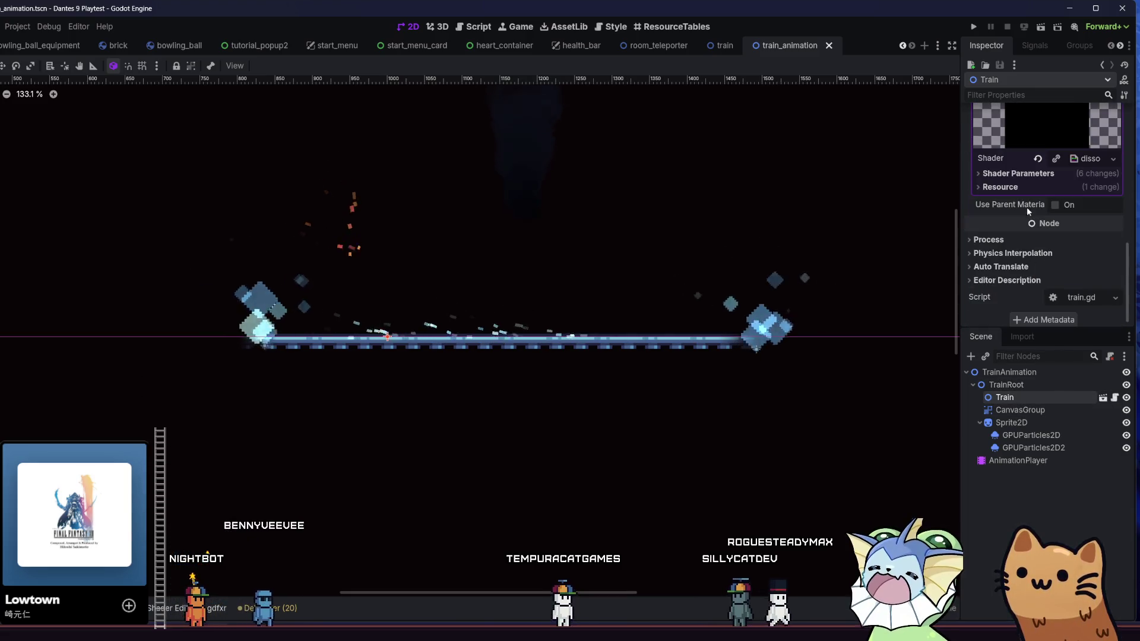
click(998, 178)
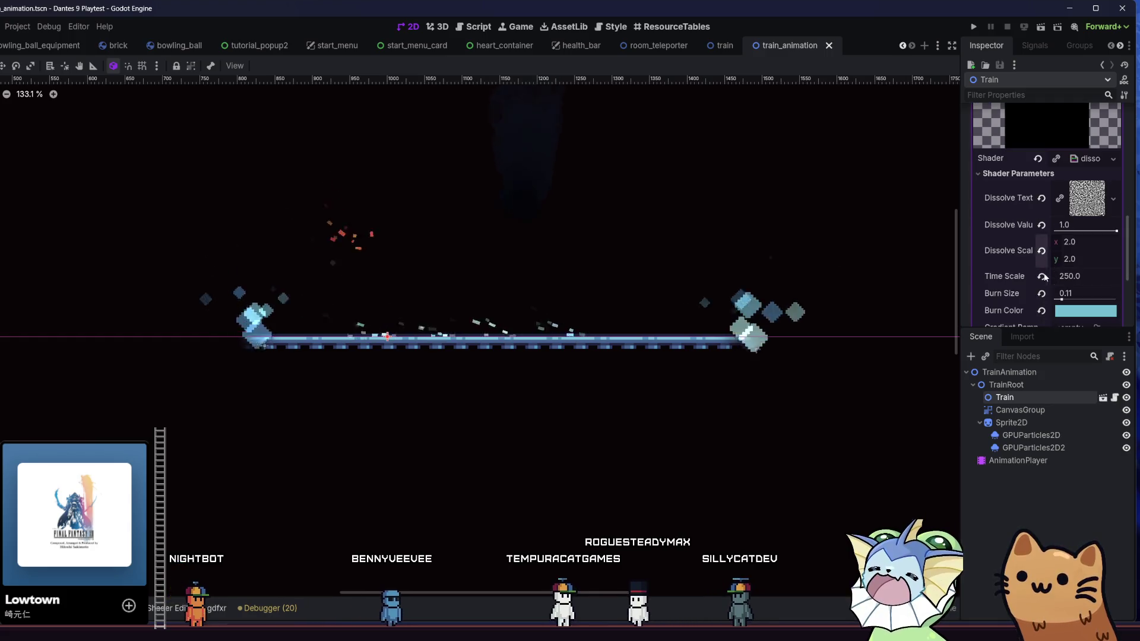
drag(1063, 300, 1066, 299)
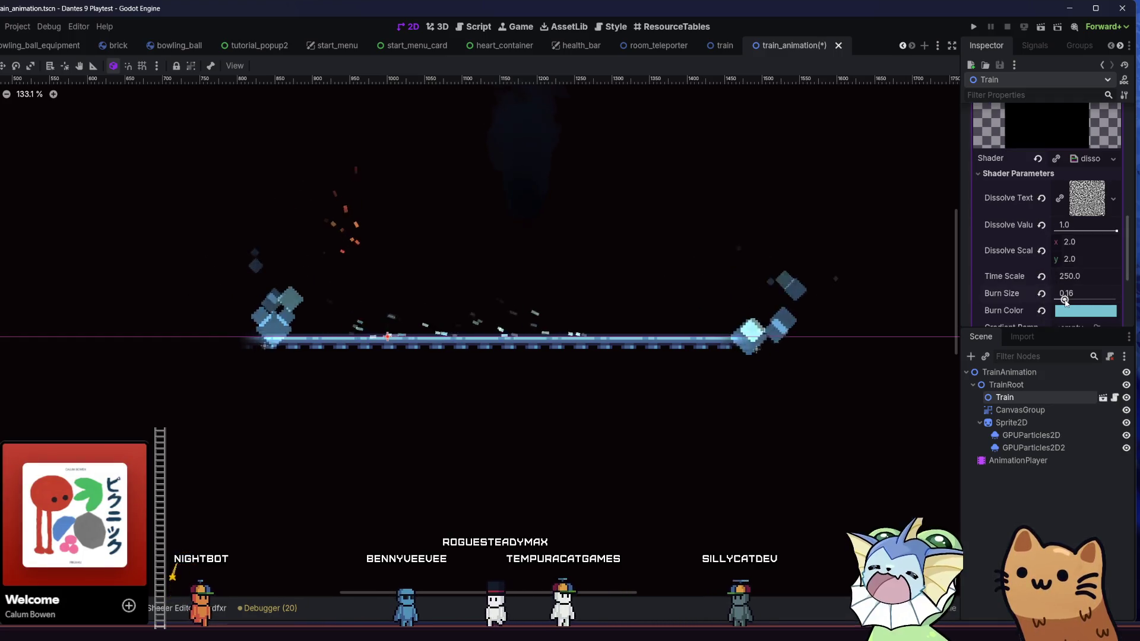
mouse_move(1111, 233)
mouse_down()
mouse_move(1082, 232)
mouse_move(1118, 232)
mouse_up()
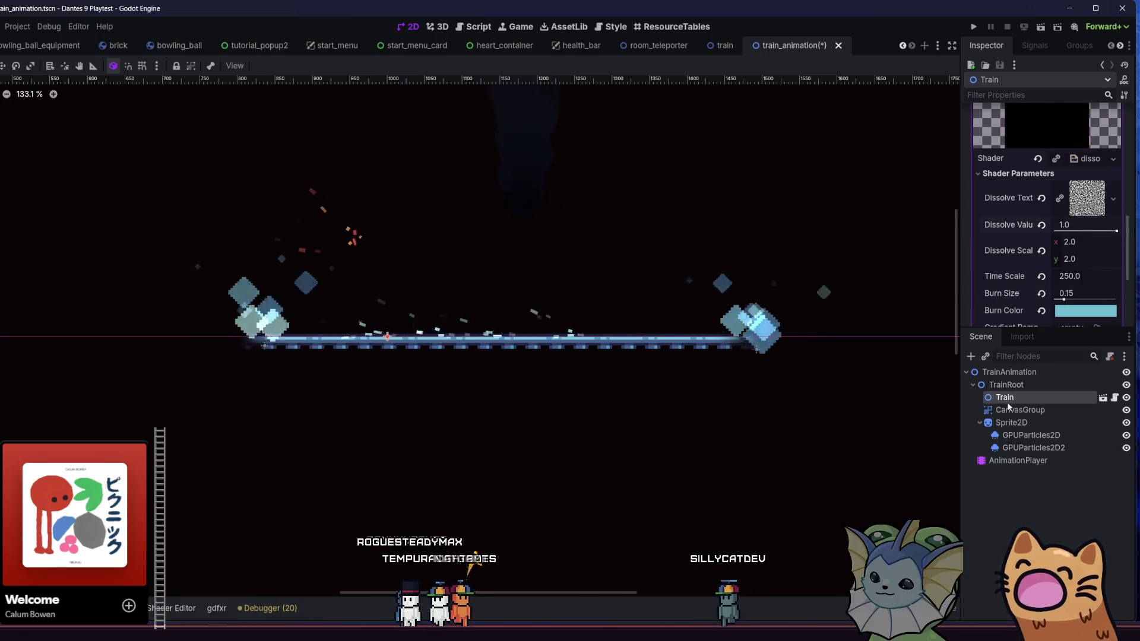
click(723, 47)
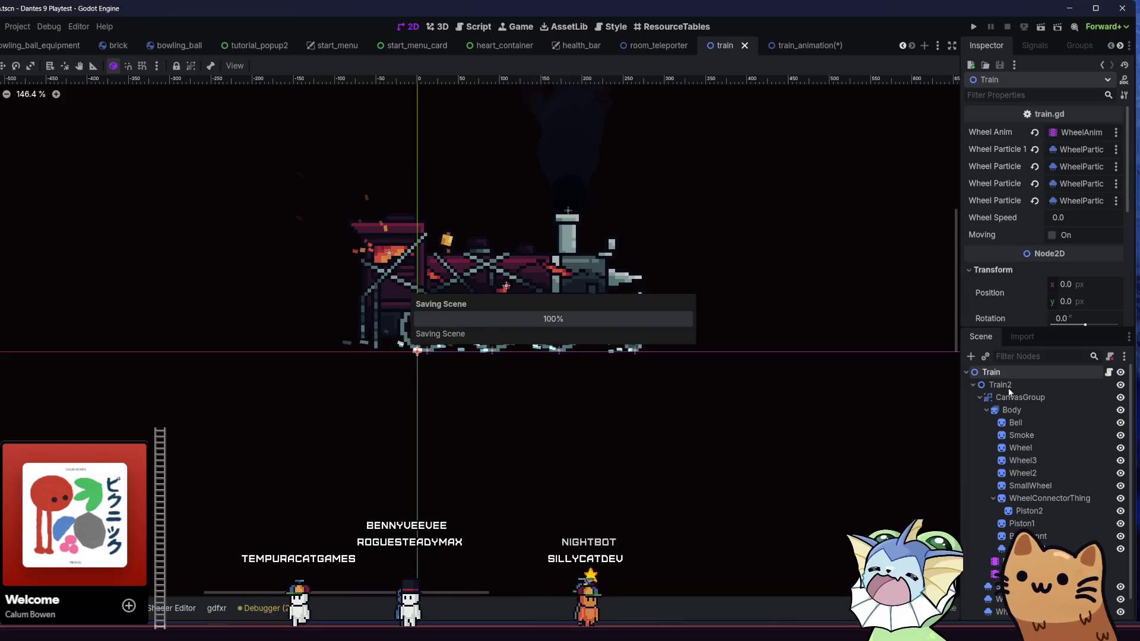
Inspect the CanvasGroup and Train2 nodes and the BodyAnim animation in the train scene.
click(1027, 399)
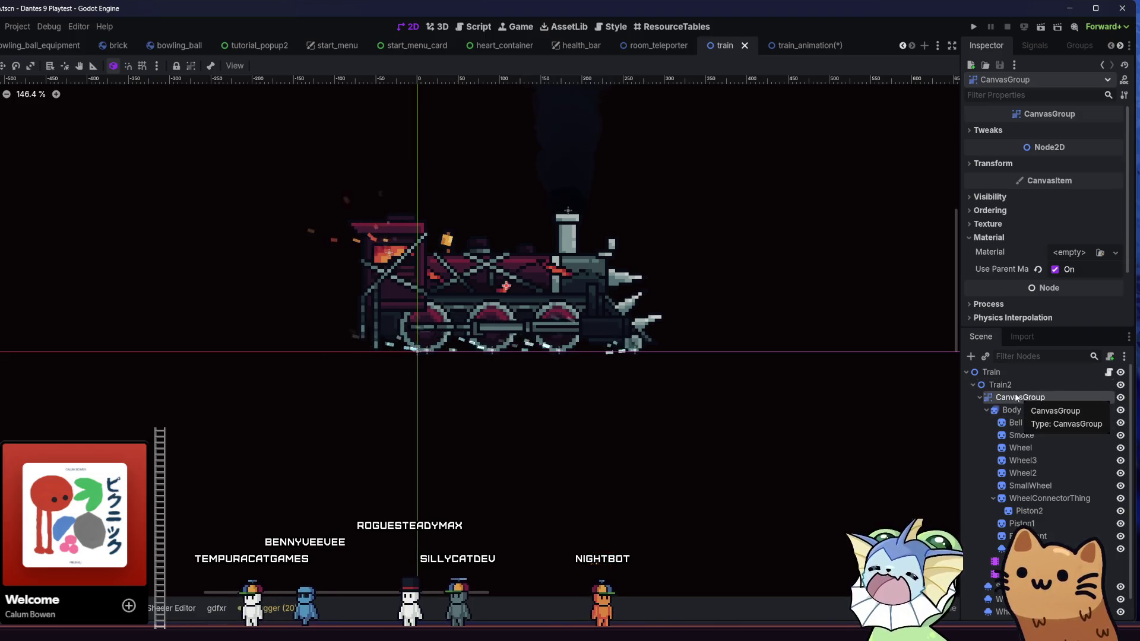
click(1002, 385)
click(1022, 396)
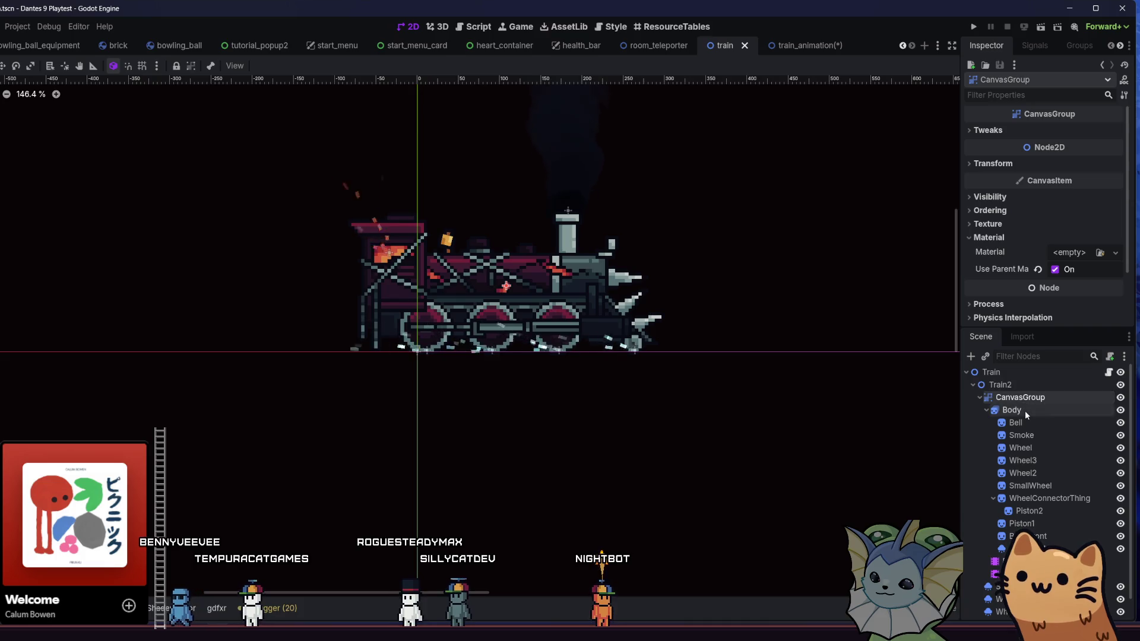
scroll(1025, 411, down, 1)
click(1040, 538)
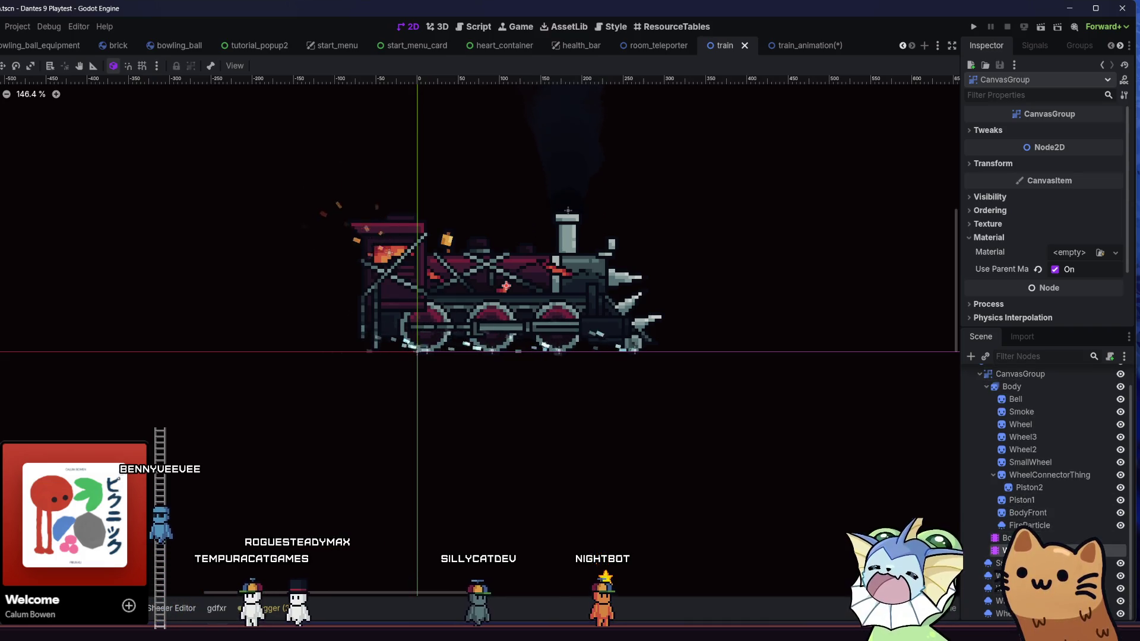
click(1033, 525)
click(1033, 538)
click(1033, 525)
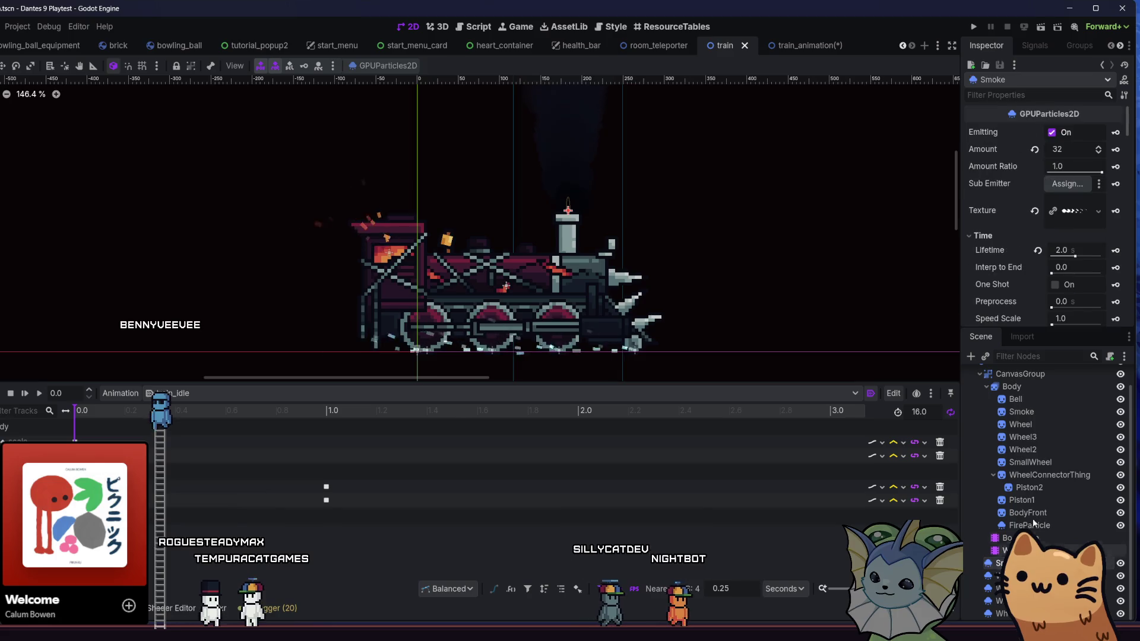
scroll(1010, 416, up, 1)
Recheck CanvasGroup and Train2, reviewing Train2's texture and material settings.
click(977, 396)
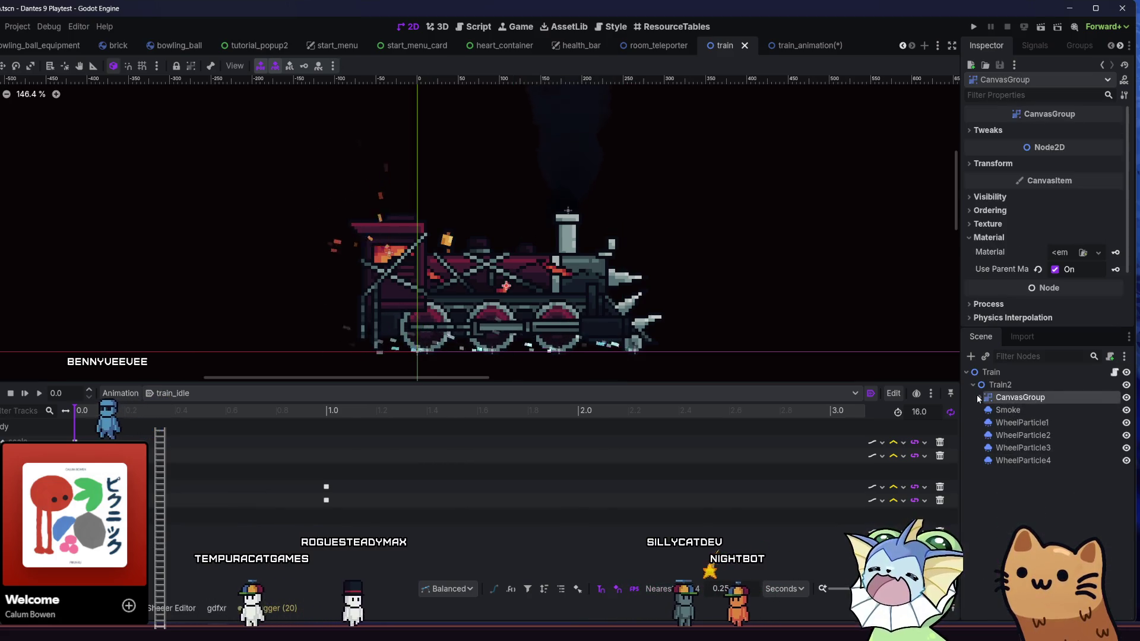
click(981, 386)
click(1000, 396)
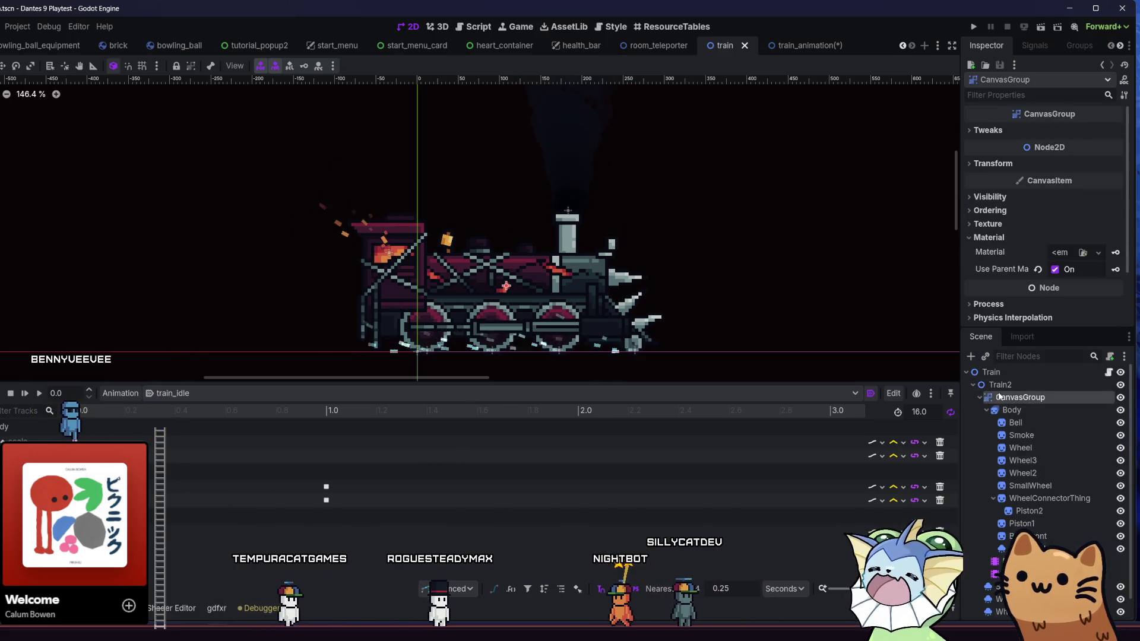
click(1024, 384)
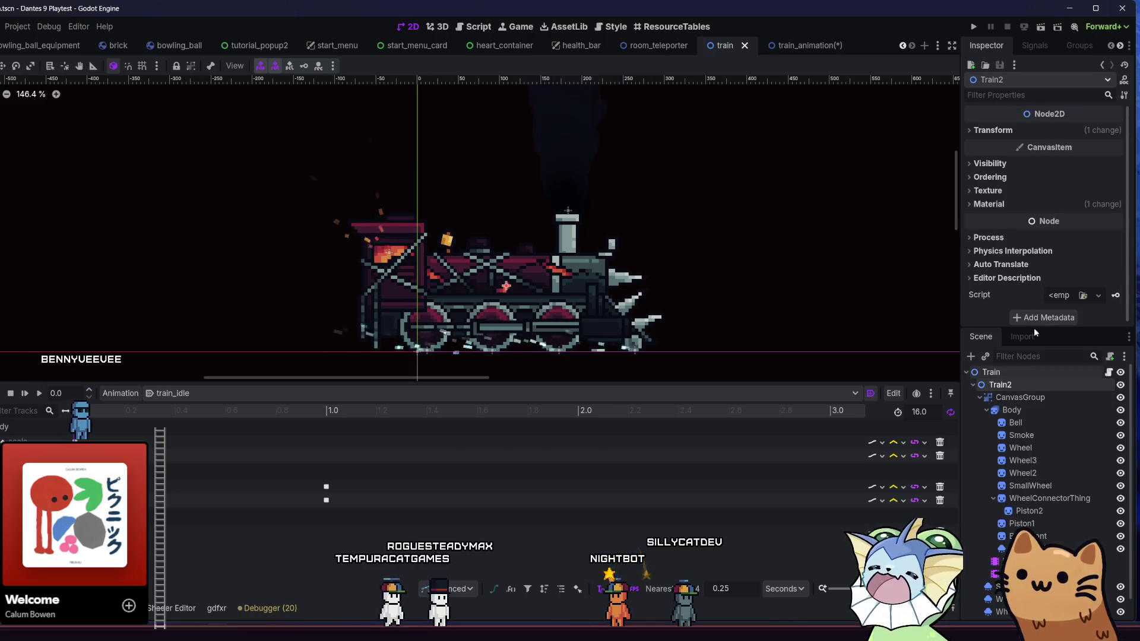
click(1004, 190)
click(1005, 190)
click(1004, 205)
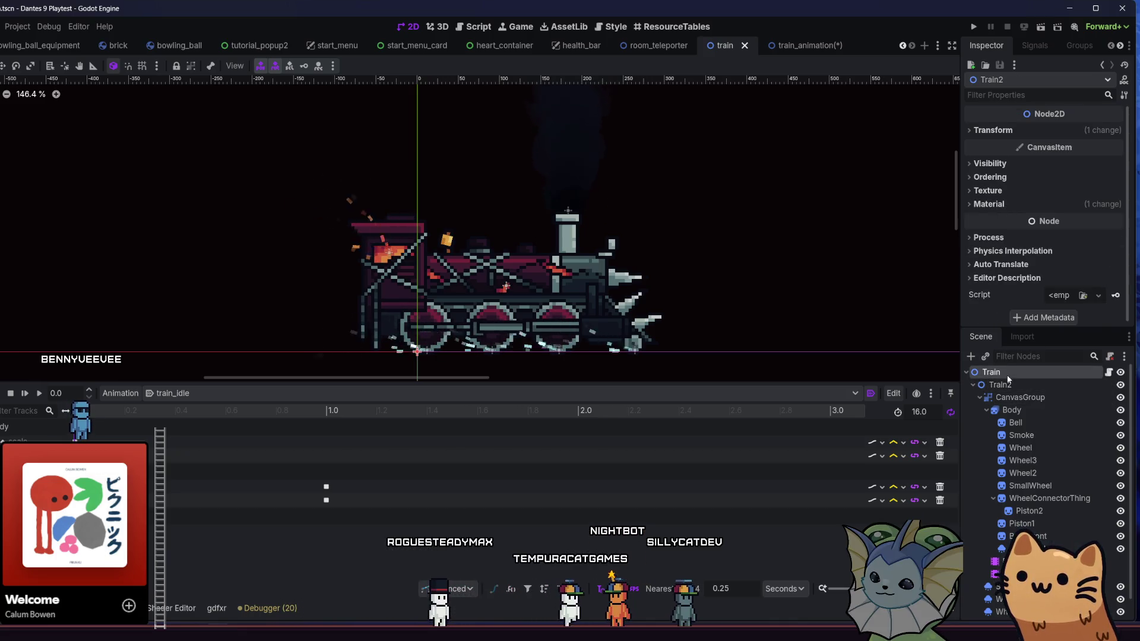
Paste the copied dissolve shader material onto the Train root node's Material.
click(1006, 373)
scroll(1039, 259, down, 2)
scroll(1039, 259, down, 4)
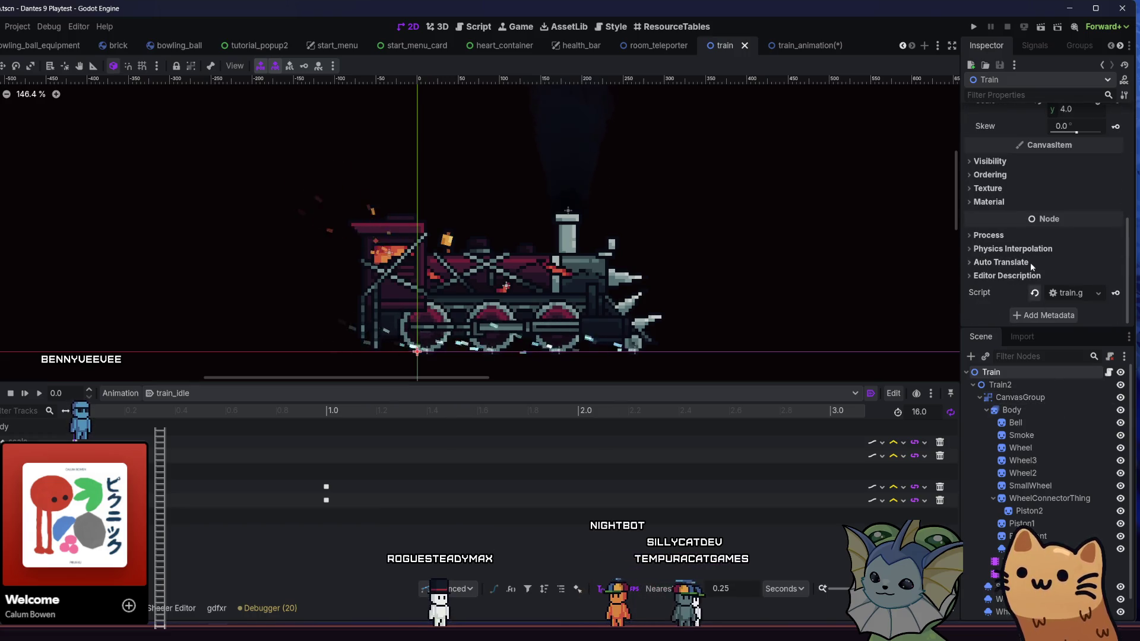
click(1026, 203)
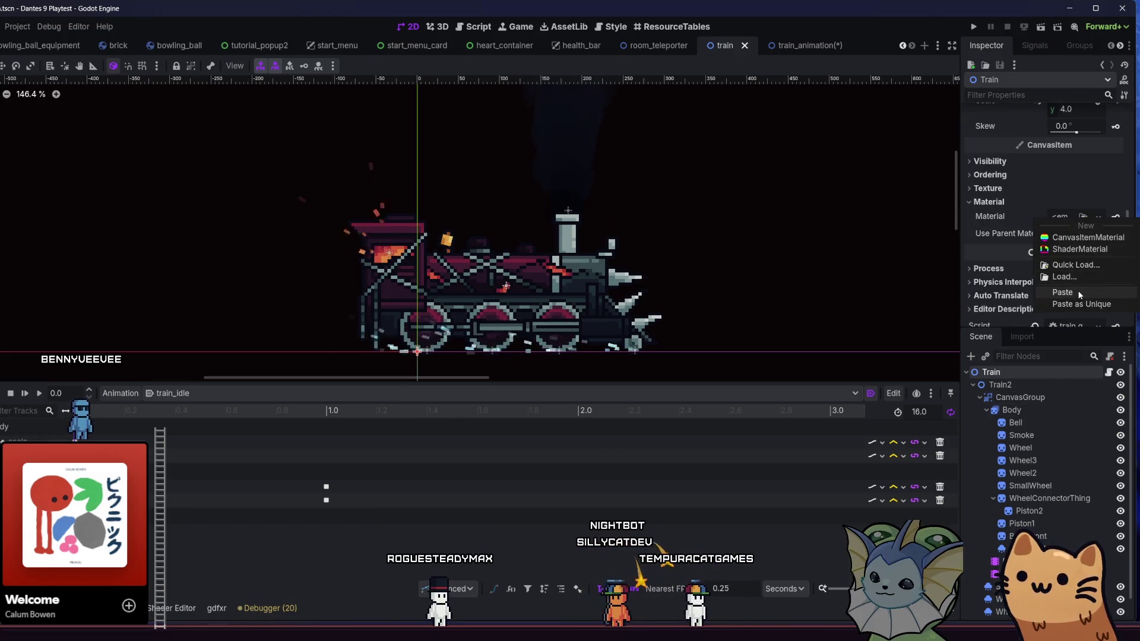
click(1079, 292)
scroll(1053, 285, up, 3)
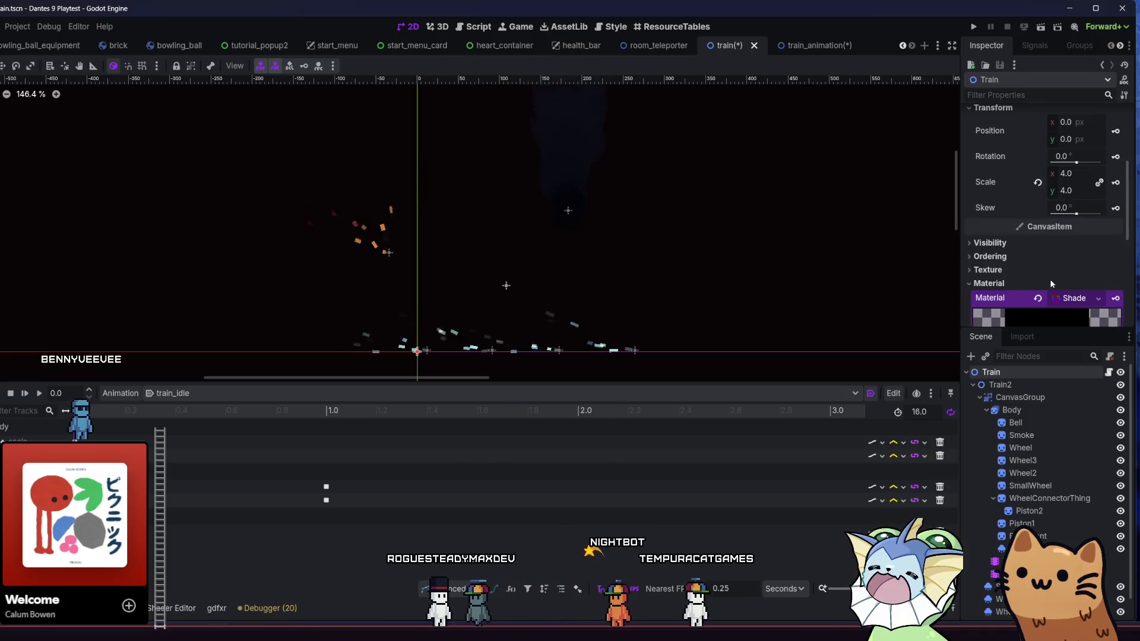
Paste the dissolve material onto CanvasGroup, disable its Use Parent Material, and test a partial dissolve.
scroll(1050, 283, down, 3)
scroll(1032, 289, down, 3)
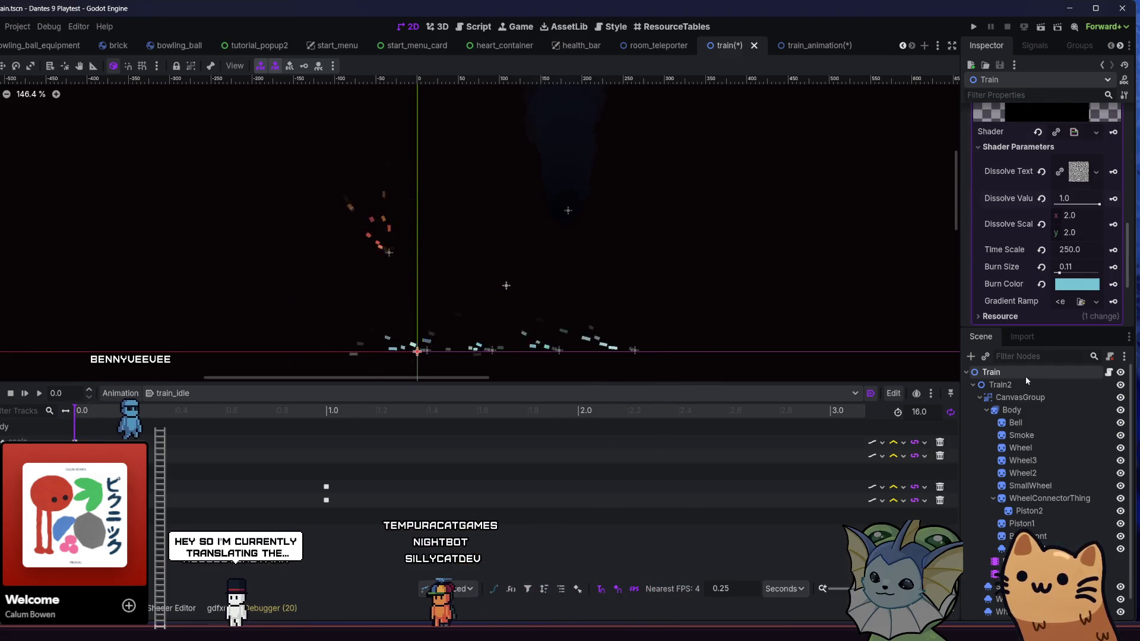
click(1022, 397)
click(1098, 252)
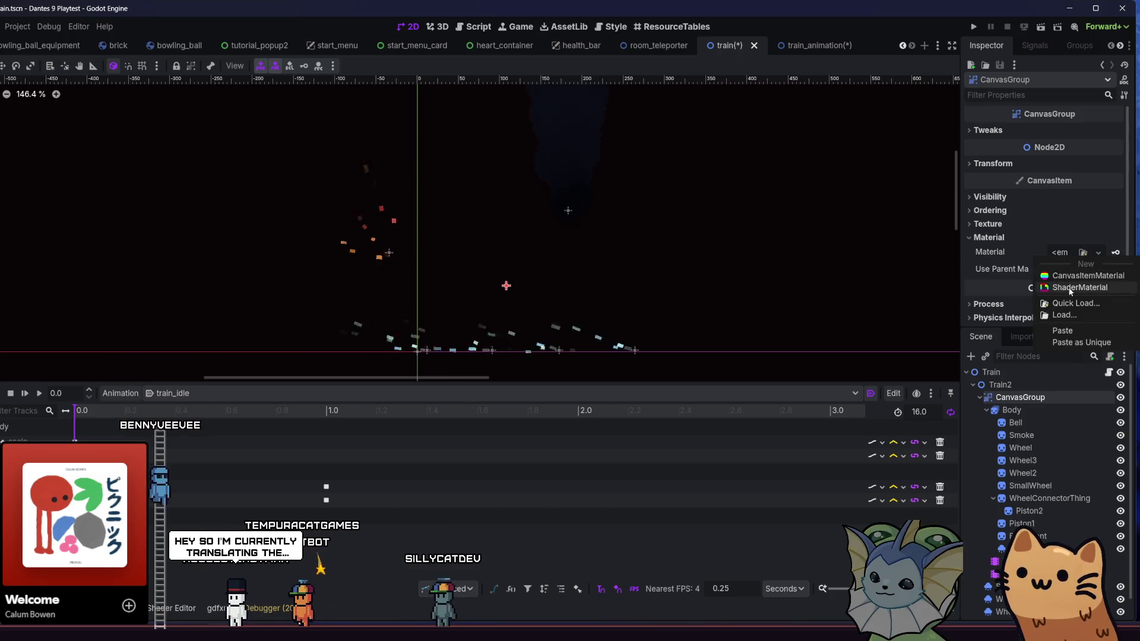
click(1063, 330)
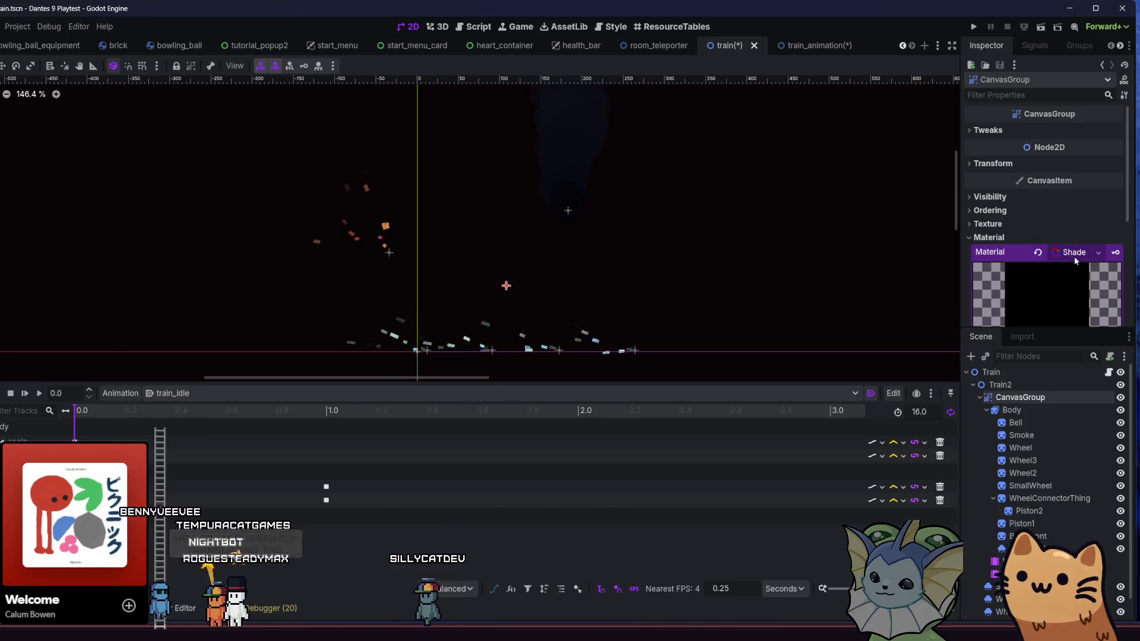
click(1065, 270)
click(1065, 271)
click(1074, 253)
scroll(1060, 279, down, 3)
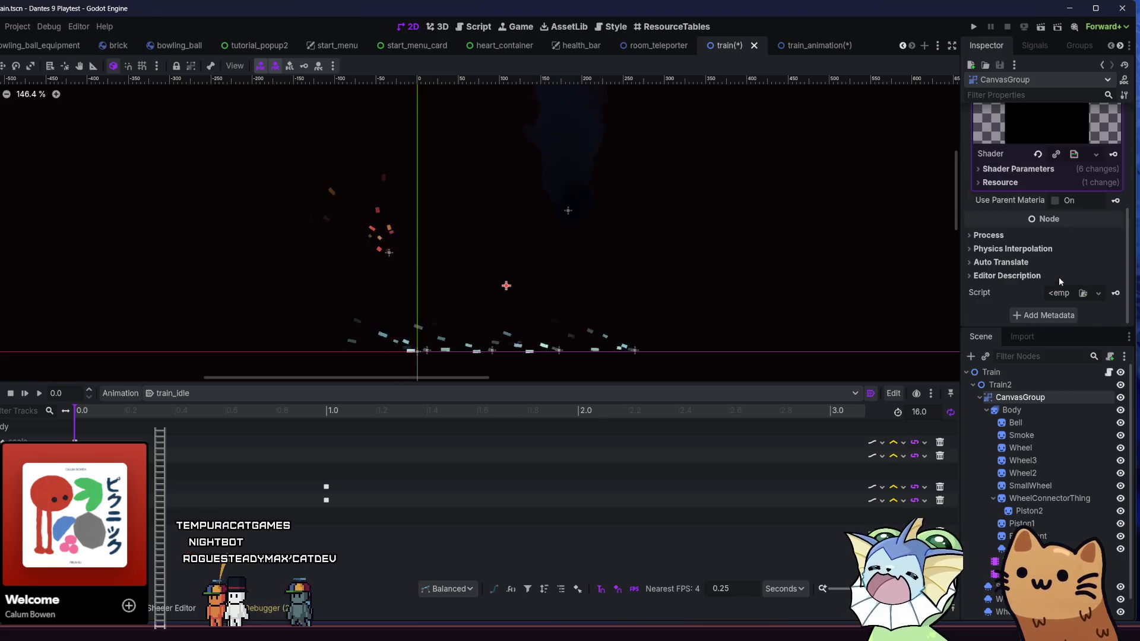
click(1038, 170)
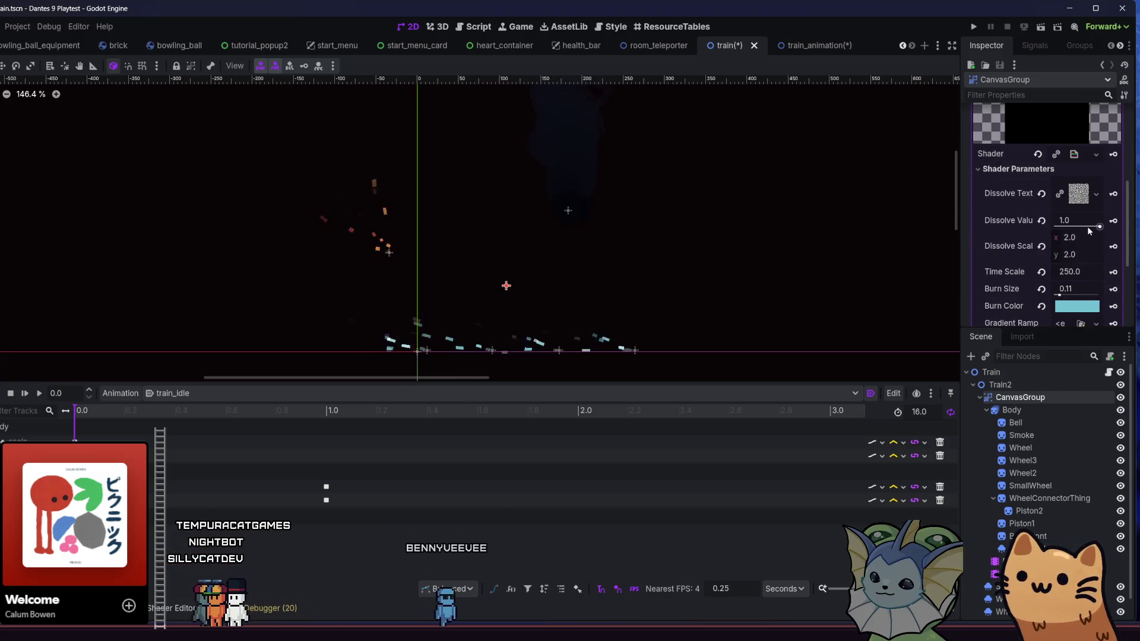
mouse_move(1090, 231)
mouse_down()
mouse_move(1069, 231)
mouse_move(1099, 230)
mouse_up()
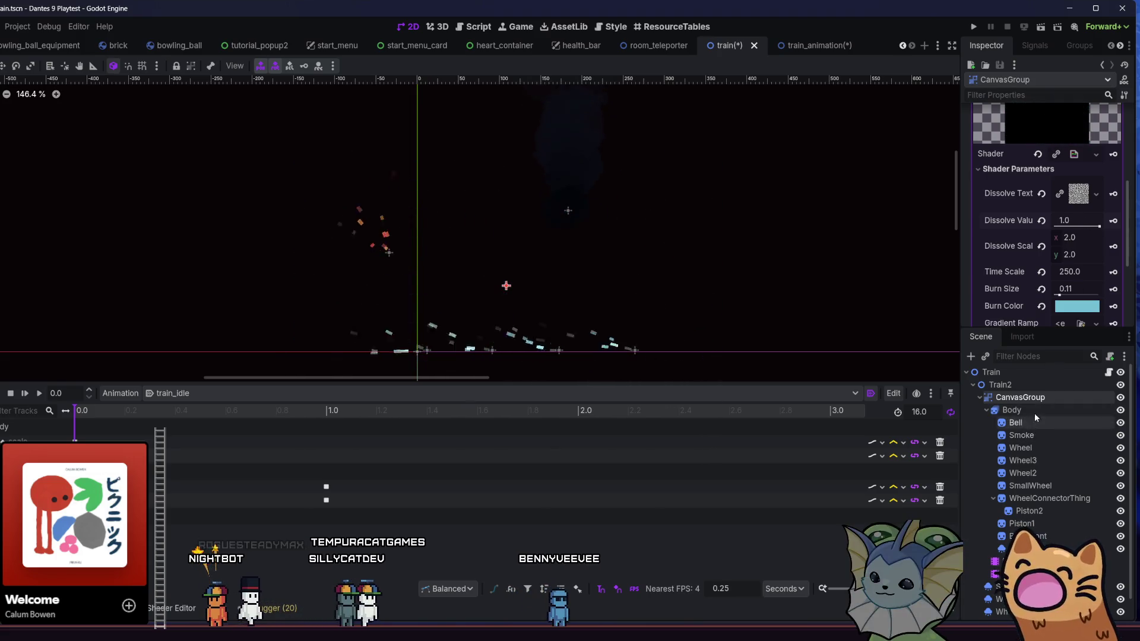
Reset Use Parent Material to default on all the train's part nodes.
click(1035, 409)
click(1037, 398)
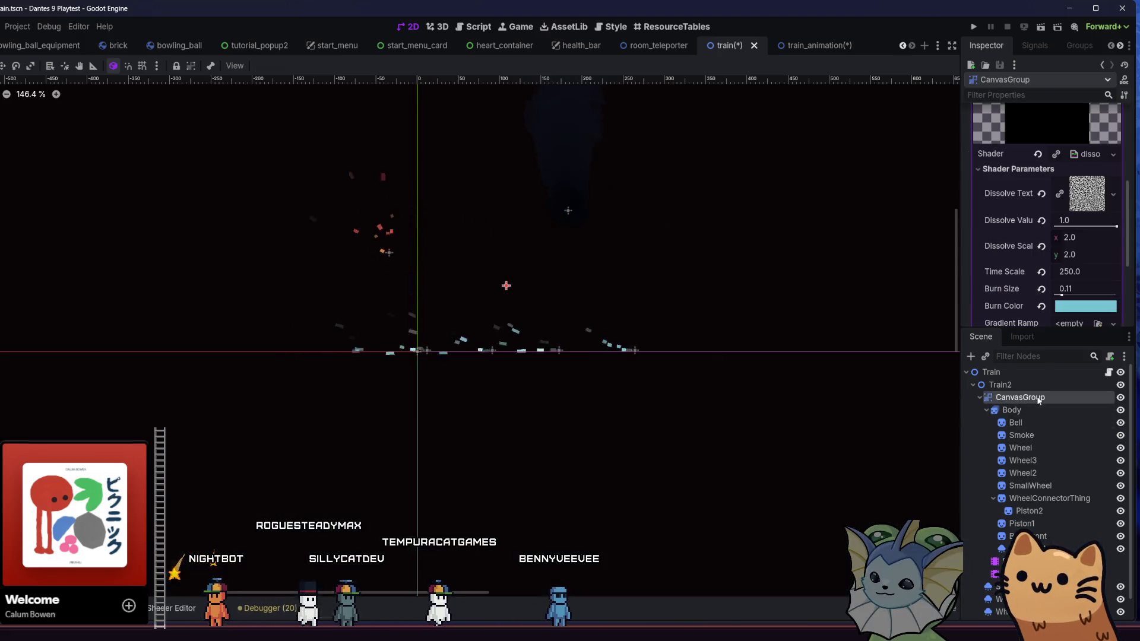
click(1036, 408)
scroll(1039, 427, down, 1)
scroll(1039, 428, up, 1)
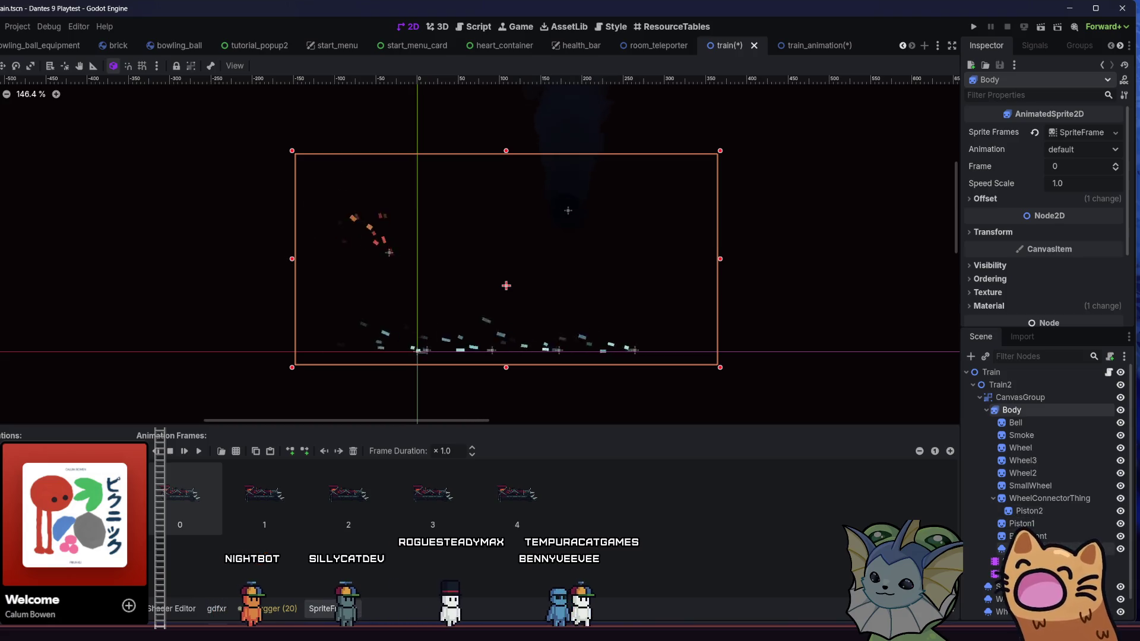
shift+click(1030, 548)
click(1015, 205)
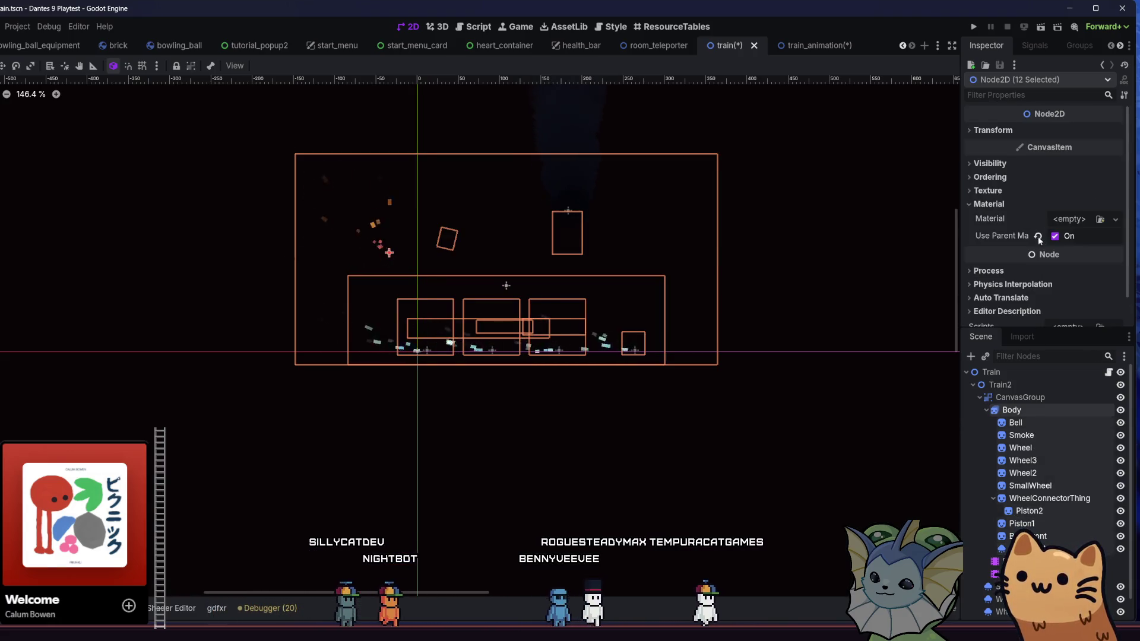
click(1033, 216)
click(1023, 205)
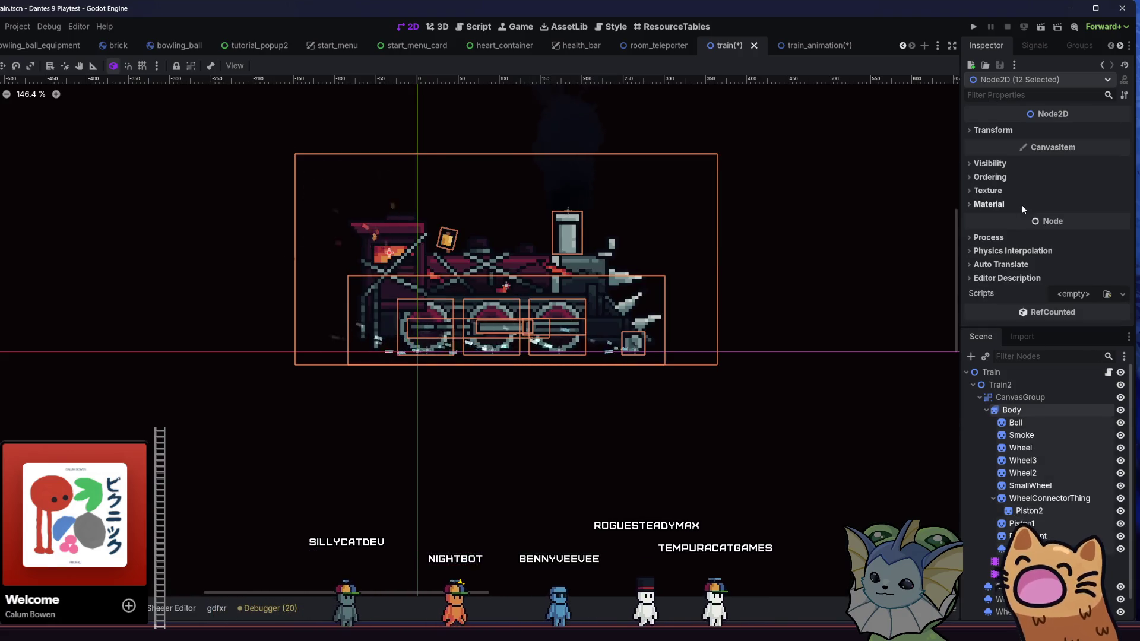
Clear CanvasGroup's Material and return to train_animation.
click(1040, 397)
scroll(1050, 178, up, 5)
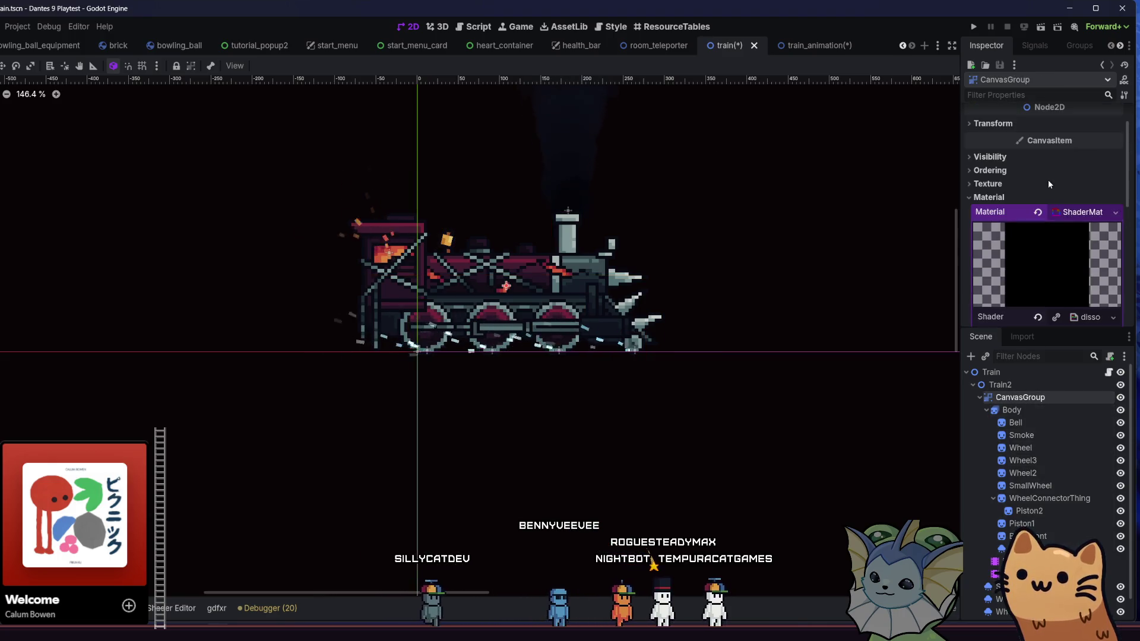
click(1044, 213)
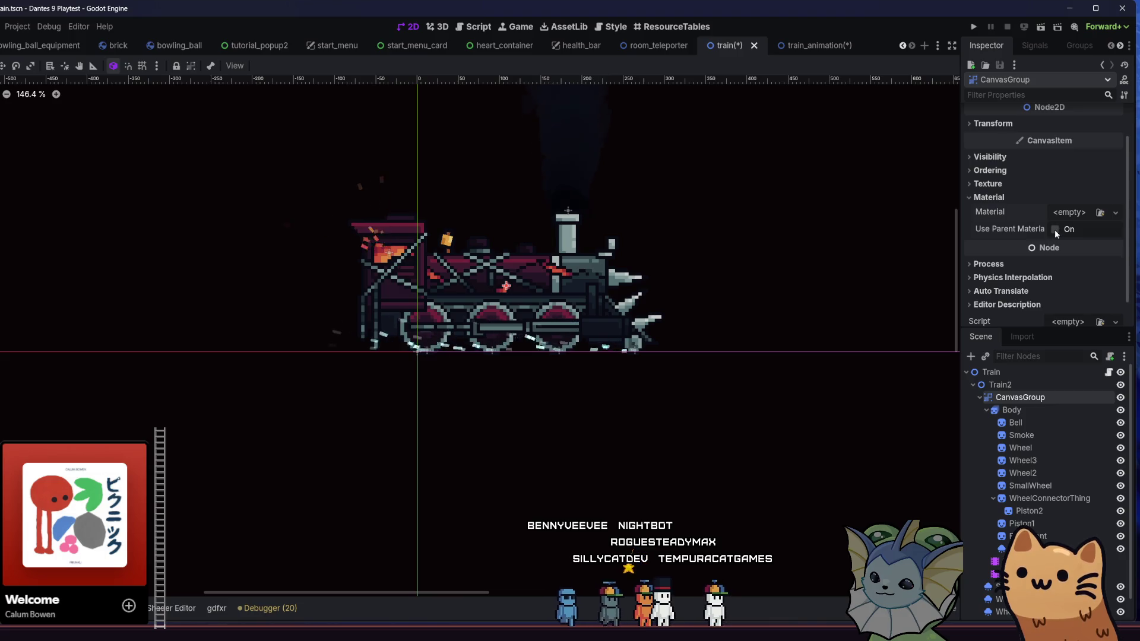
click(805, 46)
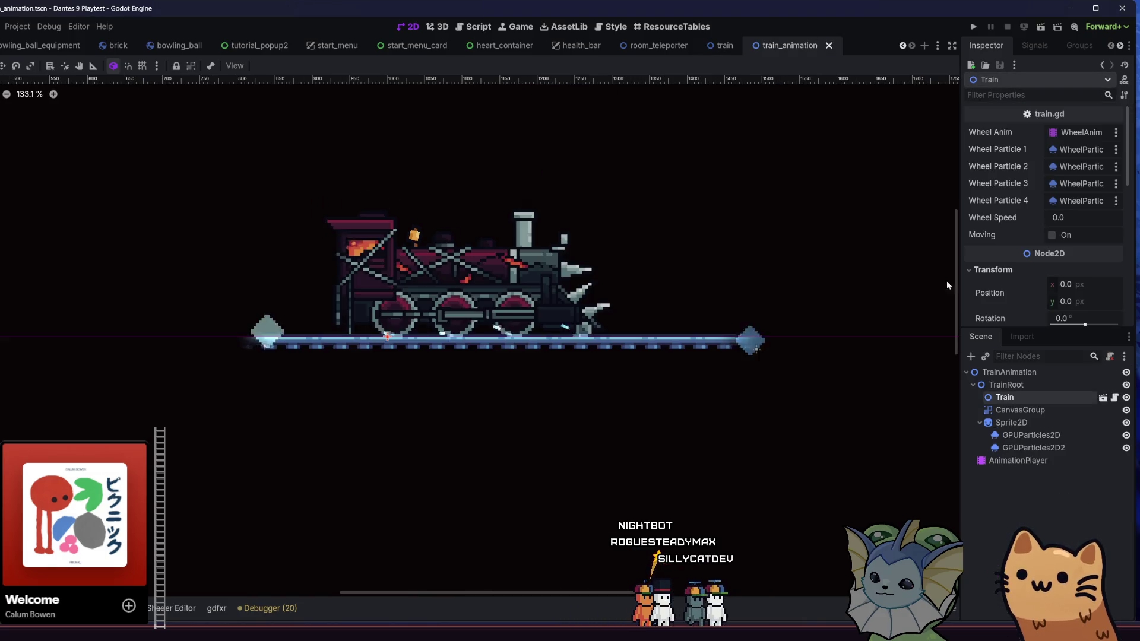
Preview a partial dissolve on Train in train_animation, then undo back to 1.0.
click(1020, 410)
click(1010, 394)
scroll(1011, 216, down, 10)
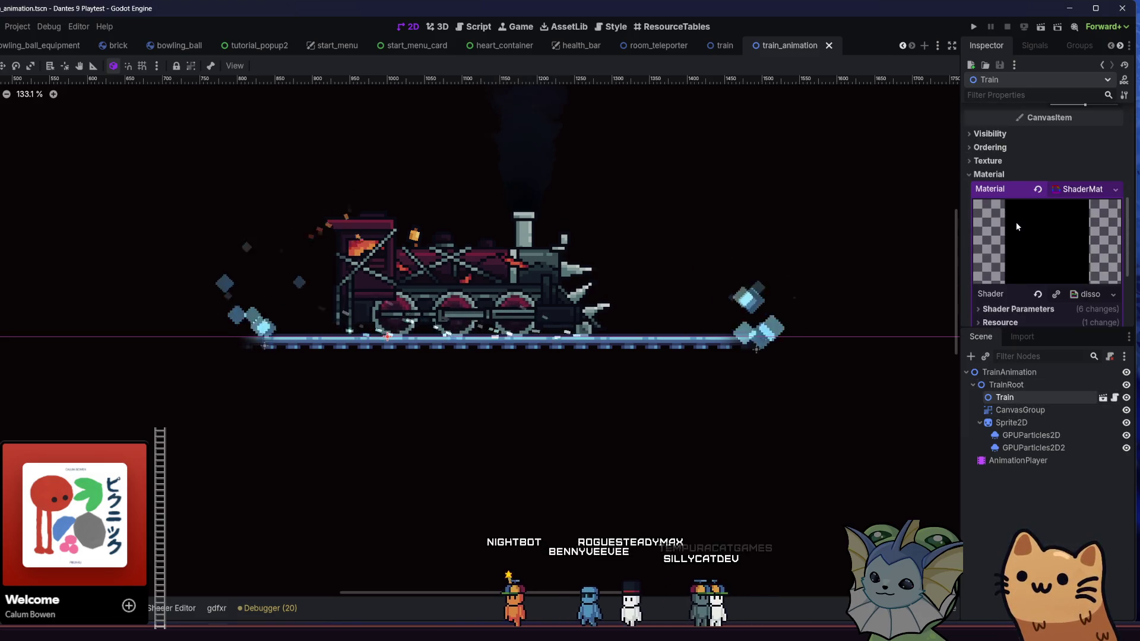
scroll(1016, 227, down, 3)
click(1009, 176)
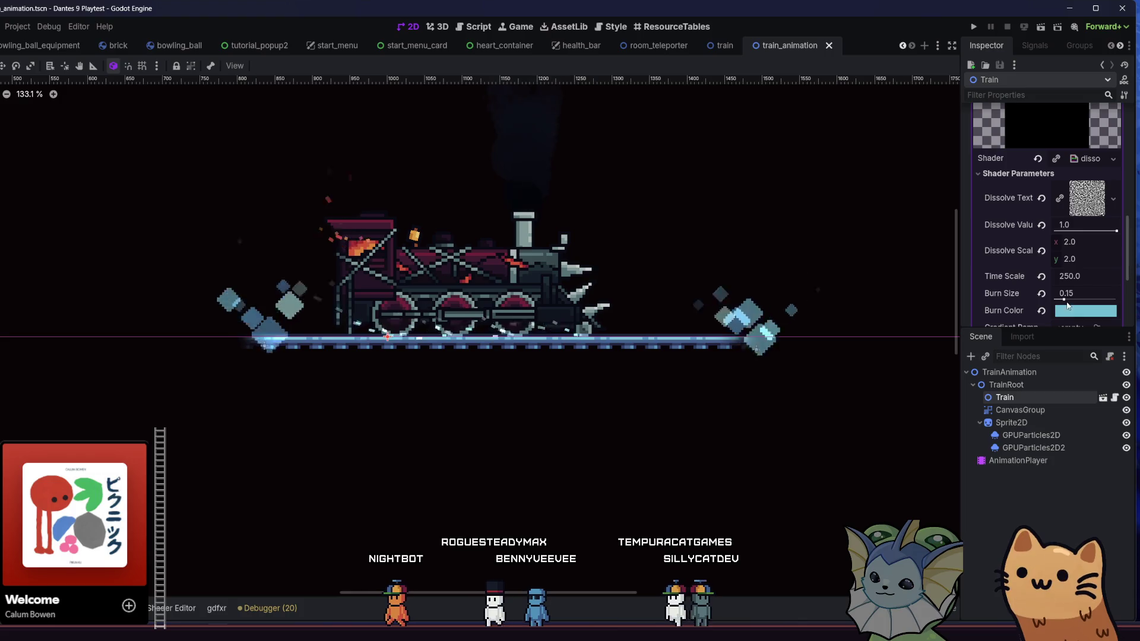
drag(1106, 231, 1070, 230)
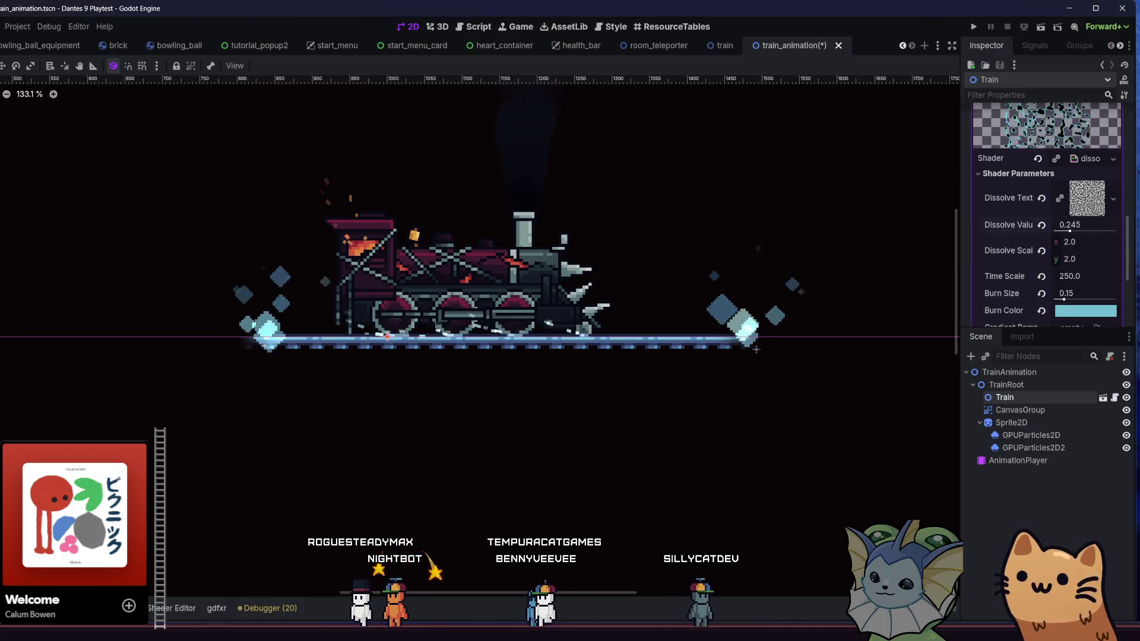
key(ctrl+z)
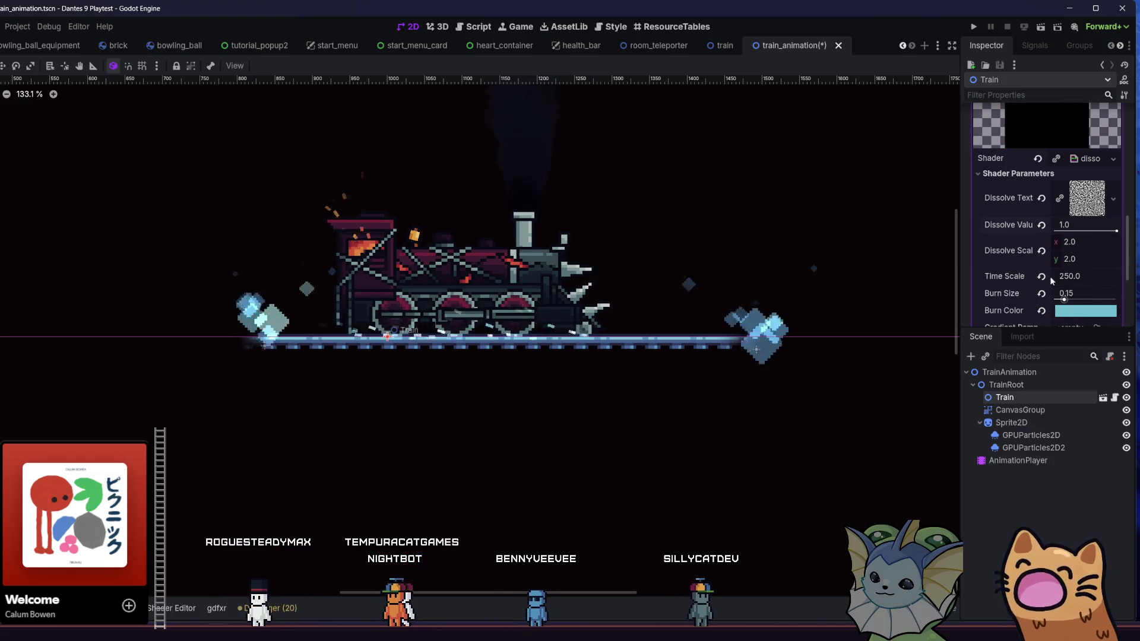
In the train scene, review Train2's material and Train's dissolve shader material.
click(704, 51)
click(991, 385)
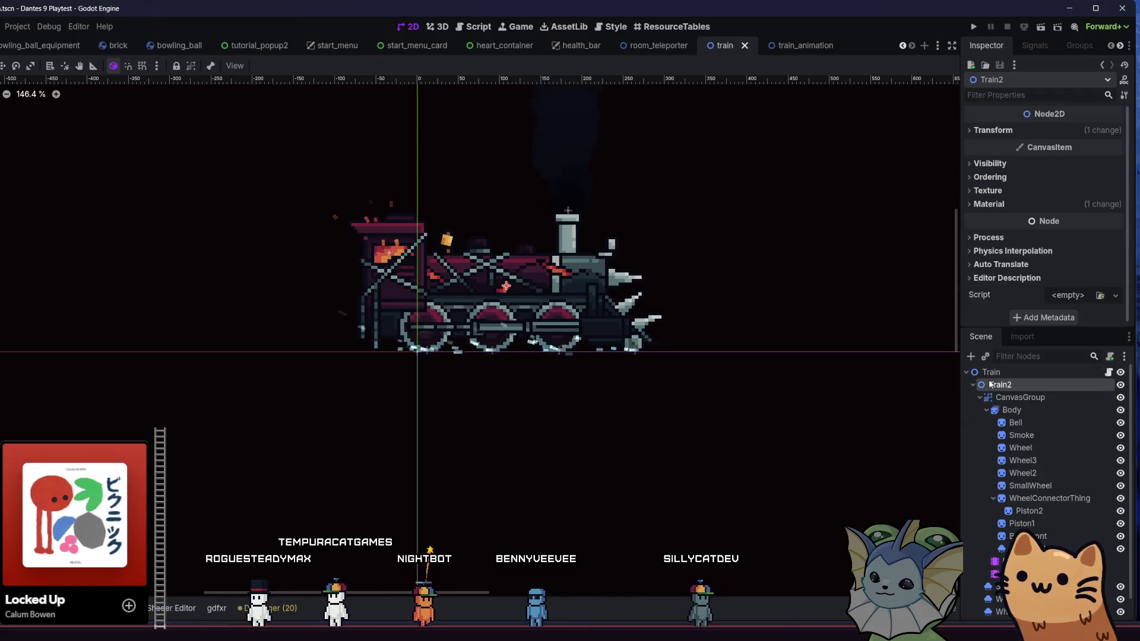
click(988, 204)
click(991, 372)
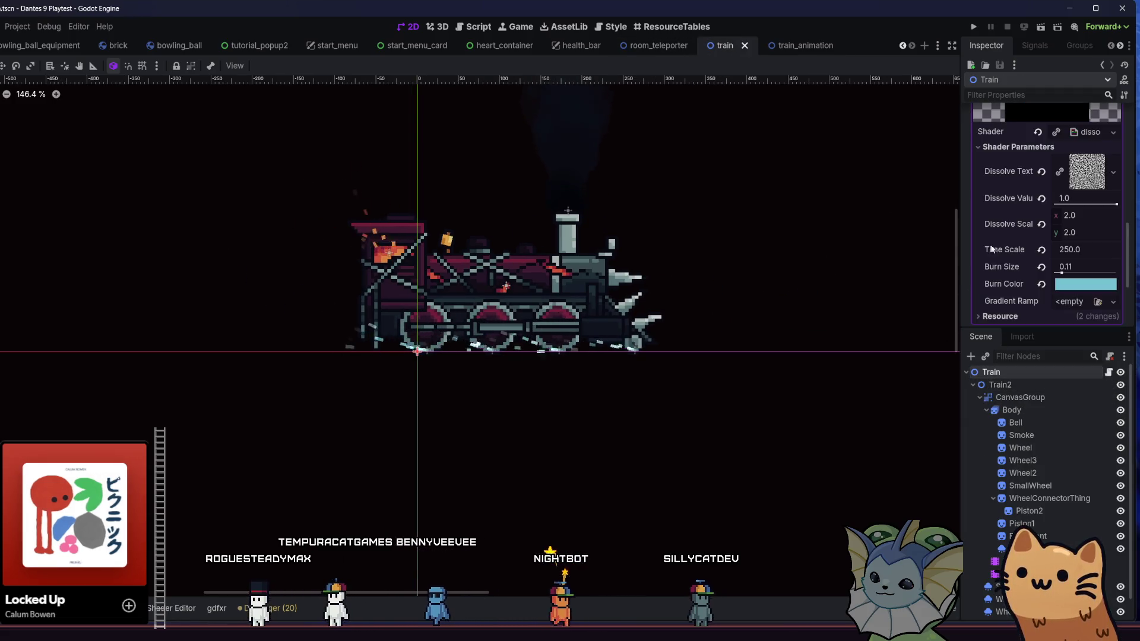
scroll(1003, 244, down, 3)
scroll(1040, 223, up, 3)
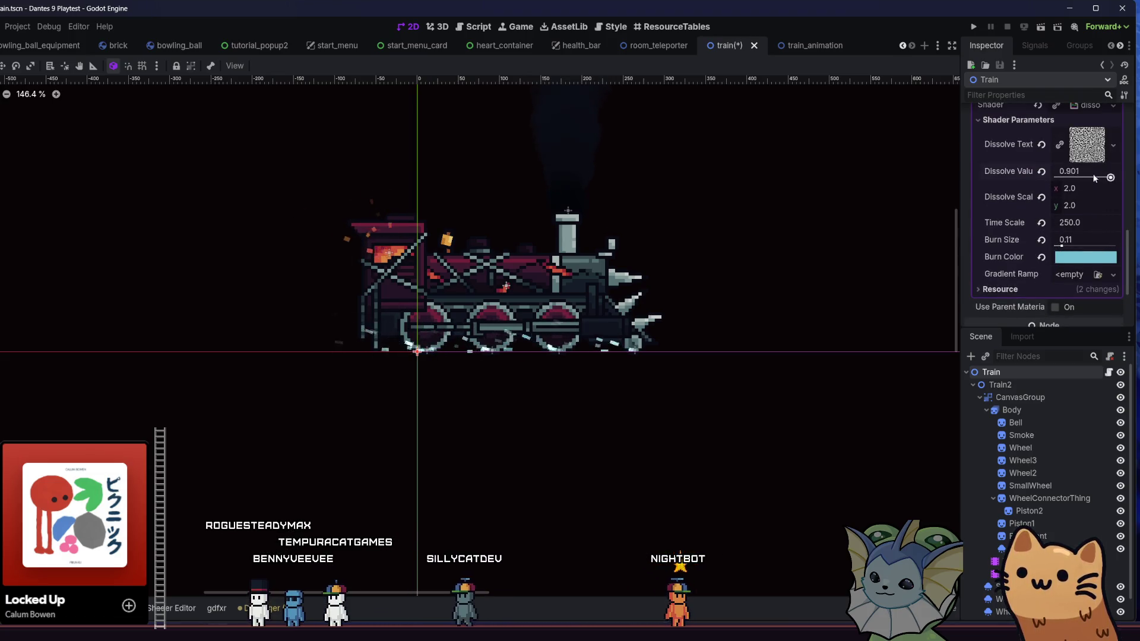
Compare CanvasGroup and Body with Train2 and Train's shader settings, ending on CanvasGroup.
click(1045, 398)
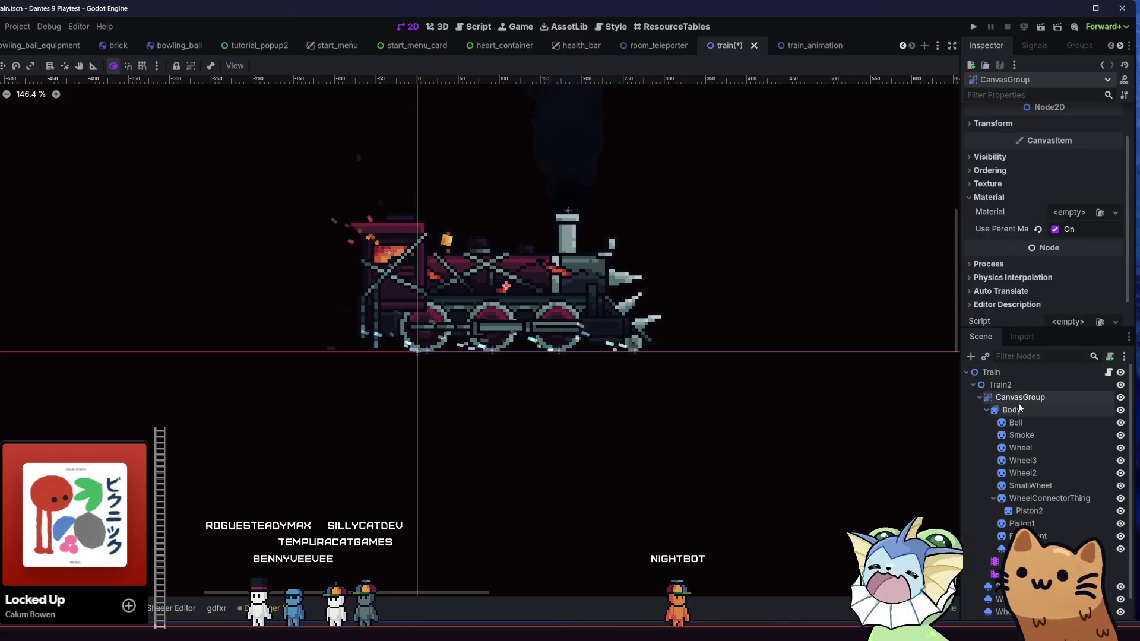
click(1012, 410)
click(1021, 398)
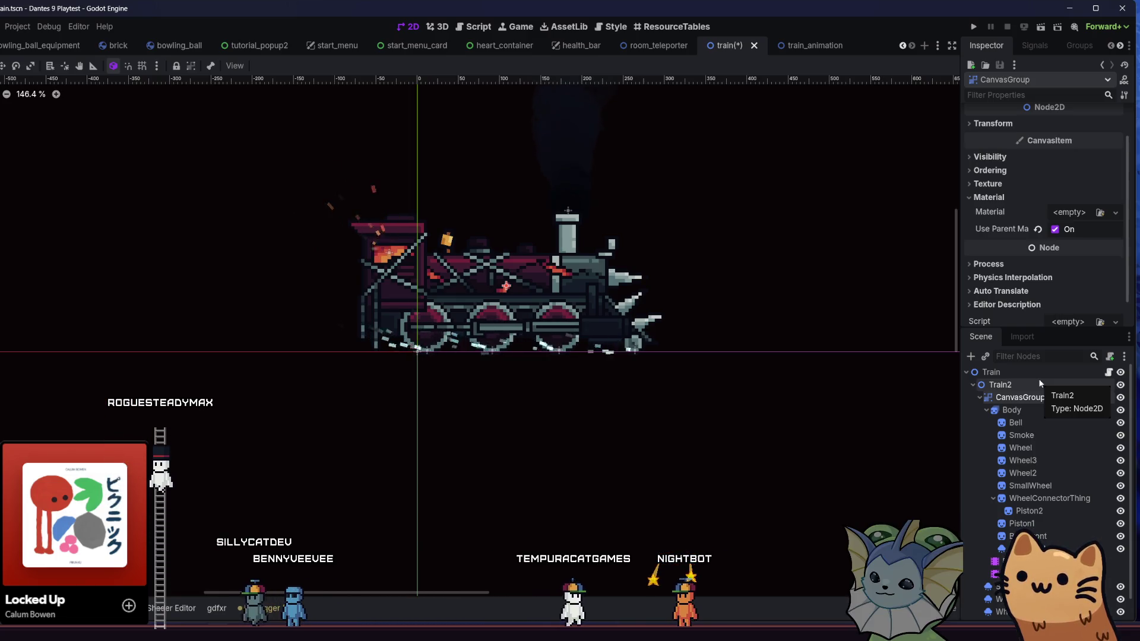
click(1040, 384)
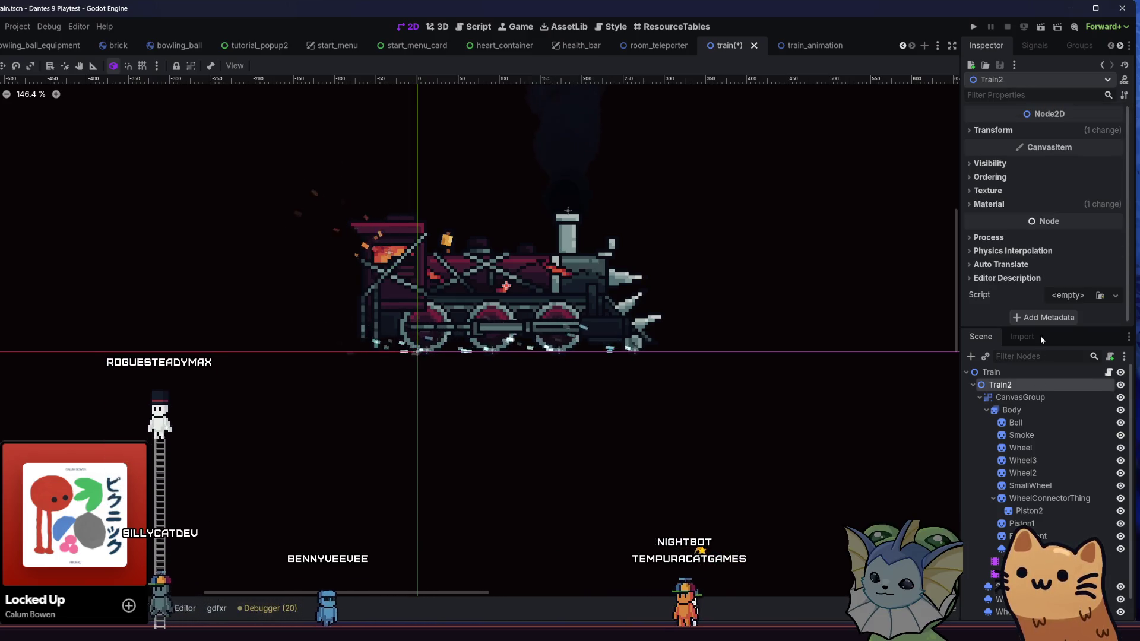
click(977, 205)
click(1012, 369)
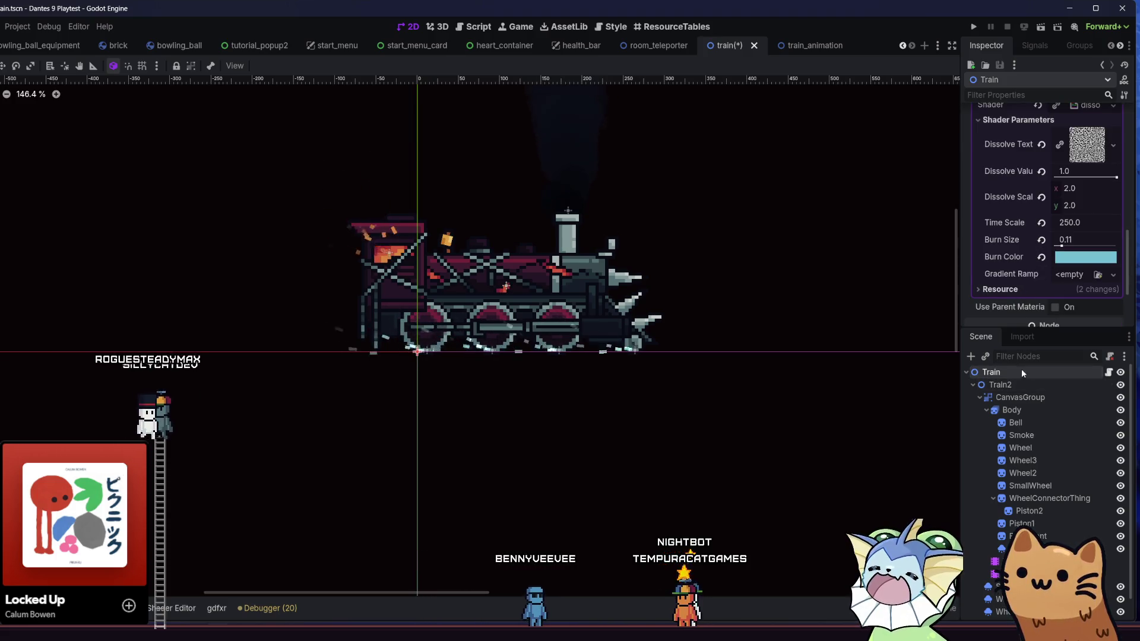
click(1021, 397)
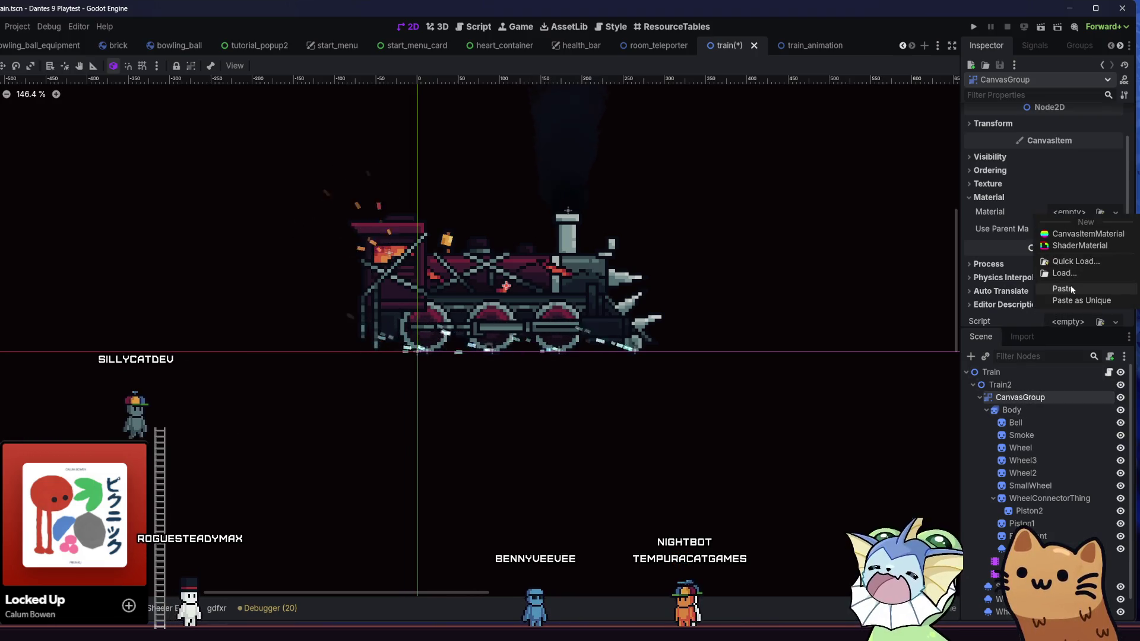
Paste the dissolve shader onto CanvasGroup and test Dissolve Value down and back to full.
click(1073, 289)
scroll(1071, 262, down, 2)
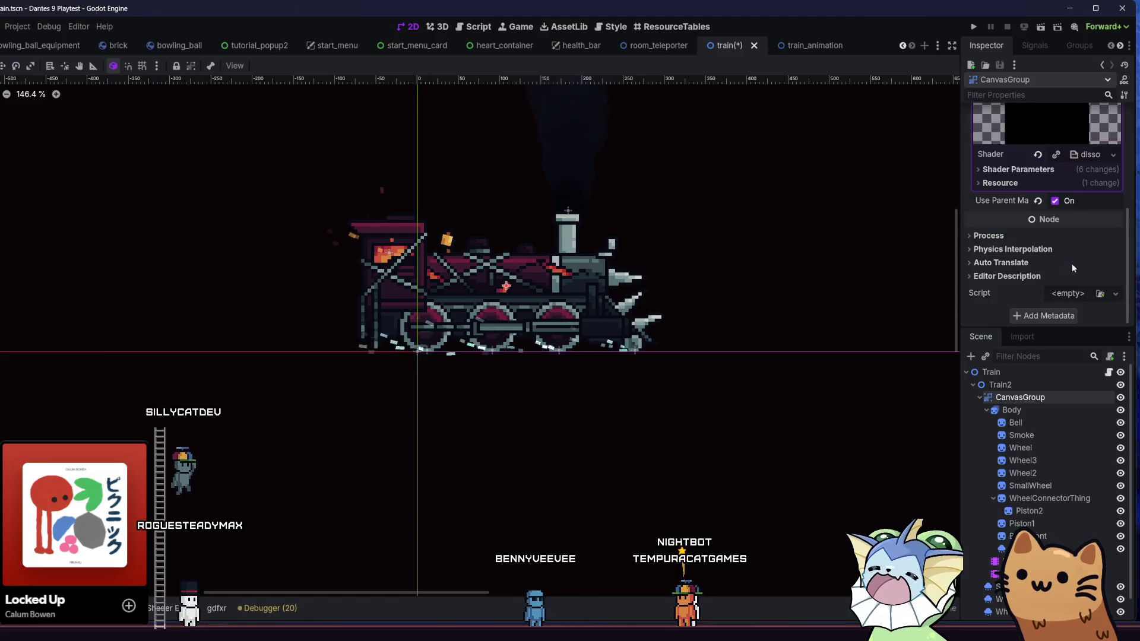
click(1063, 170)
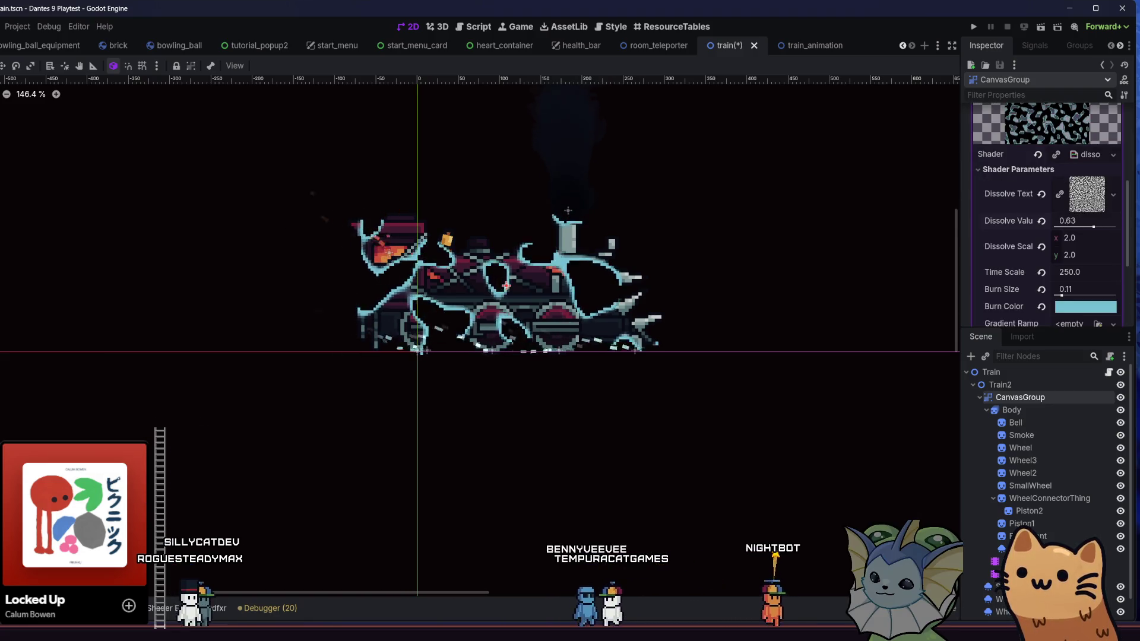
drag(1067, 221, 1058, 220)
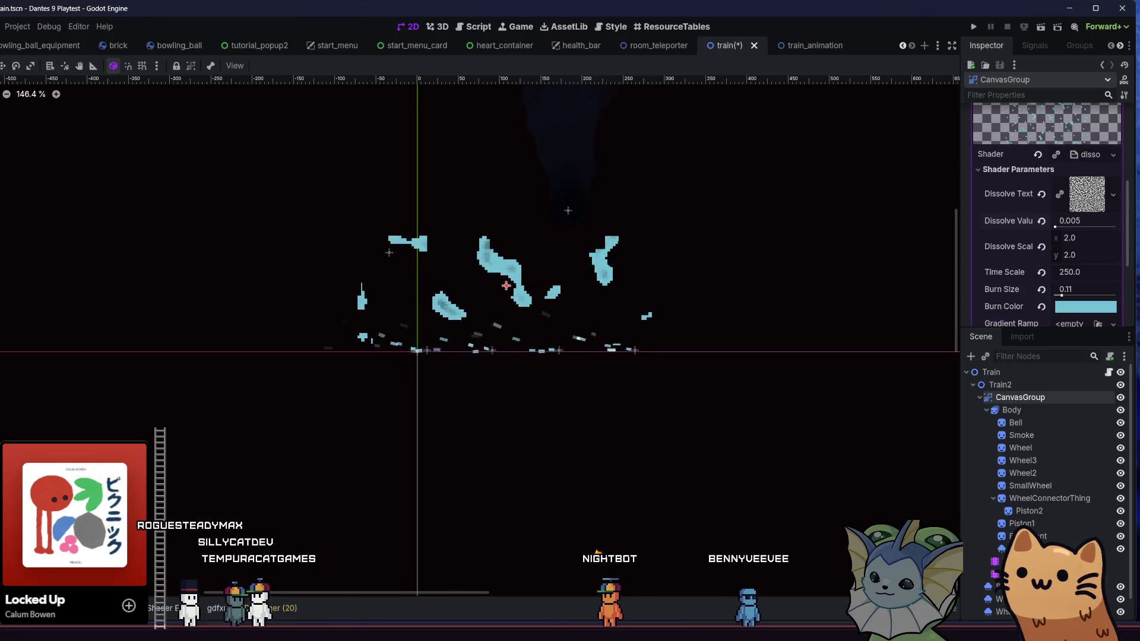
drag(1059, 220, 1117, 221)
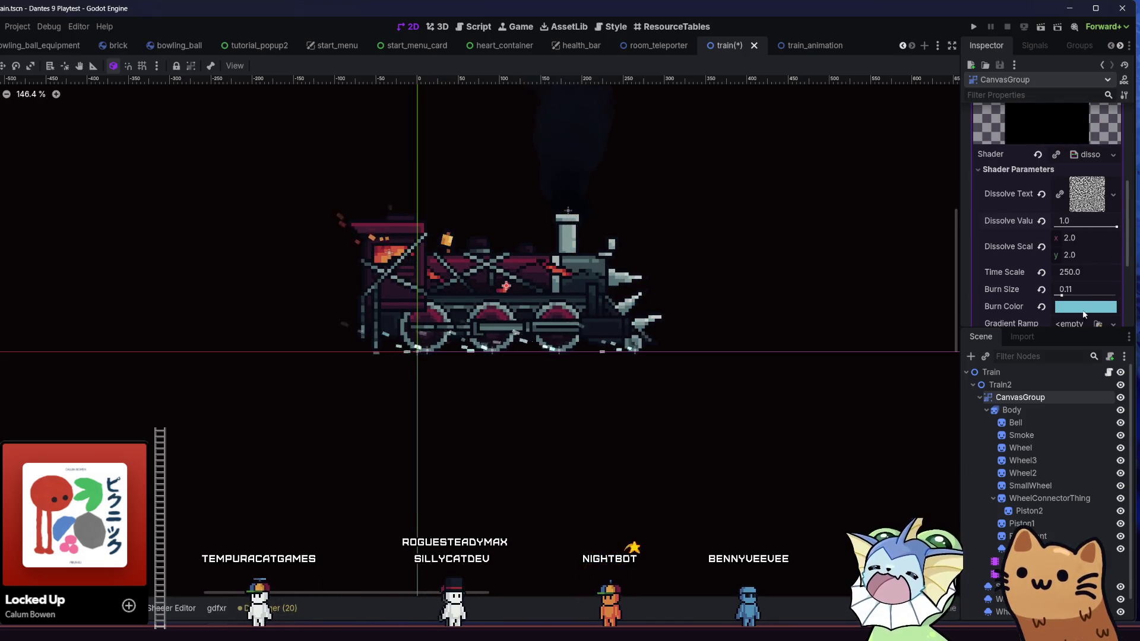
Set CanvasGroup's Burn Color to a pale cyan, preview the dissolve, save, and open train.gd.
click(1085, 307)
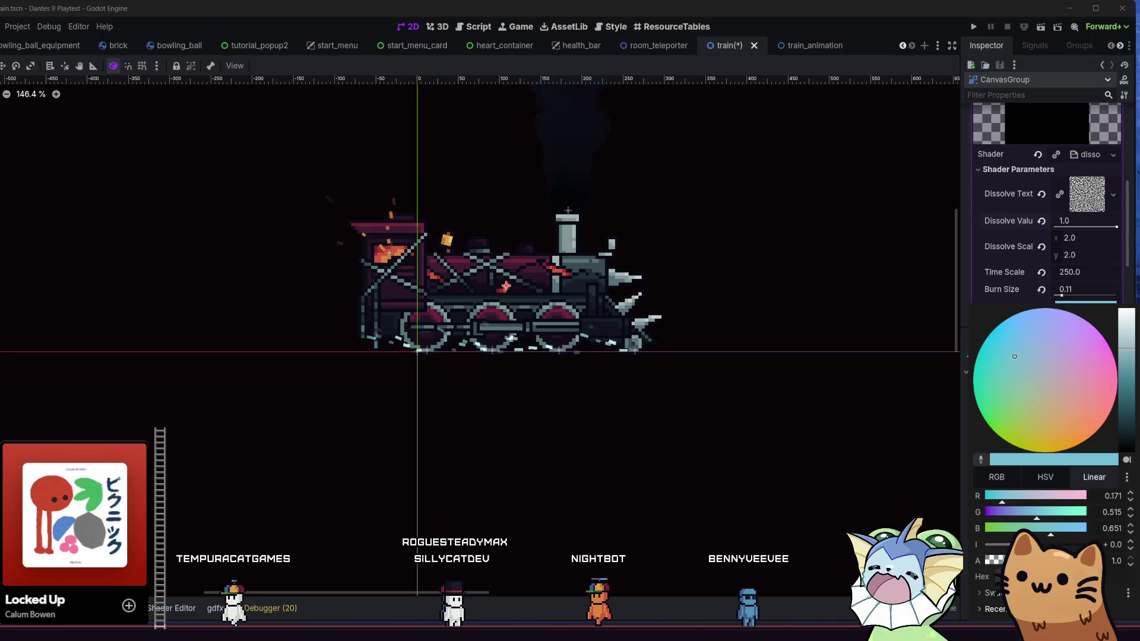
click(1013, 372)
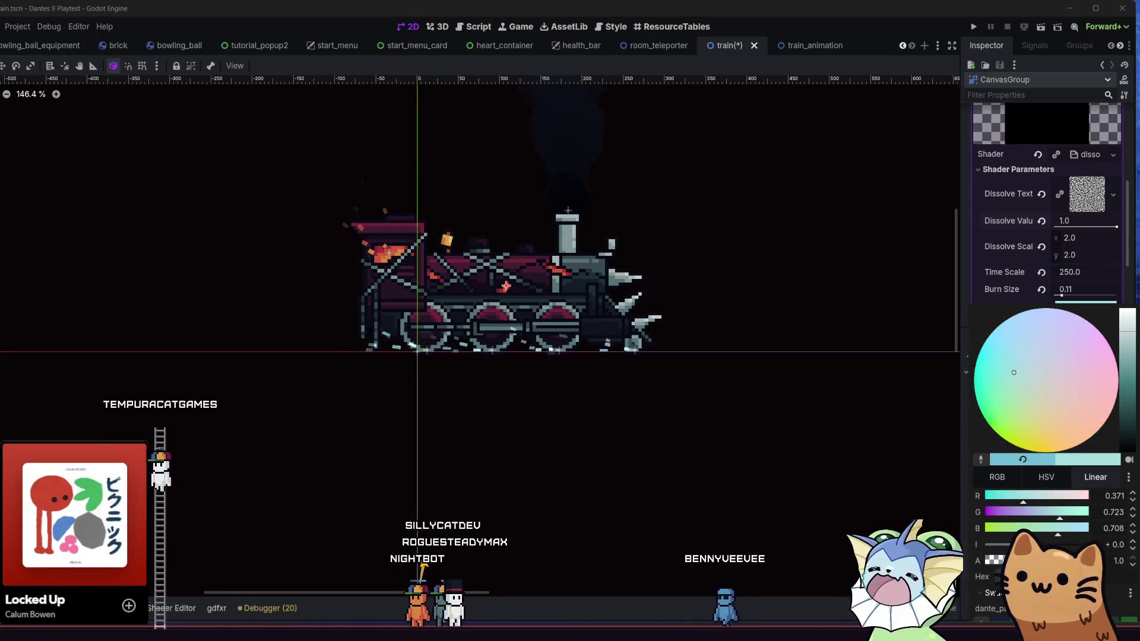
click(1048, 226)
mouse_move(1049, 226)
mouse_down()
mouse_move(1010, 226)
mouse_move(1046, 226)
mouse_up()
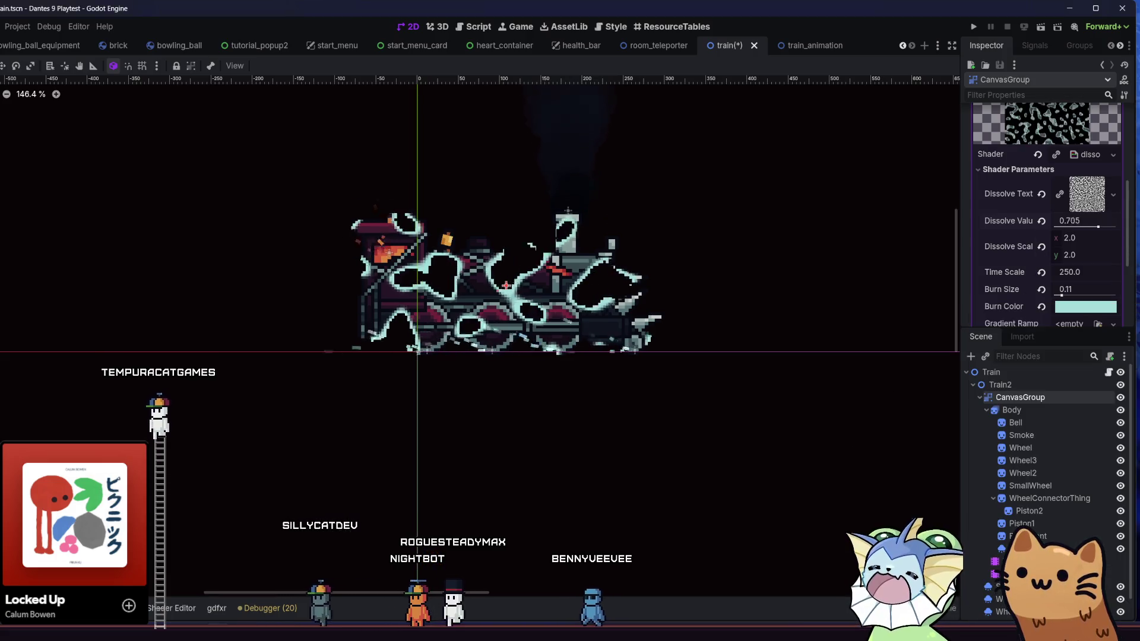
scroll(861, 275, up, 1)
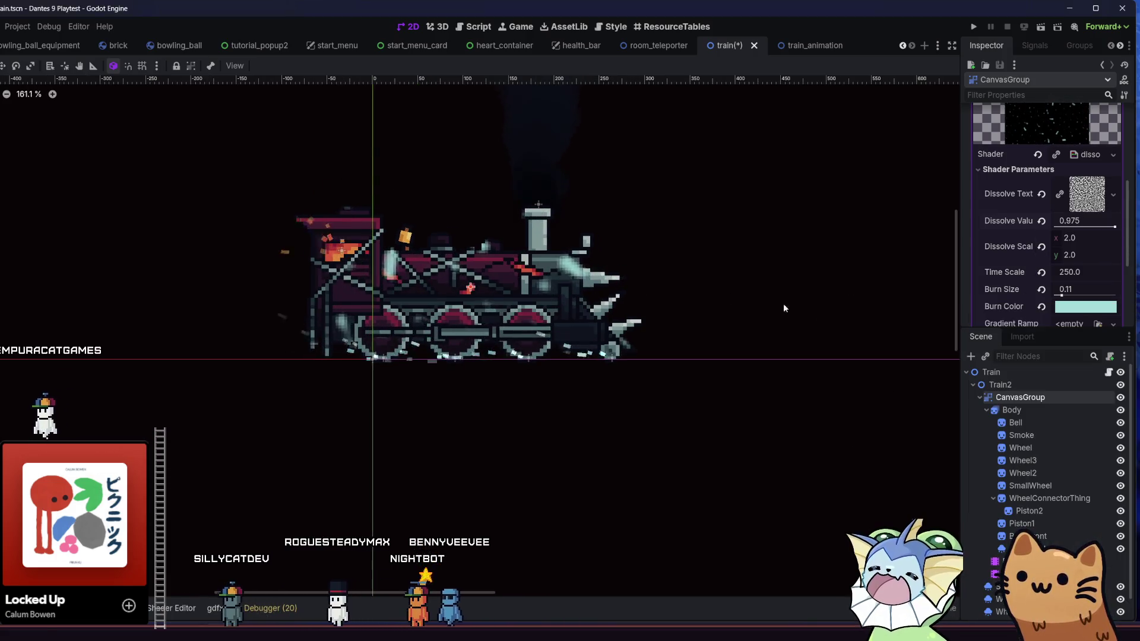
mouse_move(1116, 226)
mouse_down()
mouse_move(1071, 226)
mouse_move(1119, 228)
mouse_up()
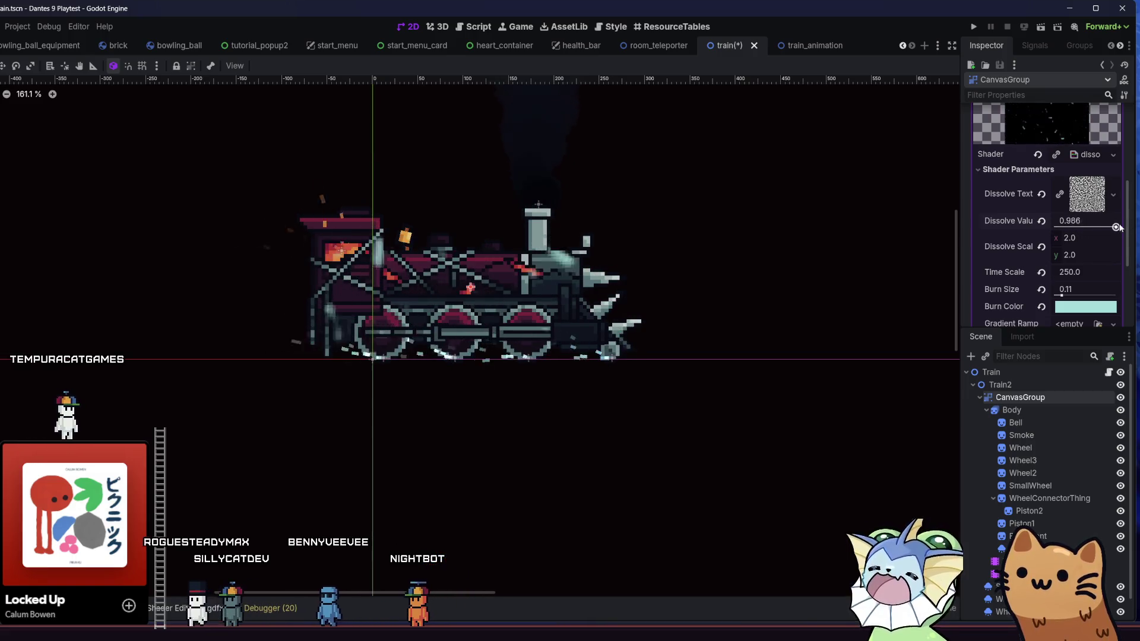
key(ctrl+s)
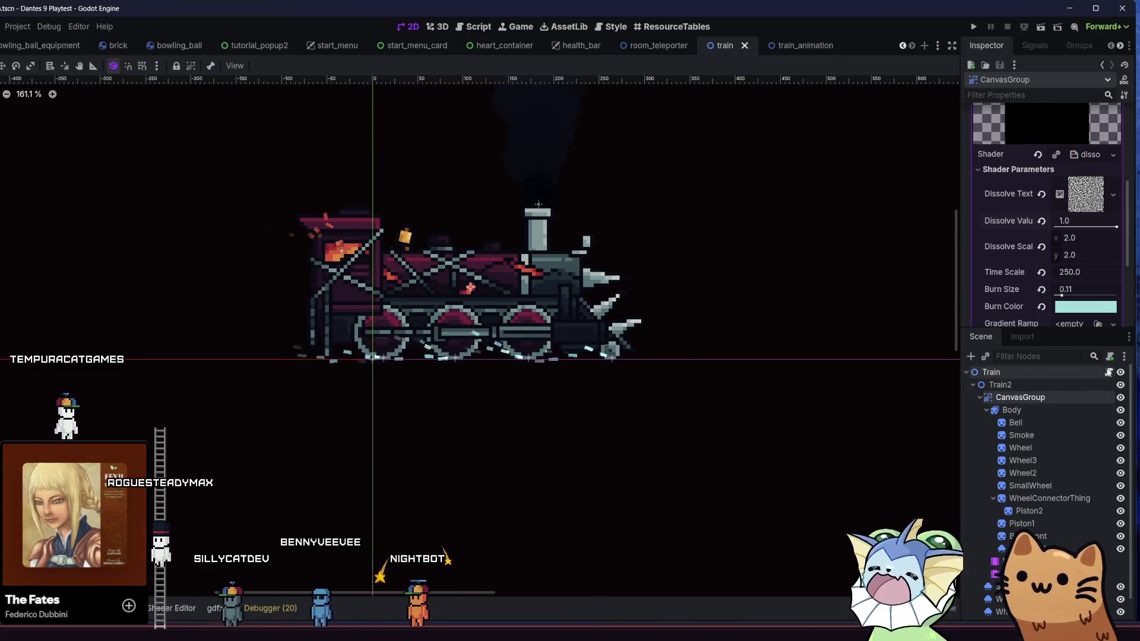
key(ctrl+F3)
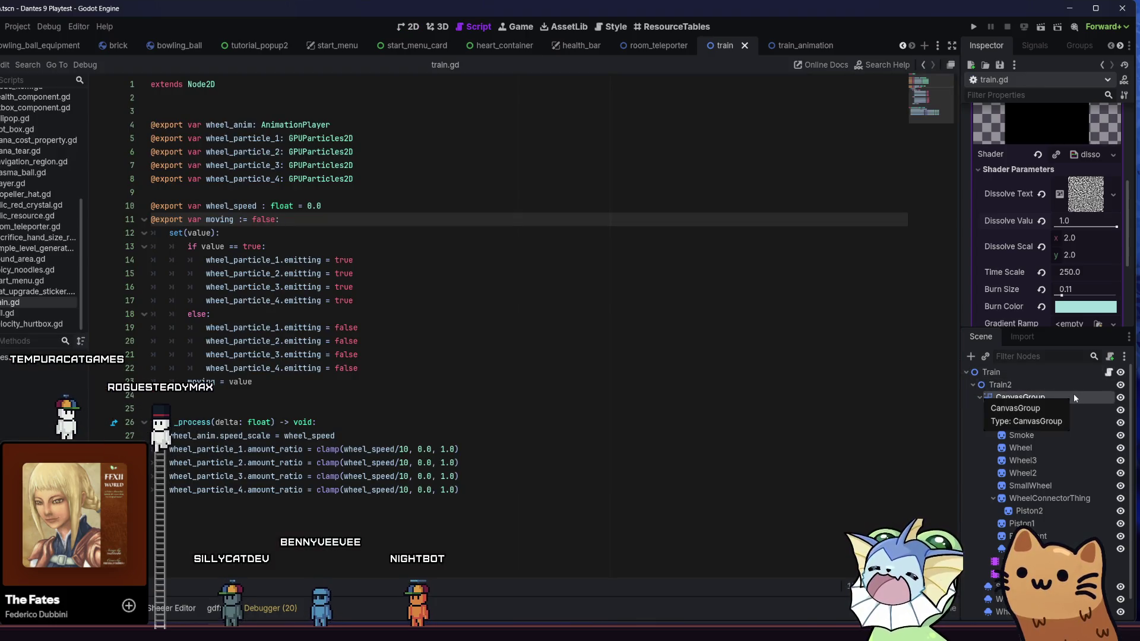
Add a canvas_group reference and an exported dissolve_amount float defaulting to 0.0 to train.gd, and save.
mouse_move(1074, 394)
mouse_down()
mouse_move(357, 143)
mouse_move(317, 210)
mouse_up()
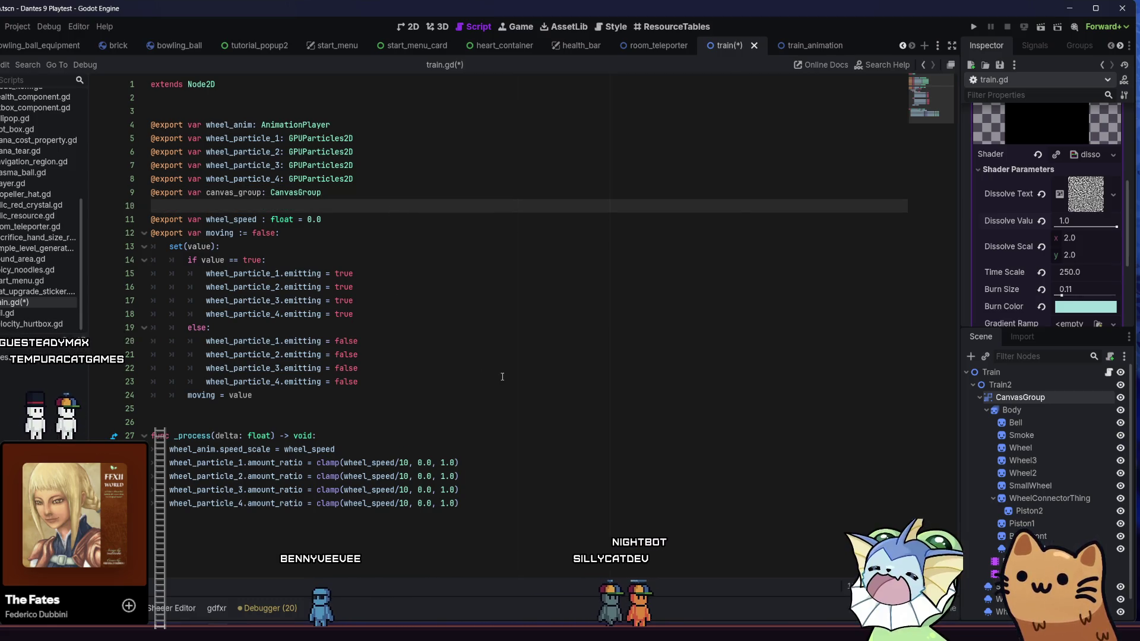
click(509, 507)
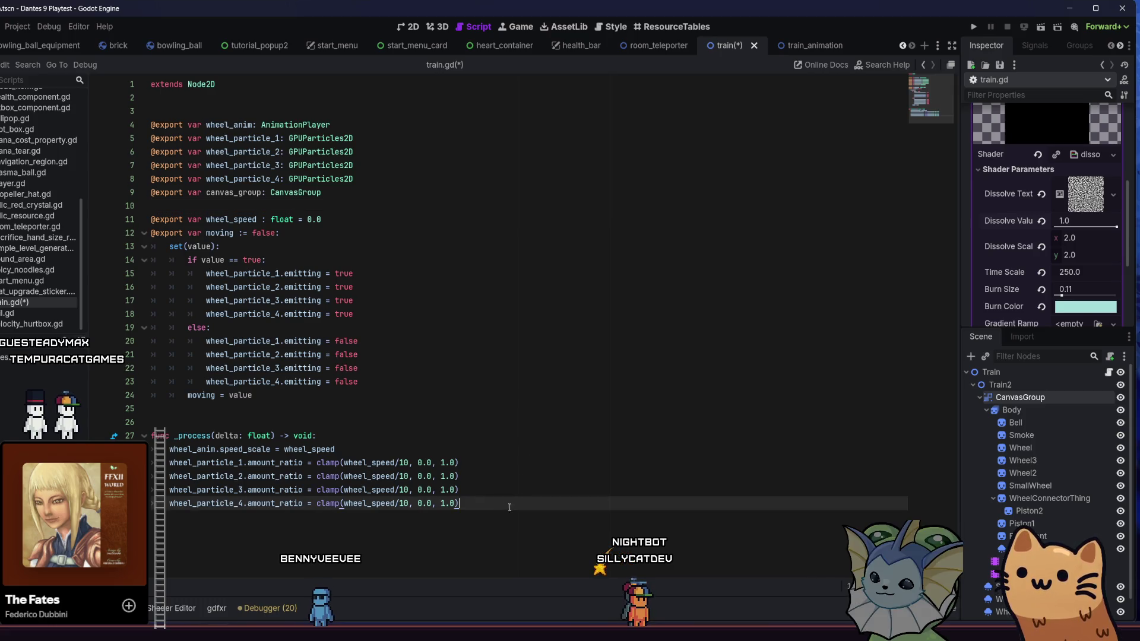
click(376, 220)
click(383, 240)
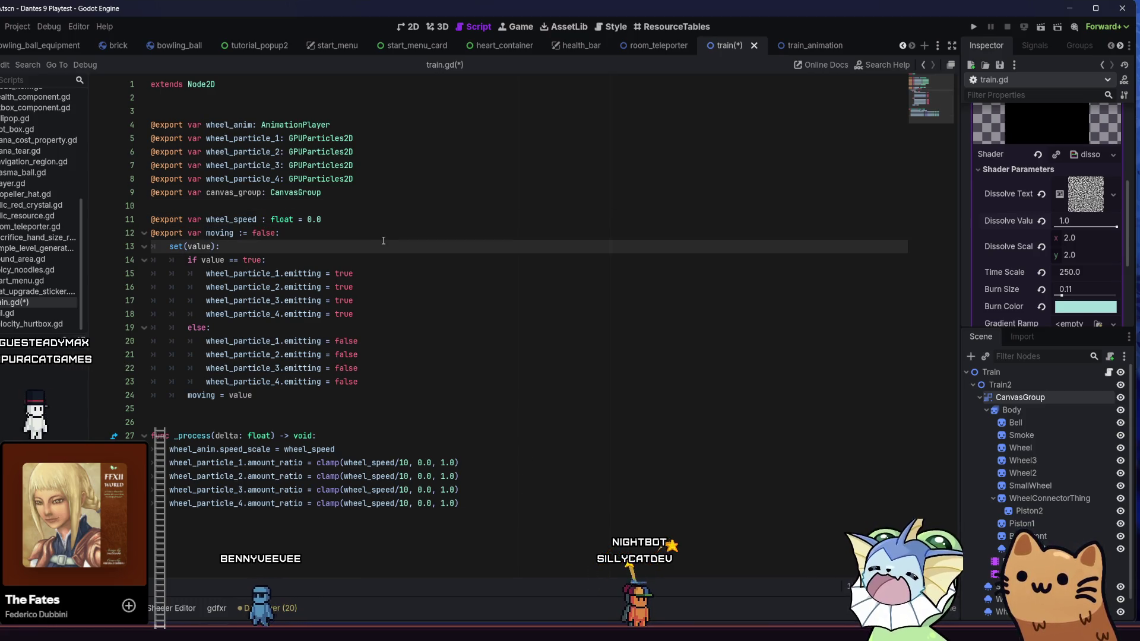
click(389, 236)
key(Return)
text(@)
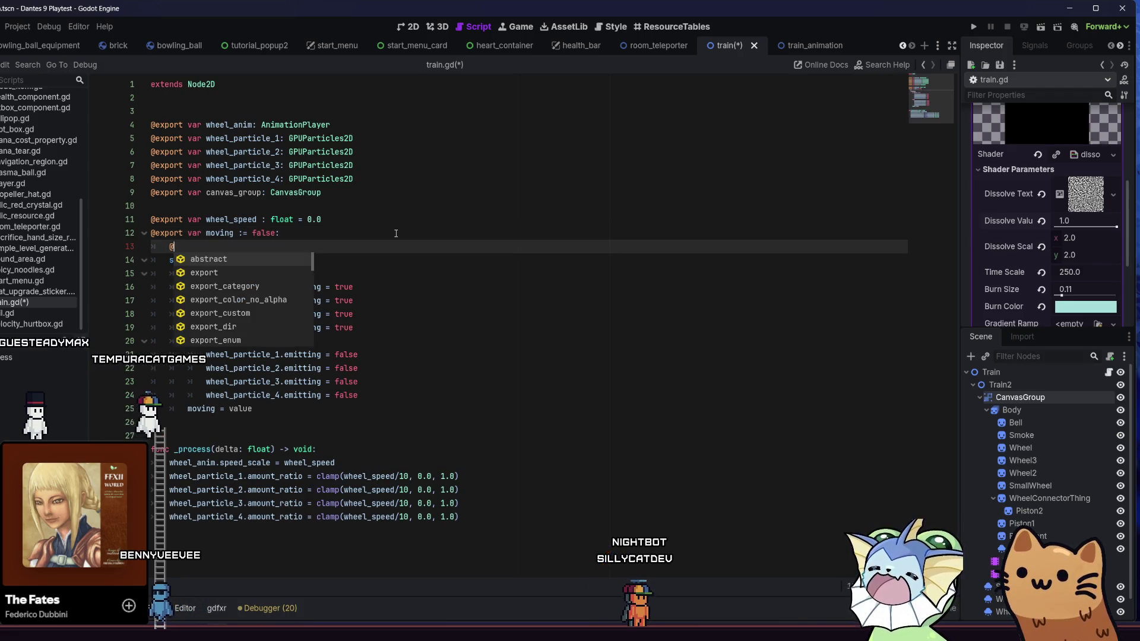
key(BackSpace)
key(BackSpace)
key(BackSpace)
click(406, 226)
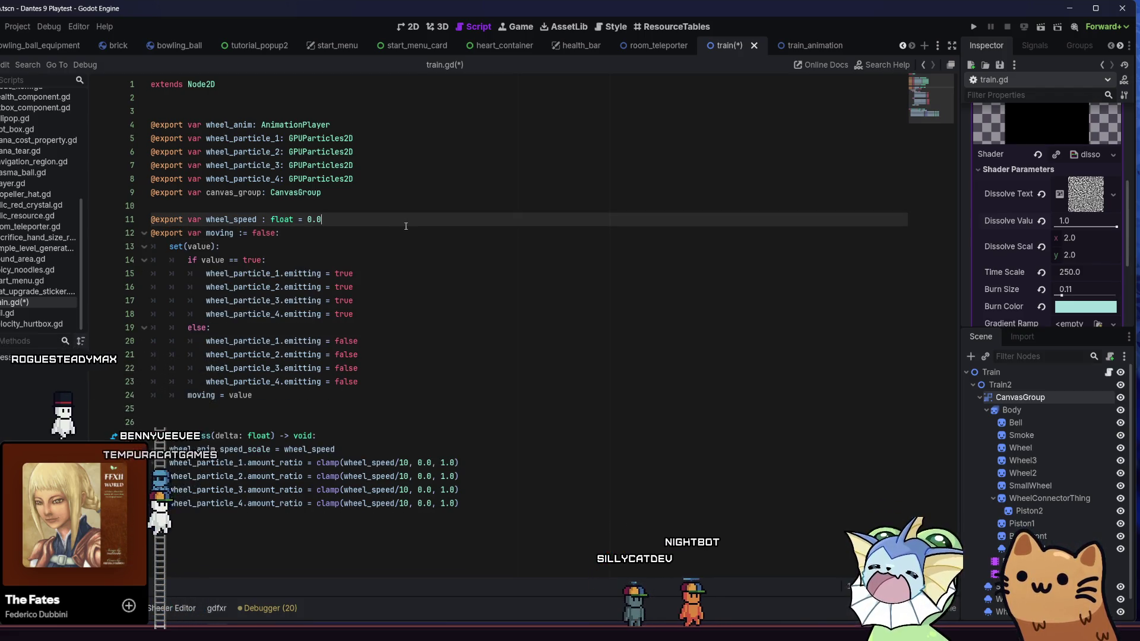
text(8)
key(Return)
text(@export)
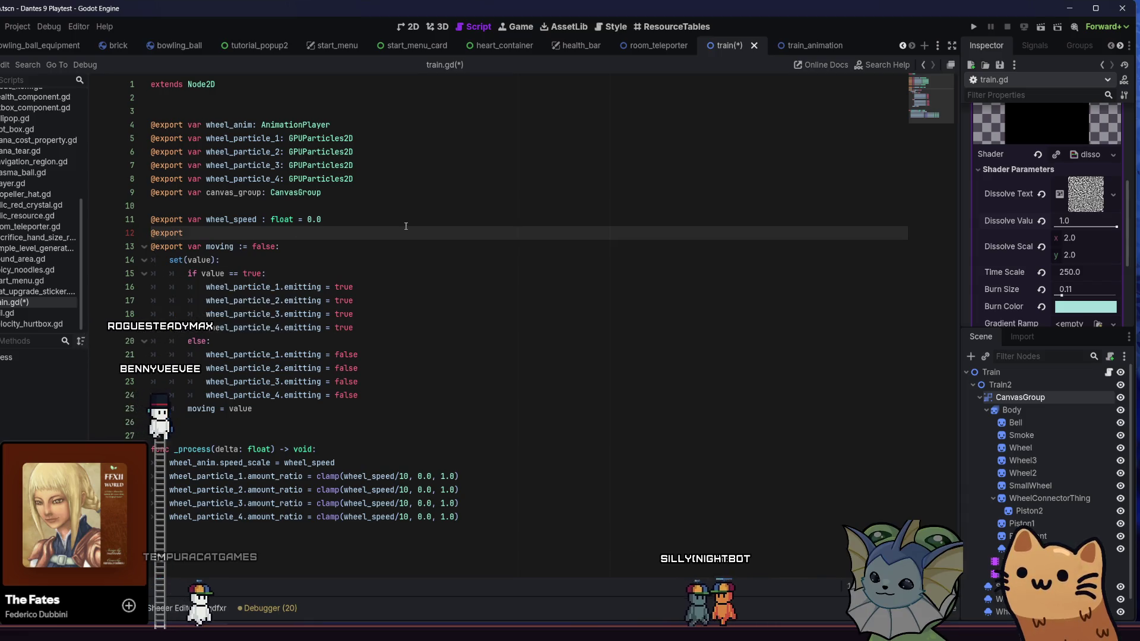
text( var )
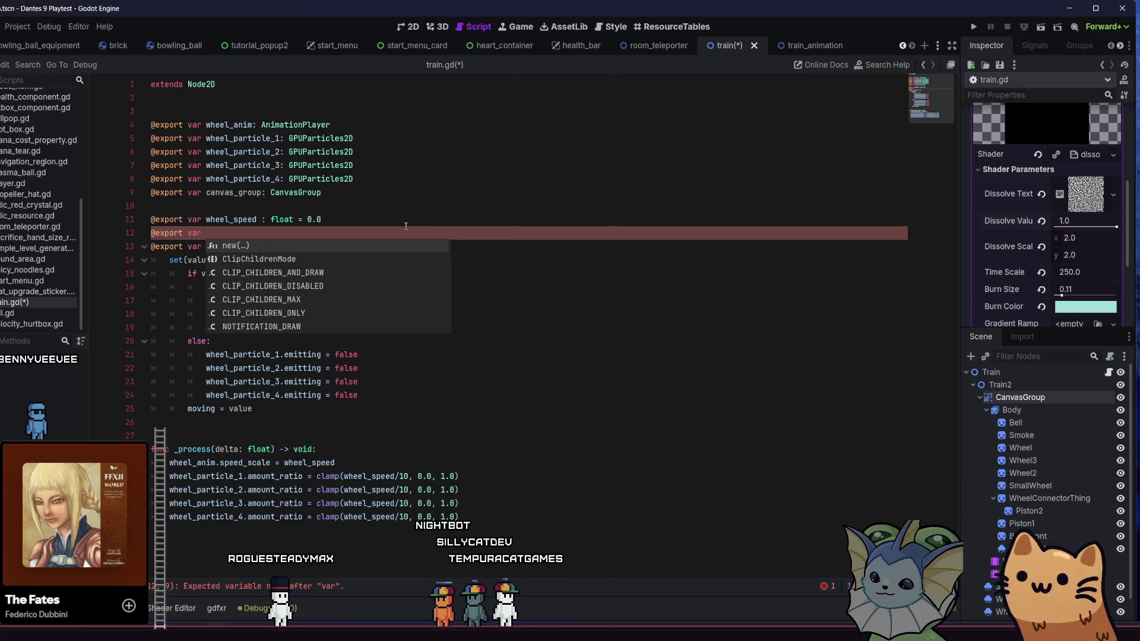
text(dissolve_amount :)
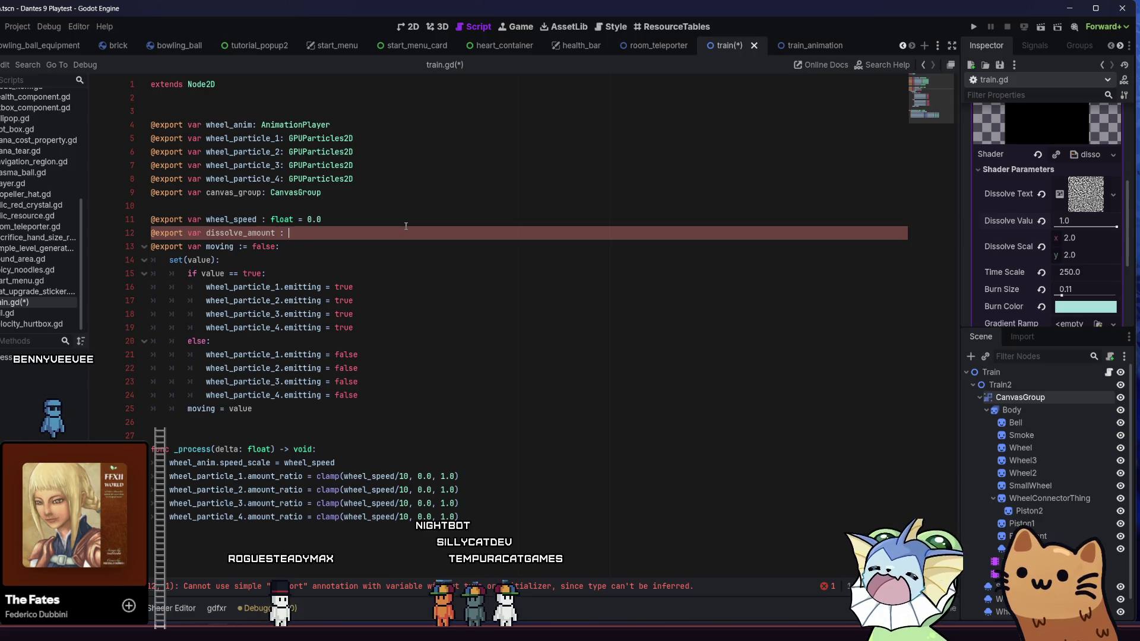
text(oat = 0.)
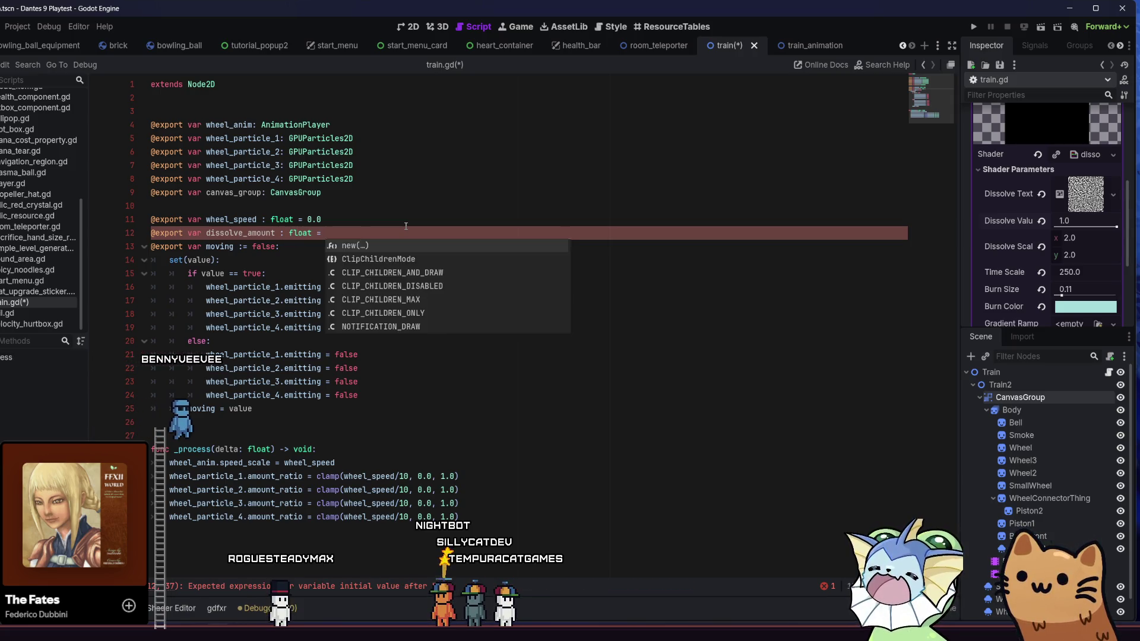
key(BackSpace)
key(BackSpace)
key(BackSpace)
key(BackSpace)
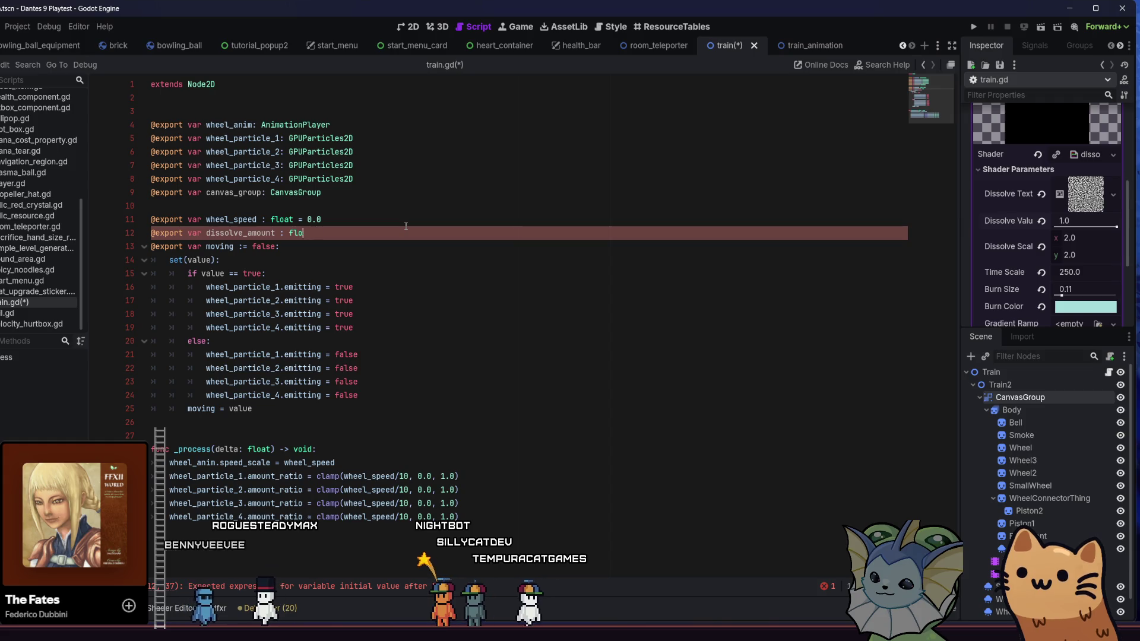
text(floa)
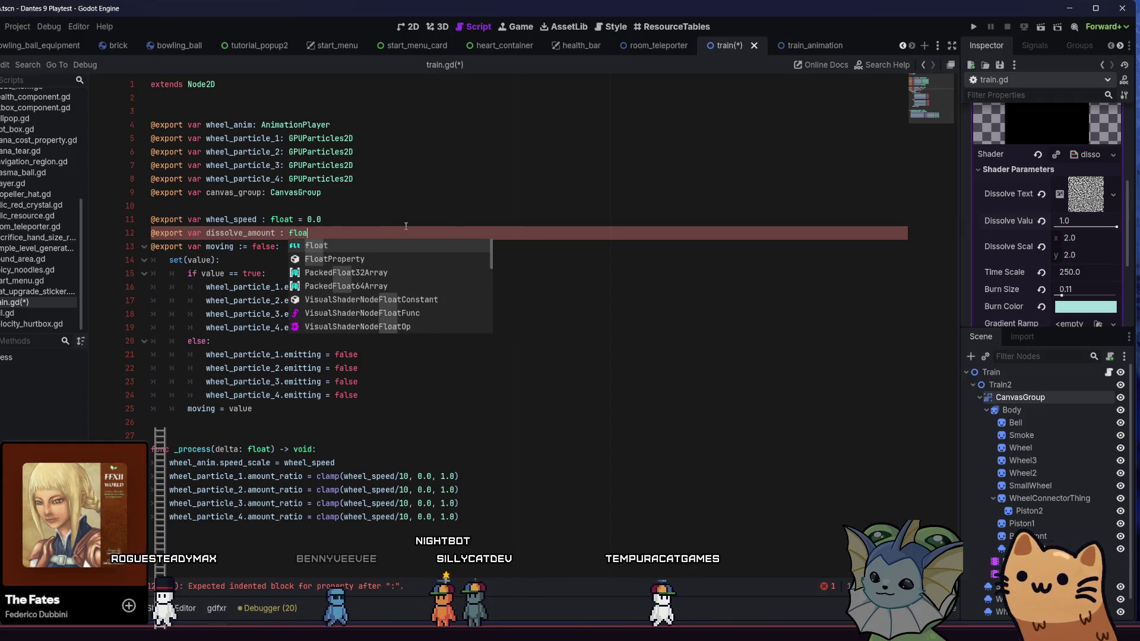
text(t = 0.0)
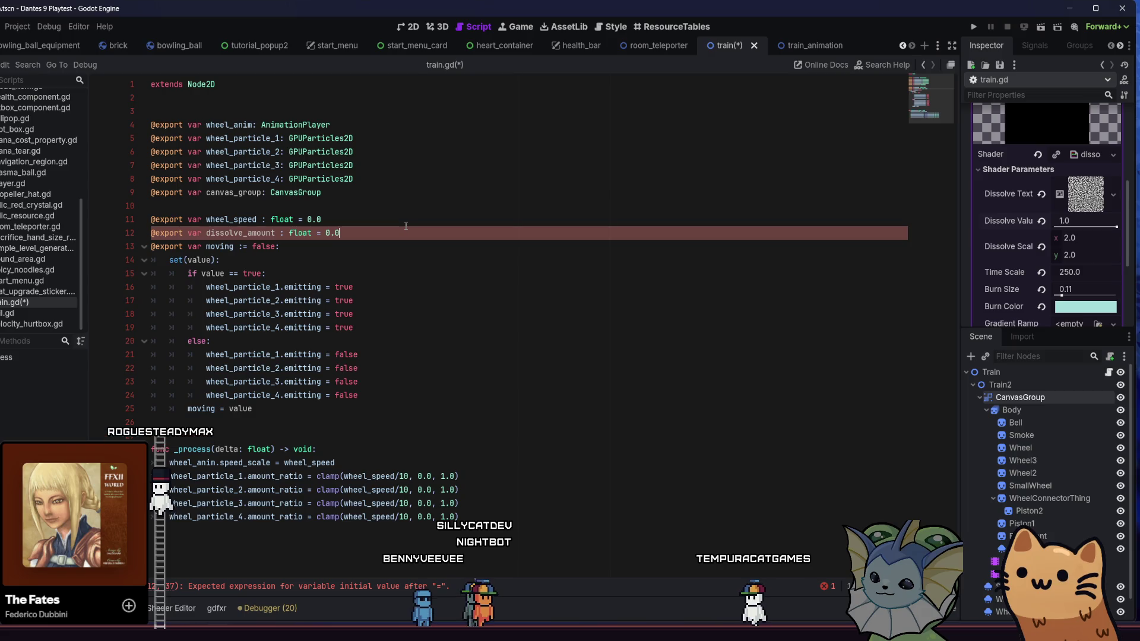
click(480, 306)
key(ctrl+s)
In _process, declare mat : ShaderMaterial = canvas_group.material as ShaderMaterial.
key(Down)
key(Down)
key(Down)
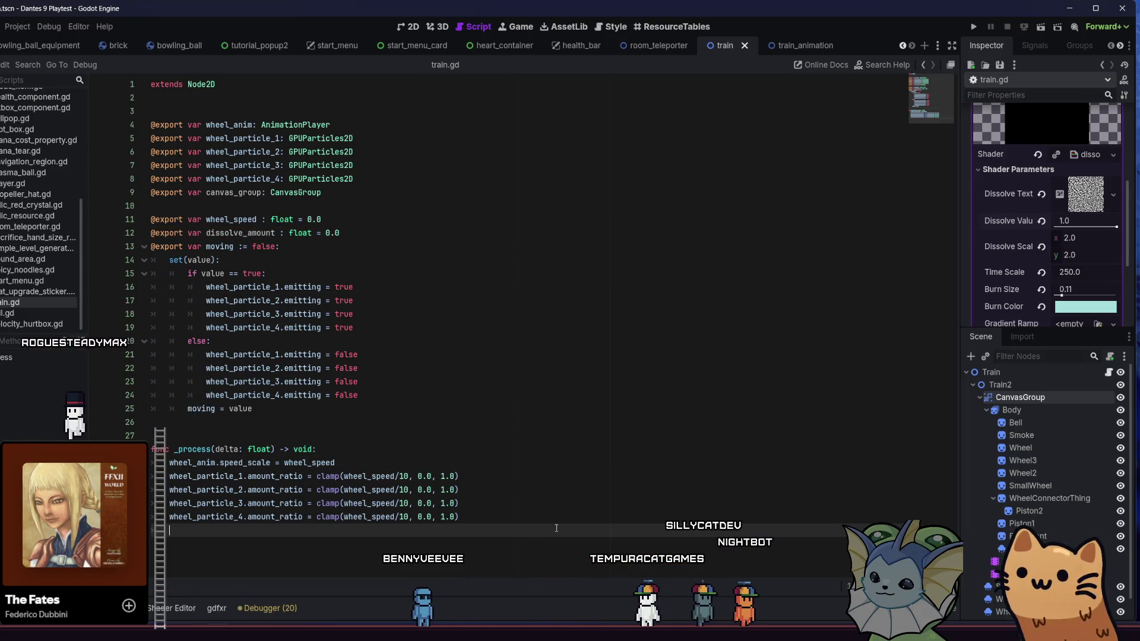
text(canv)
key(Return)
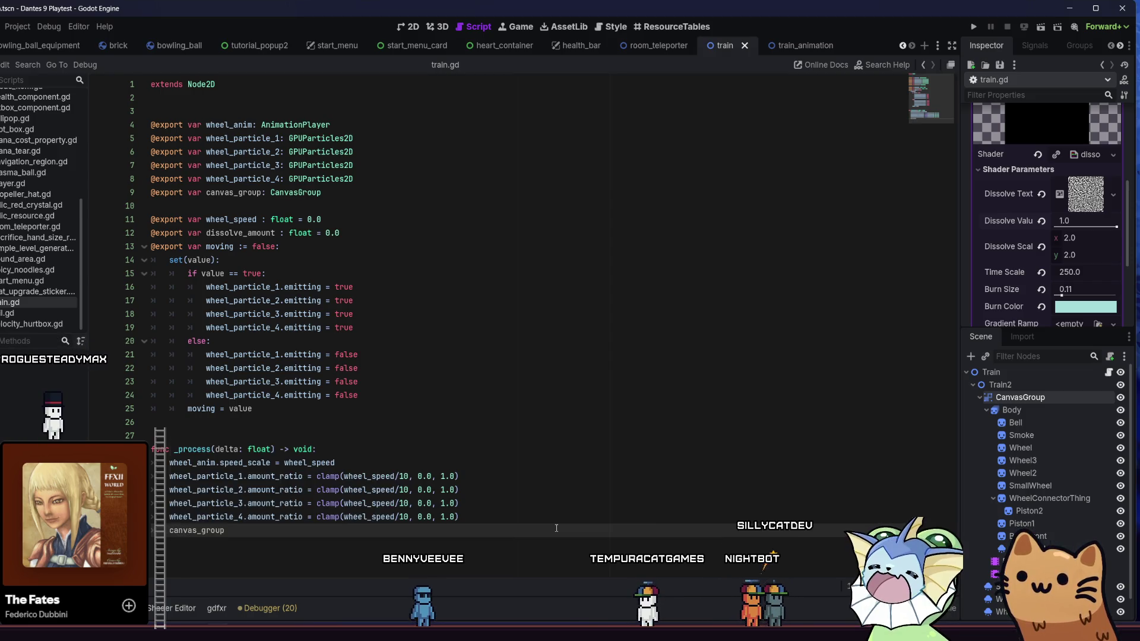
text(.mat)
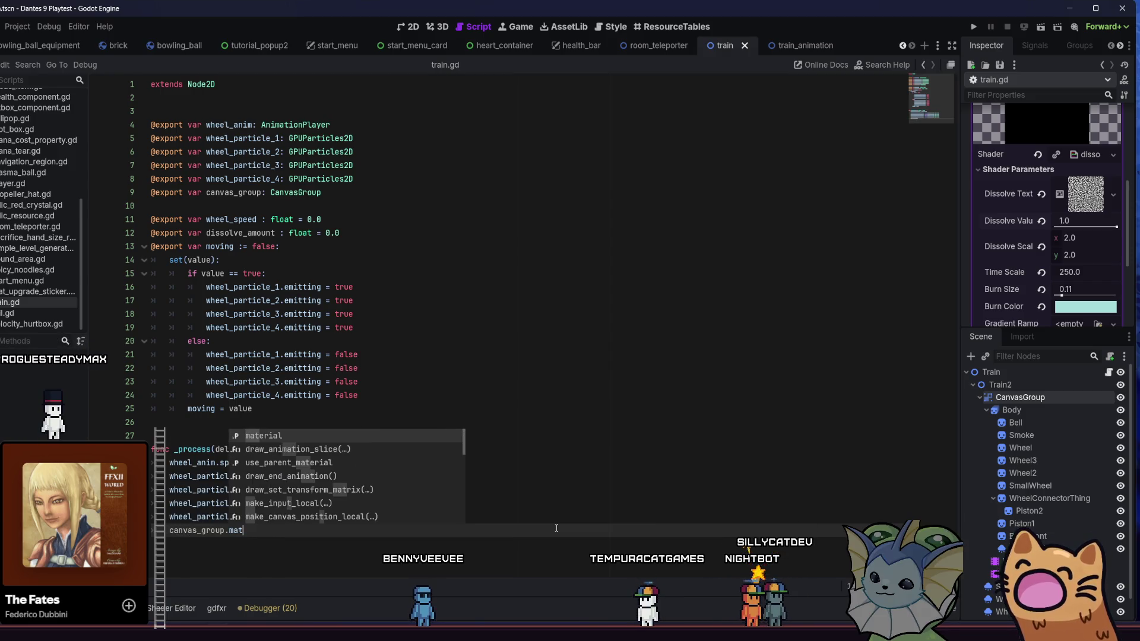
key(Return)
text(.)
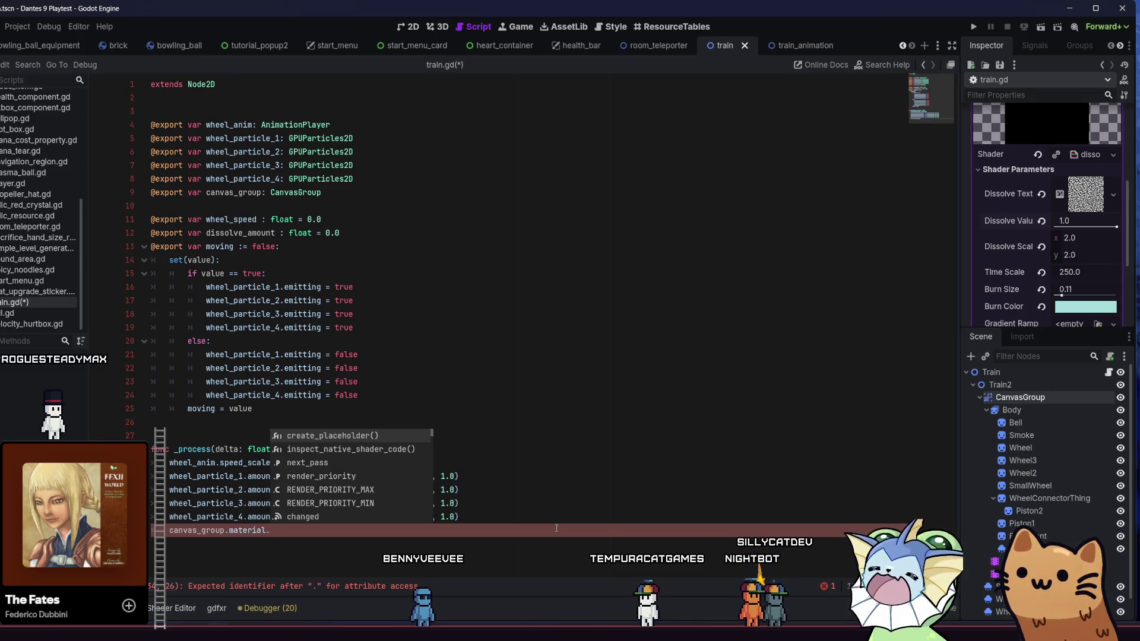
key(BackSpace)
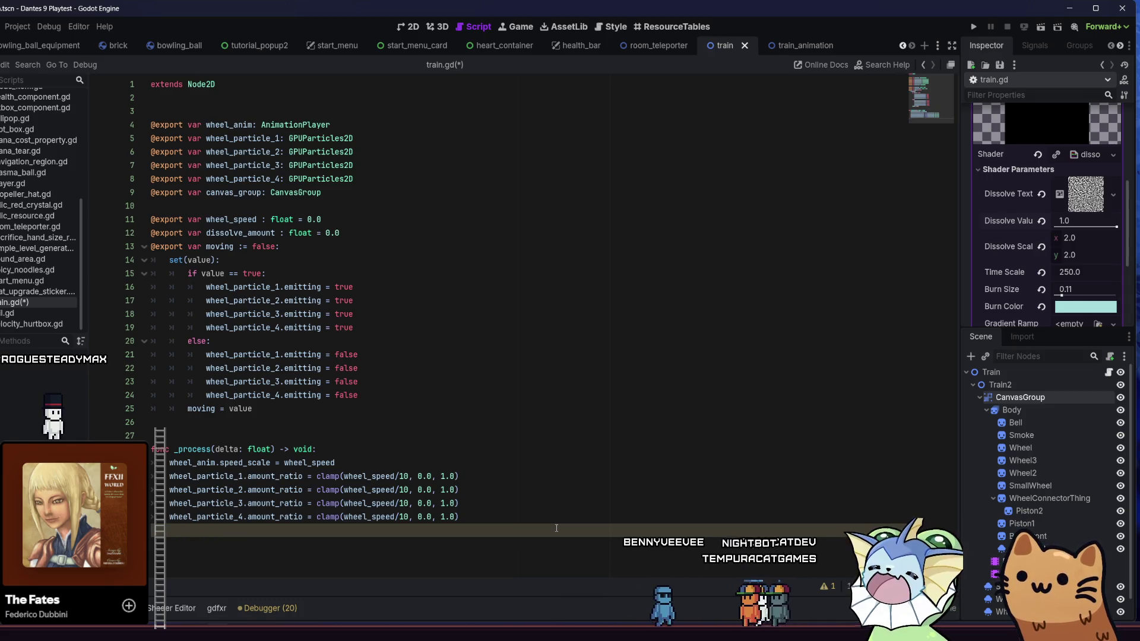
text(var mat)
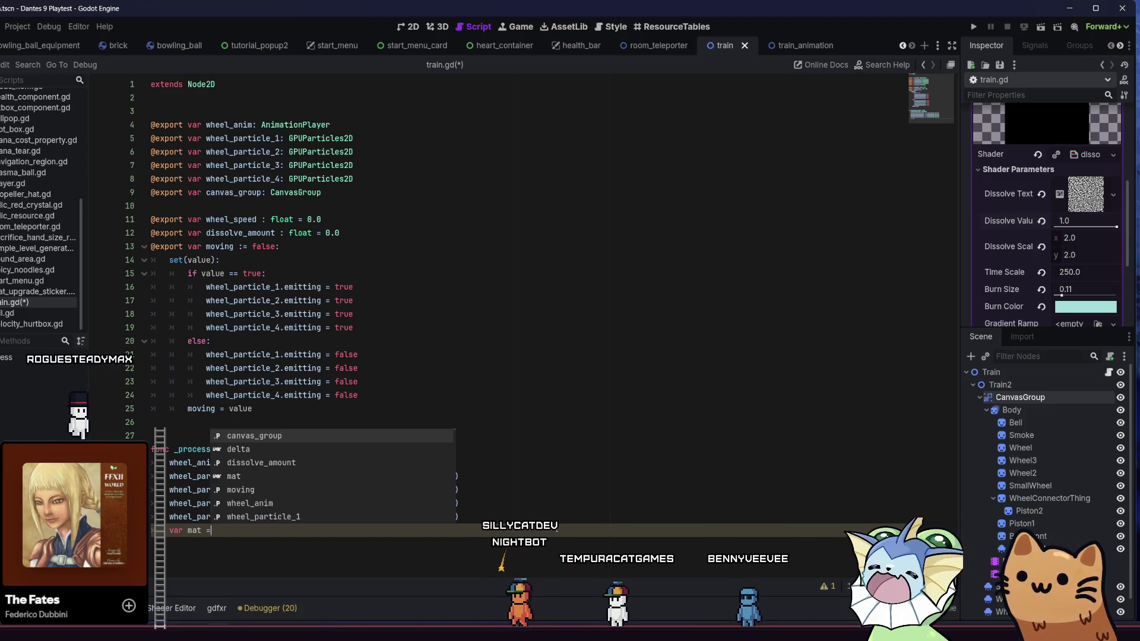
key(BackSpace)
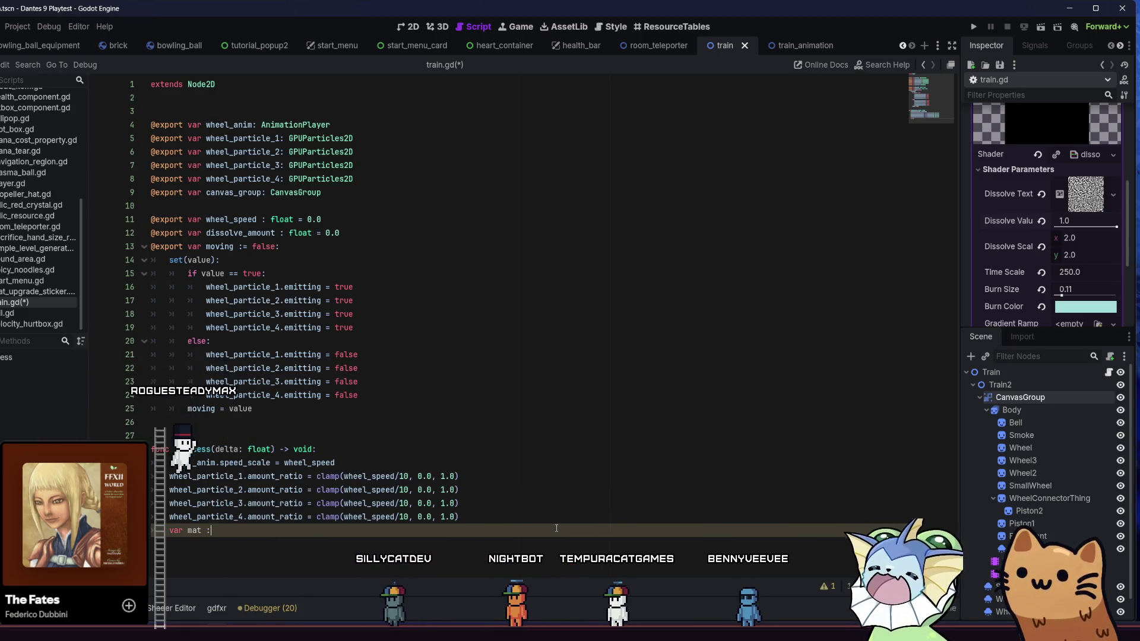
text(:=)
key(BackSpace)
text(S)
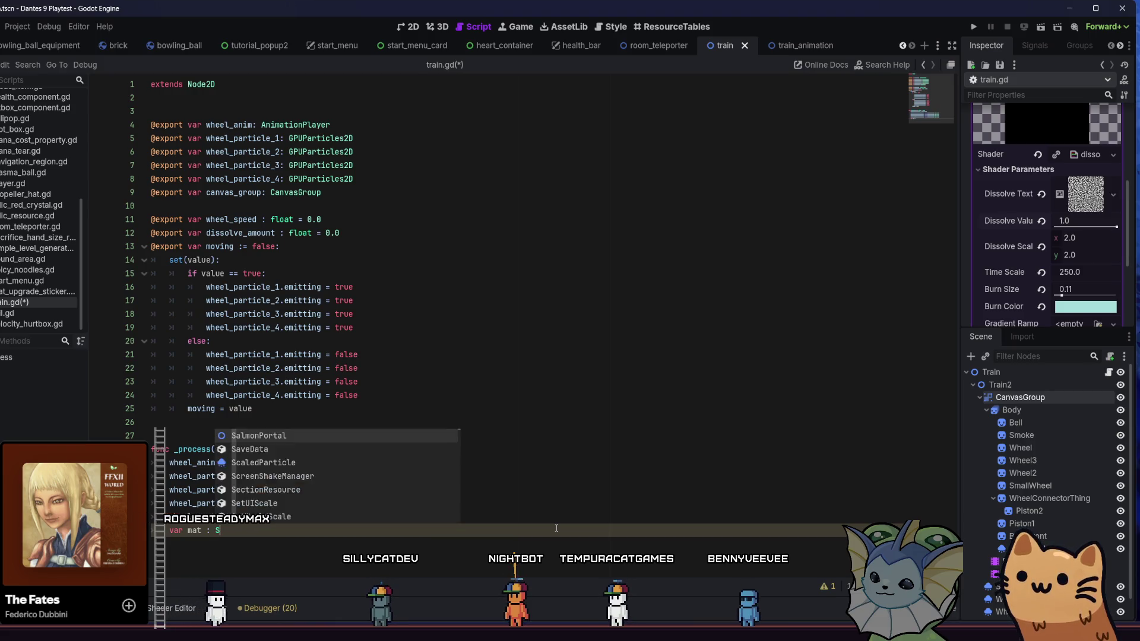
text(haderMaterial)
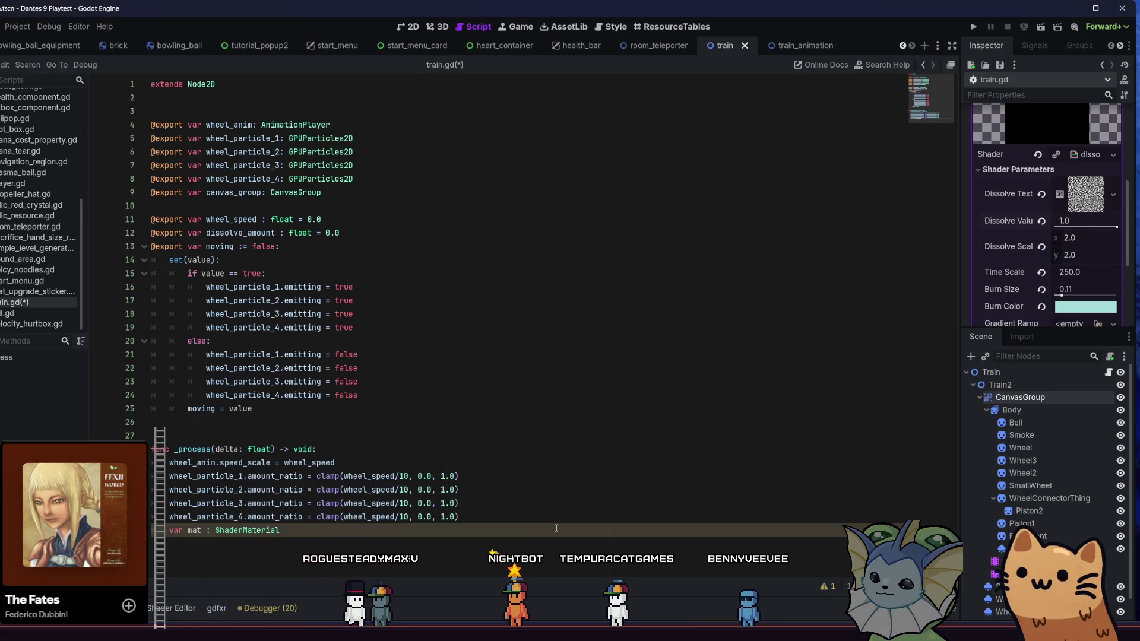
text( = )
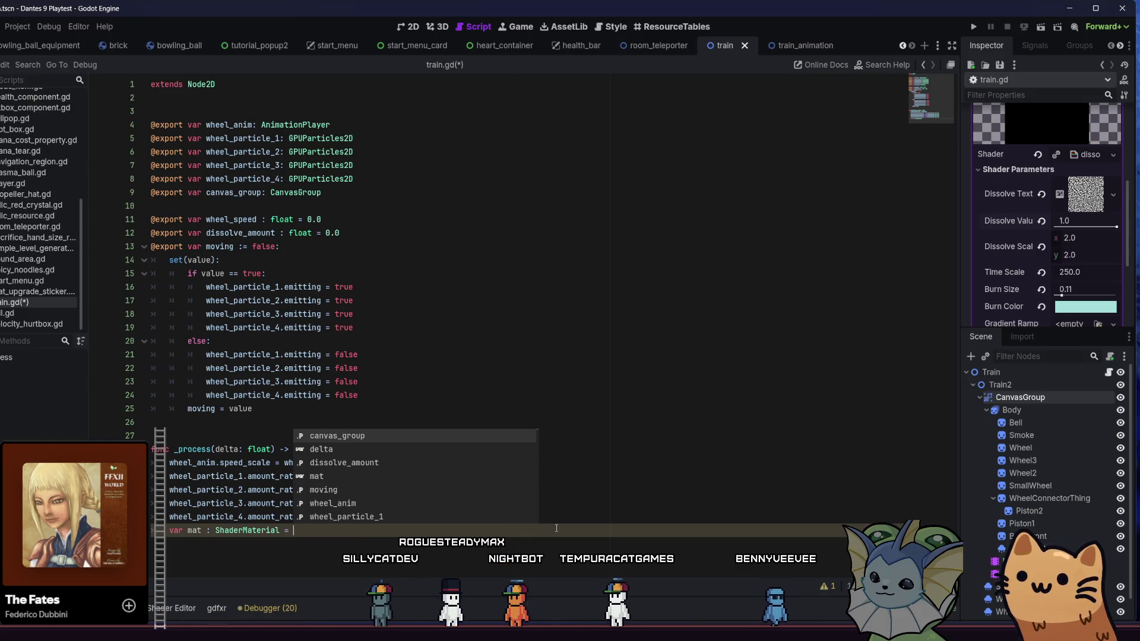
text(canvas_group.mat)
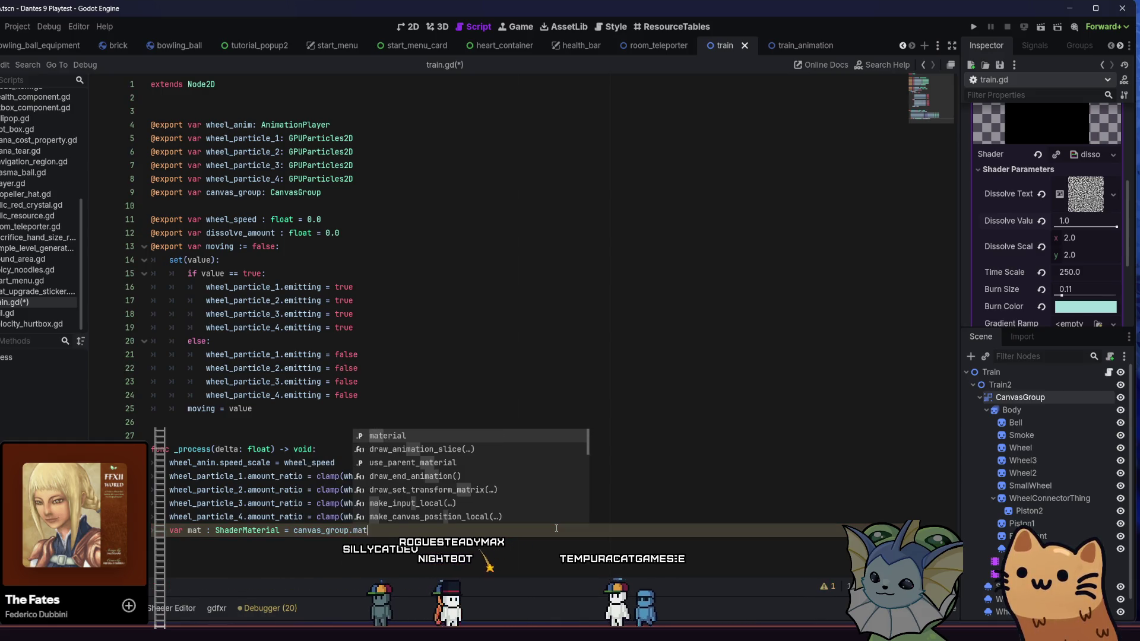
key(Return)
text(haderM)
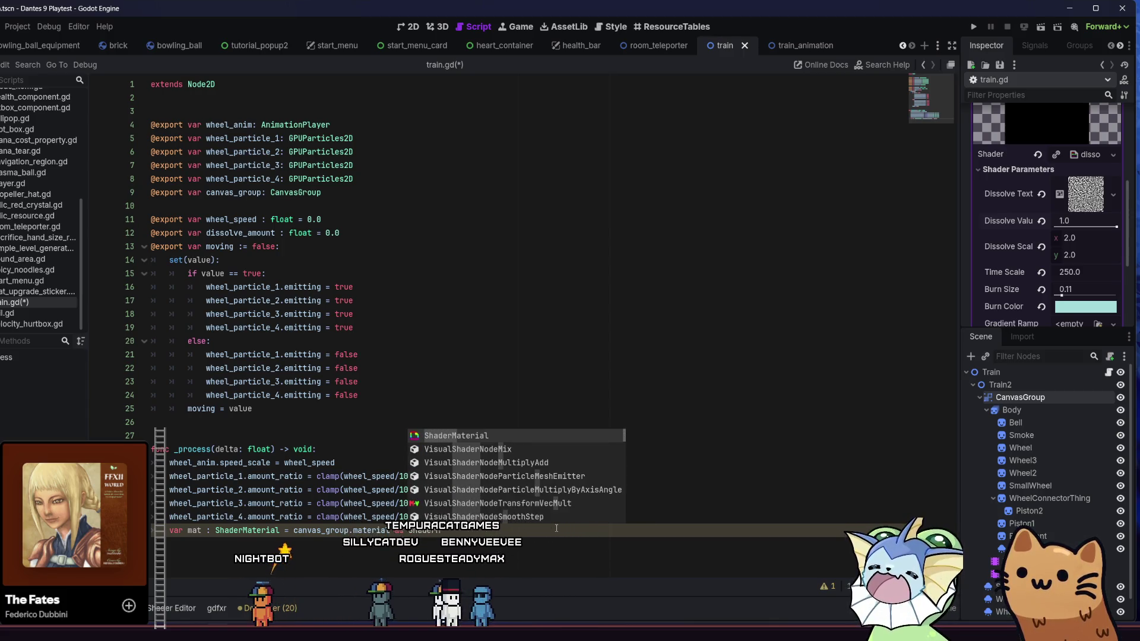
key(Return)
key(Return)
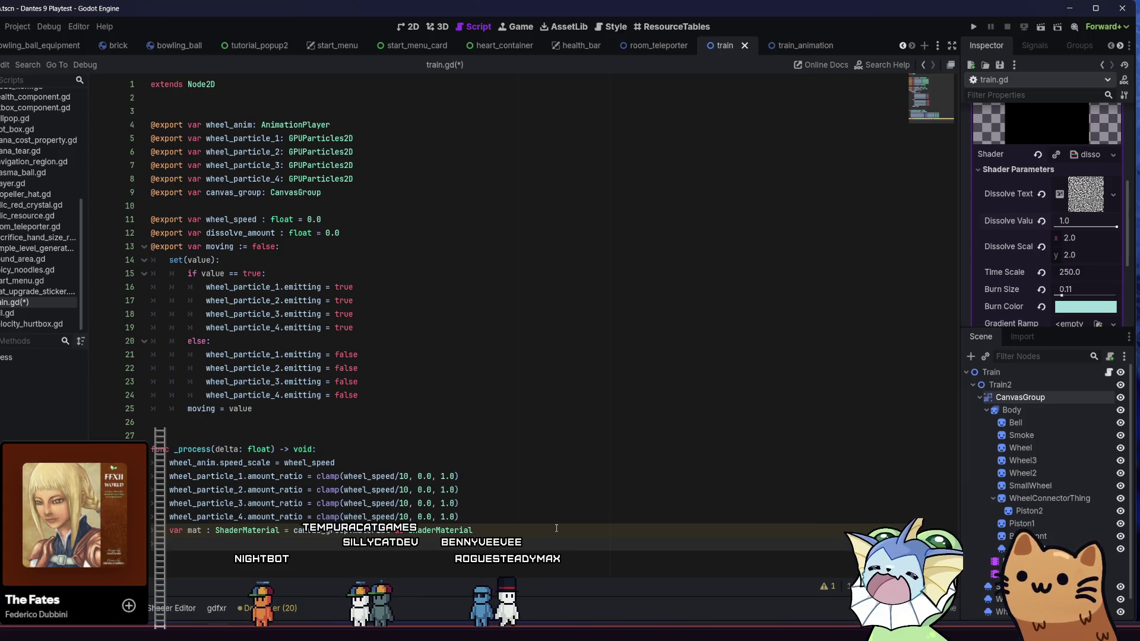
Add mat.set_shader_parameter("dissolve_value", dissolve_amount) and save the script.
text(mat.)
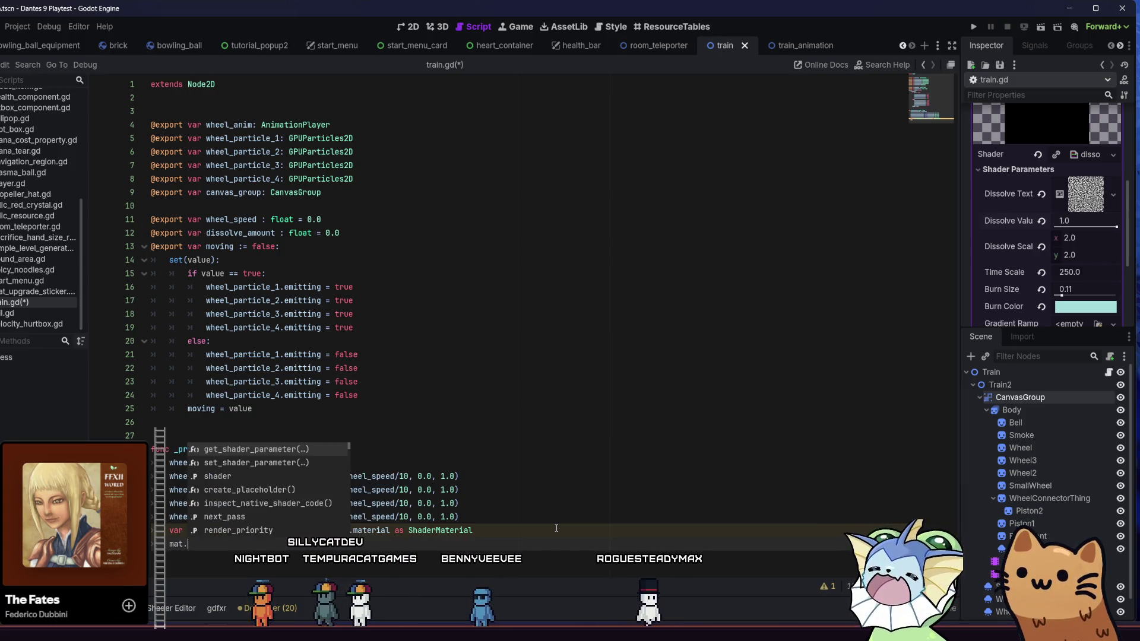
text(set)
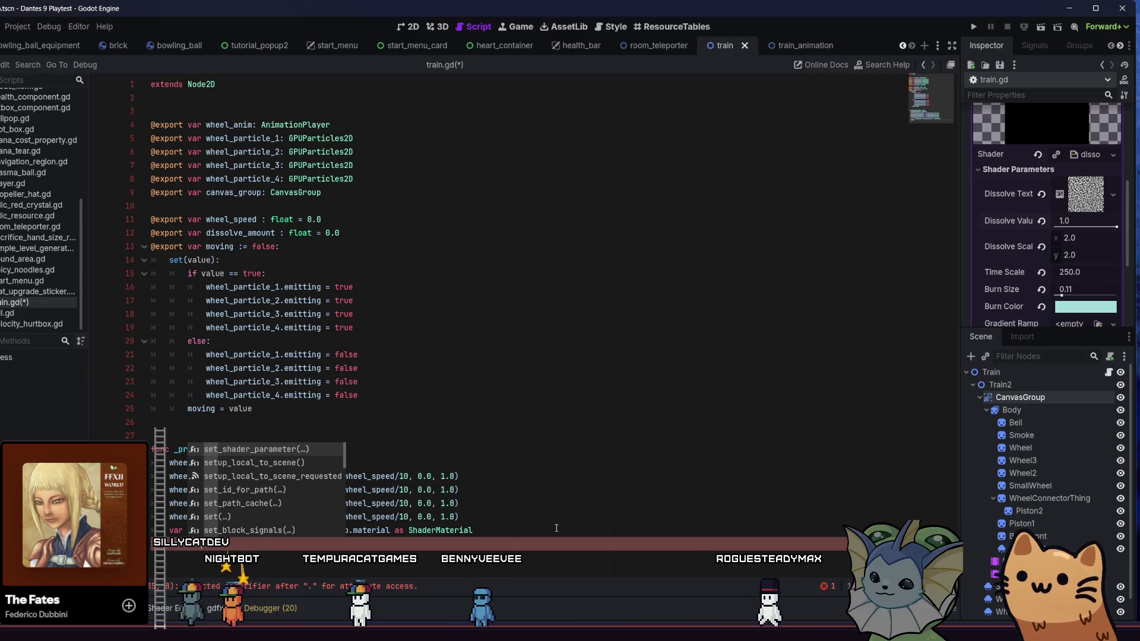
key(Return)
text(")
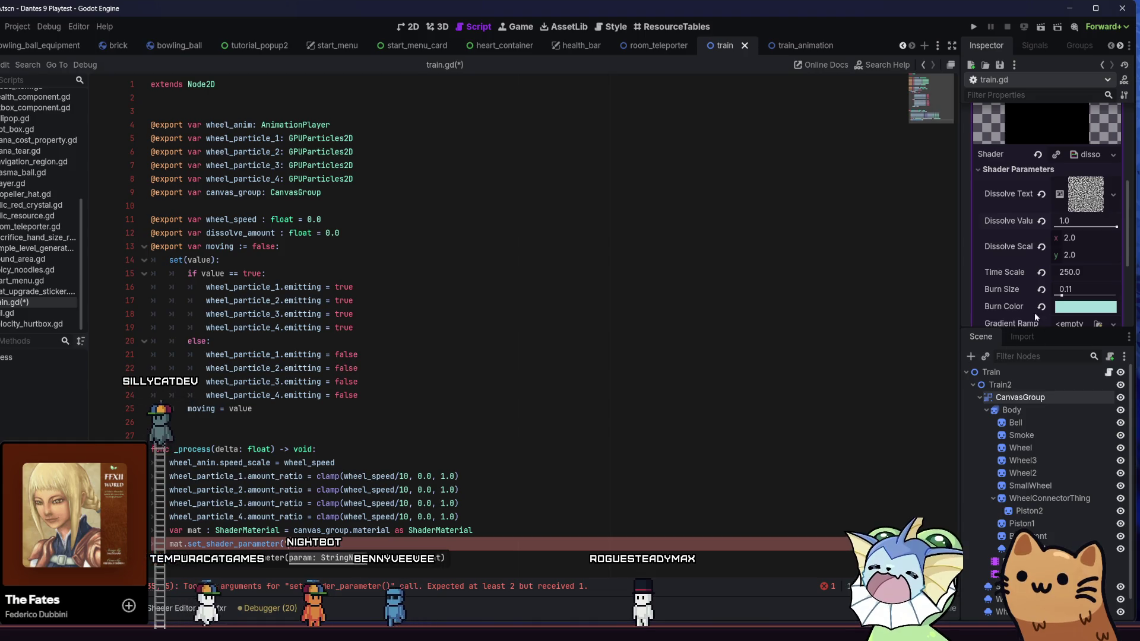
right_click(993, 225)
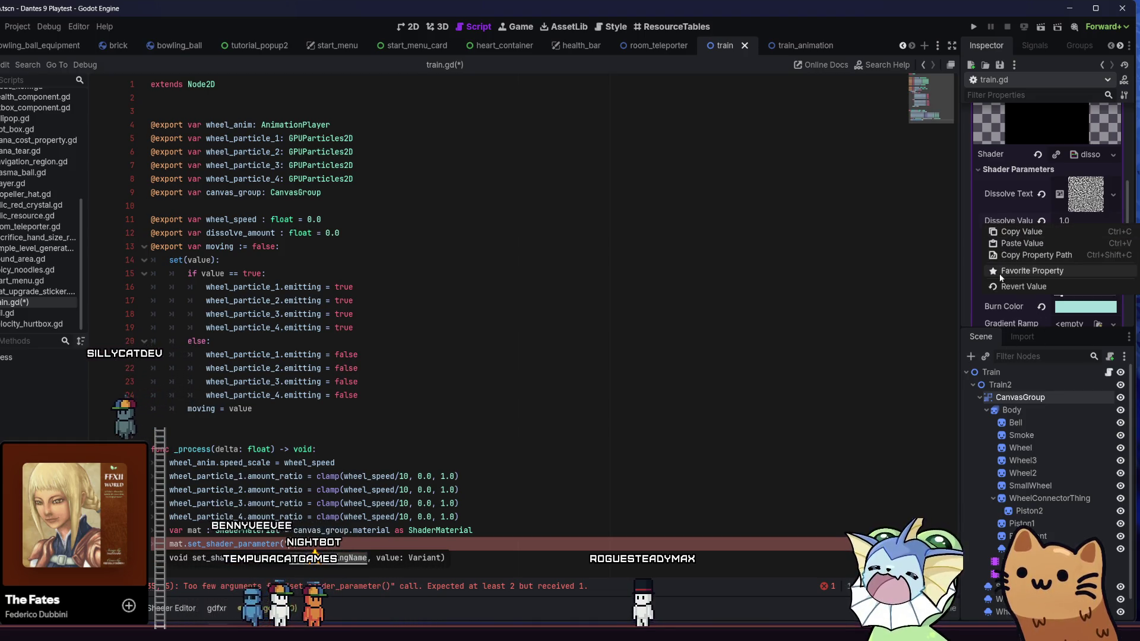
click(1007, 255)
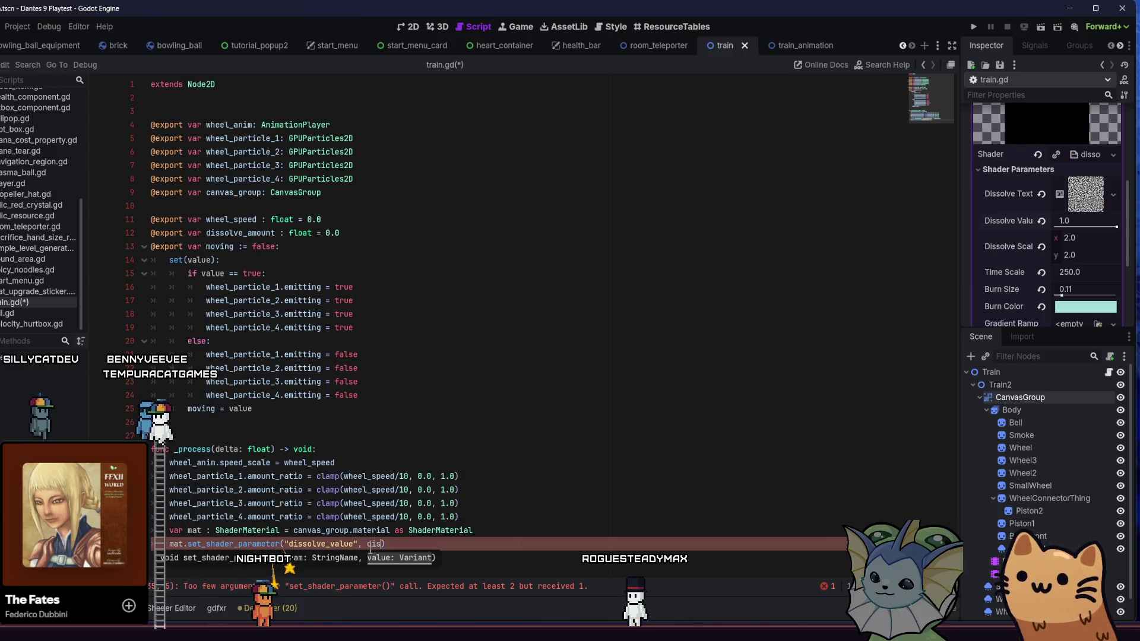
text(dis)
key(Return)
key(ctrl+s)
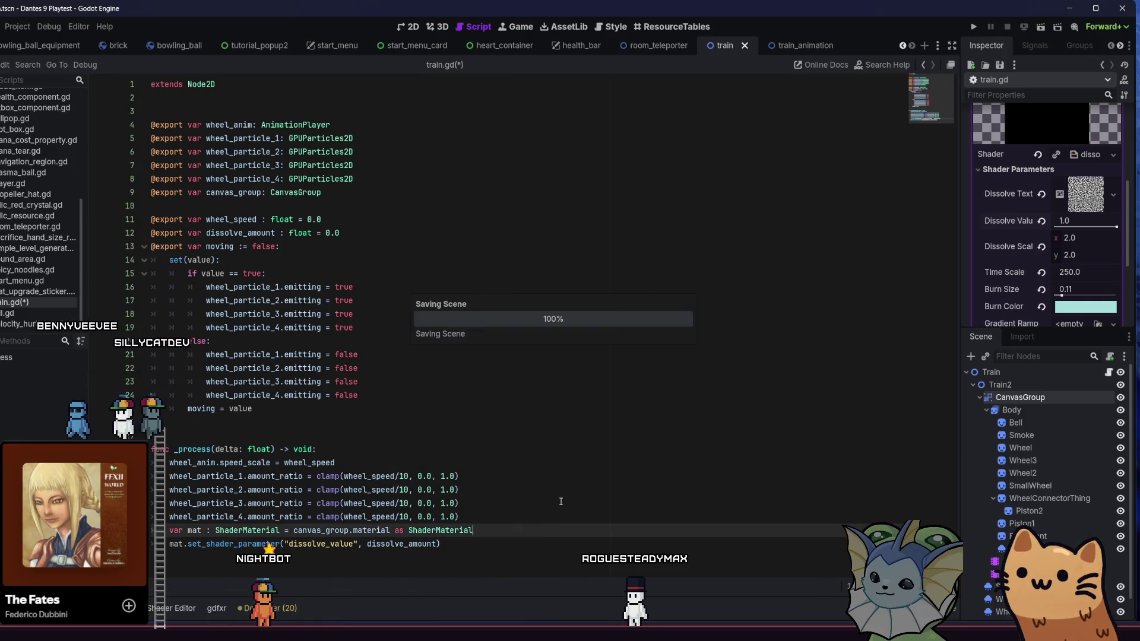
Open the train_animation scene in 2D and select its spawn animation.
click(793, 47)
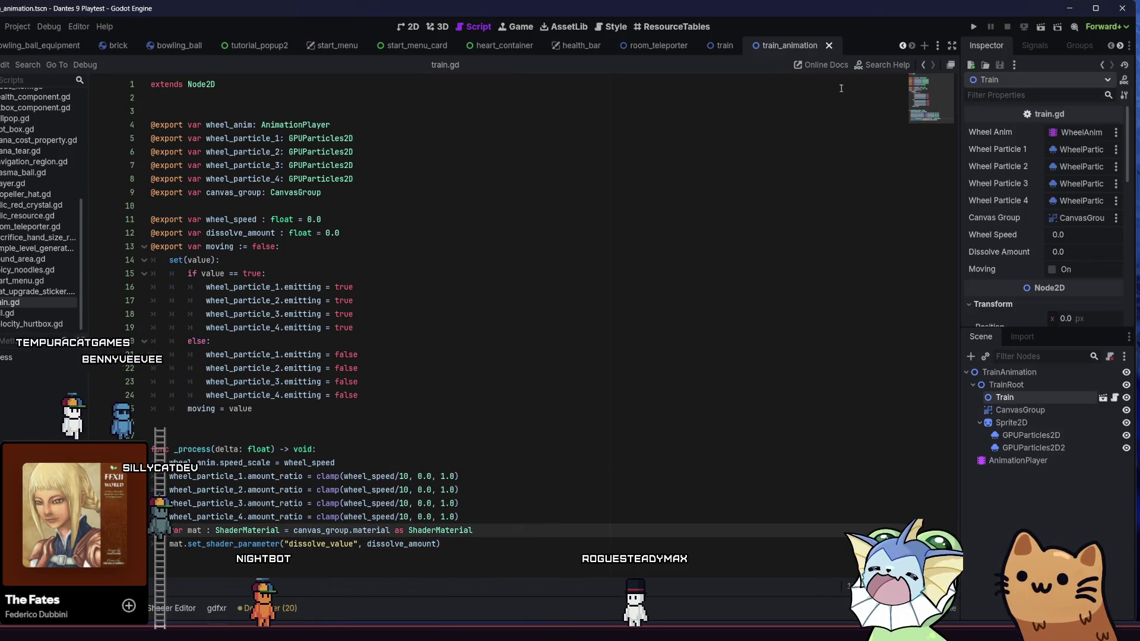
click(409, 27)
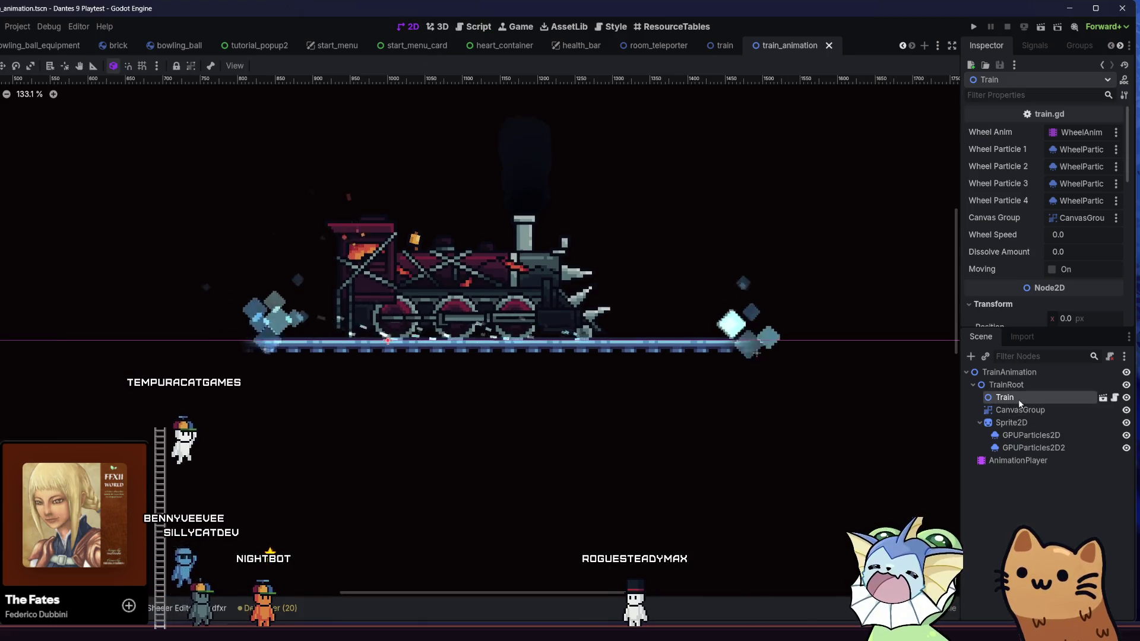
click(1020, 448)
click(1018, 461)
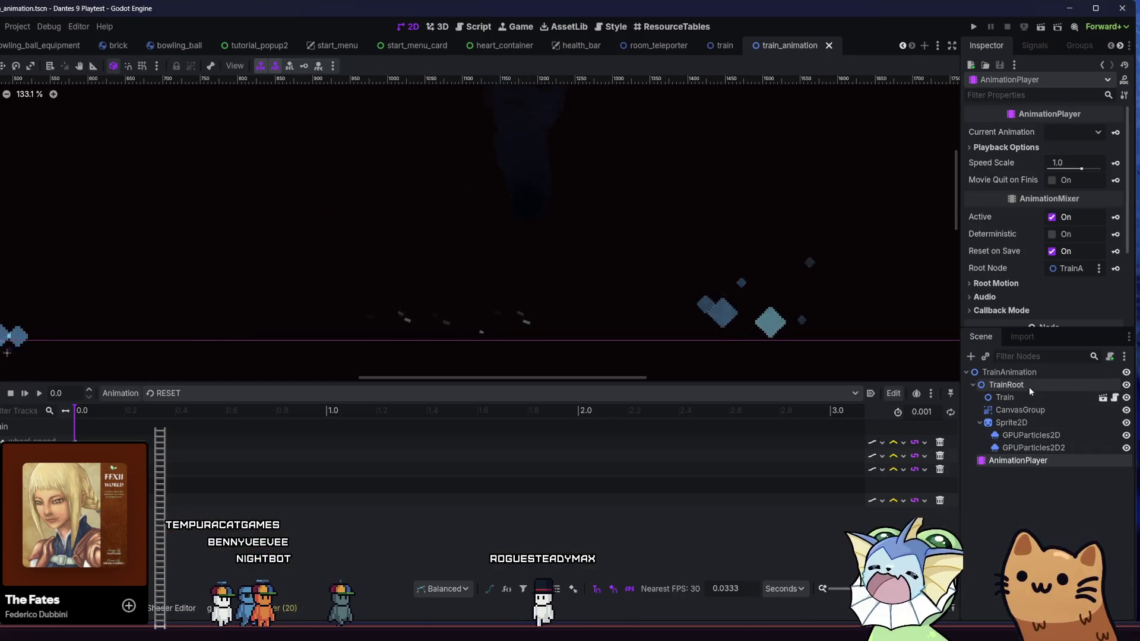
click(1009, 372)
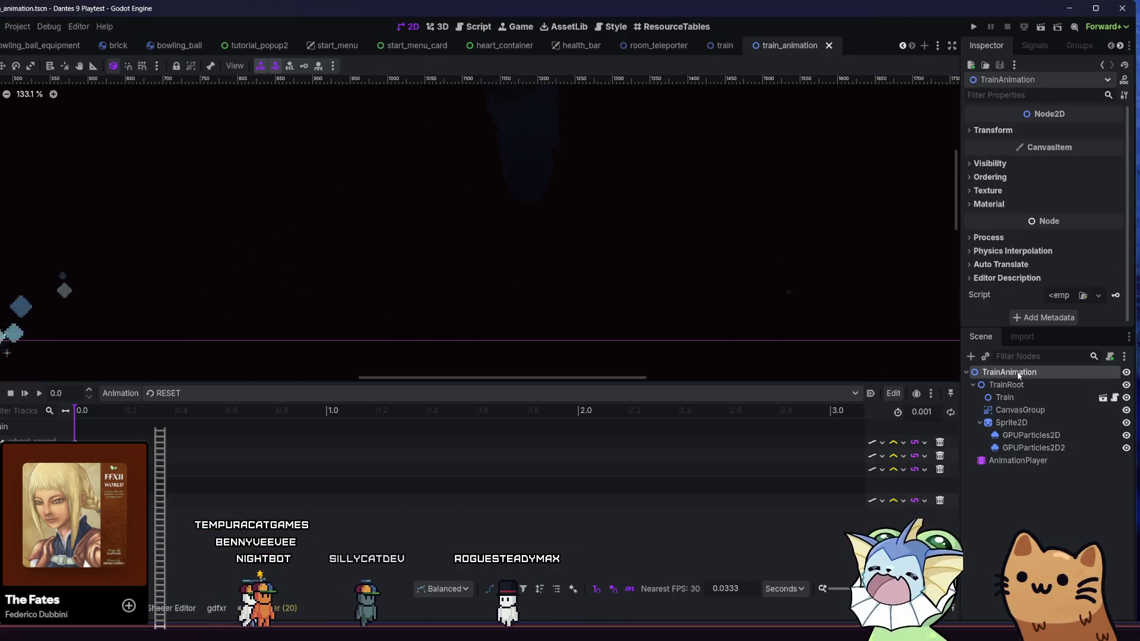
click(1032, 409)
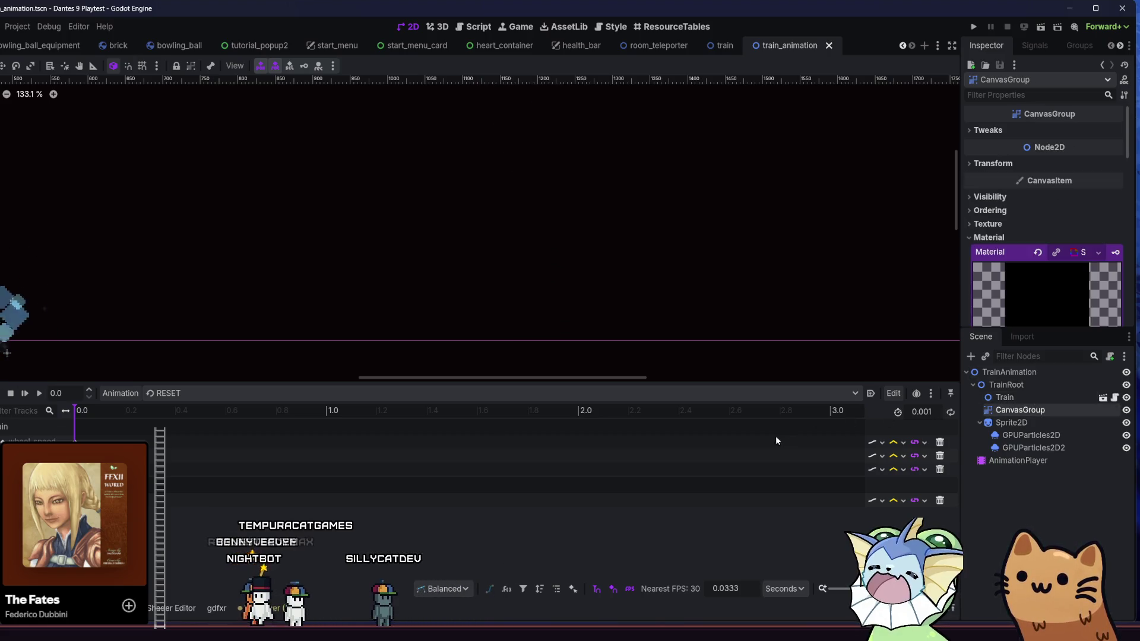
click(178, 393)
click(184, 424)
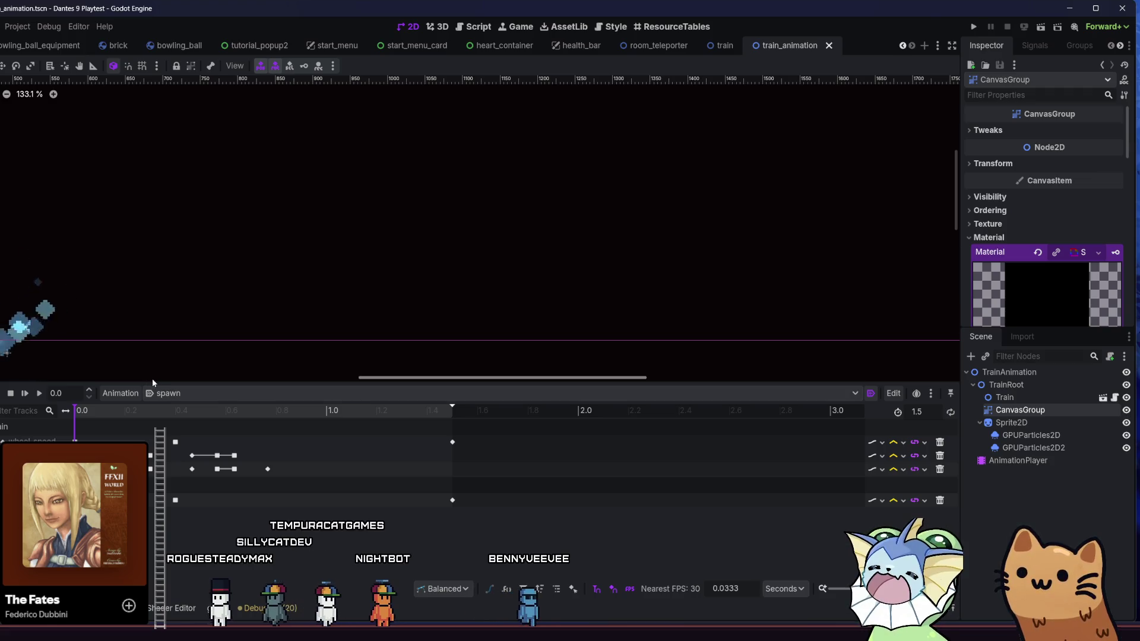
click(166, 393)
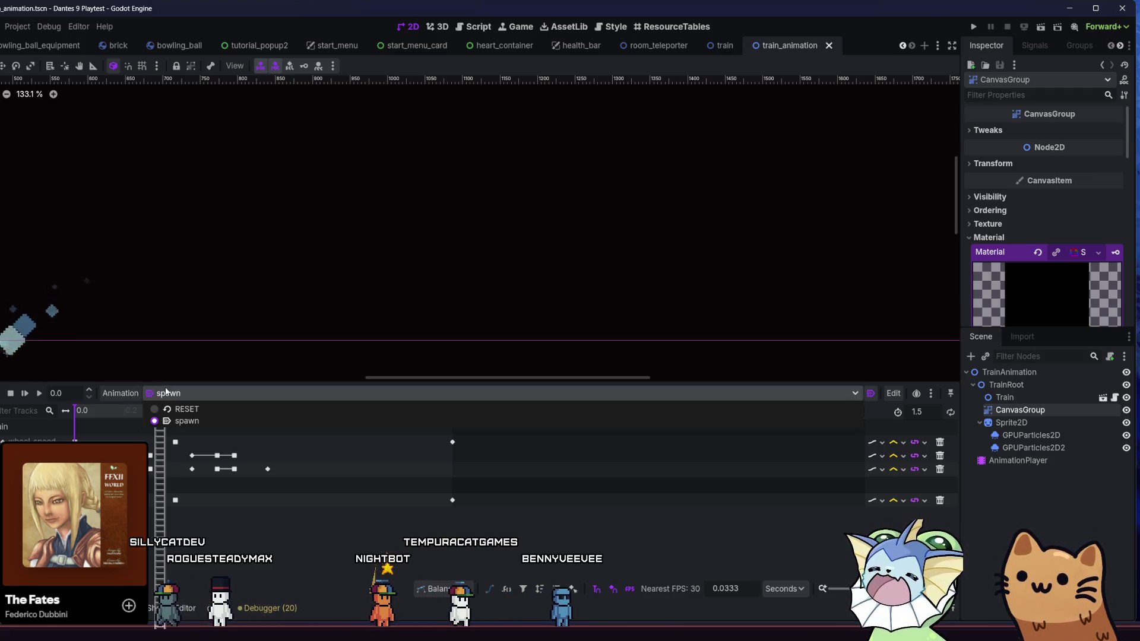
click(186, 421)
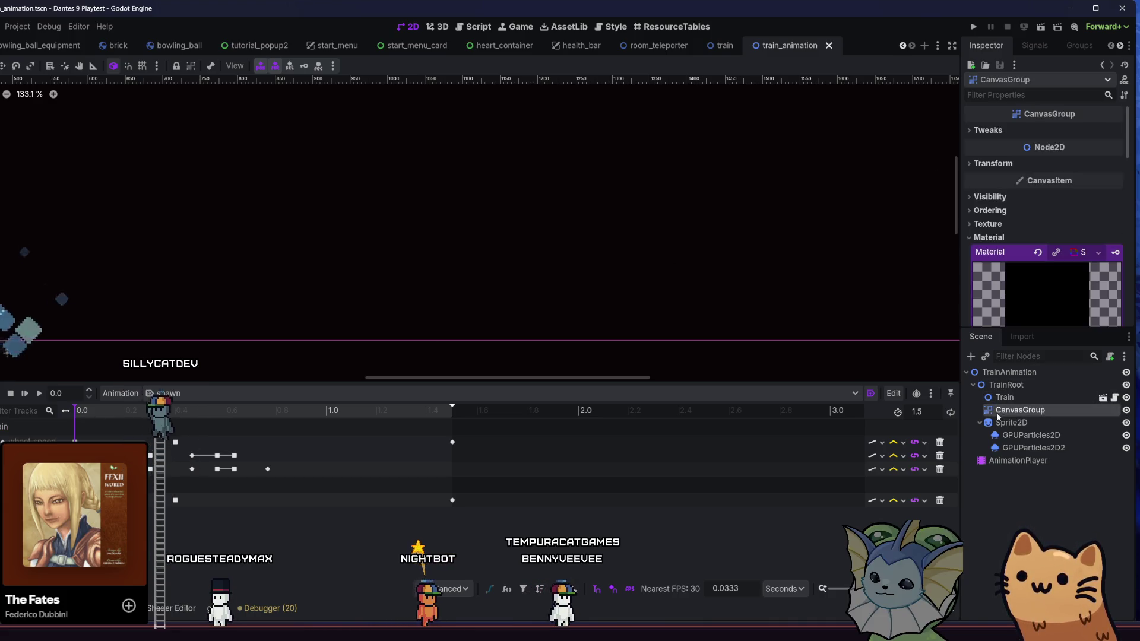
Clear the CanvasGroup's material and select the Train node to show Dissolve Amount.
click(1000, 131)
click(1001, 133)
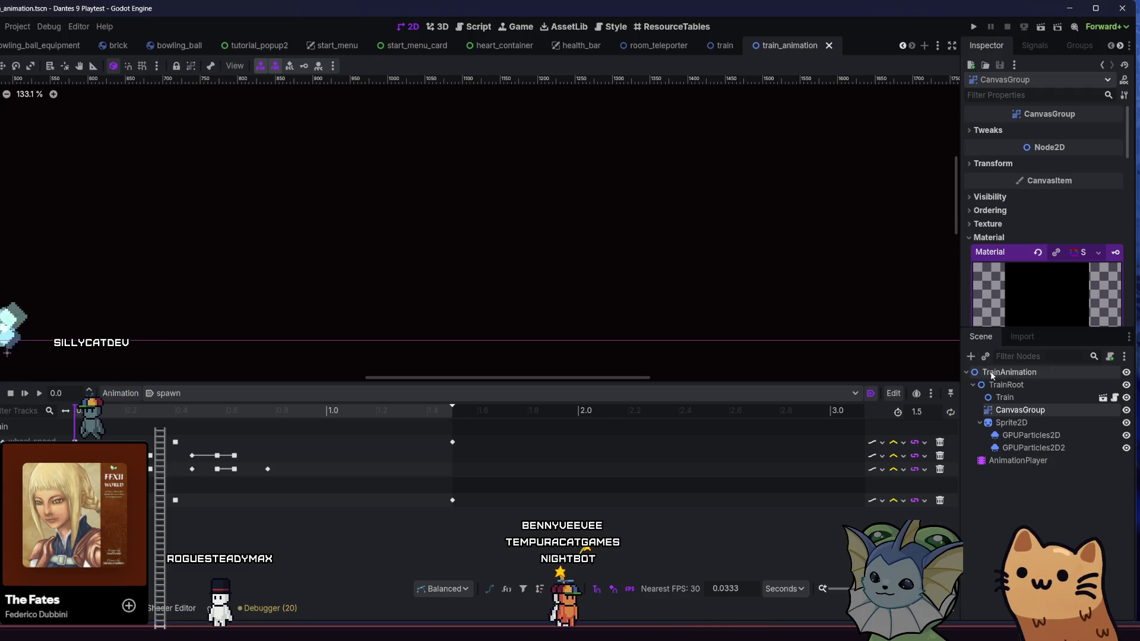
key(ctrl+z)
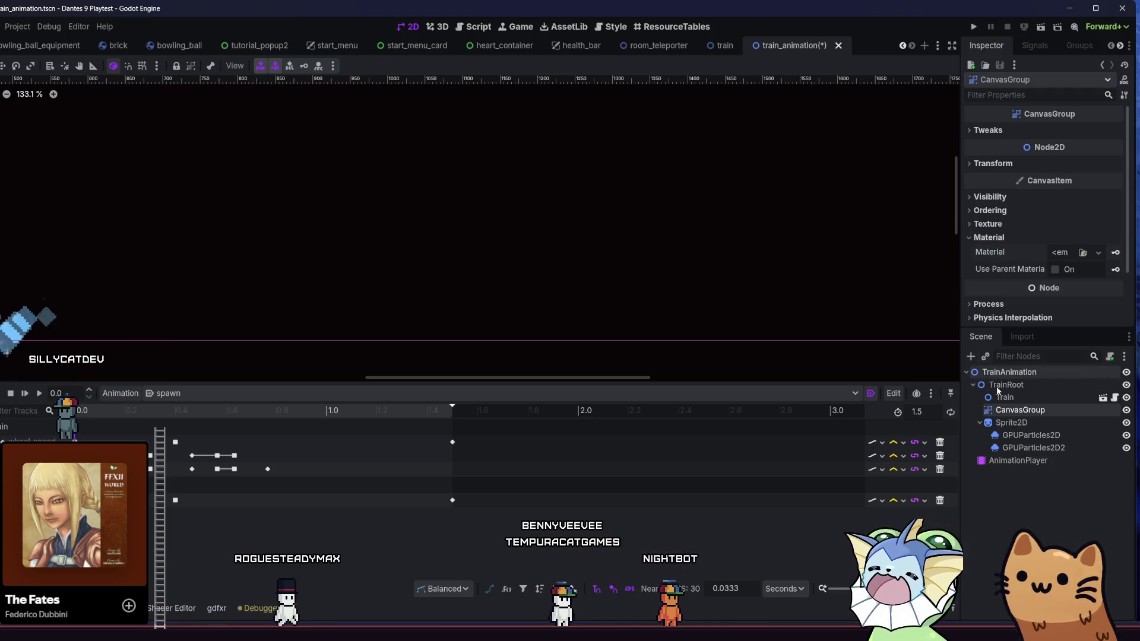
click(1004, 397)
scroll(873, 172, left, 10)
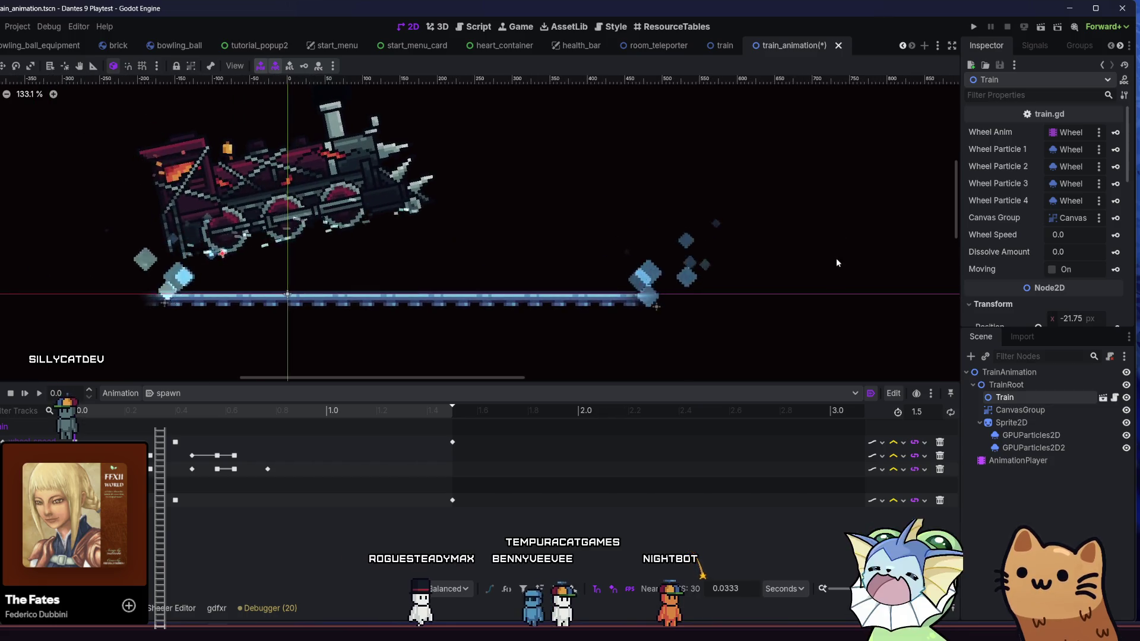
scroll(1017, 228, down, 3)
scroll(1018, 228, up, 3)
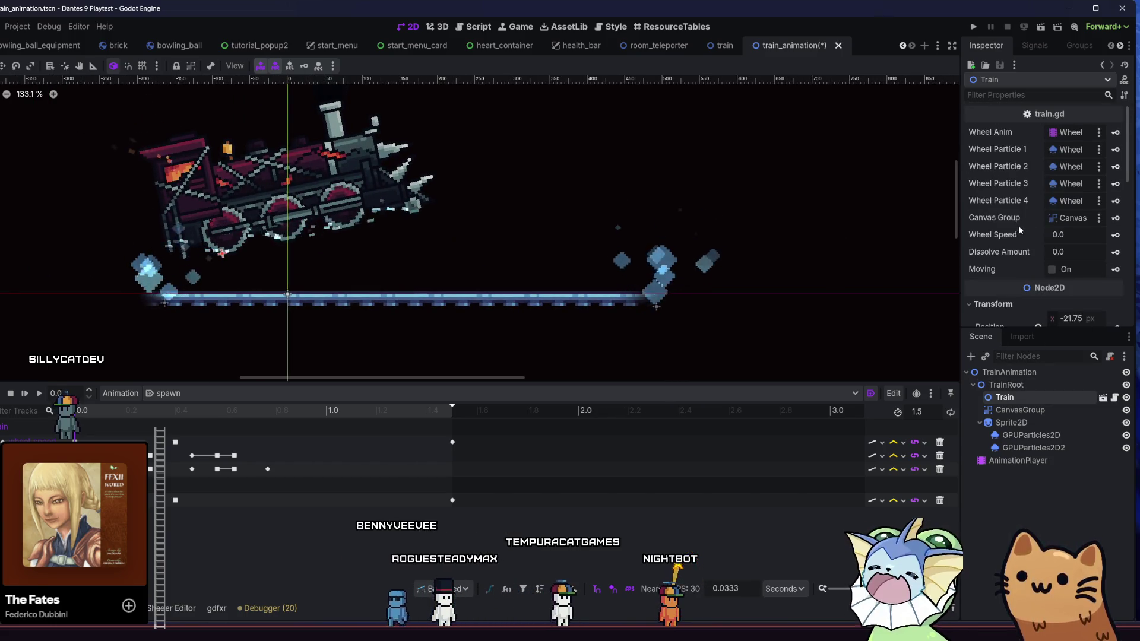
Add a dissolve_amount track to the spawn animation and edit its starting keyframe.
click(1116, 252)
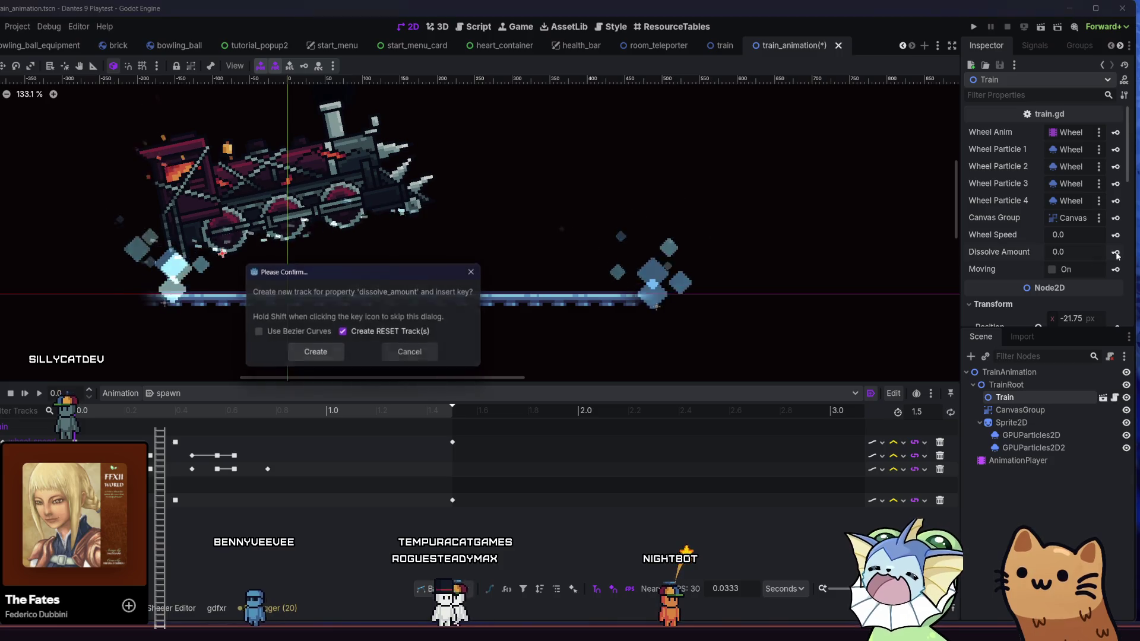
click(315, 352)
click(101, 412)
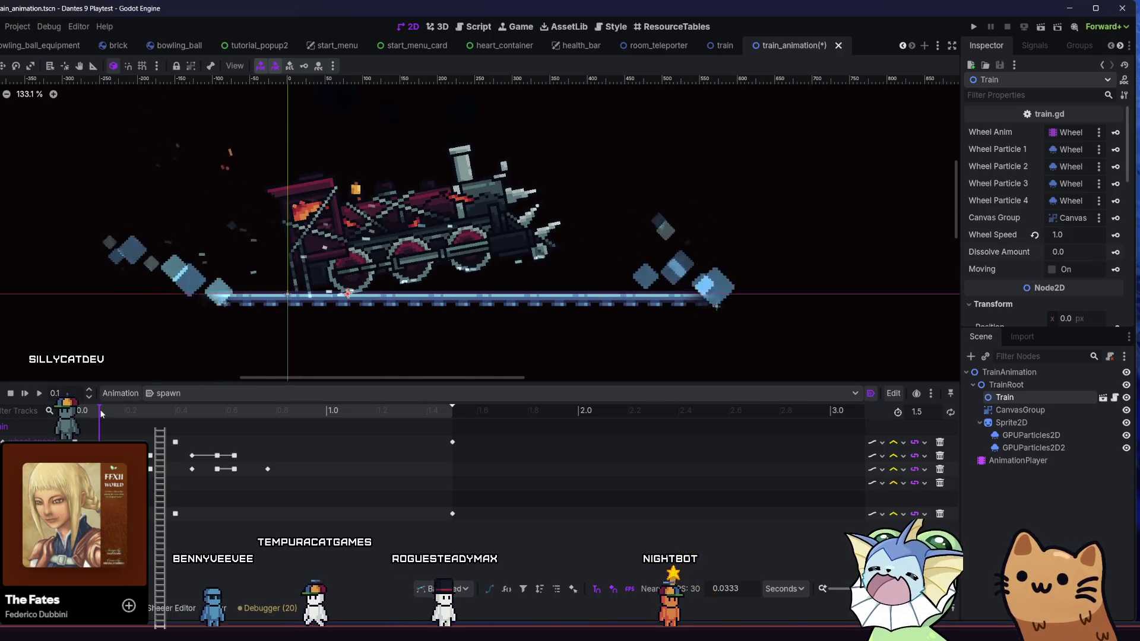
drag(101, 413, 92, 415)
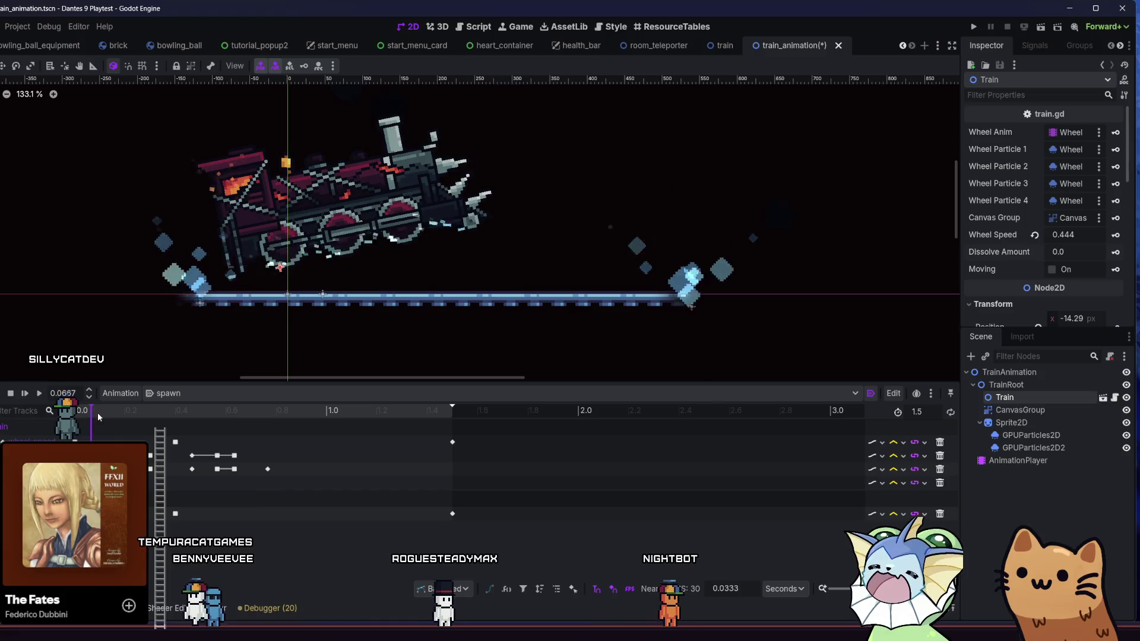
click(99, 442)
click(1090, 151)
text(1)
key(Return)
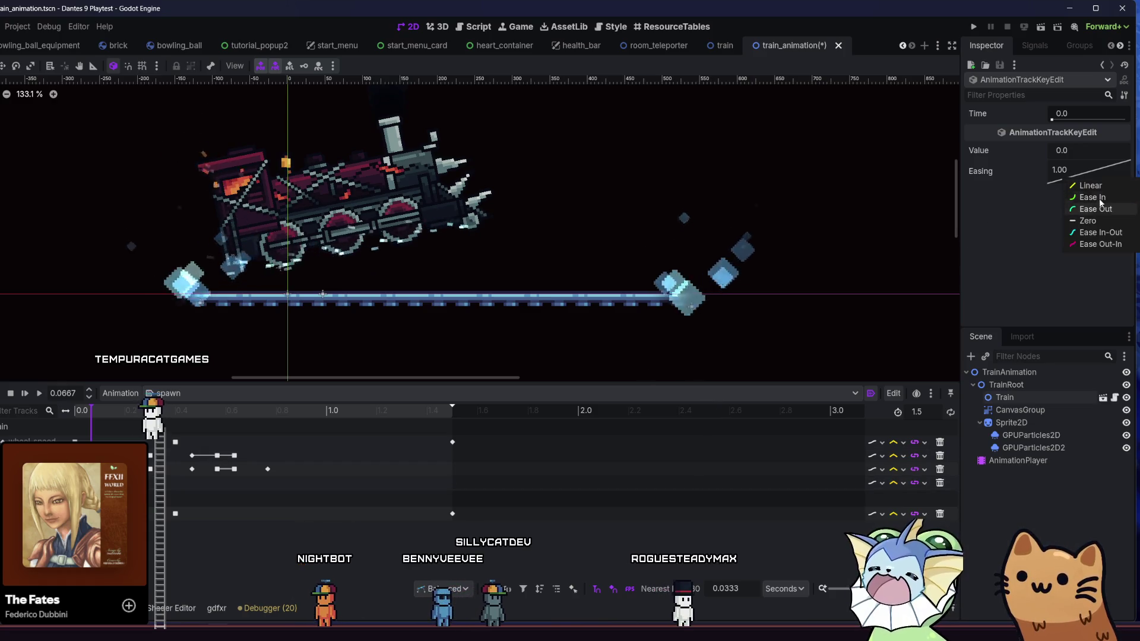
Save train_animation, rewind spawn to its start, and launch the game maximised.
key(ctrl+s)
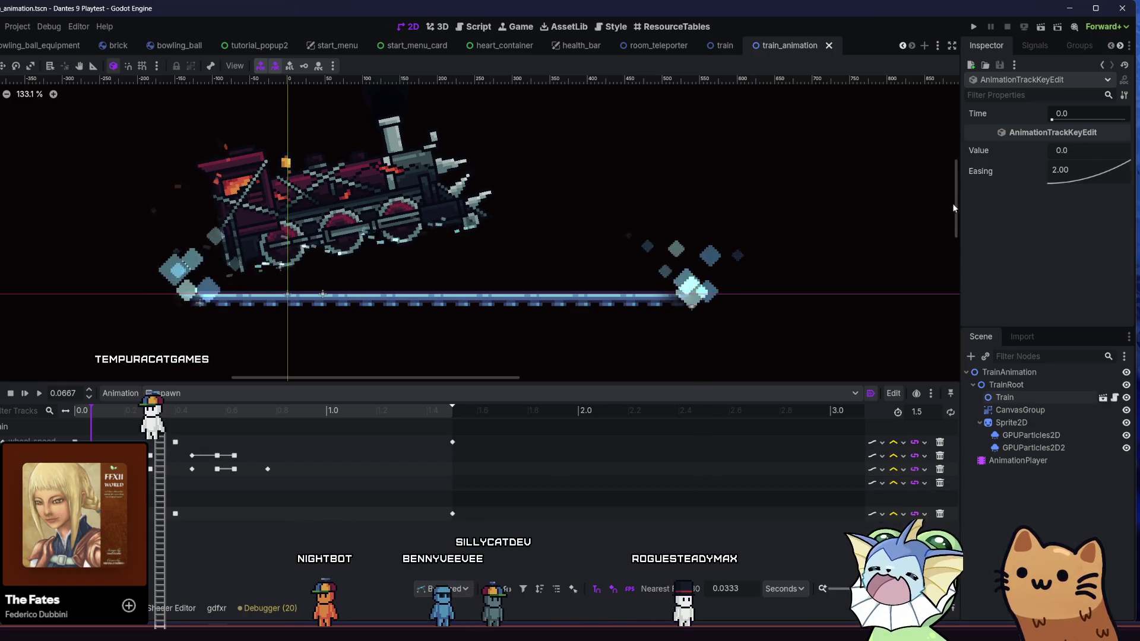
key(shift+d)
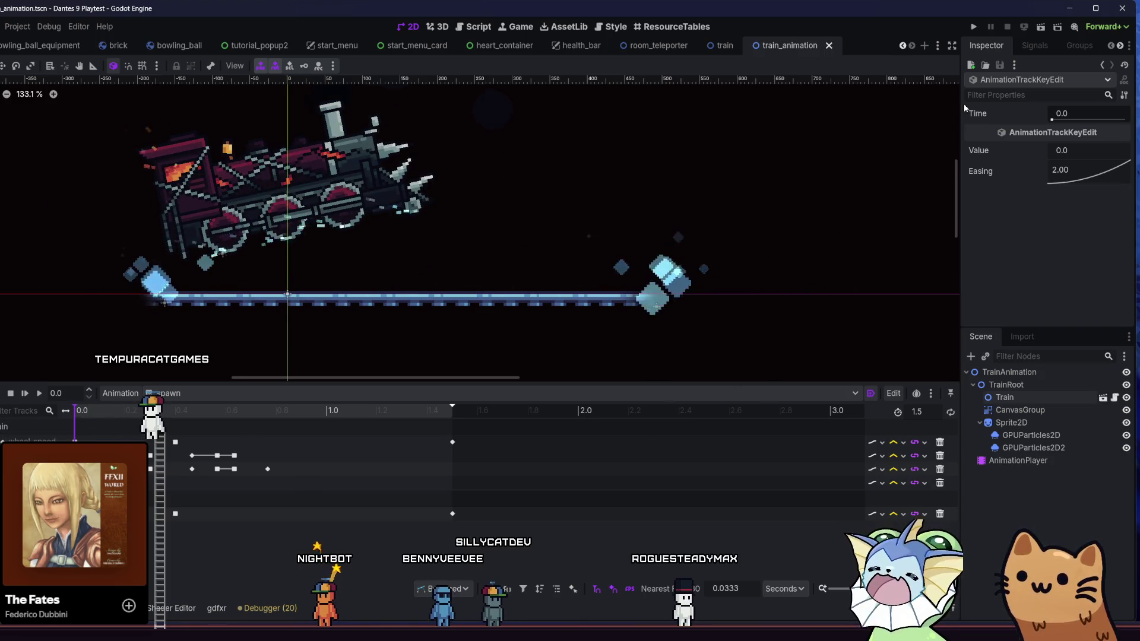
click(971, 28)
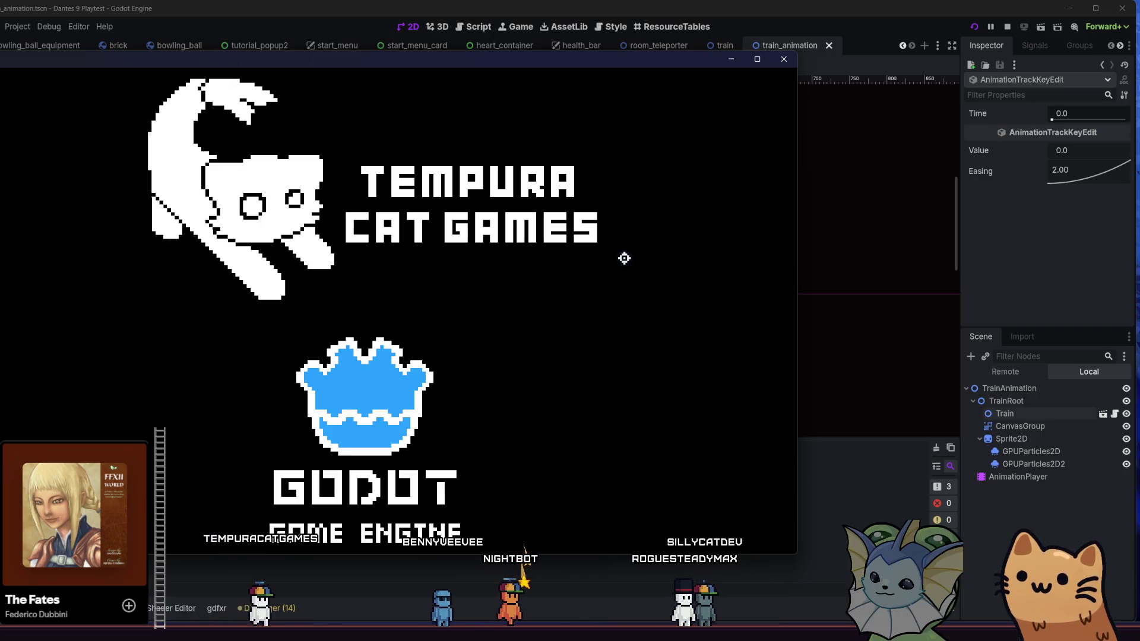
key(super+Up)
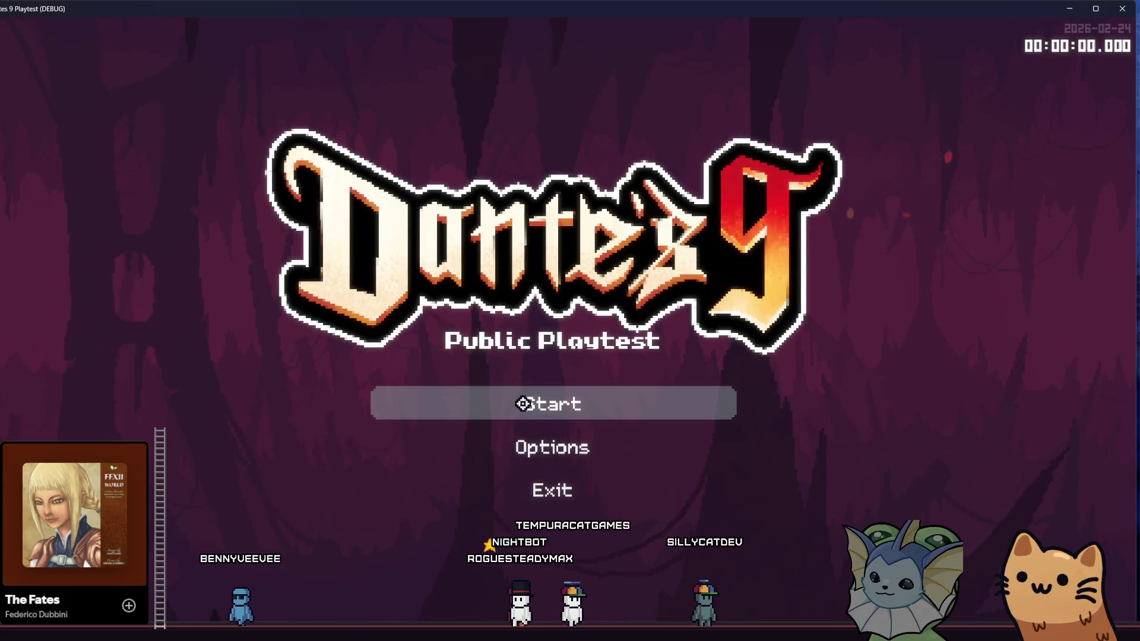
In the running game, bind train_animation.tscn to Debug 1, spawn it with Q, and return to the editor.
click(515, 405)
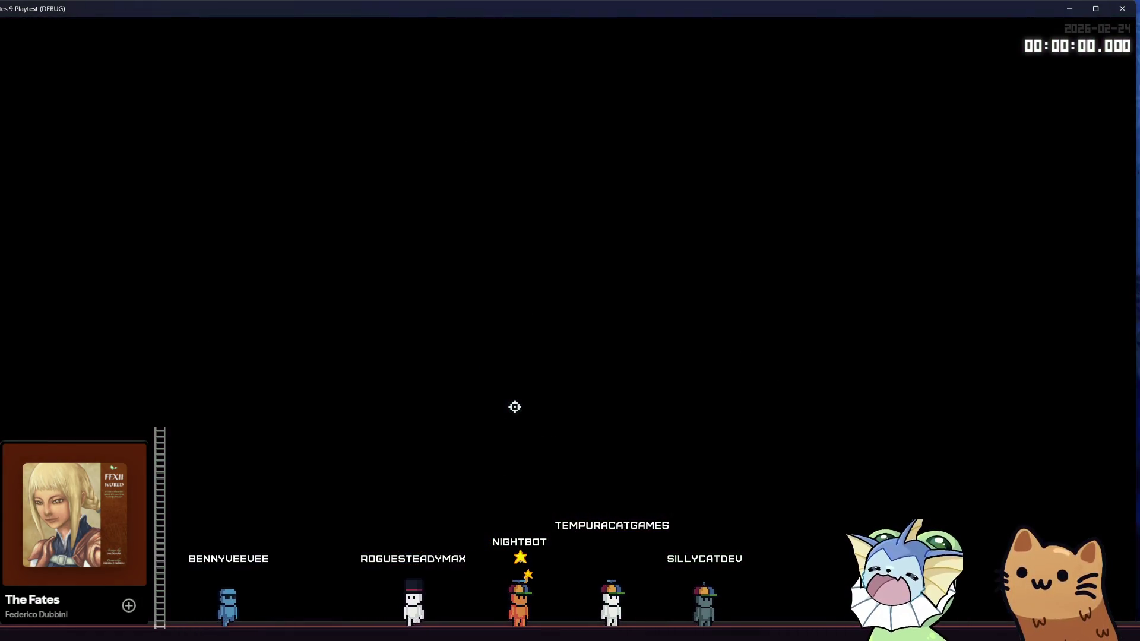
key(F1)
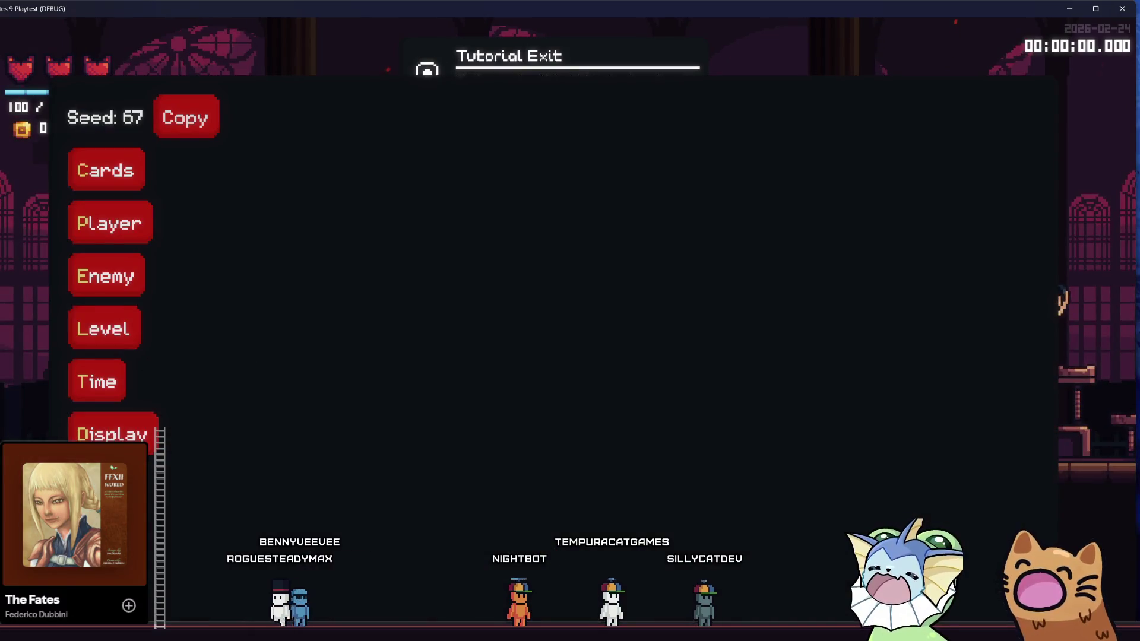
text(train)
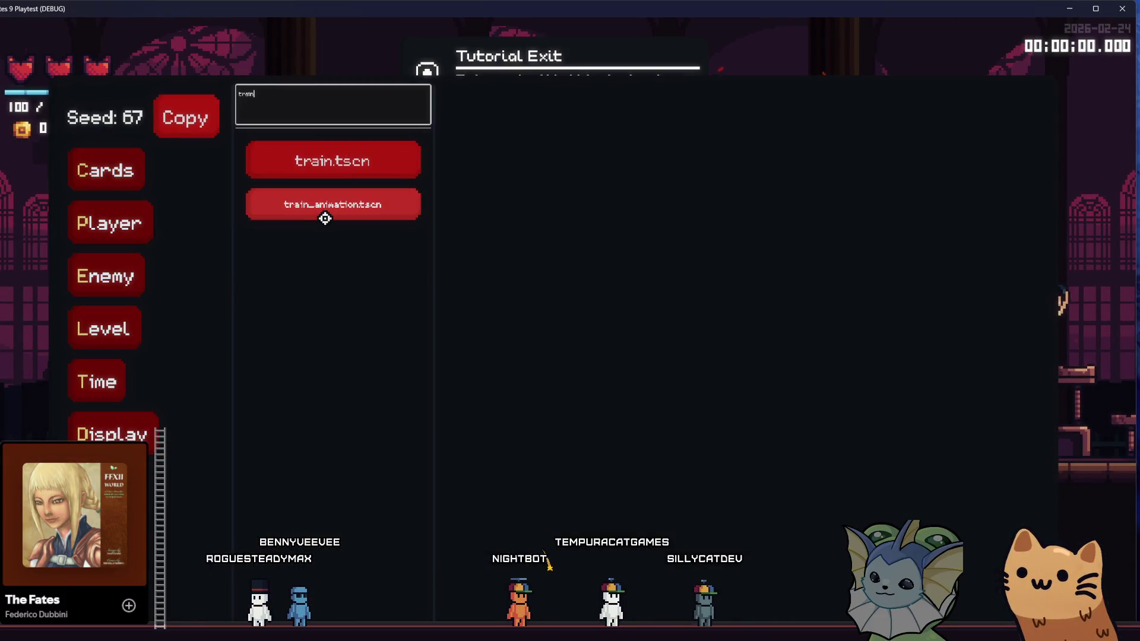
click(320, 219)
click(522, 150)
key(F1)
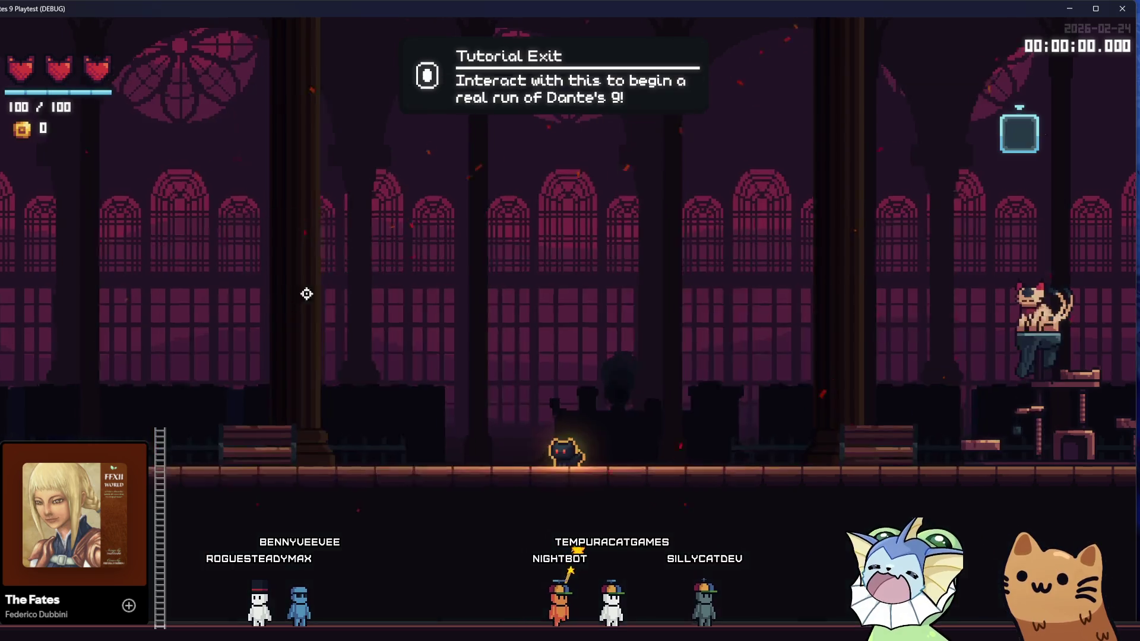
key(q)
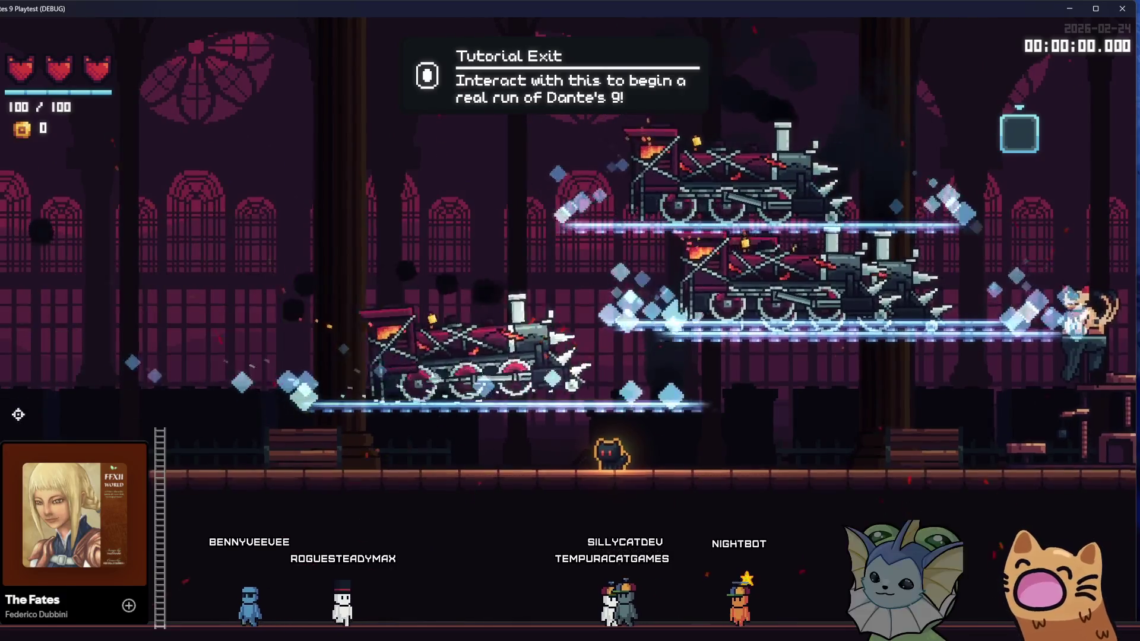
key(a)
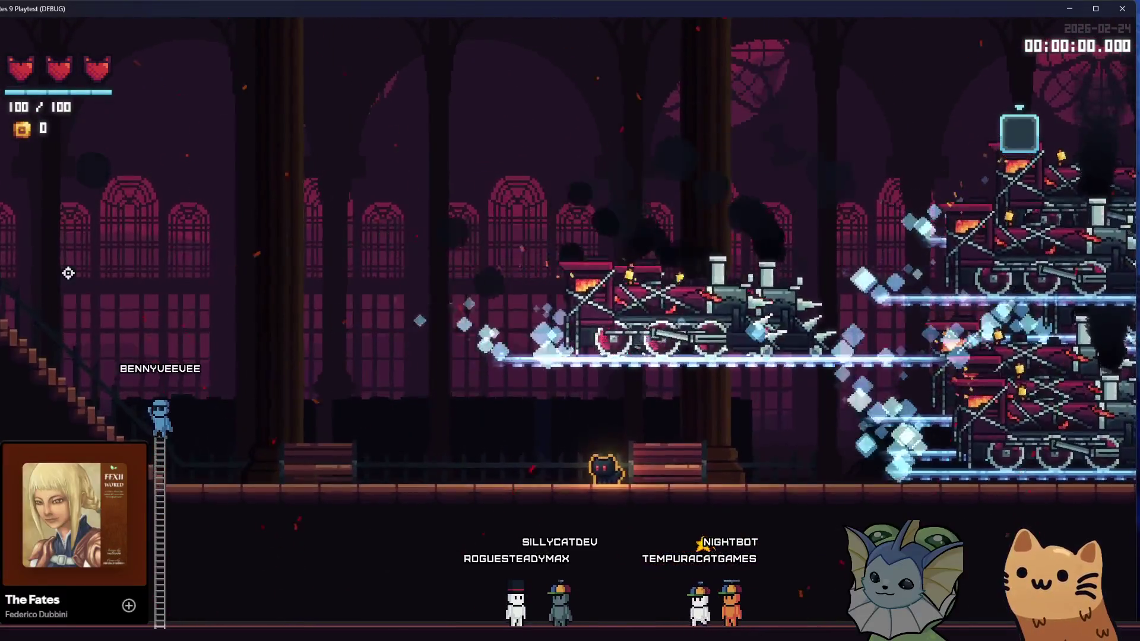
key(alt+Tab)
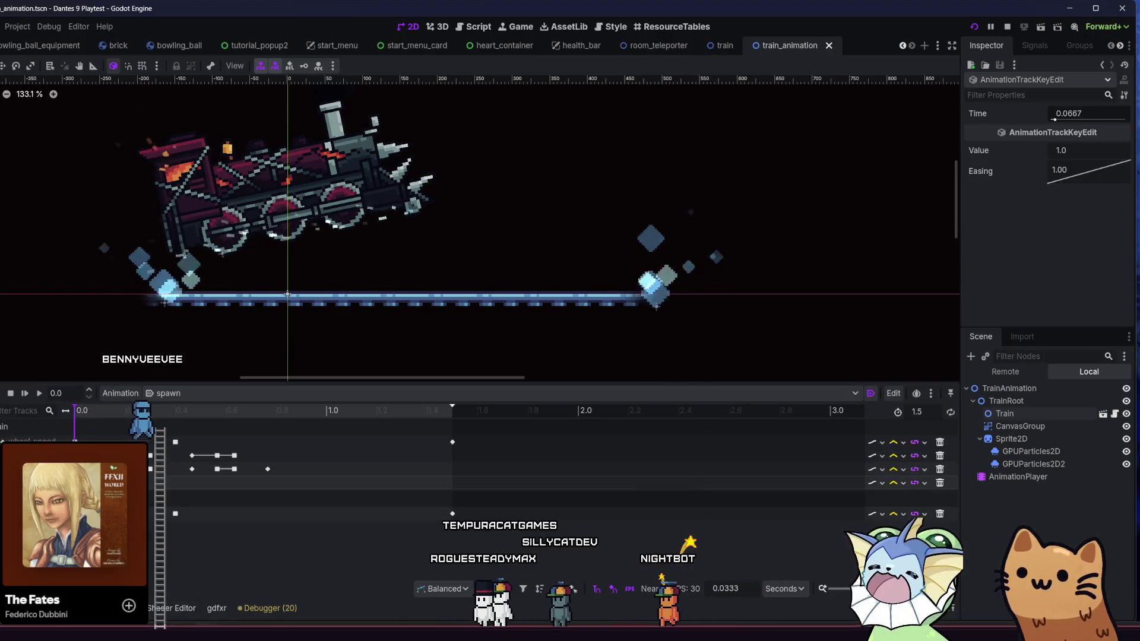
Move the fade-in end key to 0.2, set the start key's easing to 0.450, and save.
drag(1086, 113, 1096, 113)
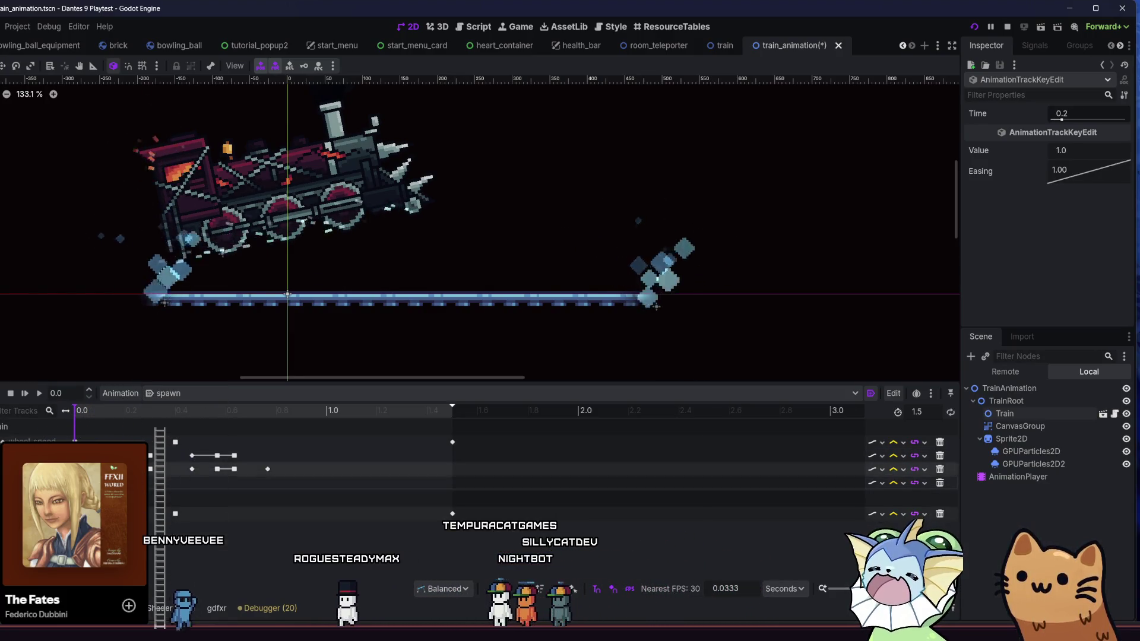
click(120, 440)
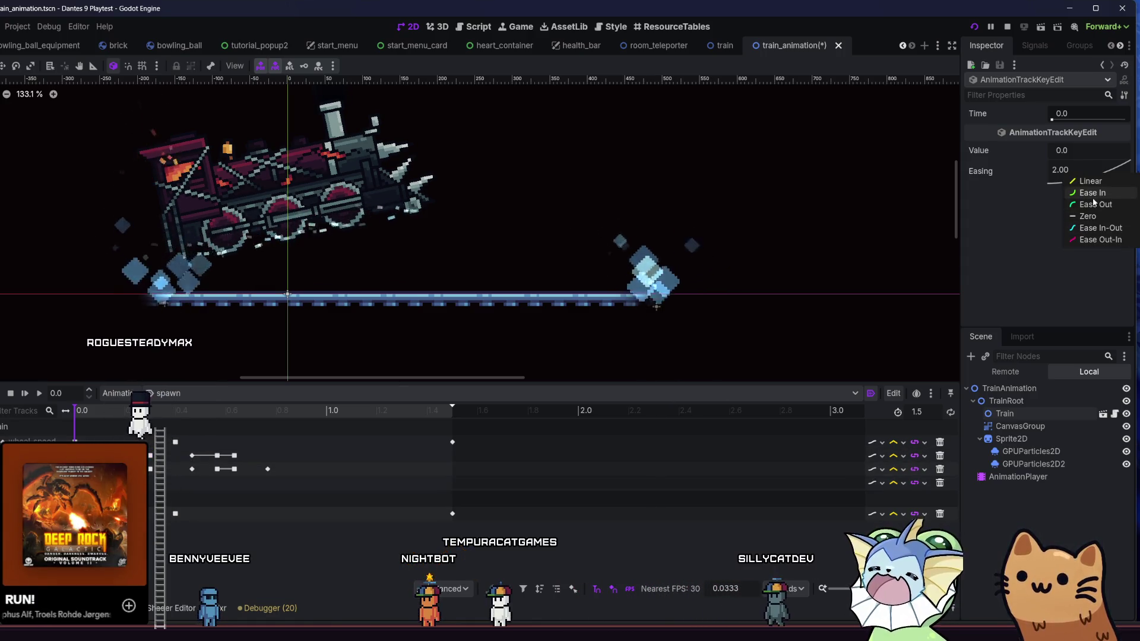
drag(1082, 181, 1081, 179)
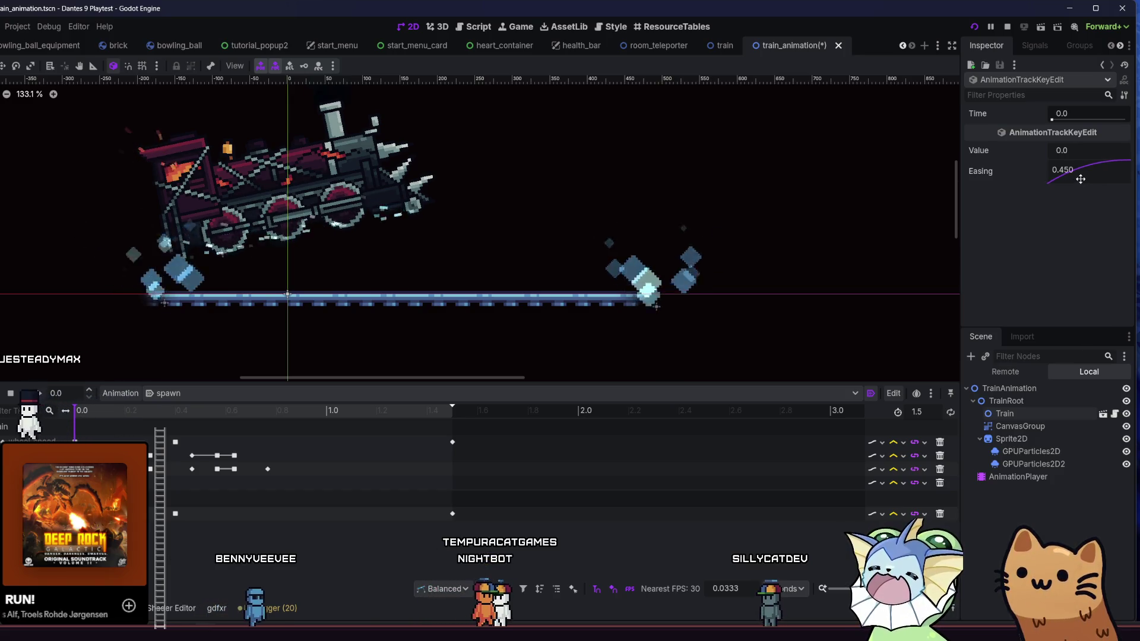
click(150, 483)
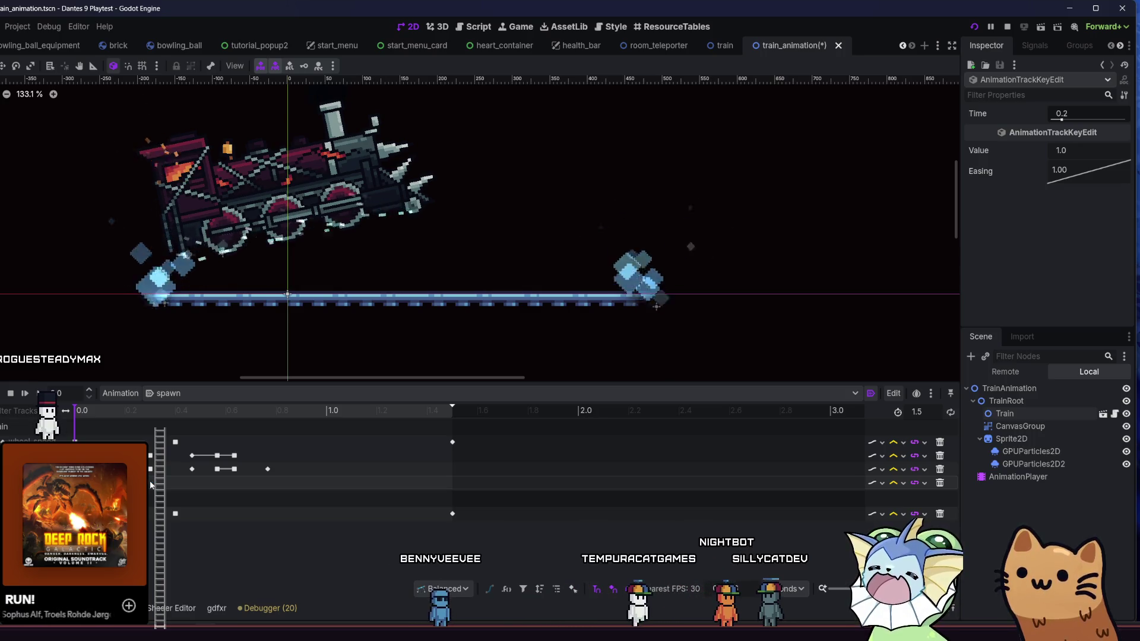
key(ctrl+s)
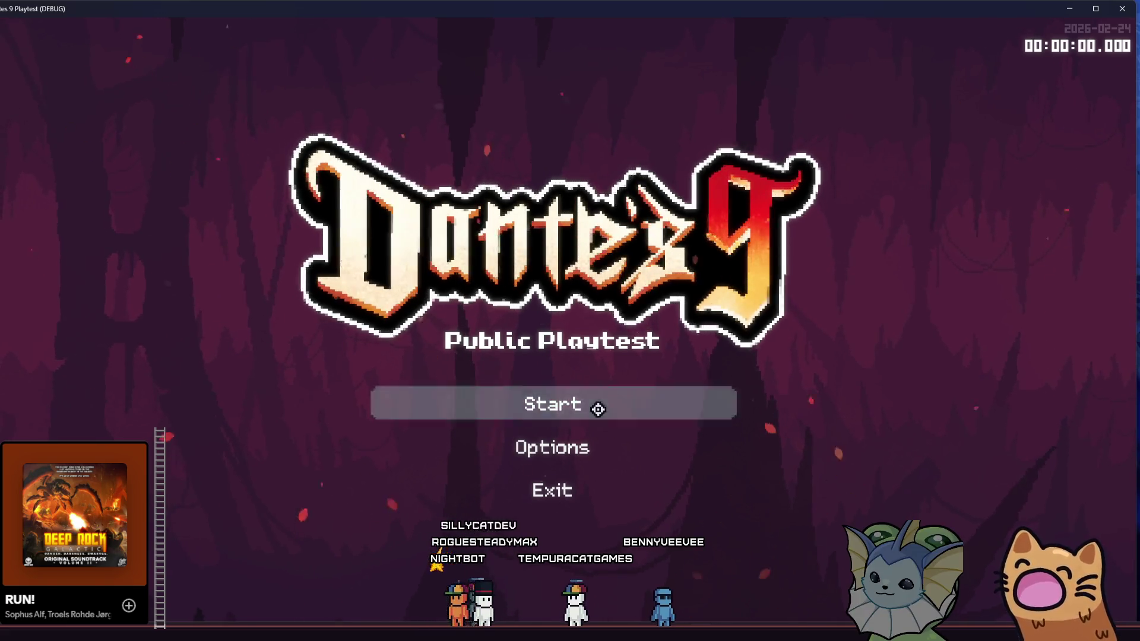
Start the game and walk the cat right through the tutorial level.
click(591, 406)
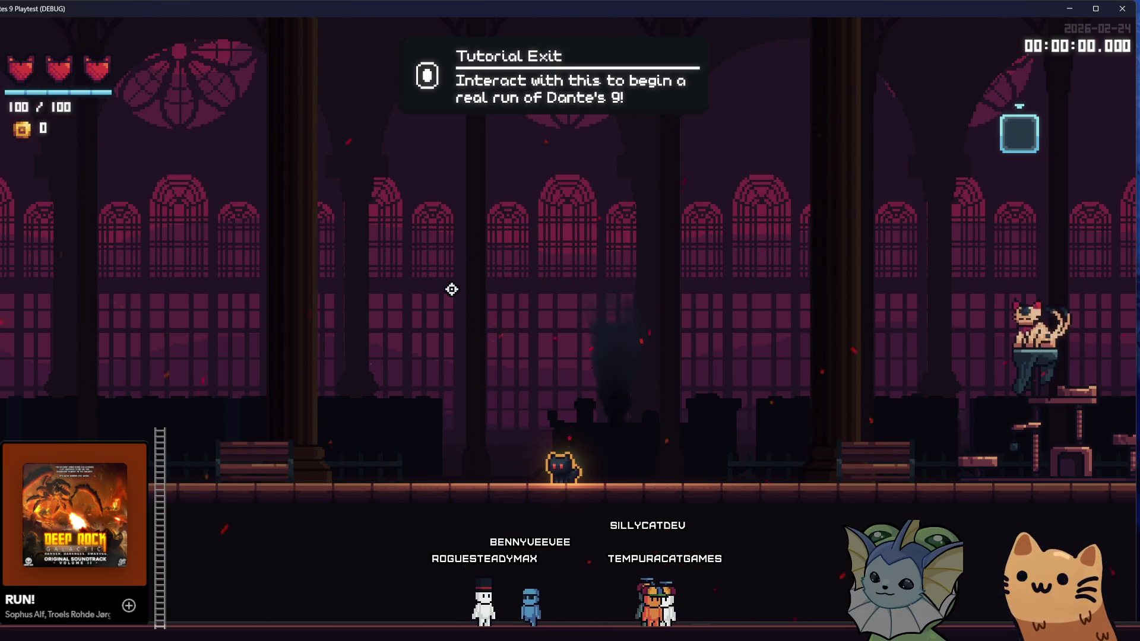
key(d)
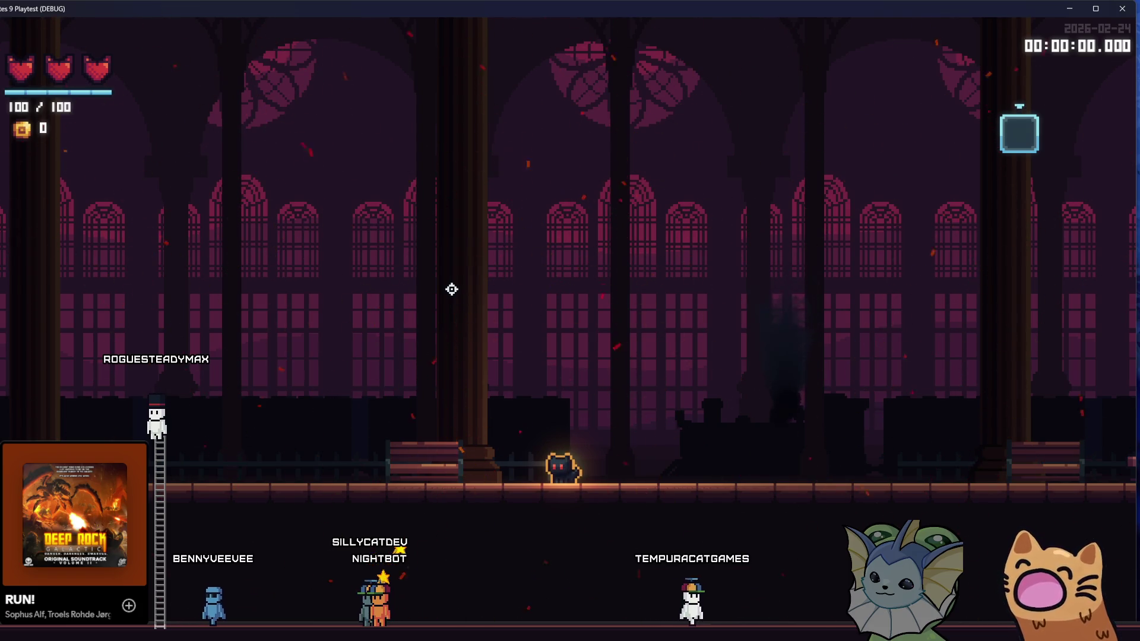
key(d)
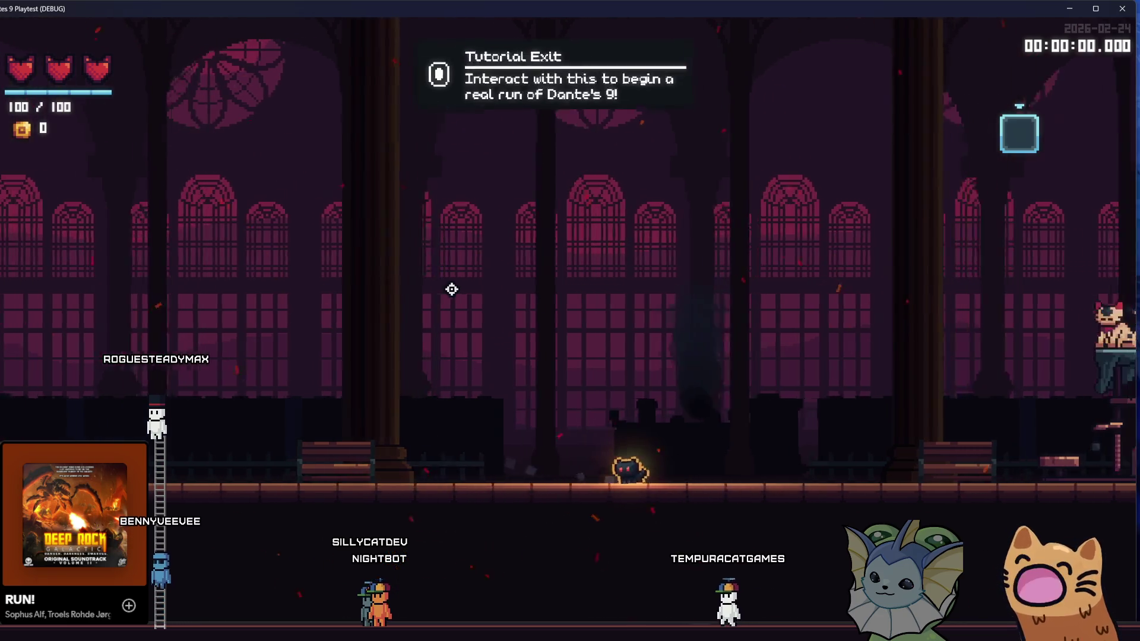
key(d)
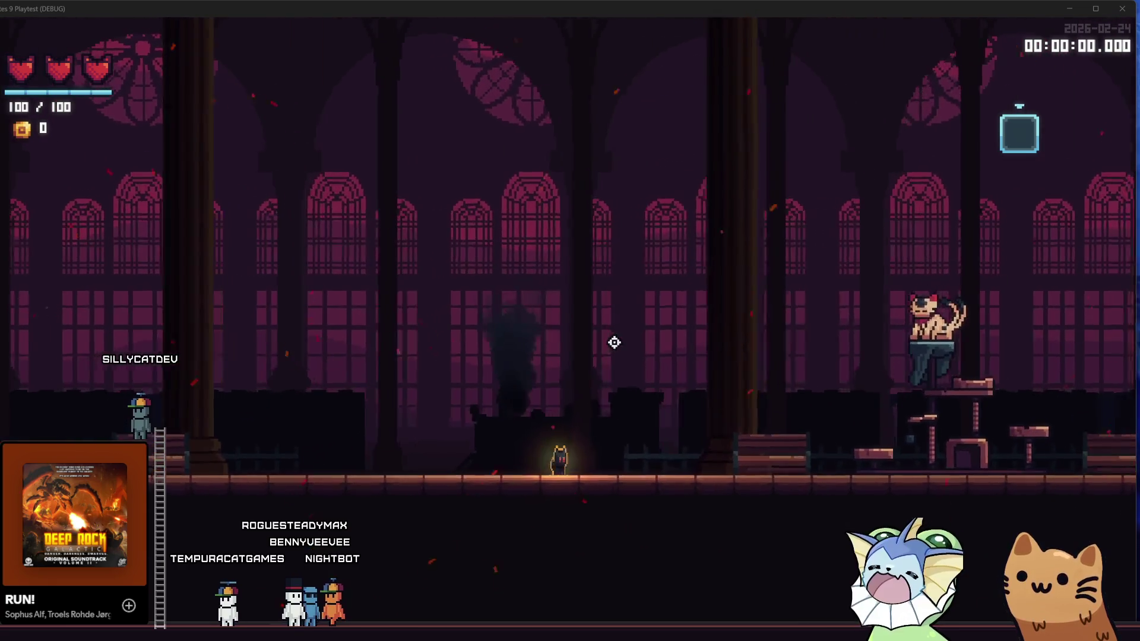
Bind the train scene to Debug 1, spawn trains, walk left onto the platform, then return to the editor.
key(grave)
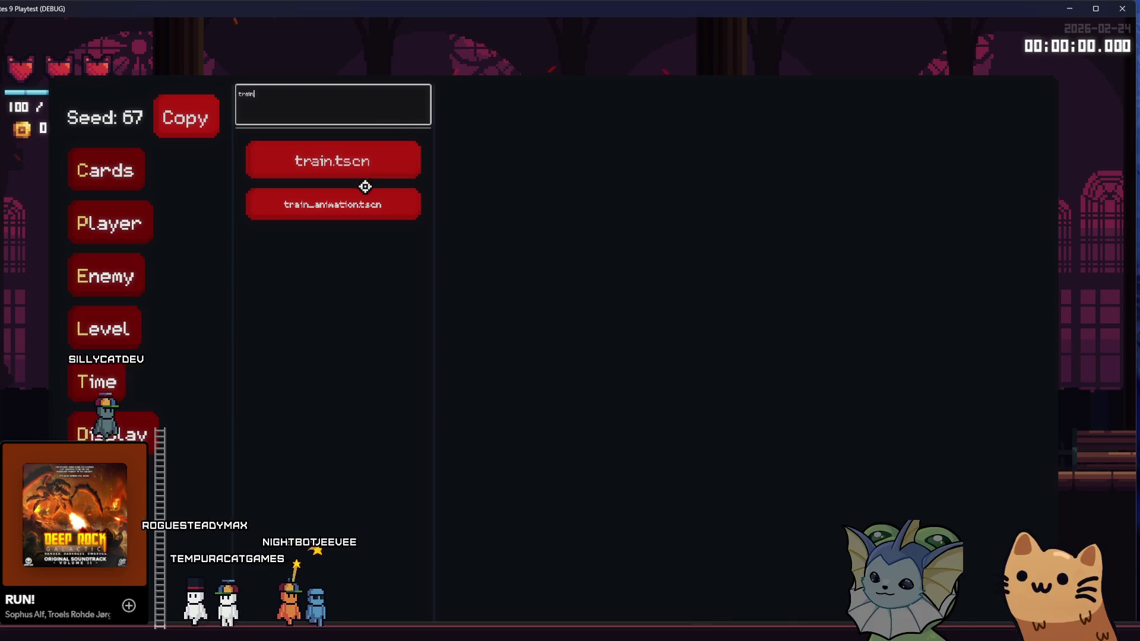
click(537, 149)
key(q)
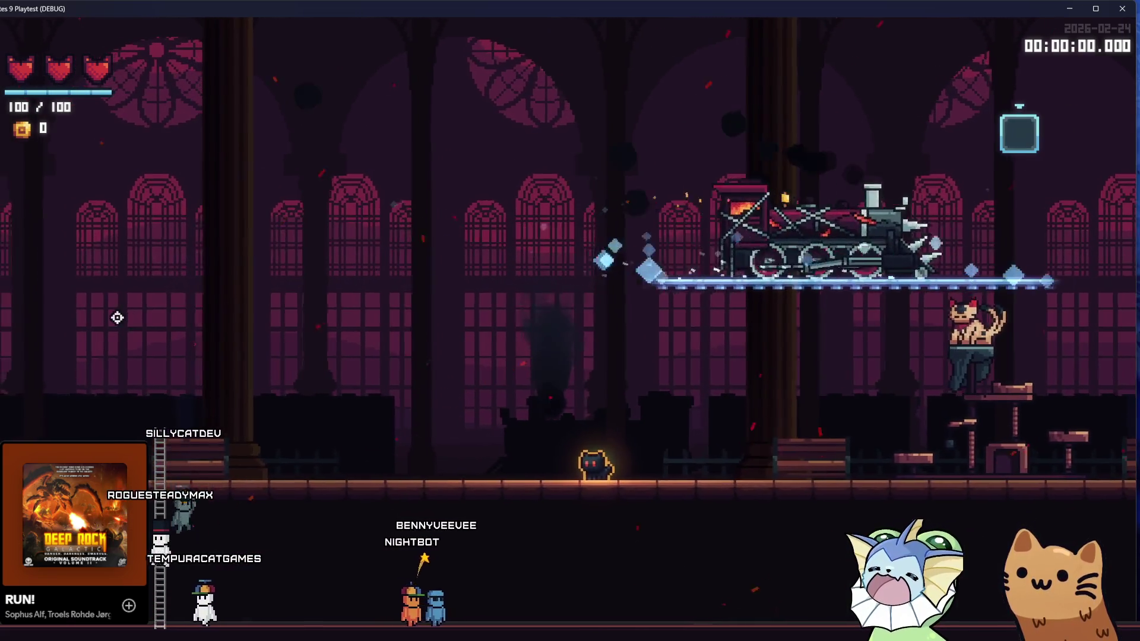
key(q)
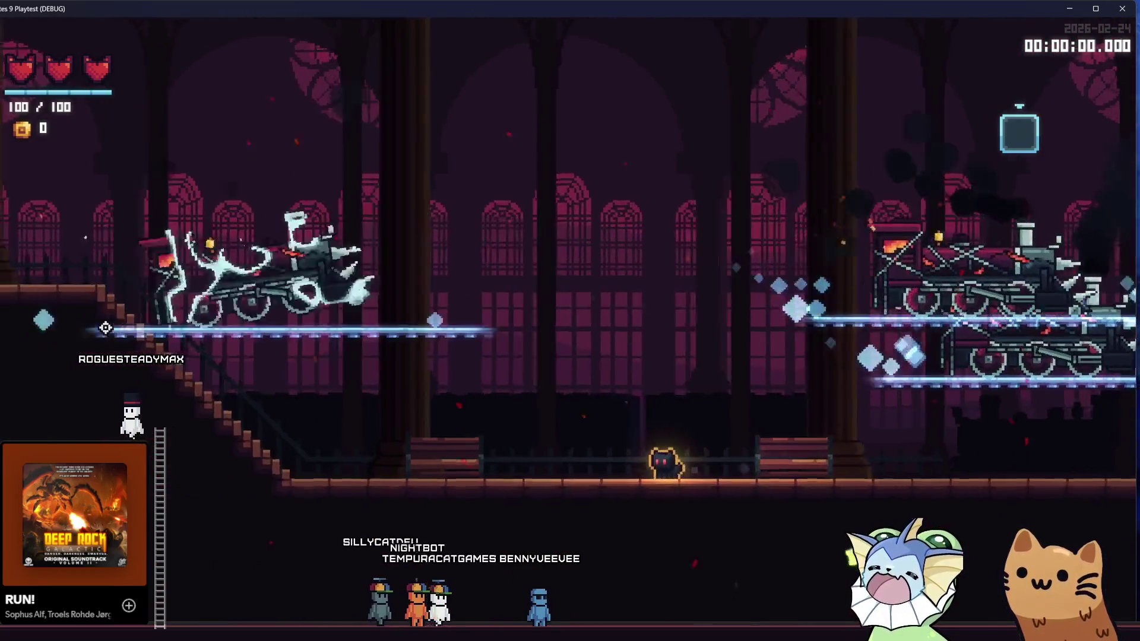
key(a)
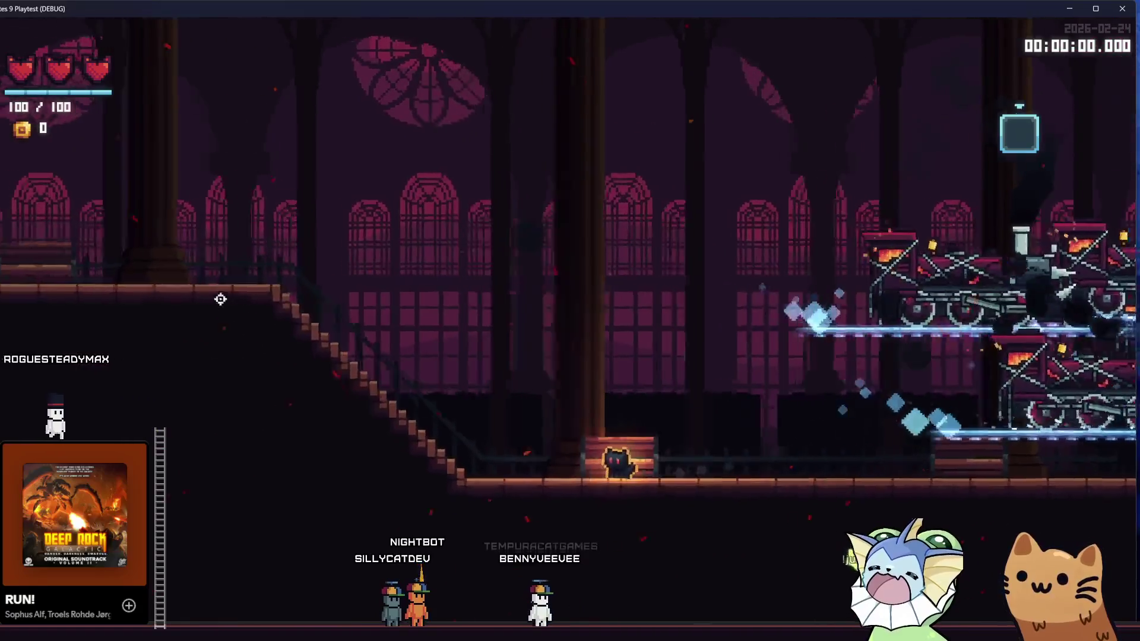
key(a)
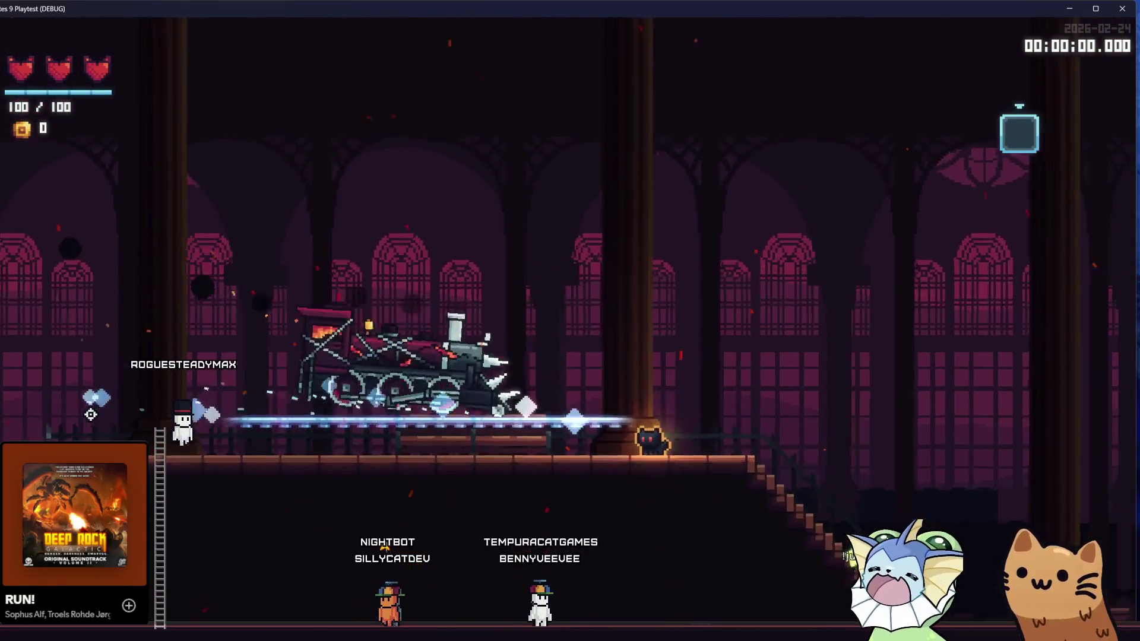
key(a)
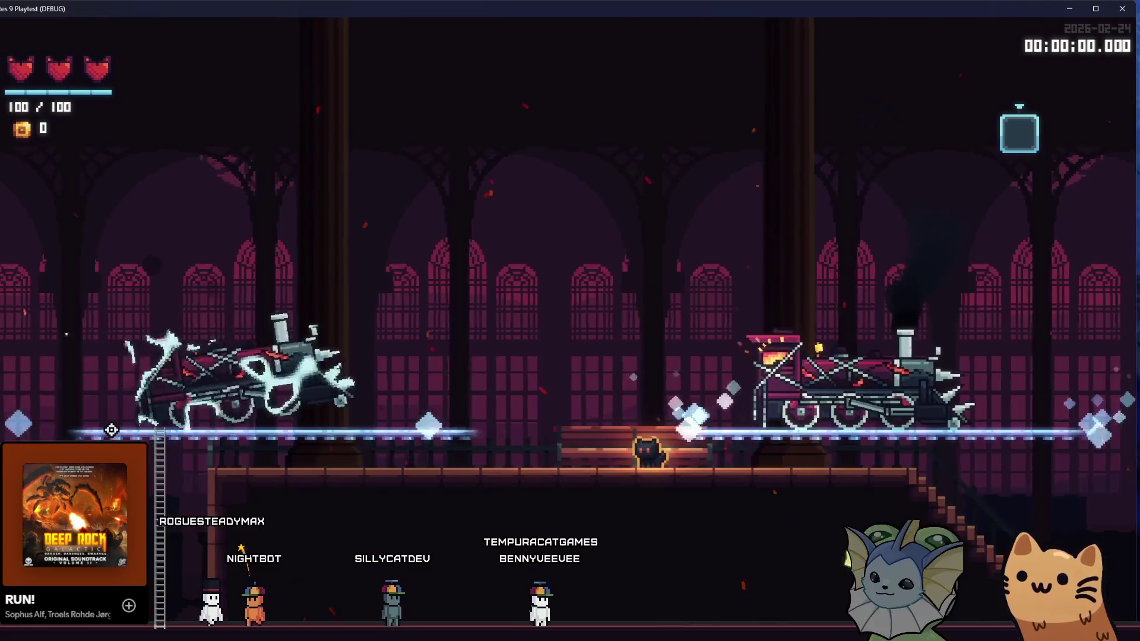
key(a)
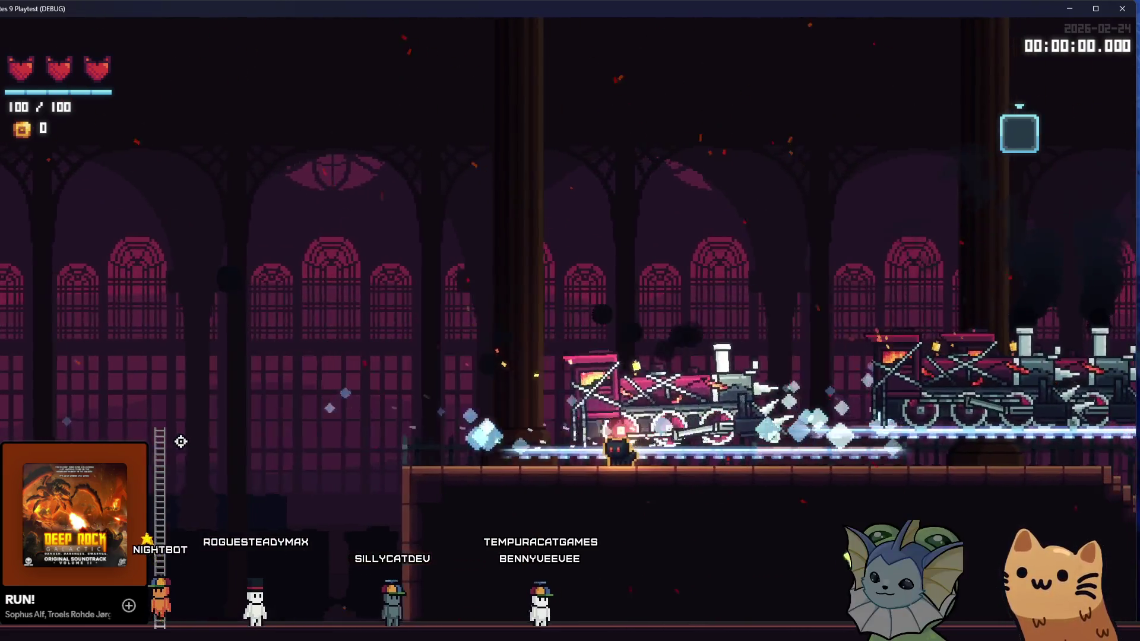
key(alt+Tab)
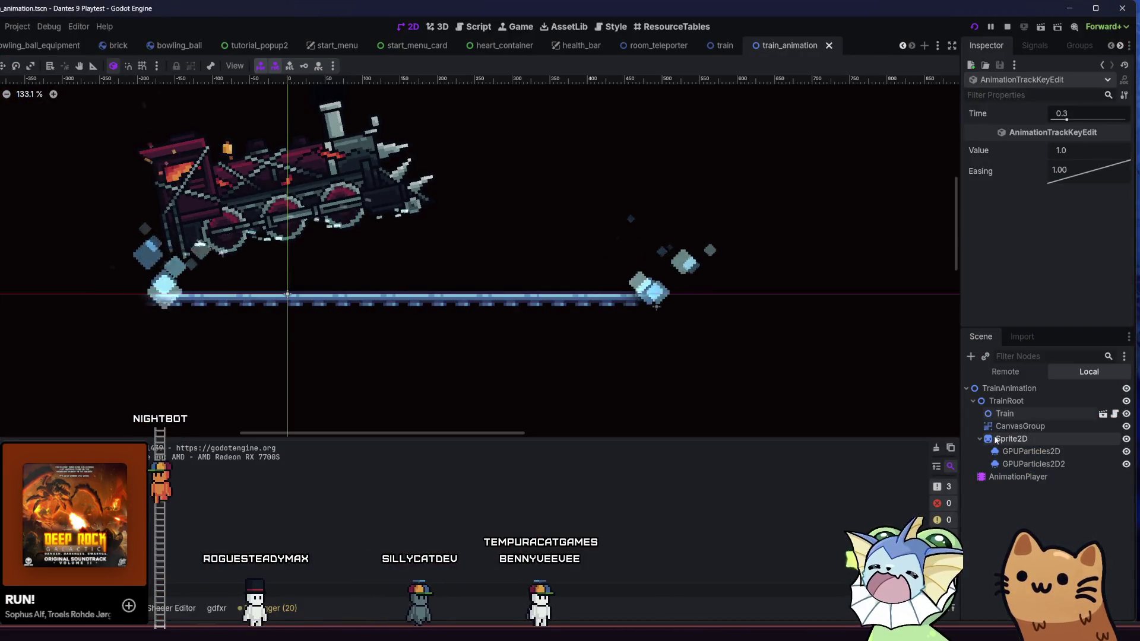
Try Modulate alpha values on the rail Sprite2D, ending back at opaque white ffffff.
click(997, 439)
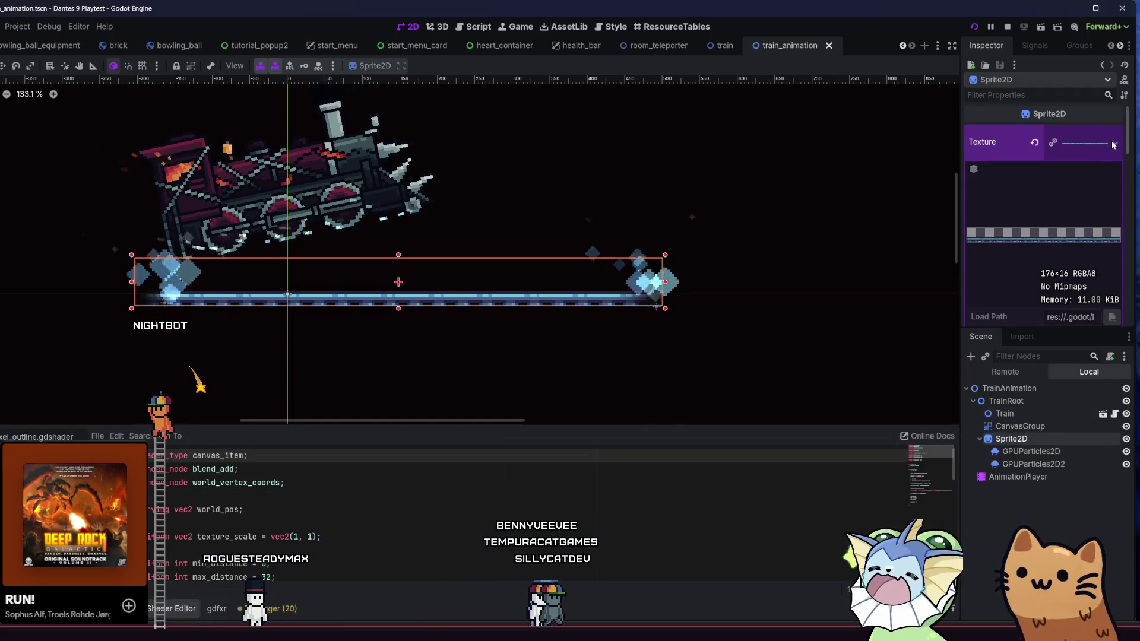
mouse_move(1127, 128)
mouse_down()
mouse_move(1121, 291)
mouse_move(1120, 198)
mouse_up()
click(1082, 203)
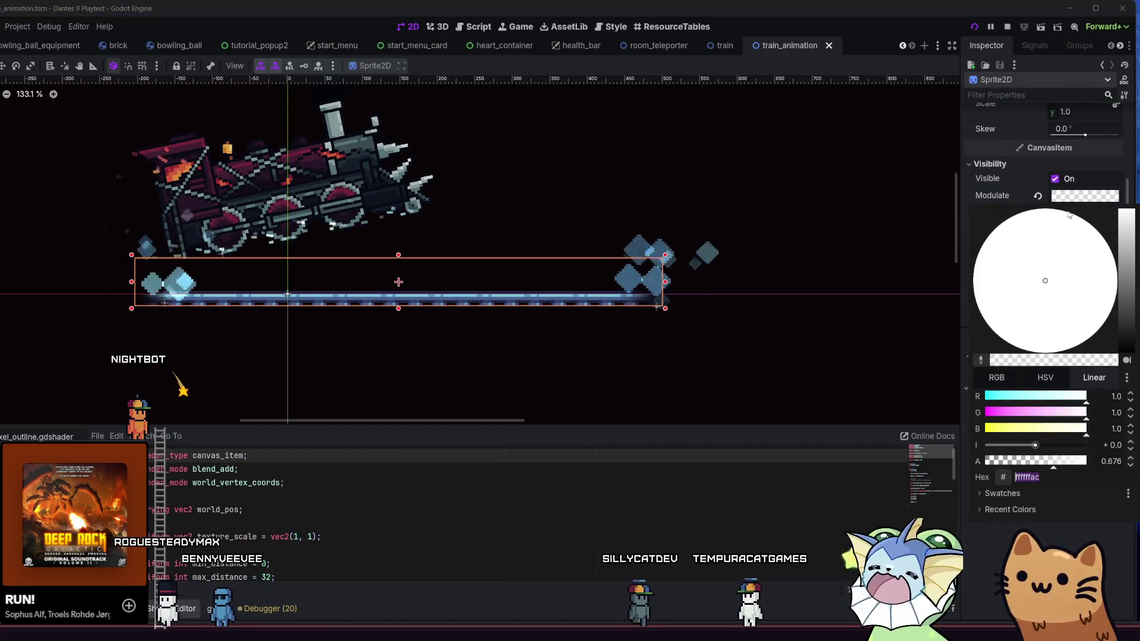
click(990, 463)
drag(990, 466, 1061, 469)
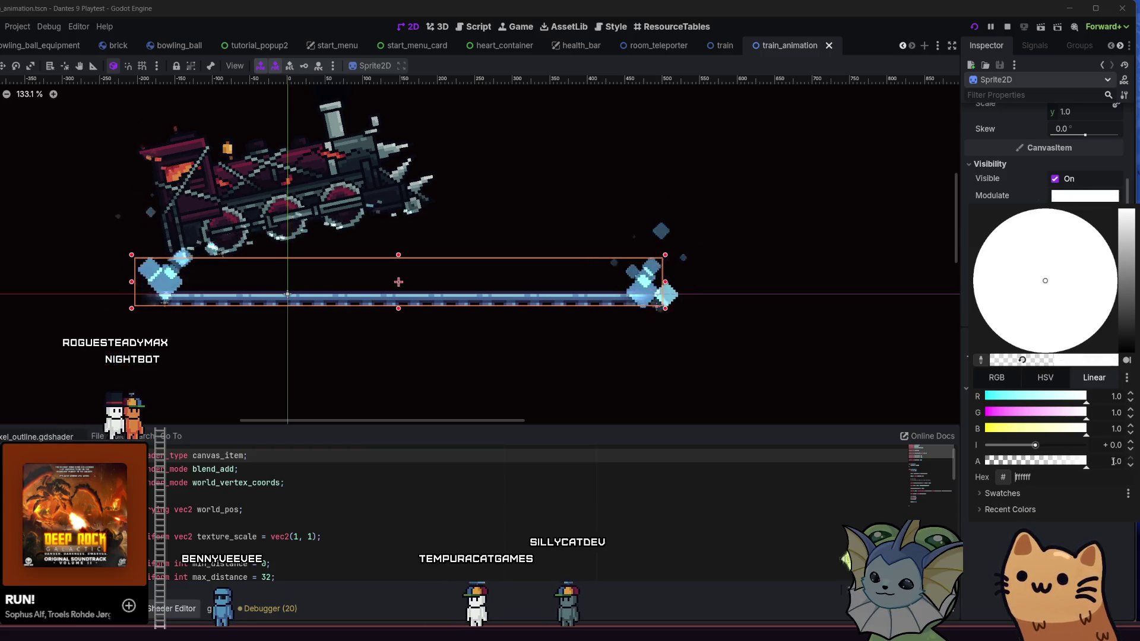
key(Escape)
scroll(807, 274, down, 1)
scroll(807, 273, left, 2)
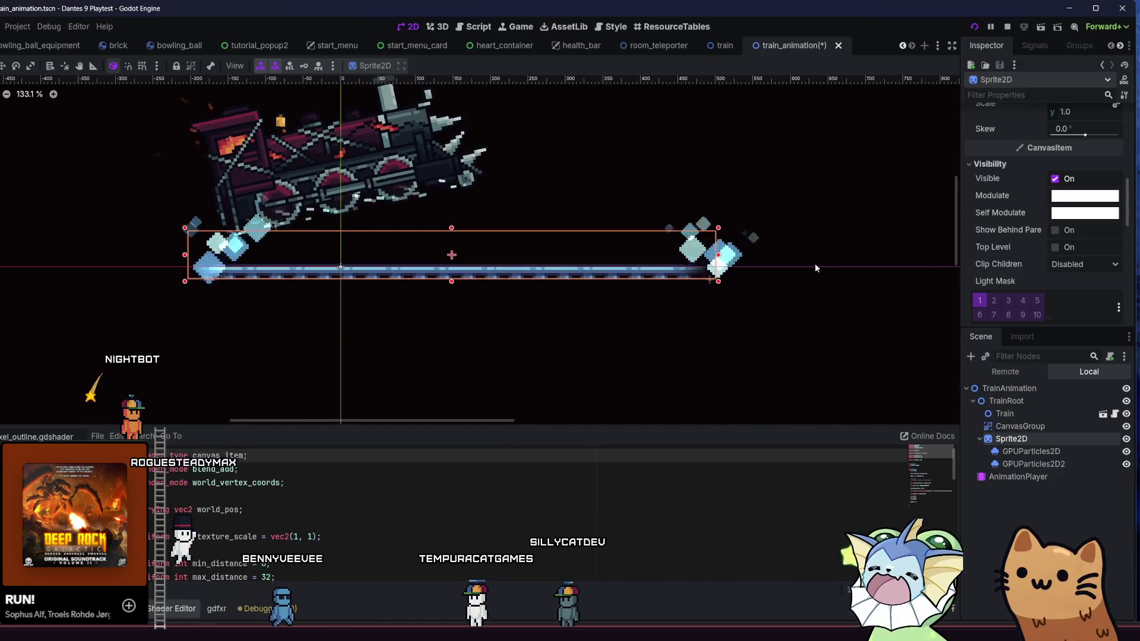
Inspect the Sprite2D's shader resource and enlarge the shader code area to read its uniforms.
scroll(1025, 229, down, 2)
scroll(1025, 229, down, 5)
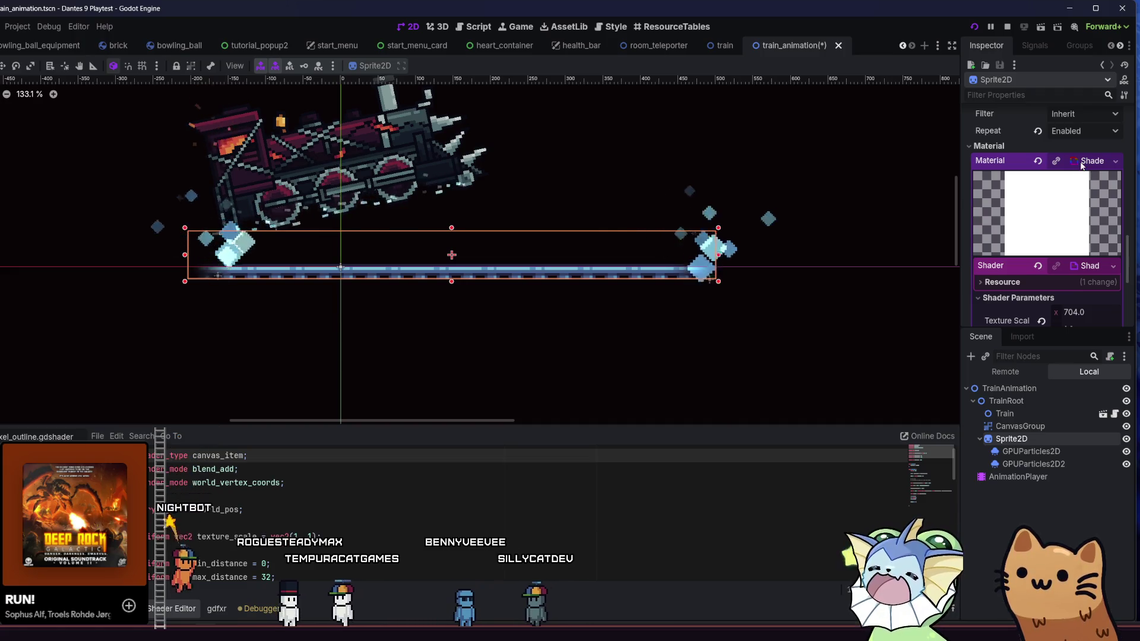
scroll(1069, 225, down, 2)
scroll(1065, 236, down, 2)
scroll(1066, 236, up, 3)
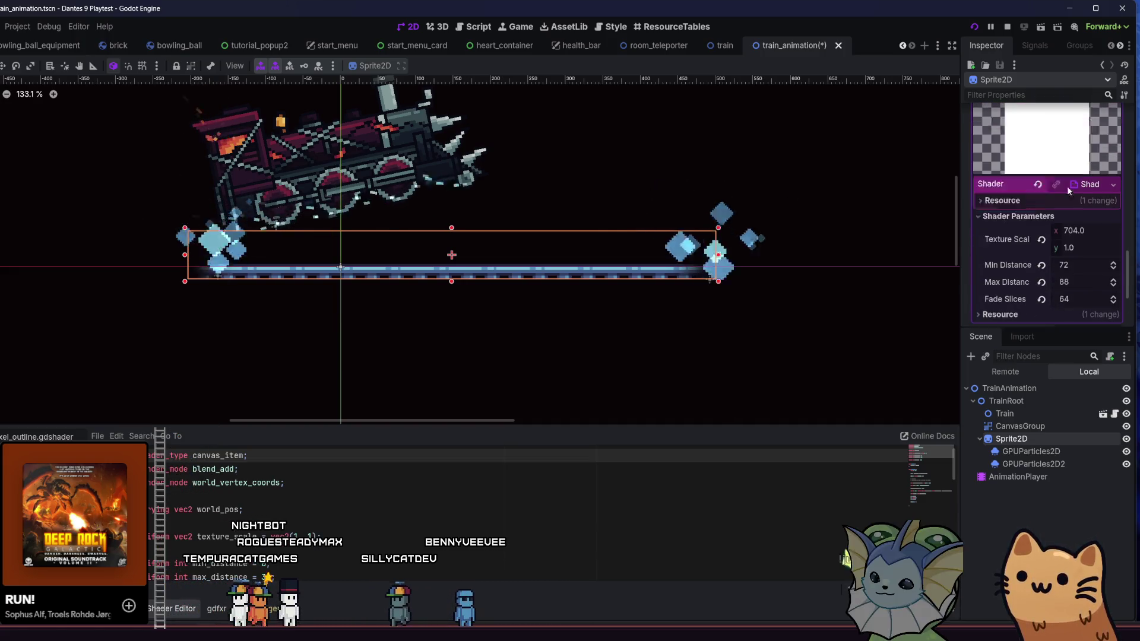
click(1082, 241)
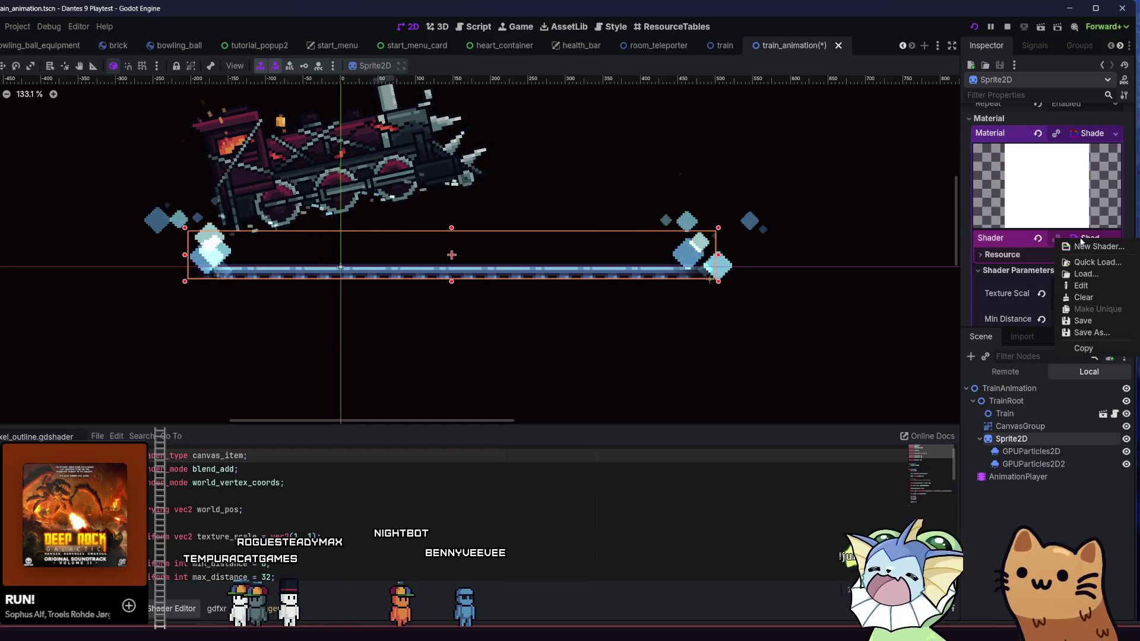
click(322, 422)
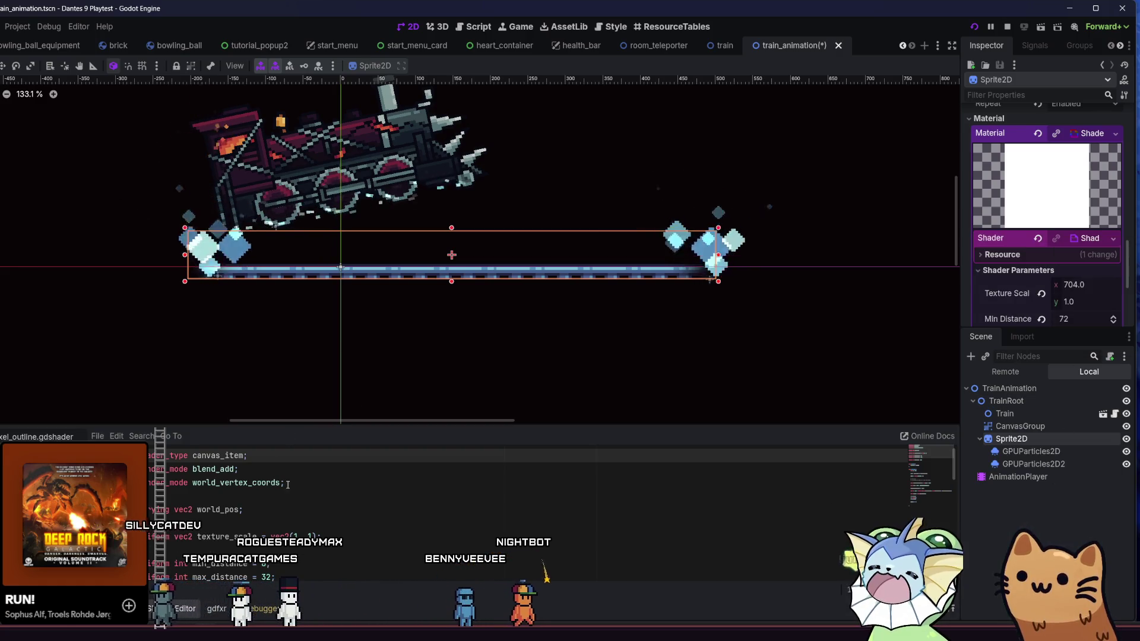
scroll(295, 453, down, 5)
drag(304, 423, 304, 324)
scroll(318, 415, up, 5)
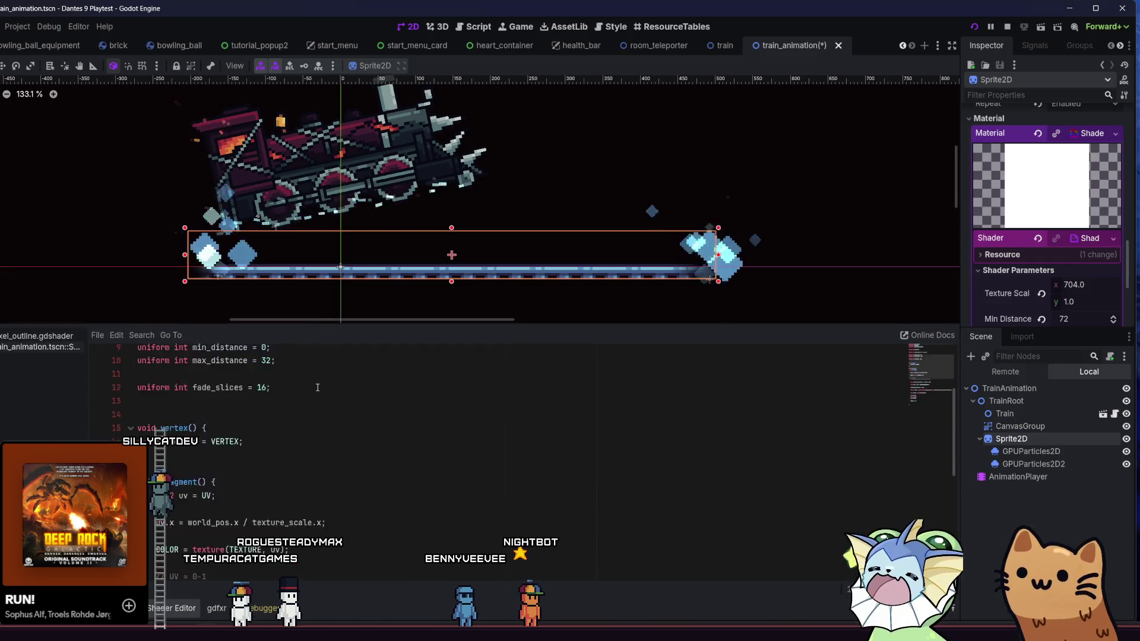
click(381, 407)
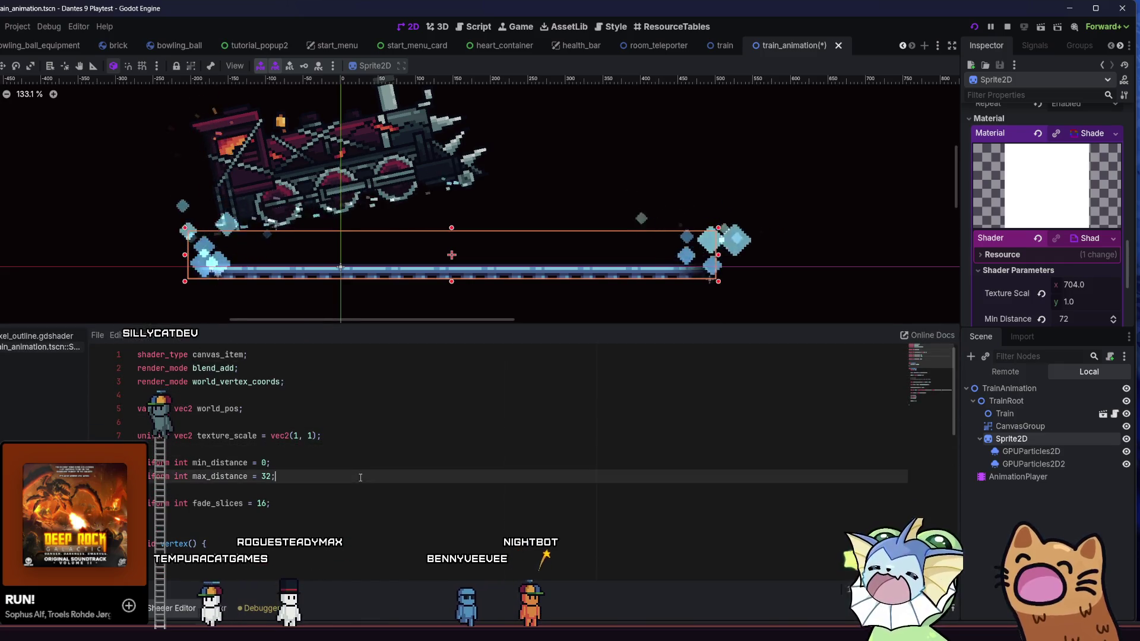
click(361, 469)
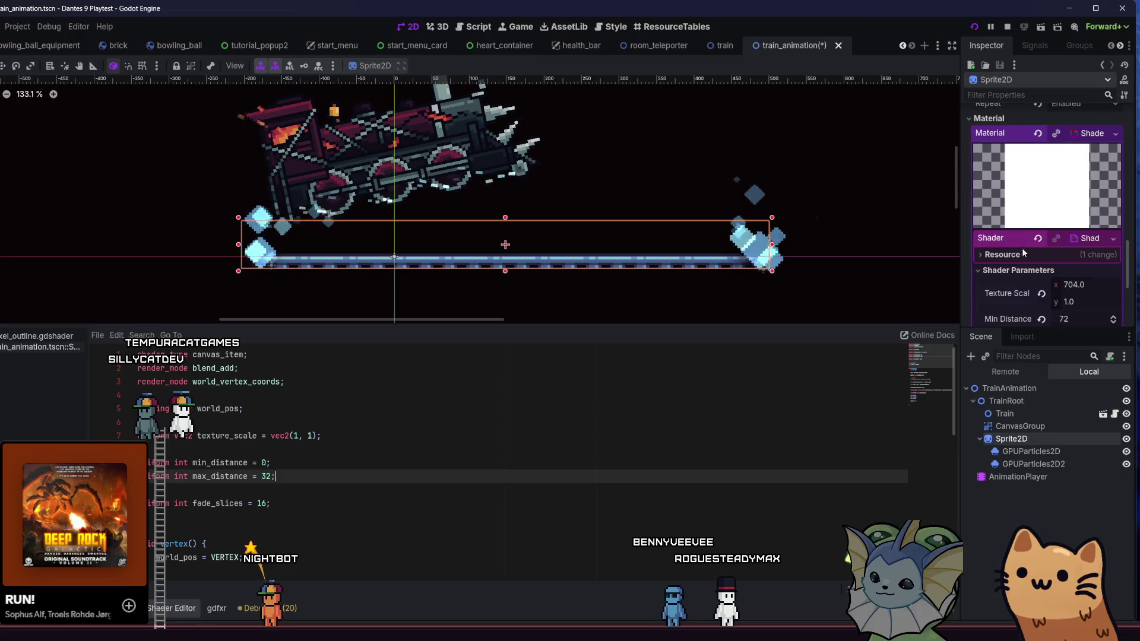
scroll(1023, 245, up, 10)
Trial a lower Modulate opacity, cancel it, and open a new line below fade_slices = 16.
click(1069, 169)
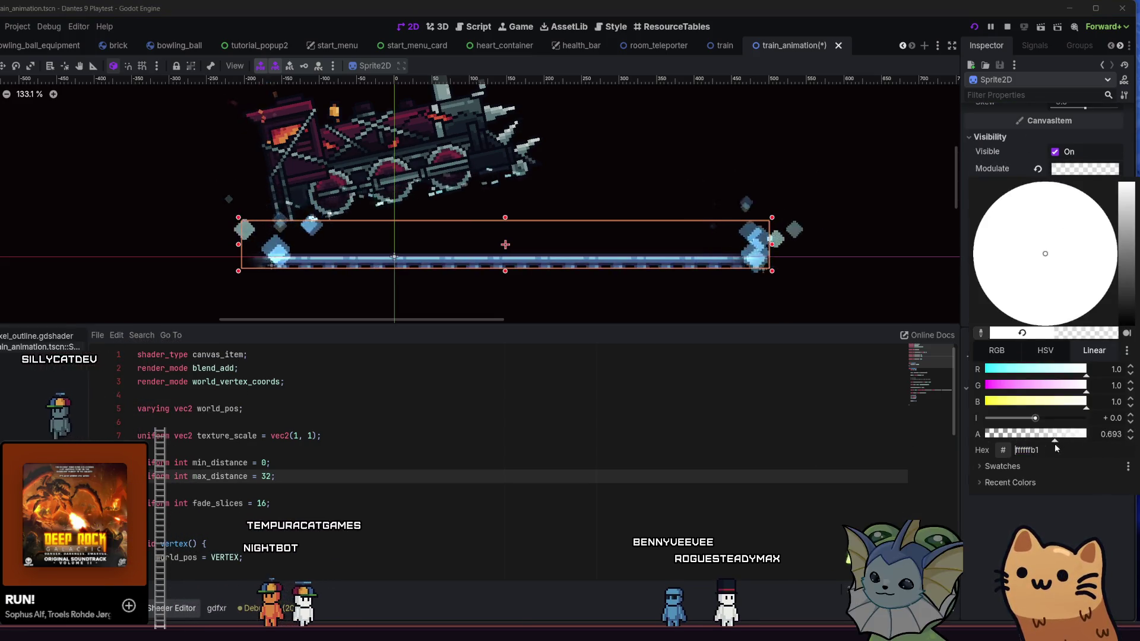
click(1013, 434)
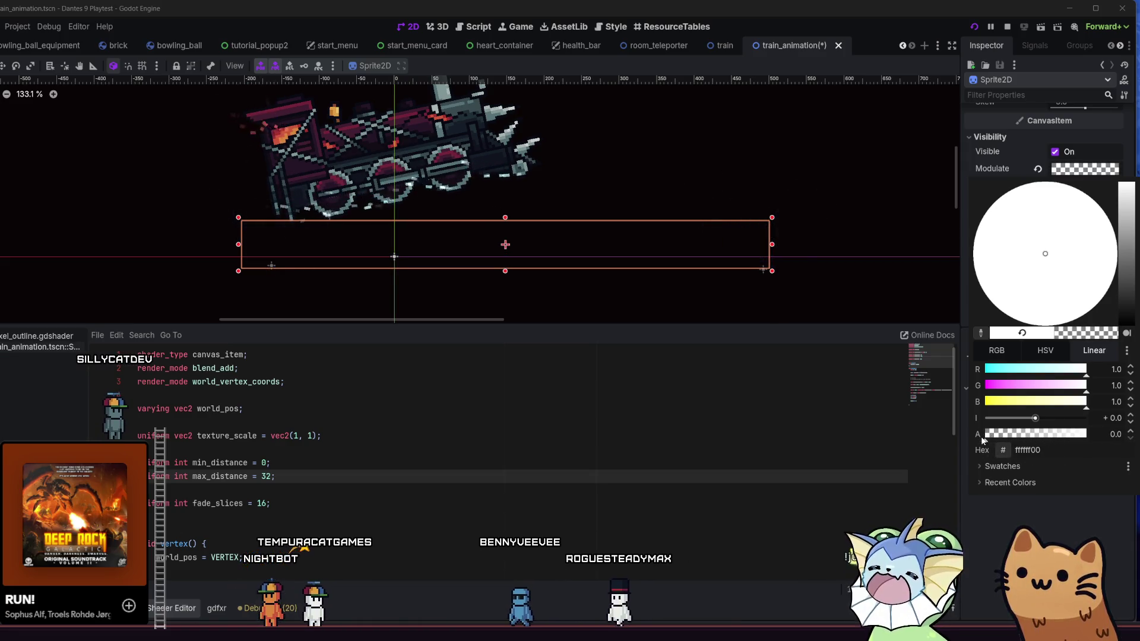
click(1037, 434)
key(Escape)
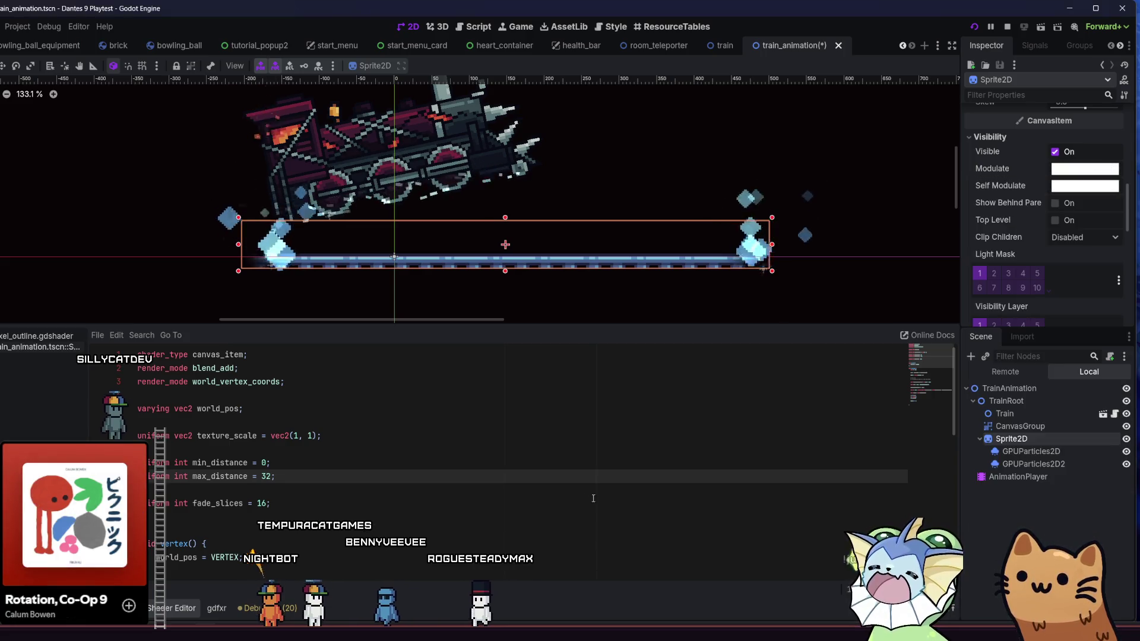
click(340, 508)
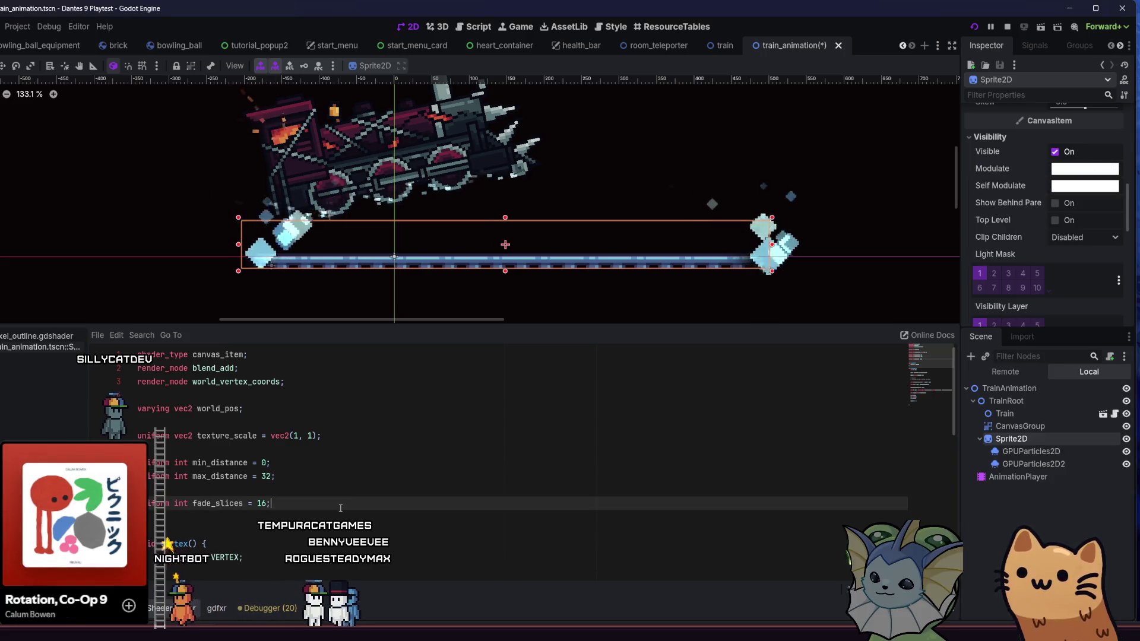
key(Return)
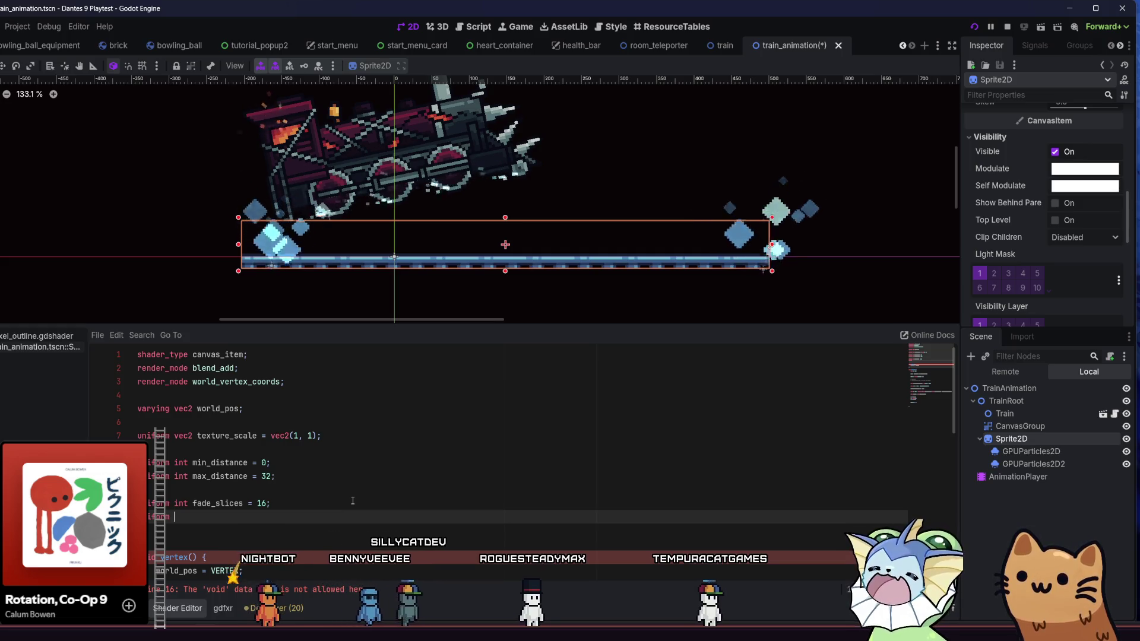
Declare 'uniform vec4 tint: source_color = vec4(1);' in the rail shader.
text(vec4 tint)
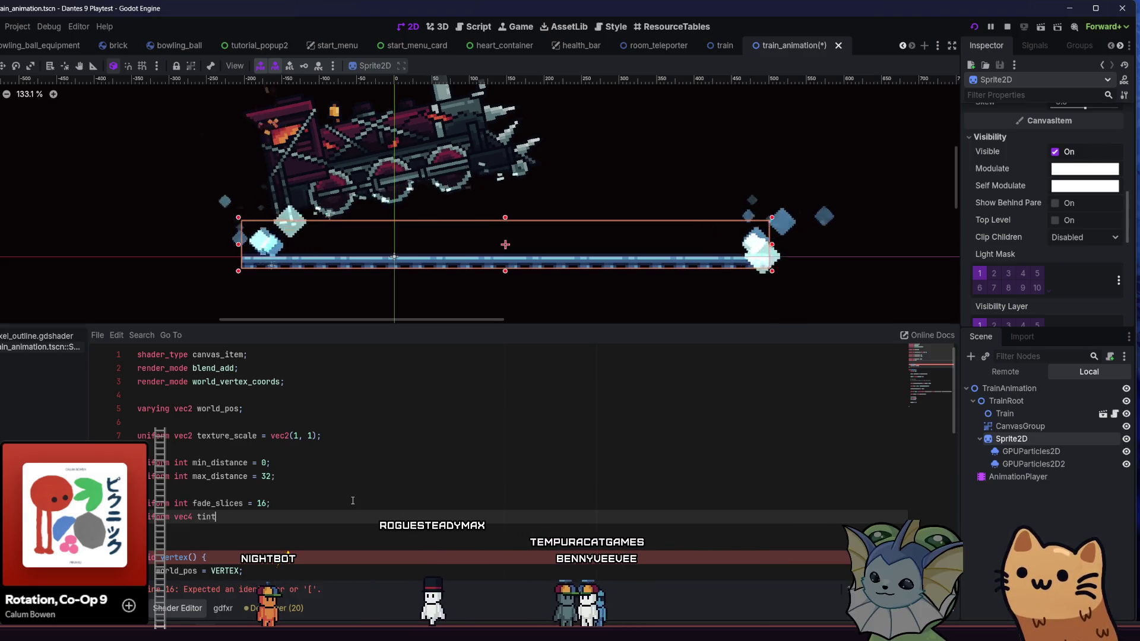
key(BackSpace)
key(BackSpace)
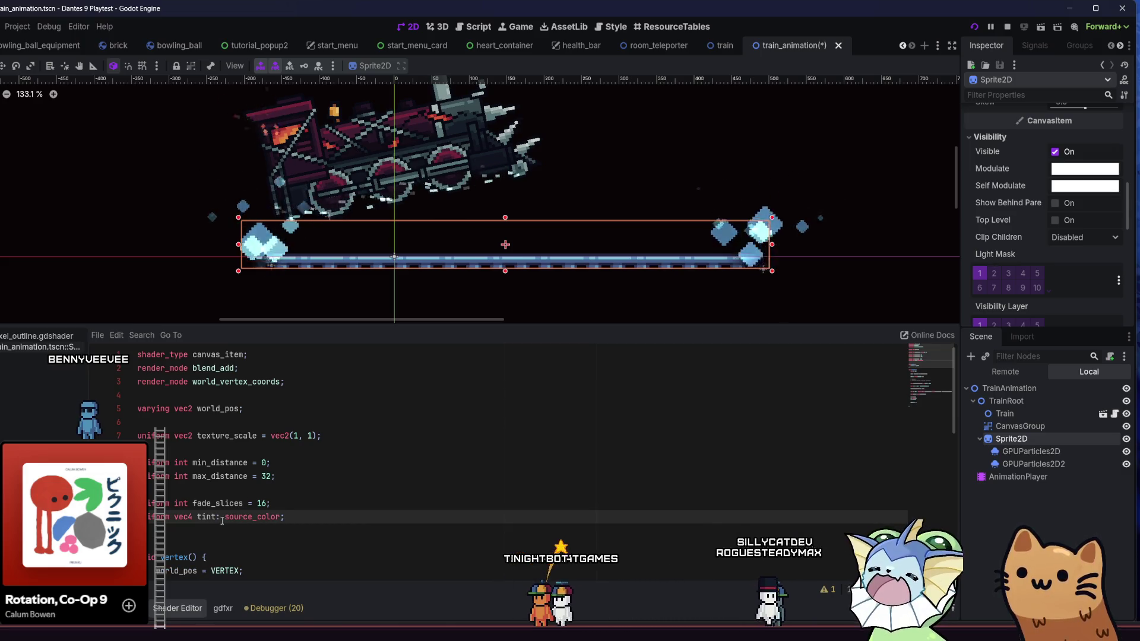
key(BackSpace)
key(BackSpace)
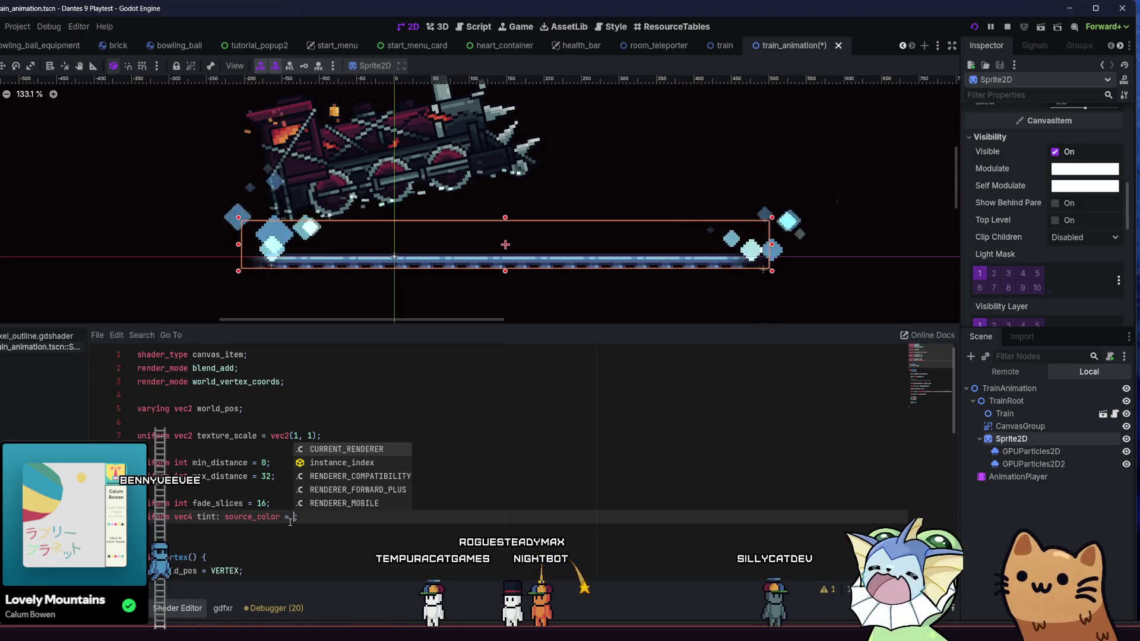
key(BackSpace)
text(vec4)
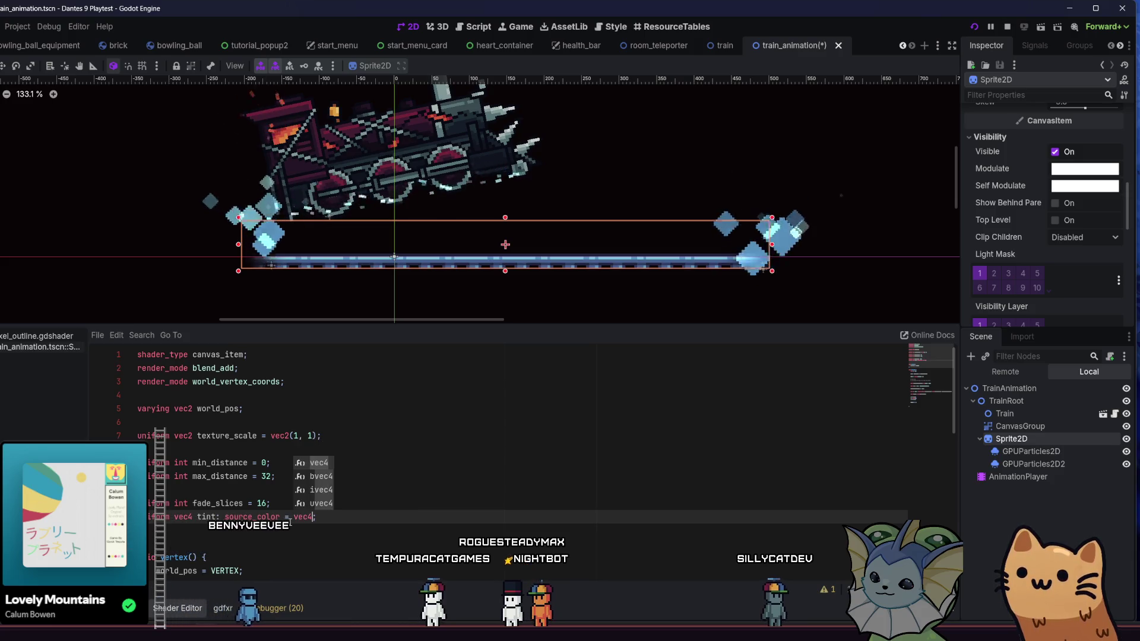
text(.)
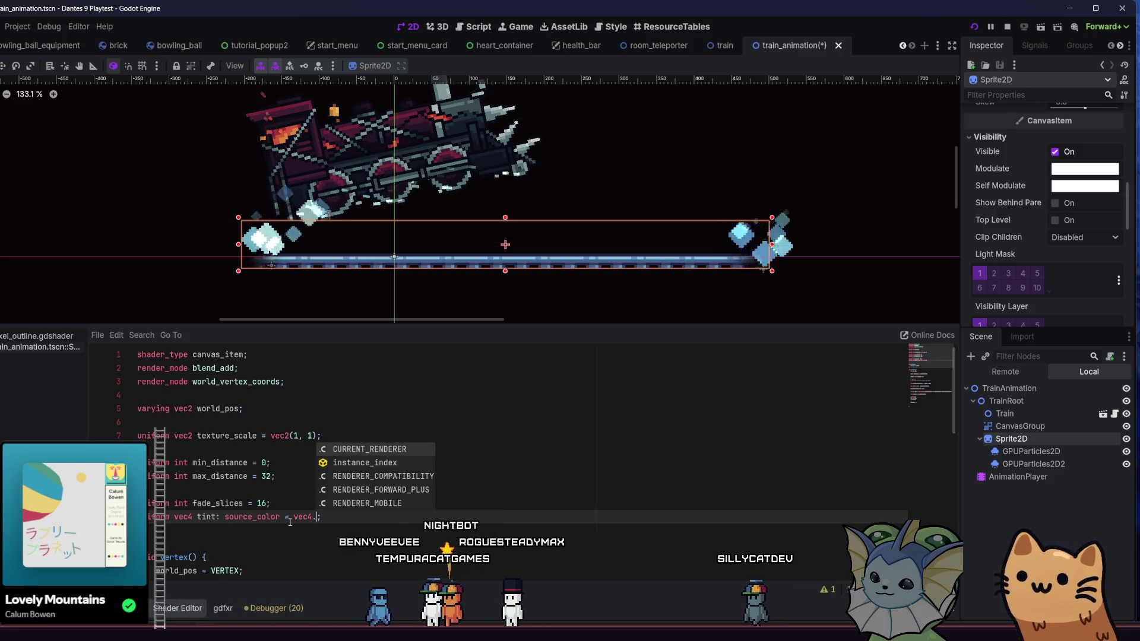
key(BackSpace)
text((1))
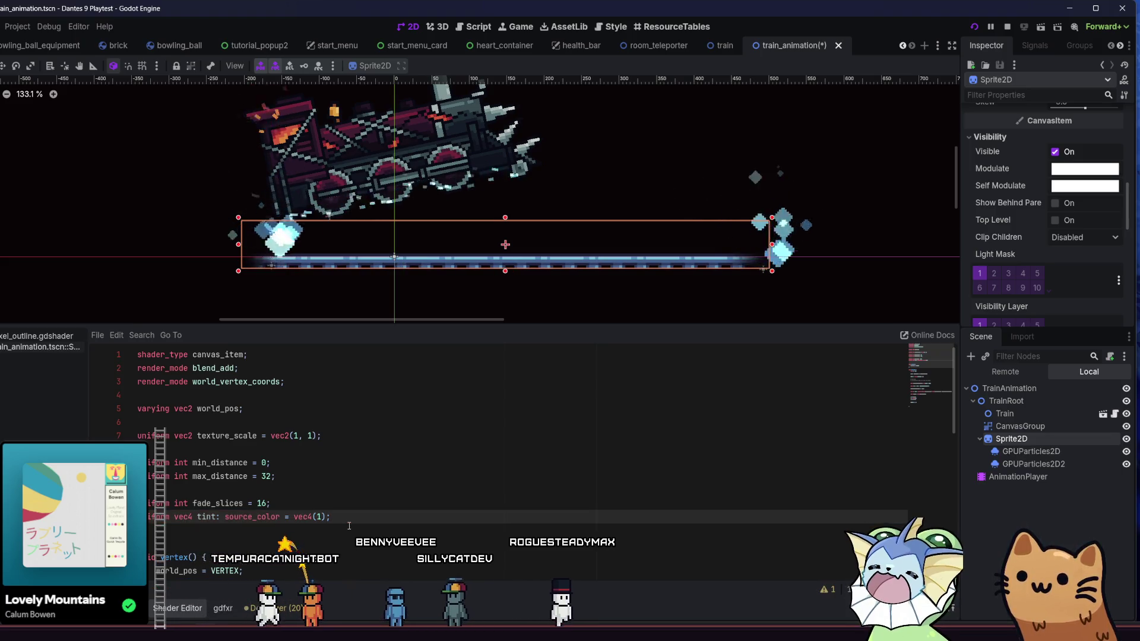
Change COLOR to texture(TEXTURE, uv) * tint and save the scene.
scroll(356, 523, down, 4)
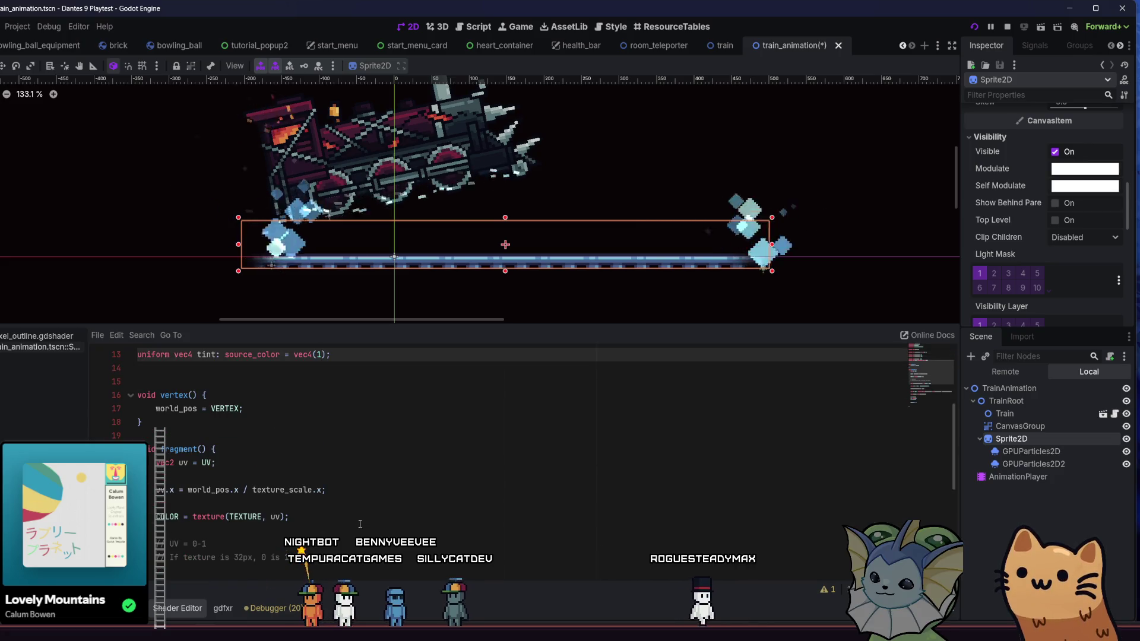
click(372, 521)
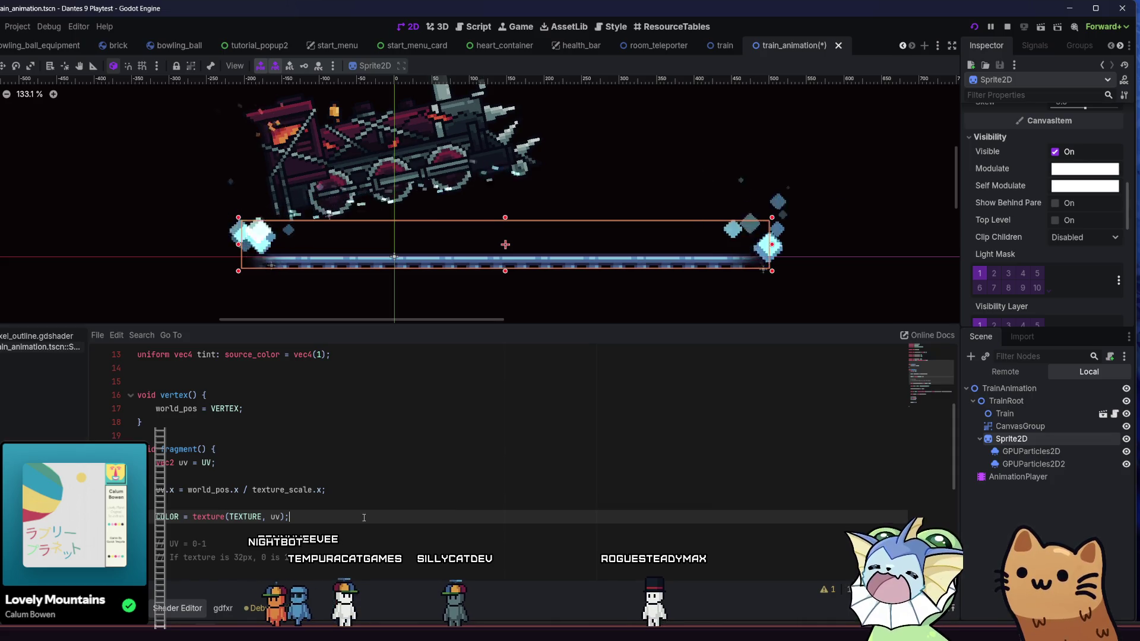
key(Right)
text(* t)
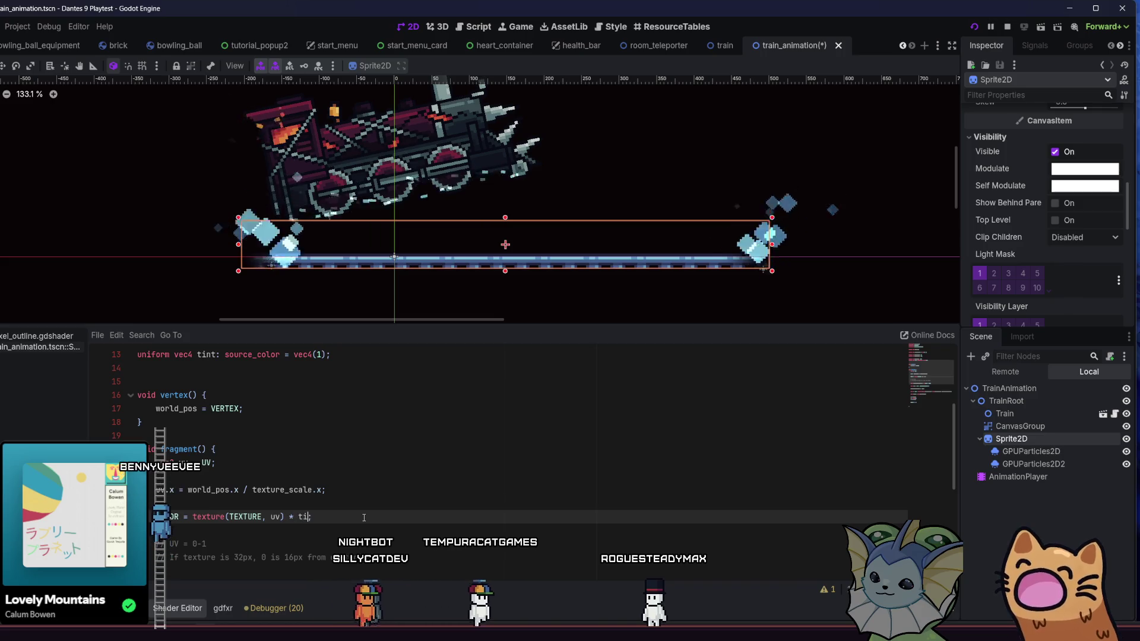
text(int)
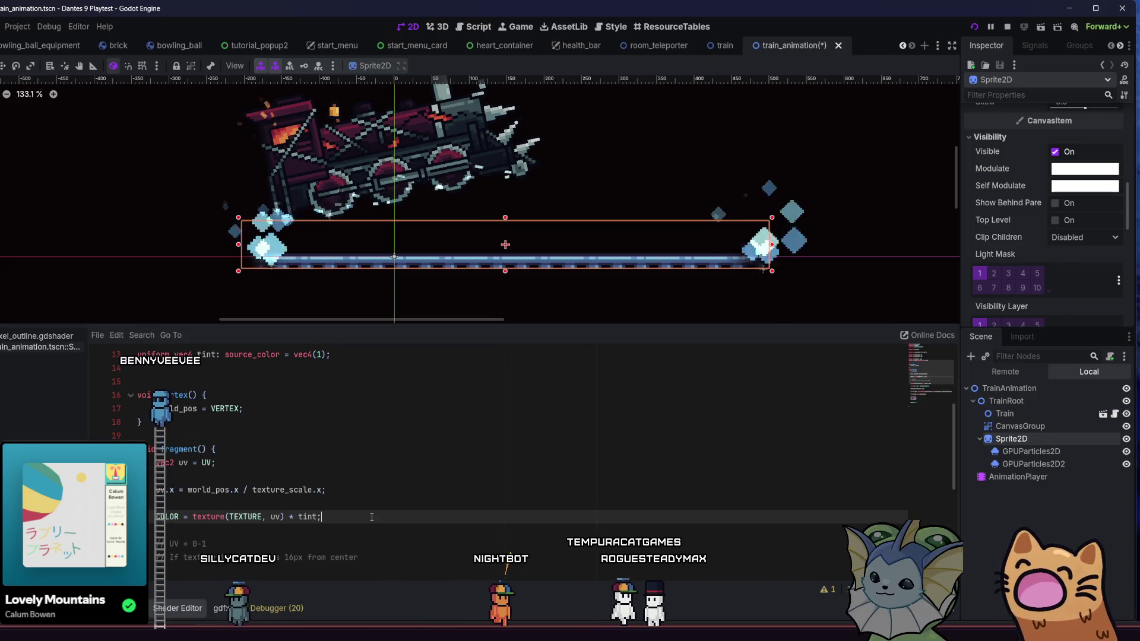
key(ctrl+s)
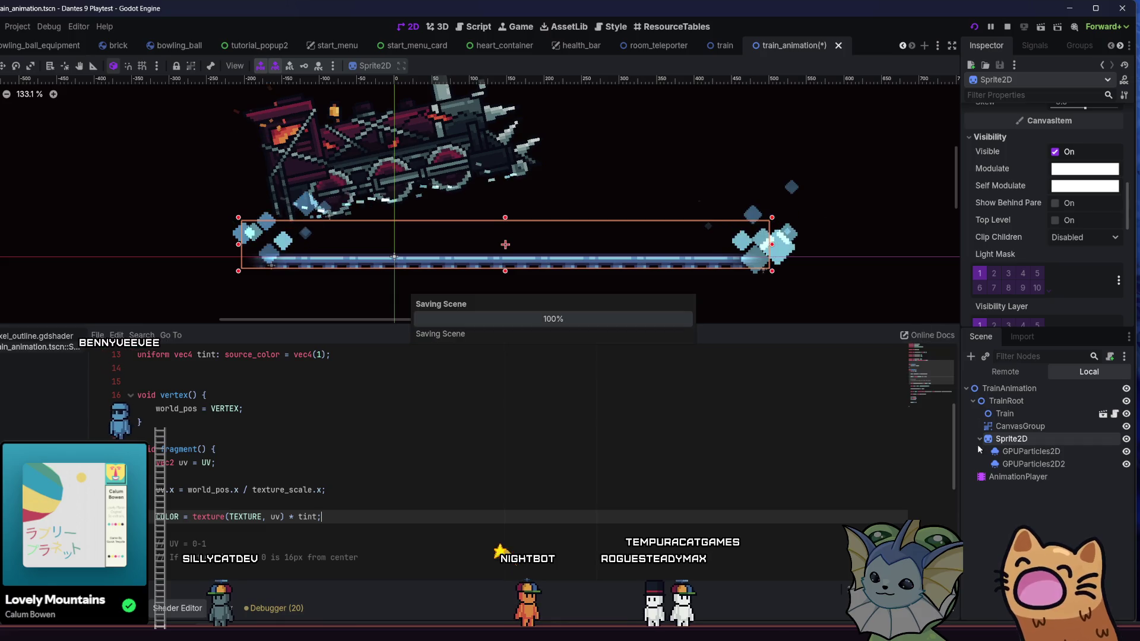
scroll(1031, 287, down, 3)
Set the rail sprite's Tint shader parameter to white, then fully transparent.
click(1031, 289)
scroll(1029, 279, down, 5)
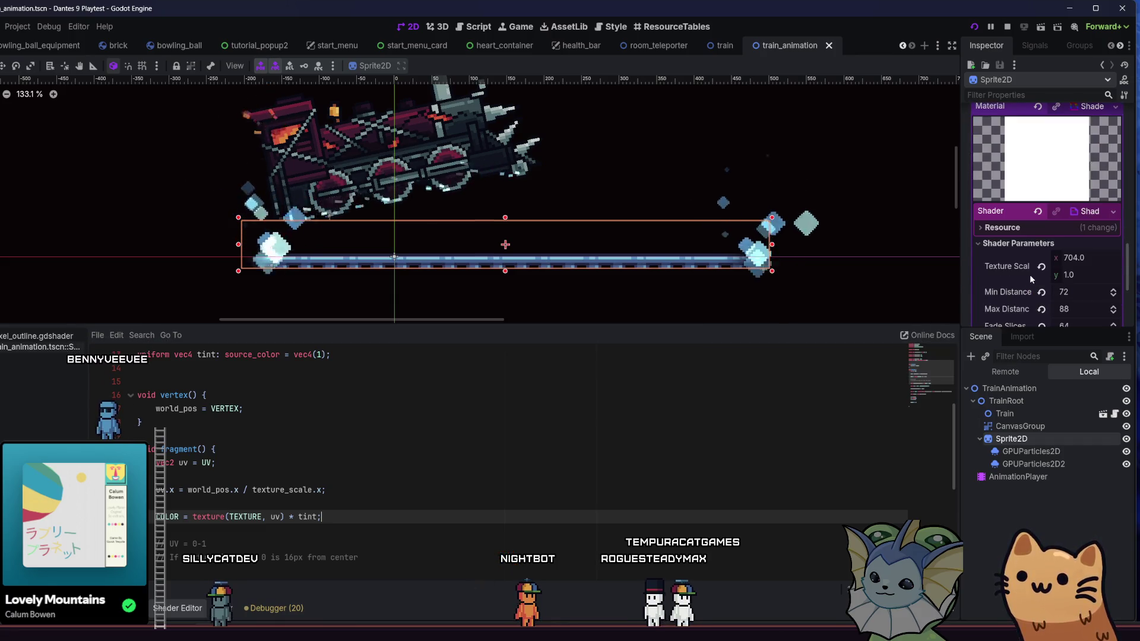
click(1064, 291)
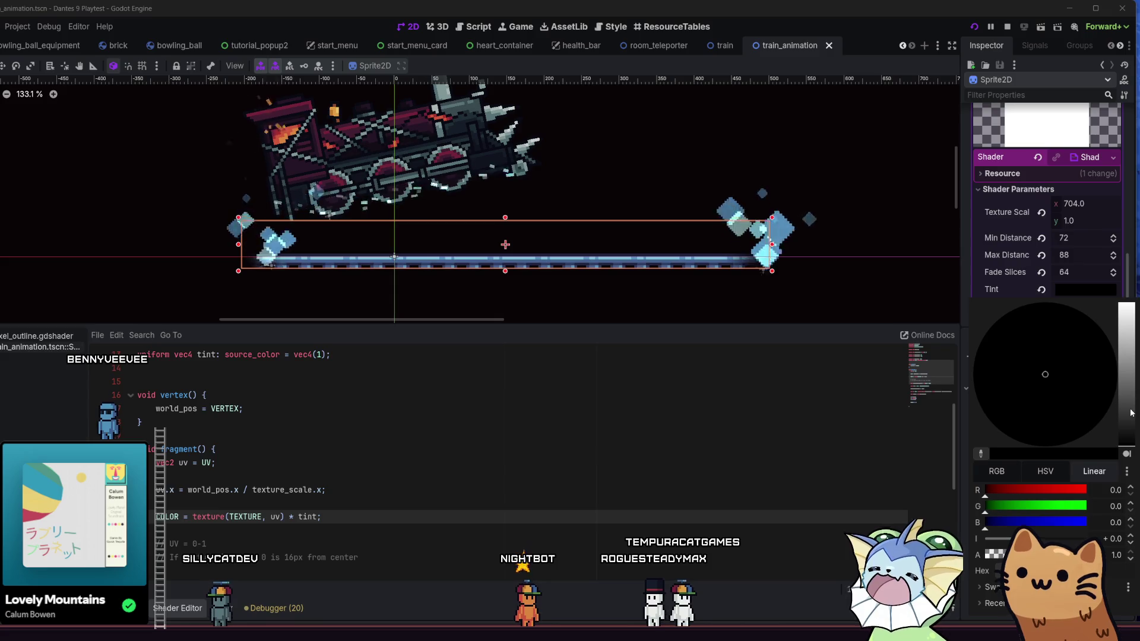
mouse_move(1126, 439)
mouse_down()
mouse_move(1128, 266)
mouse_move(1127, 448)
mouse_move(1127, 300)
mouse_move(1095, 455)
mouse_move(1102, 263)
mouse_up()
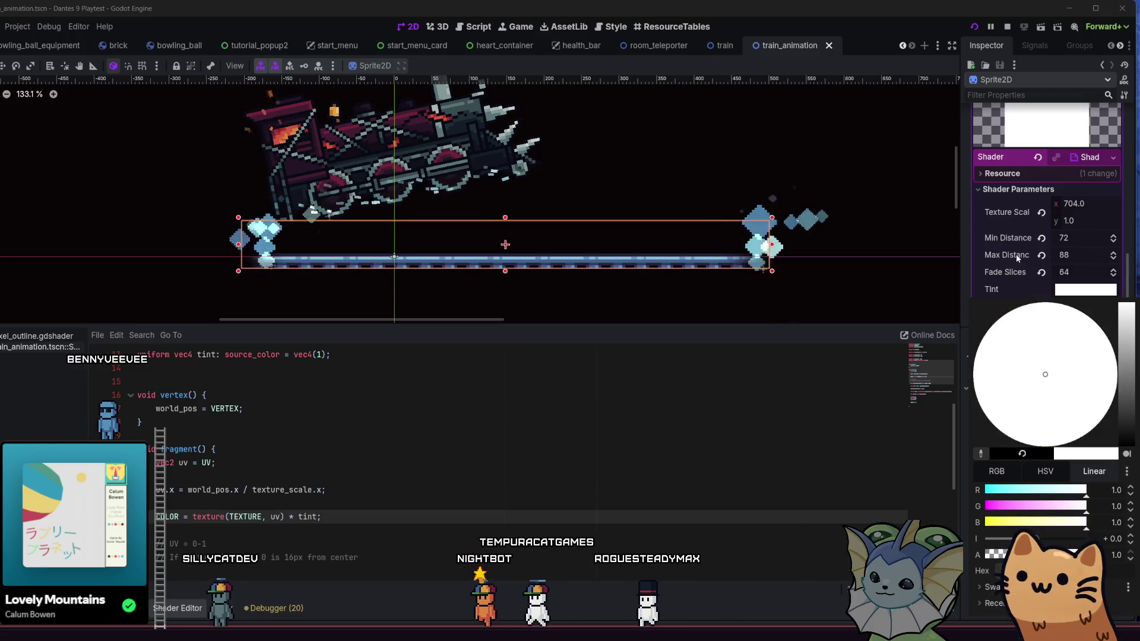
mouse_move(1085, 555)
mouse_down()
mouse_move(985, 554)
mouse_move(1086, 554)
mouse_up()
click(876, 401)
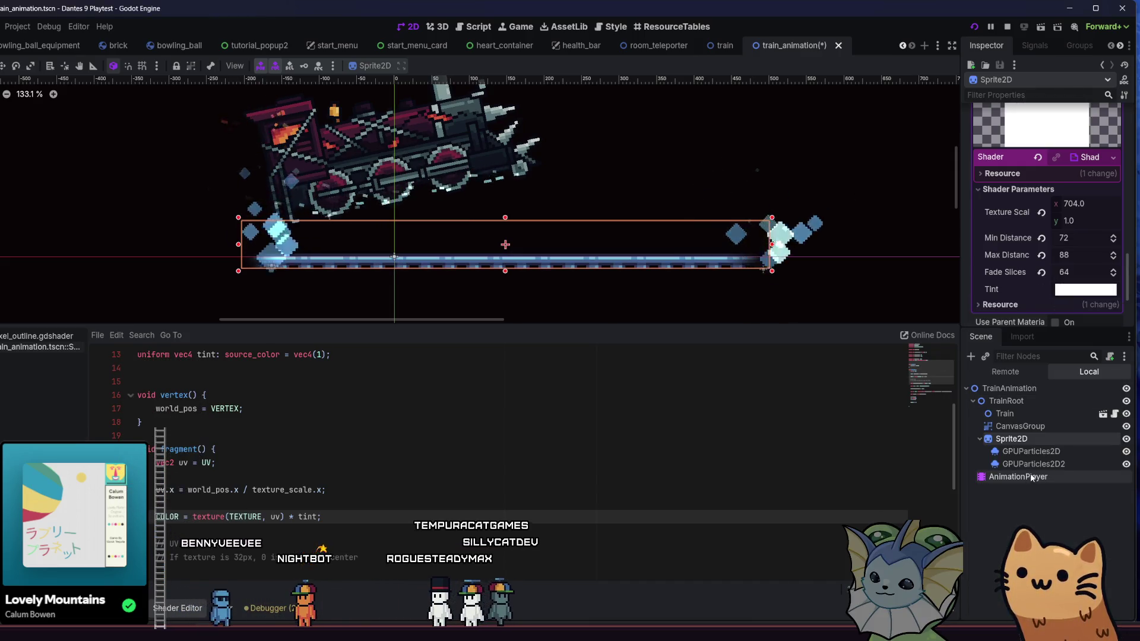
Add a Tint parameter track for the Sprite2D rail in the spawn animation.
click(1027, 476)
click(1036, 455)
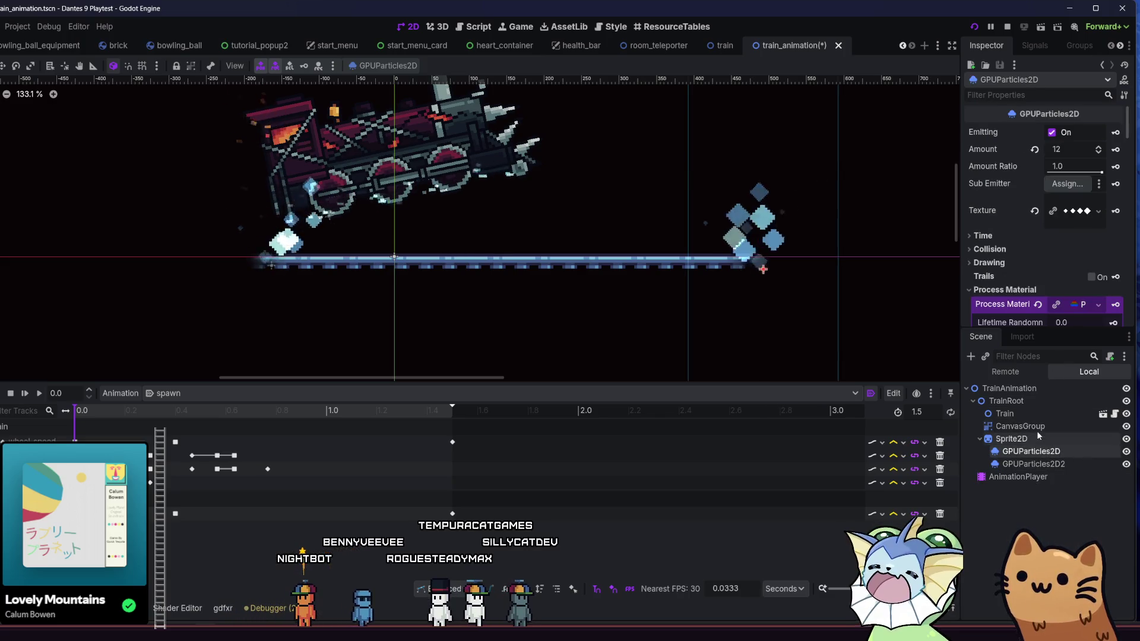
click(1032, 437)
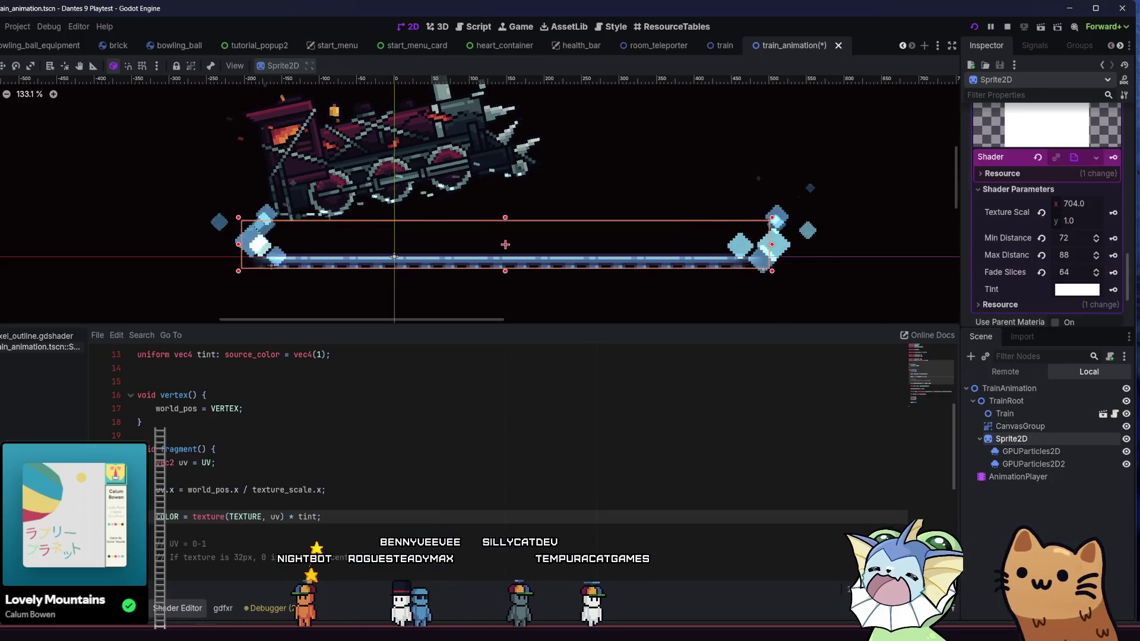
click(161, 616)
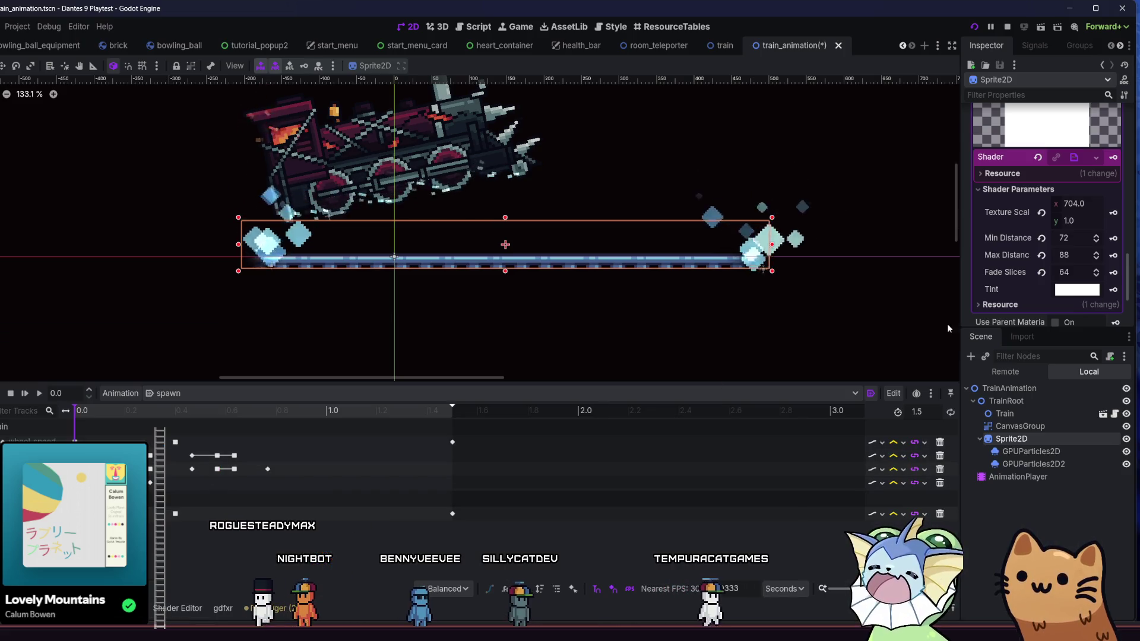
click(1115, 291)
click(304, 355)
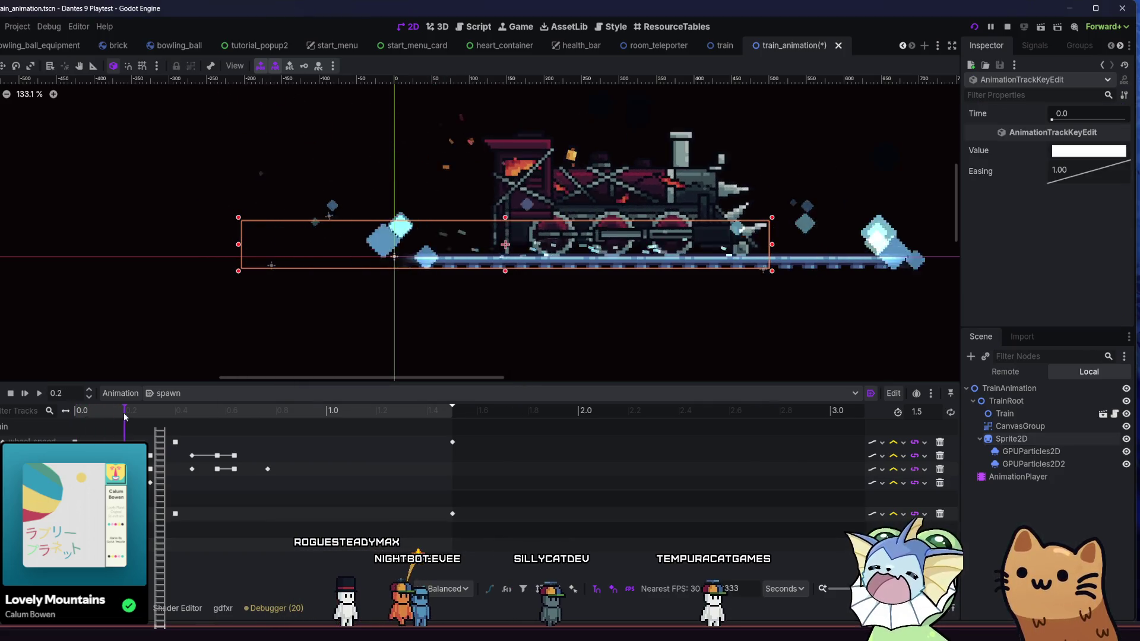
Make the tint key's colour value fully transparent.
drag(76, 423, 98, 423)
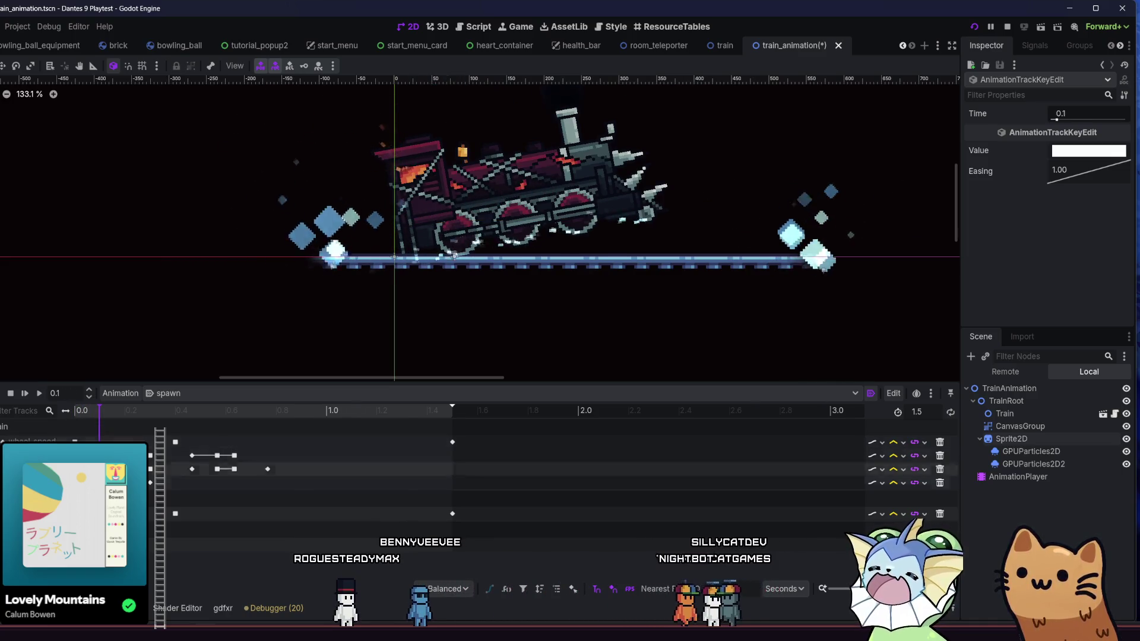
key(ctrl+z)
click(1120, 153)
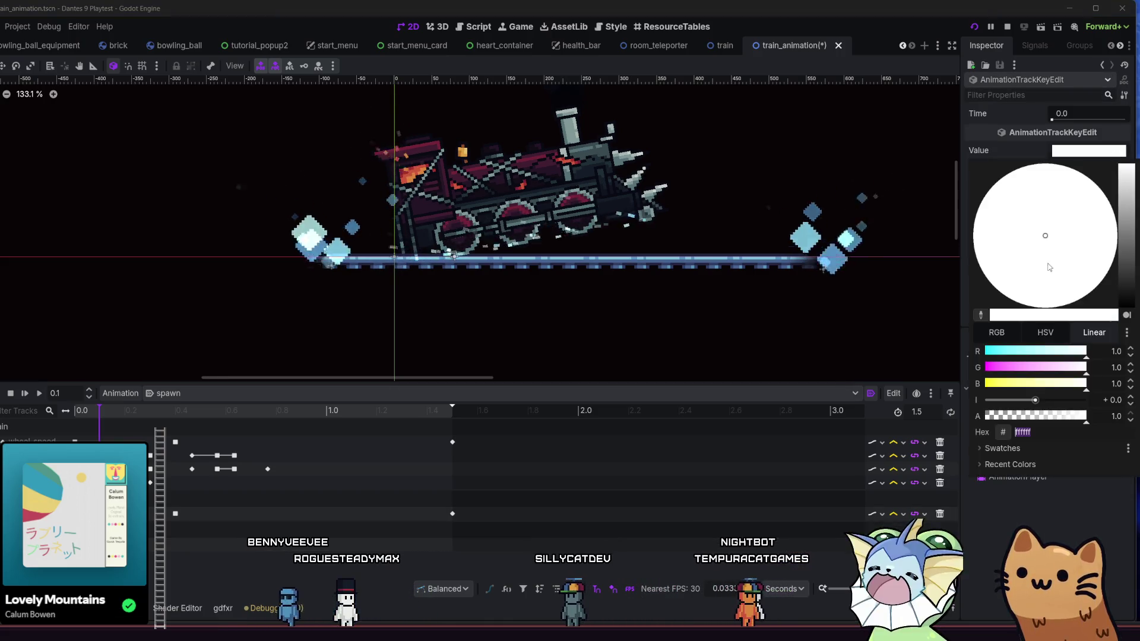
drag(1054, 411, 985, 416)
key(Escape)
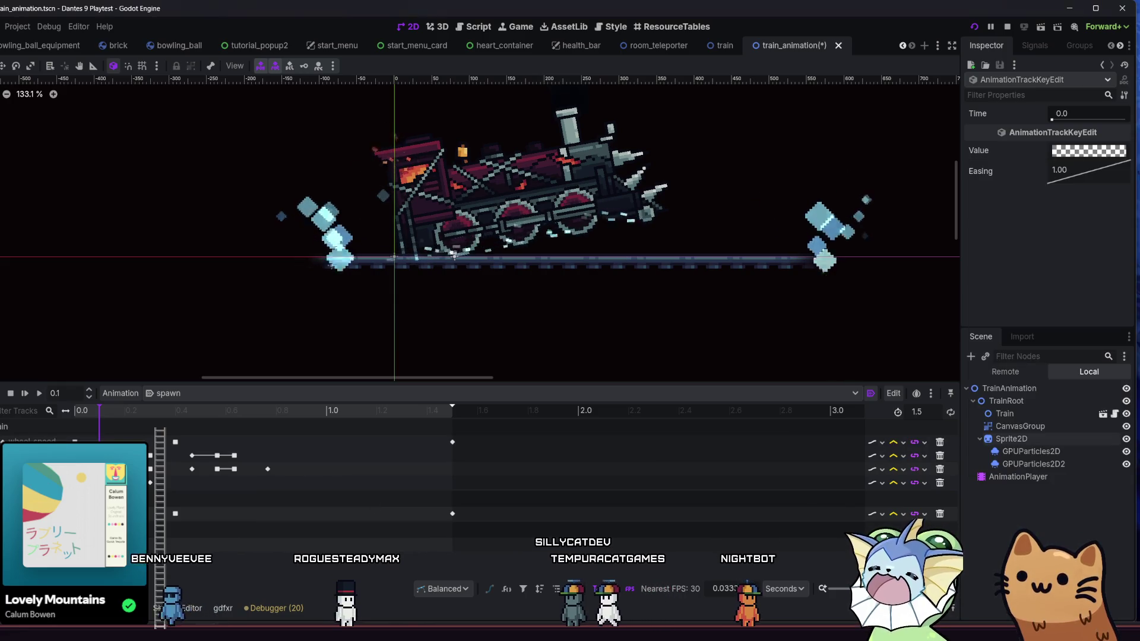
Set the key's easing, trying Ease Out and then 2.00.
mouse_move(76, 415)
mouse_down()
mouse_move(59, 418)
mouse_move(150, 430)
mouse_move(107, 418)
mouse_up()
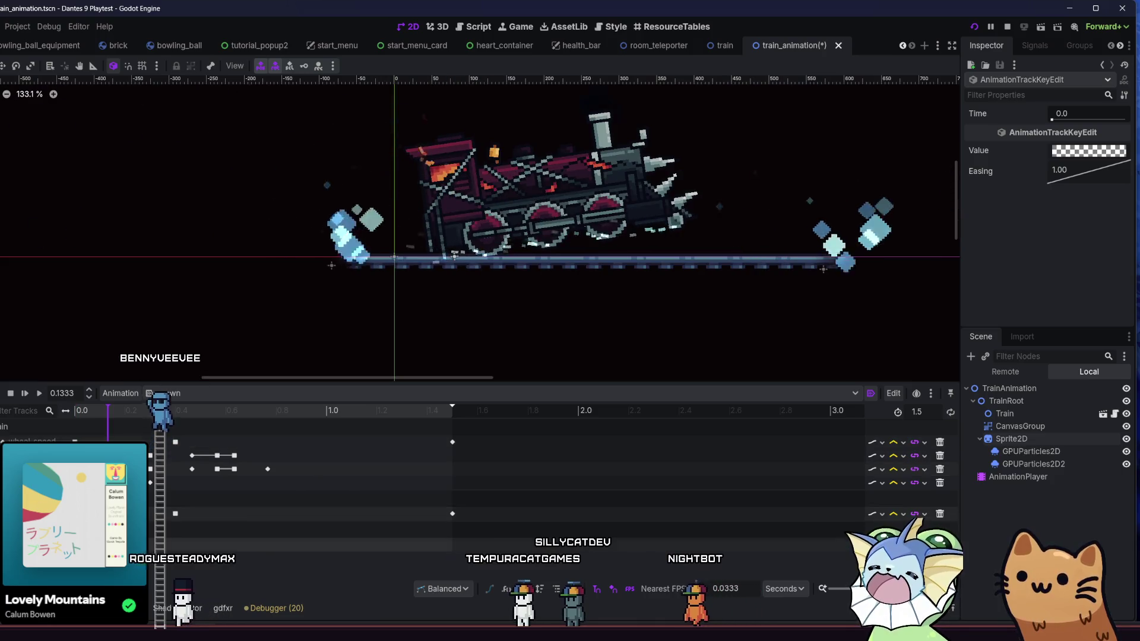
right_click(1067, 177)
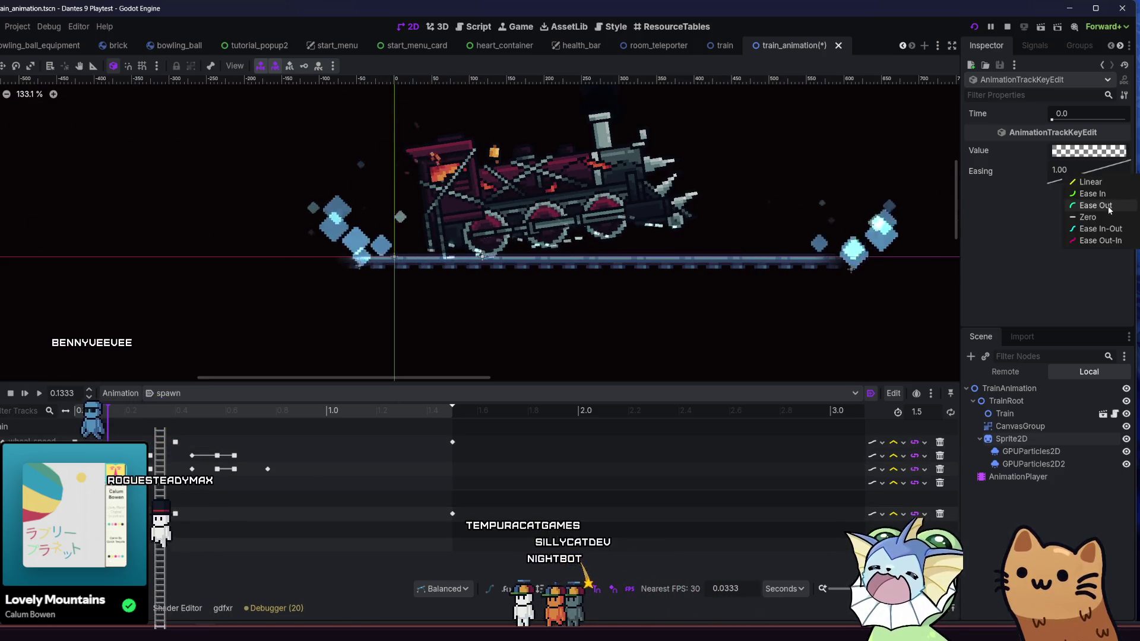
click(1111, 209)
click(55, 423)
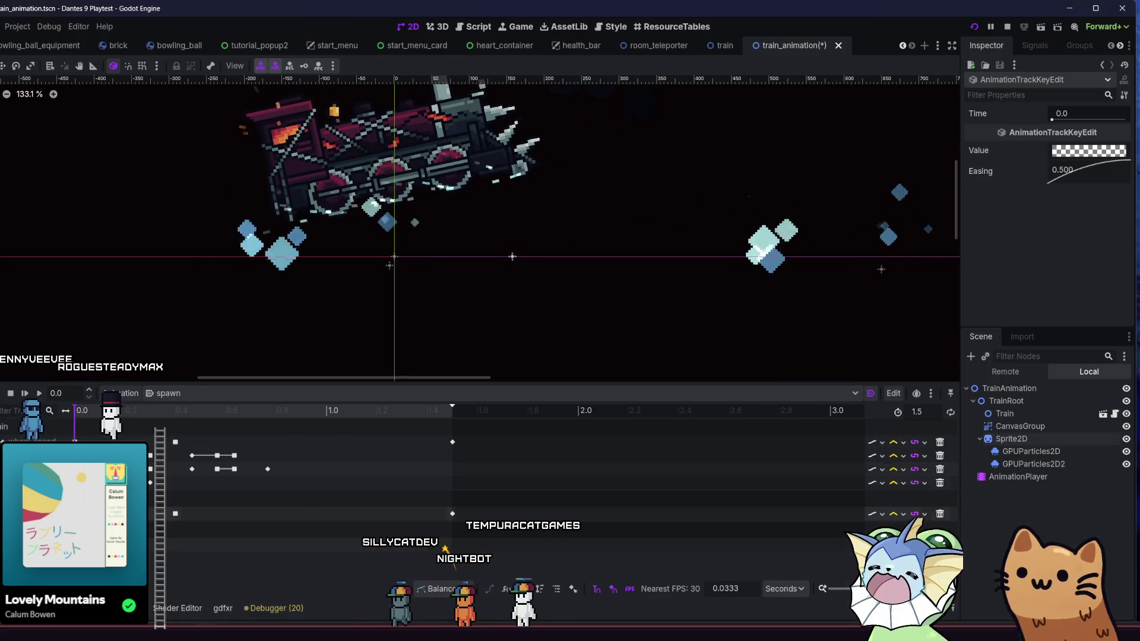
right_click(1067, 177)
click(1045, 196)
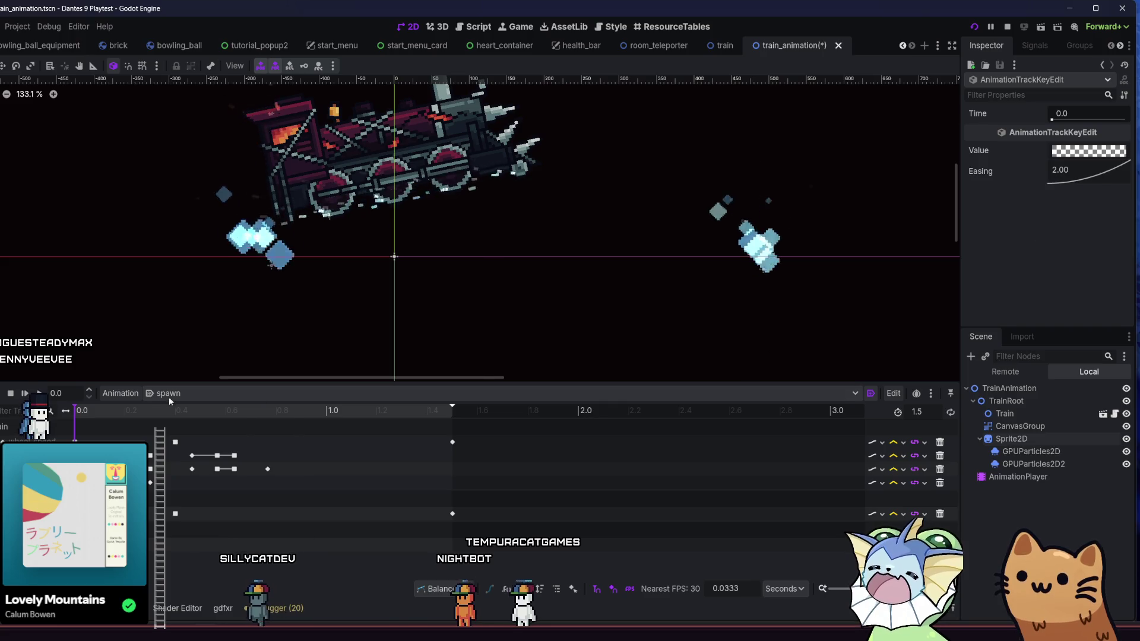
Scrub and replay the spawn animation several times to check the fade.
mouse_move(80, 416)
mouse_down()
mouse_move(166, 410)
mouse_move(6, 419)
mouse_up()
key(shift+d)
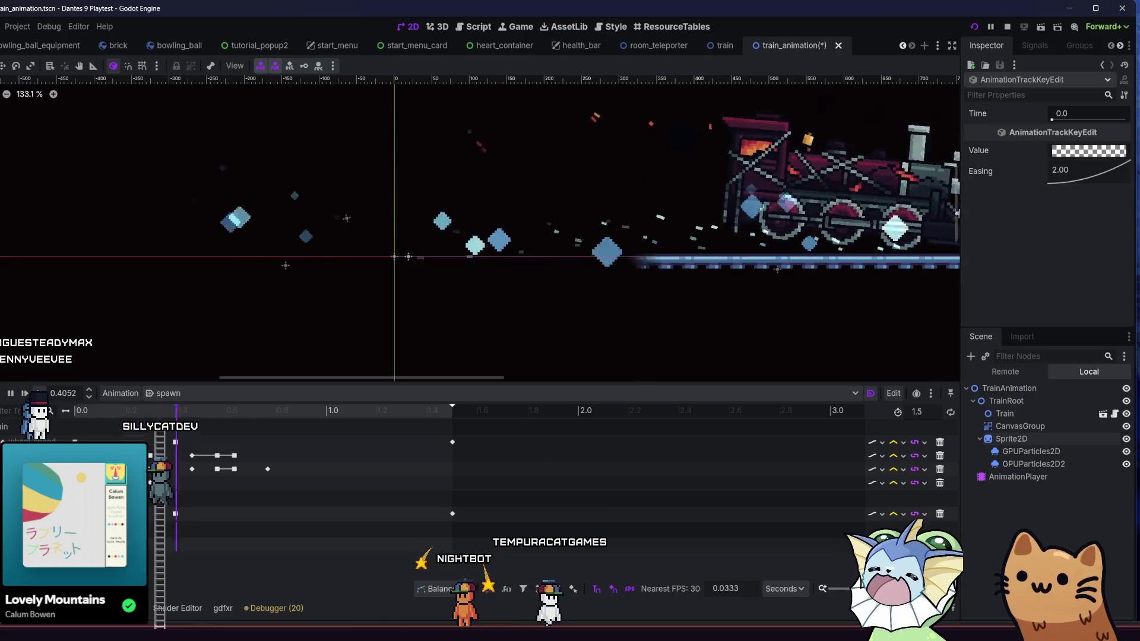
key(shift+d)
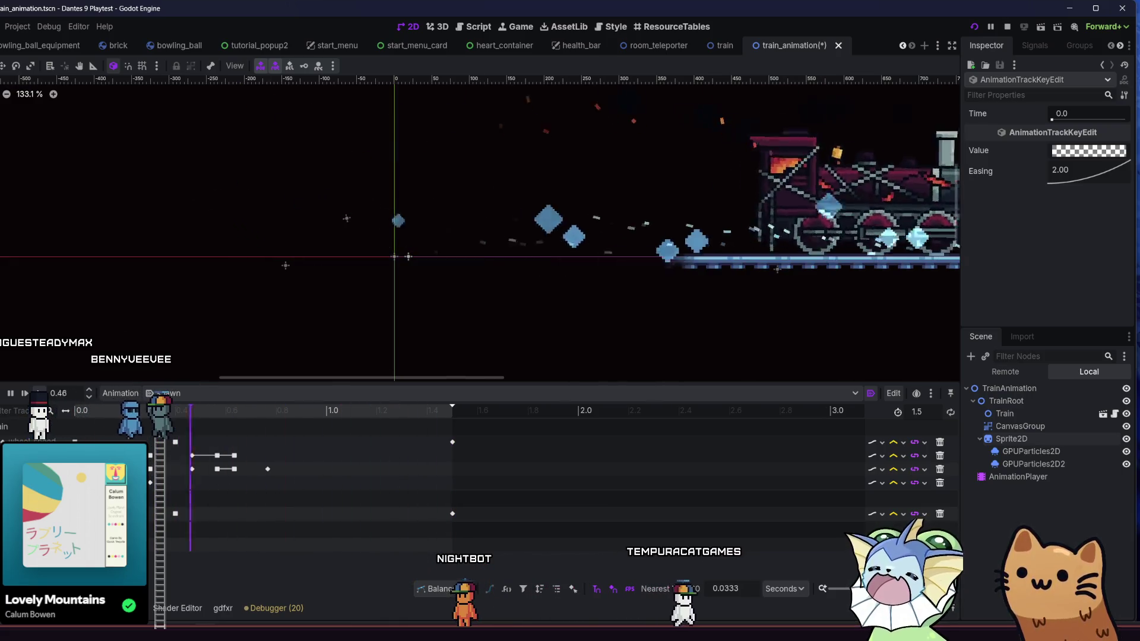
key(shift+d)
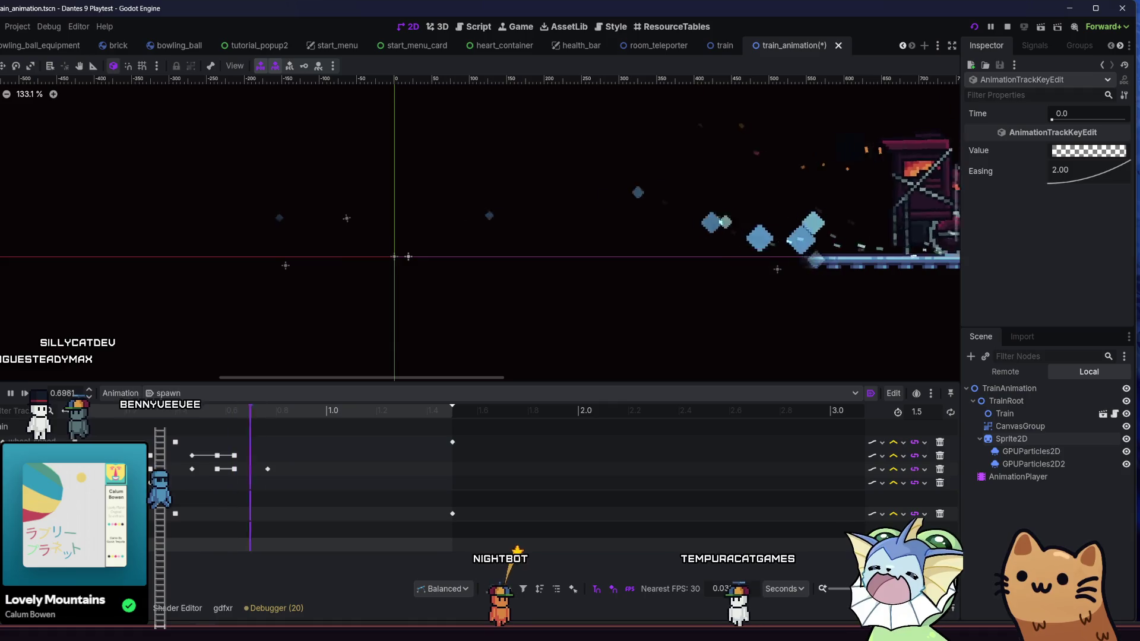
key(shift+d)
click(16, 398)
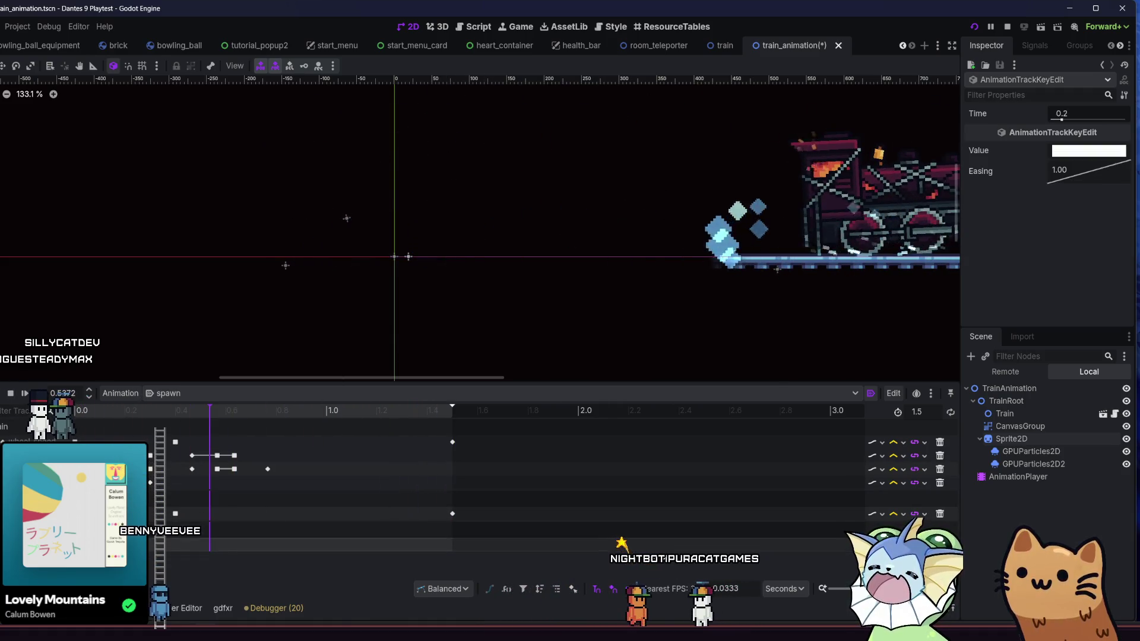
Return the first key's easing to Ease Out and replay the spawn animation.
right_click(1084, 178)
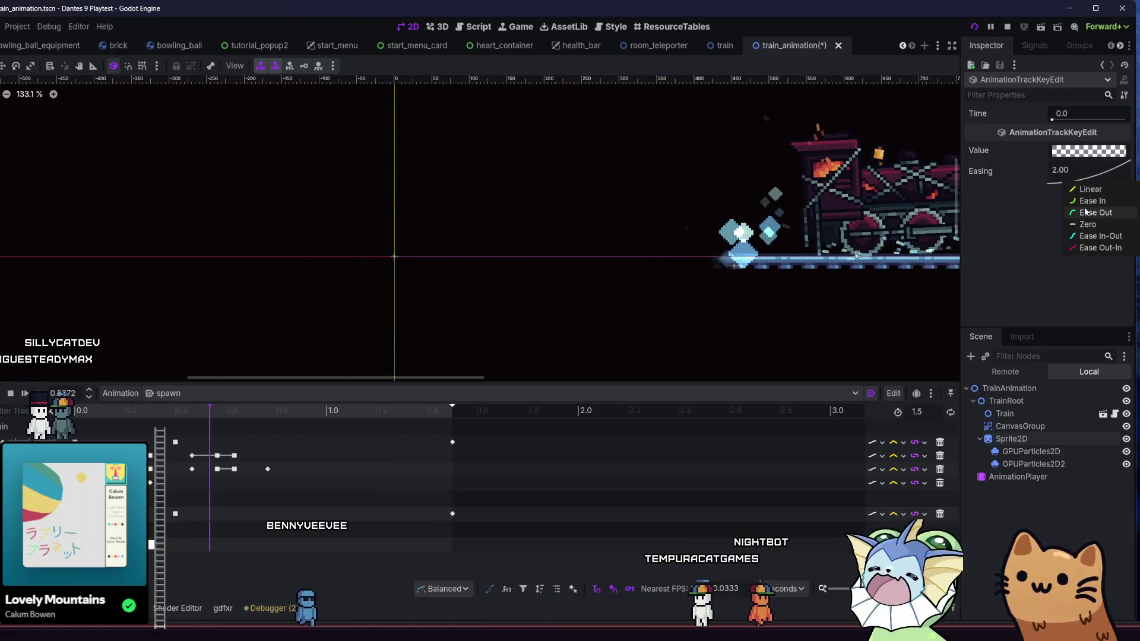
click(25, 393)
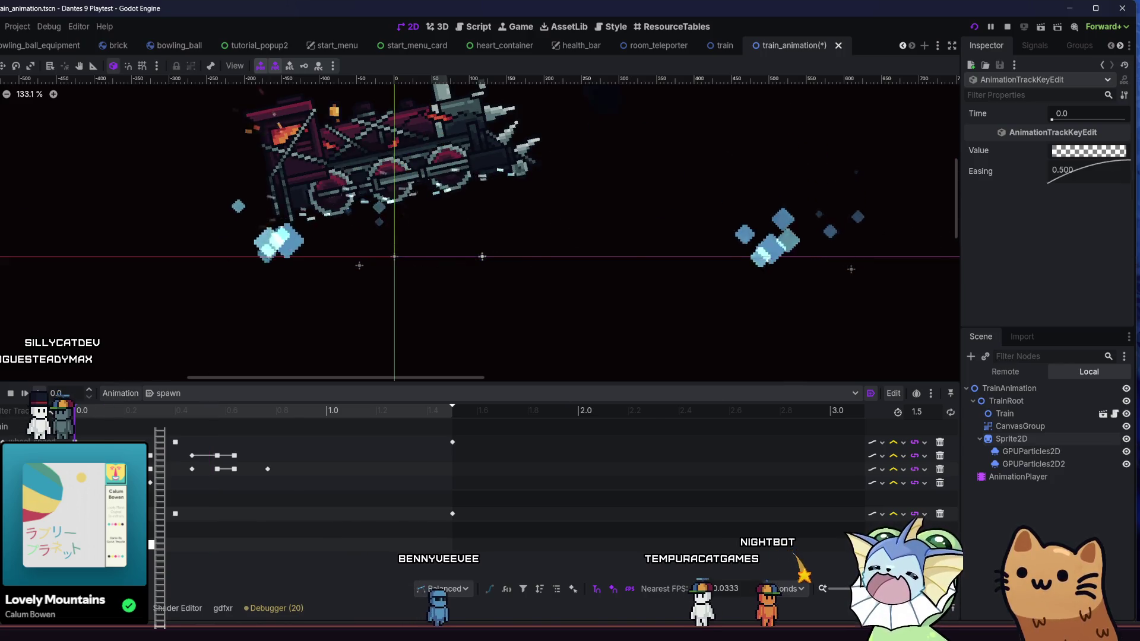
click(40, 394)
click(40, 394)
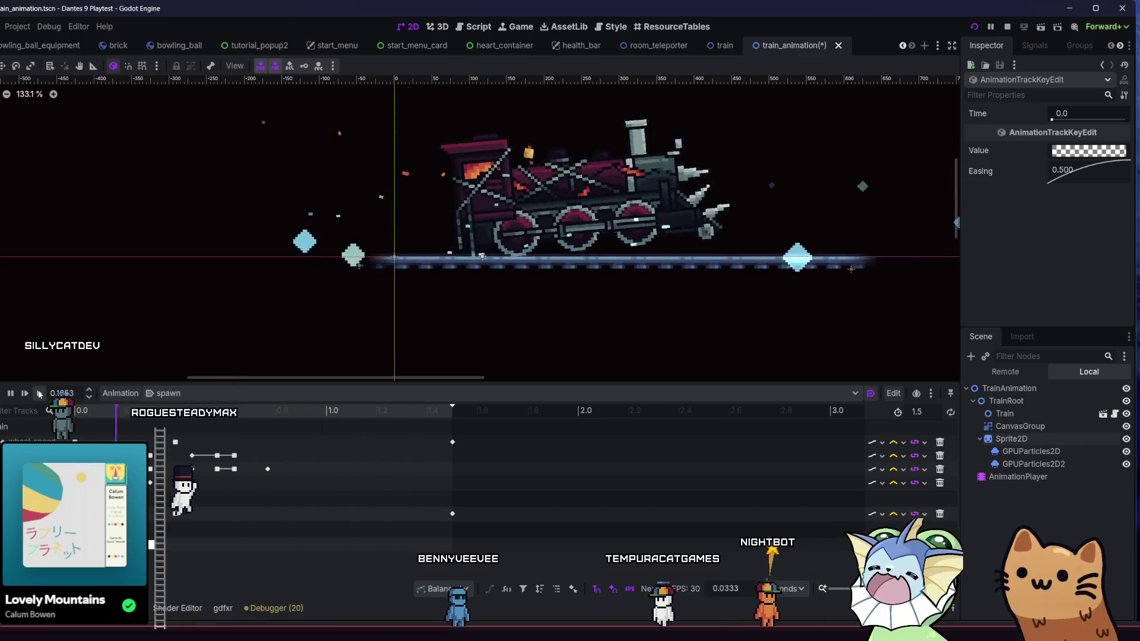
key(s)
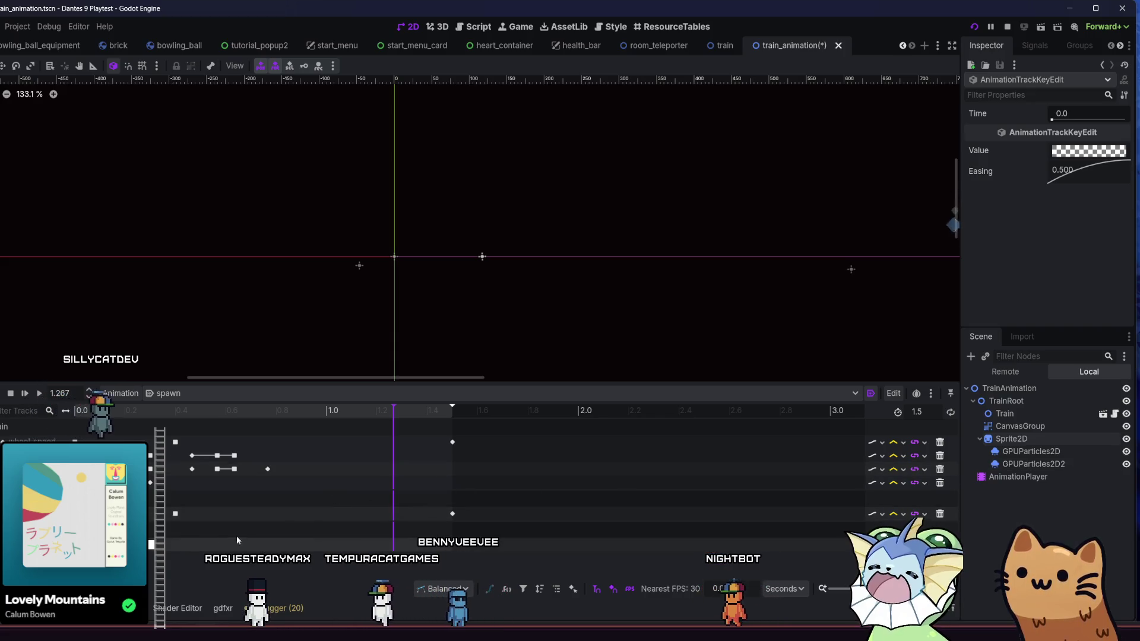
Add a Modulate track for the rail Sprite2D to the spawn animation.
click(1011, 438)
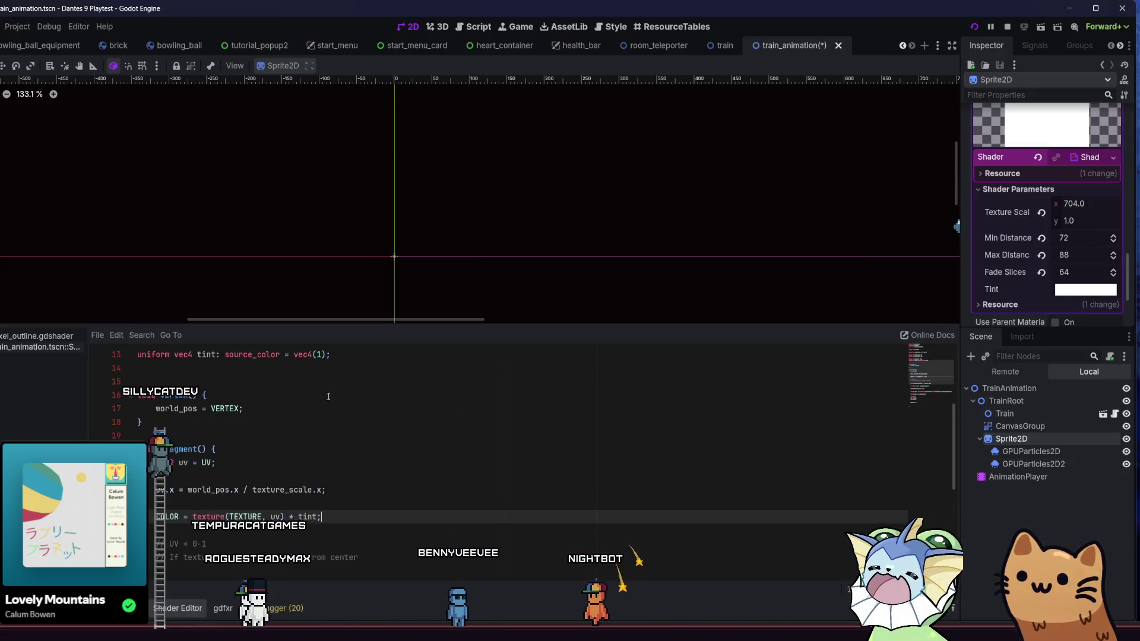
click(148, 617)
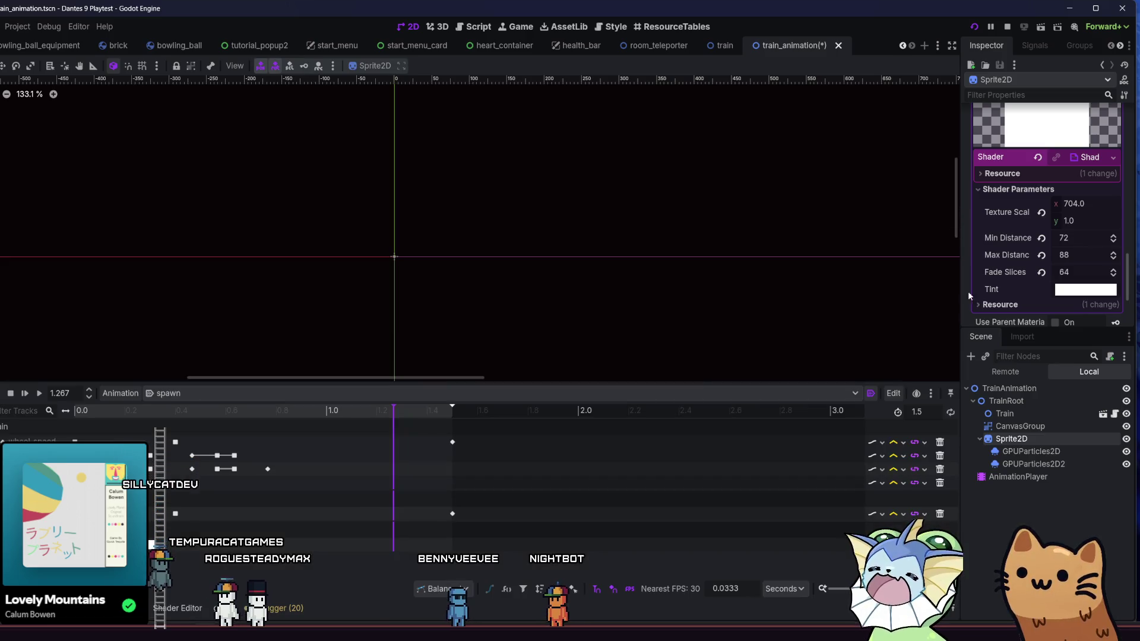
scroll(1003, 227, up, 10)
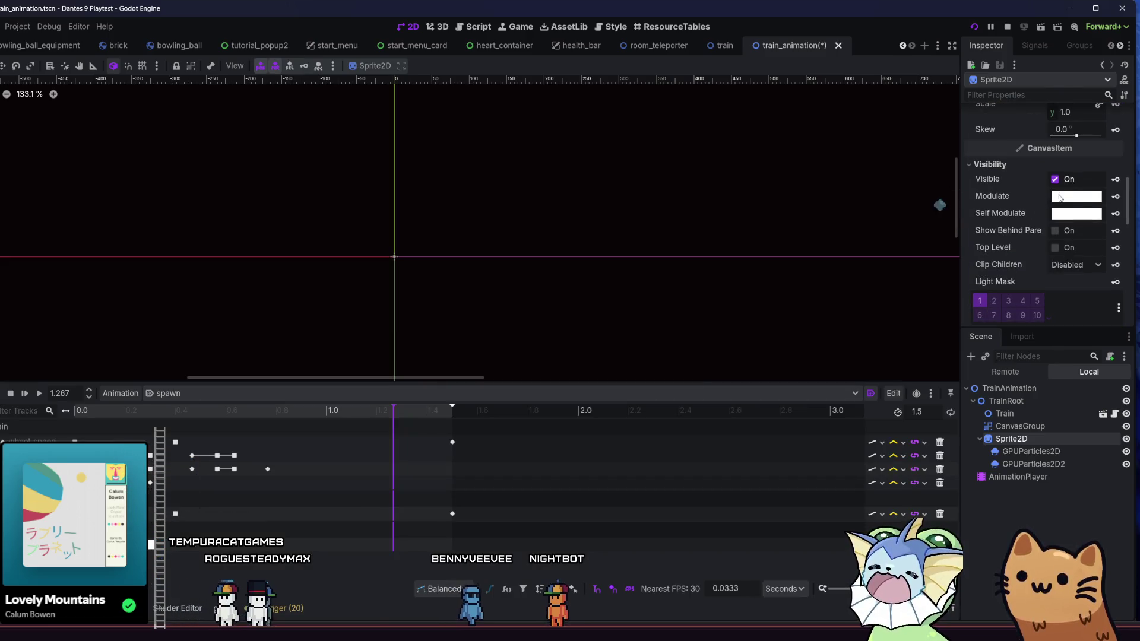
key(shift+d)
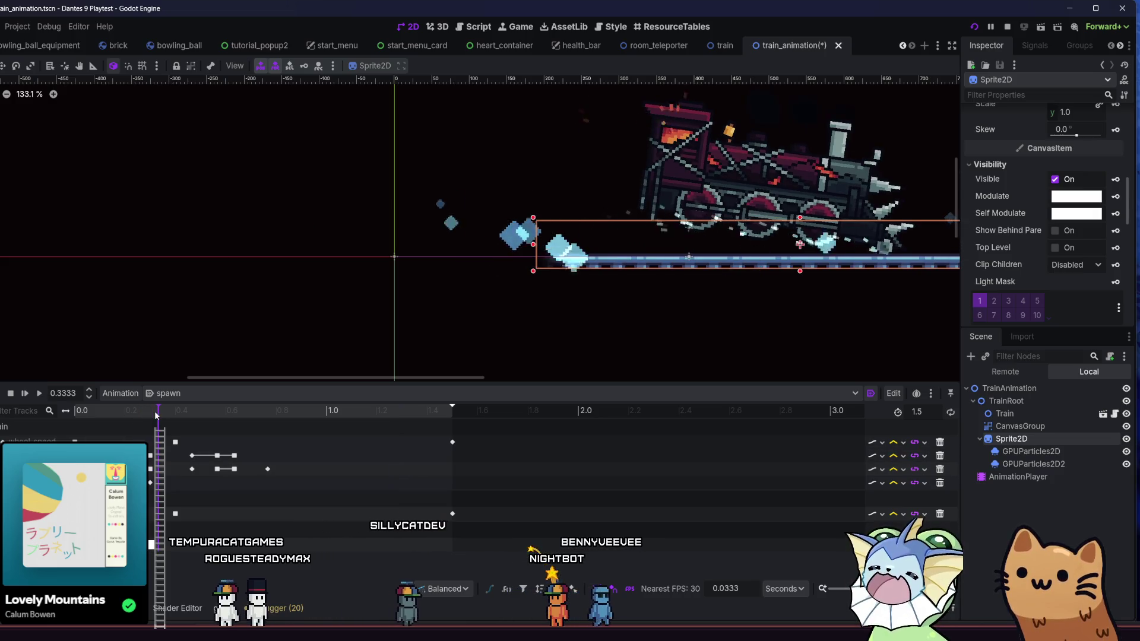
click(1116, 196)
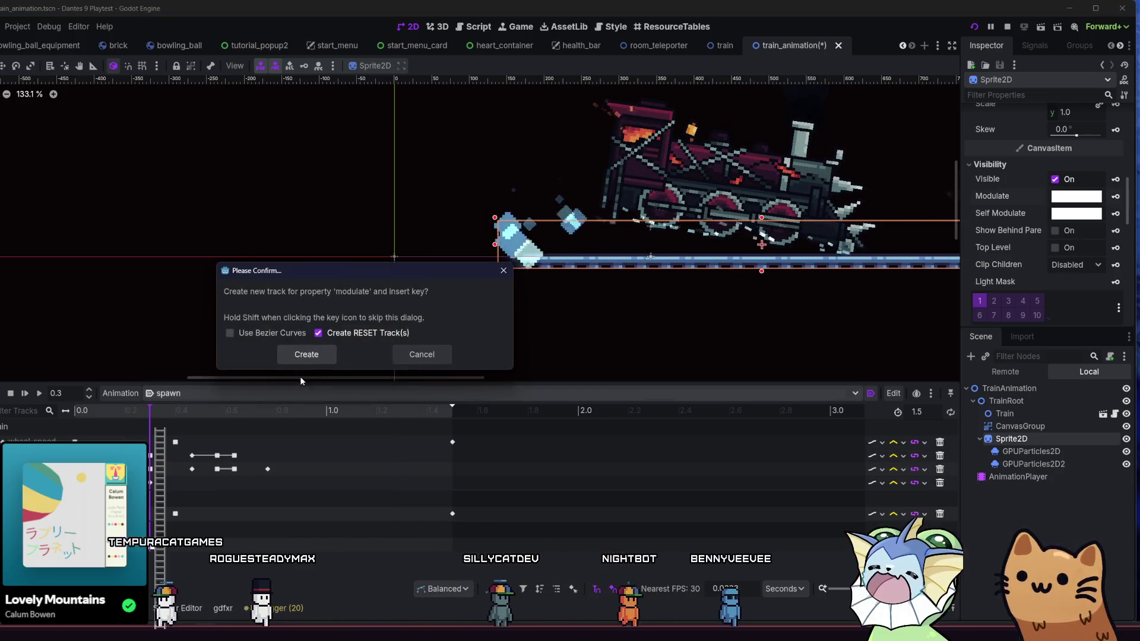
click(304, 358)
drag(118, 412, 26, 422)
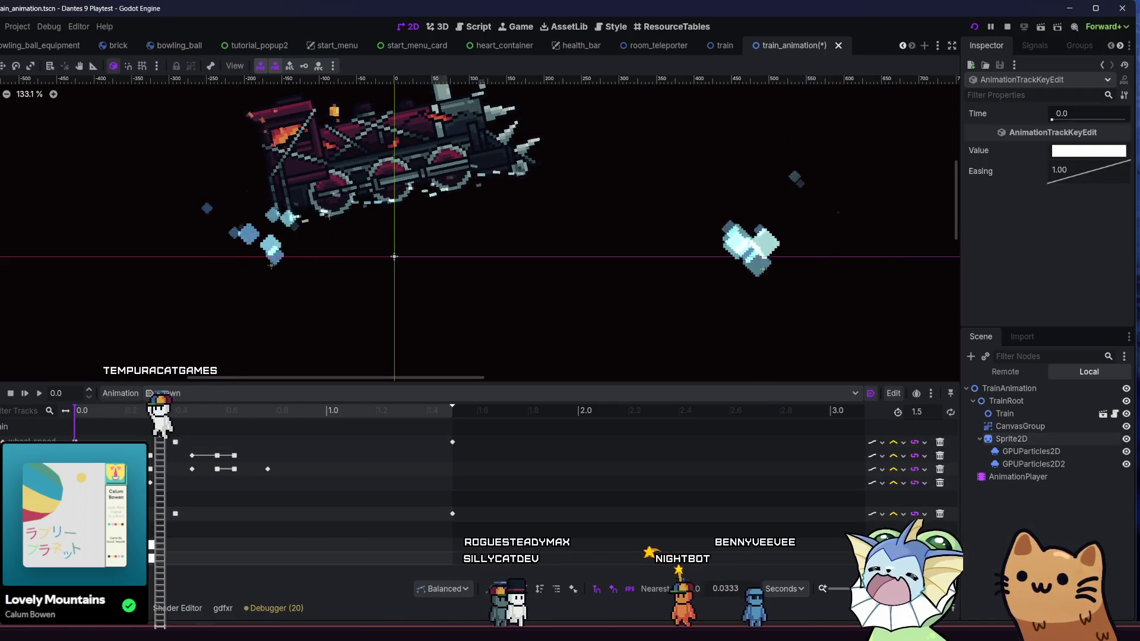
Set the 0.0 Modulate key's alpha to 0 and replay the spawn animation repeatedly.
click(1089, 151)
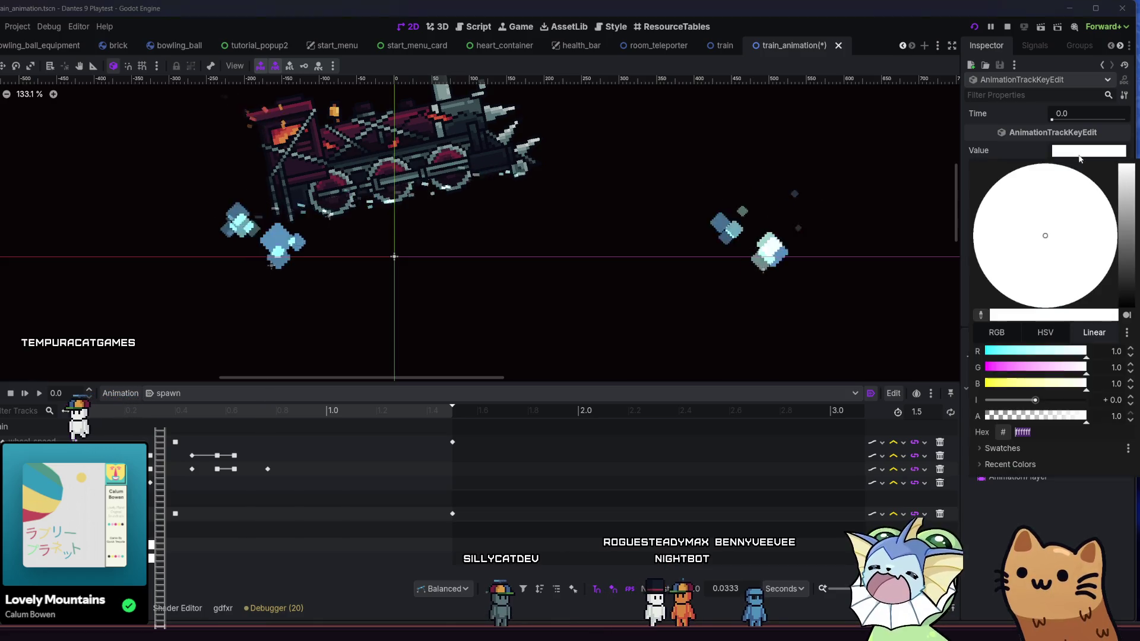
click(1027, 152)
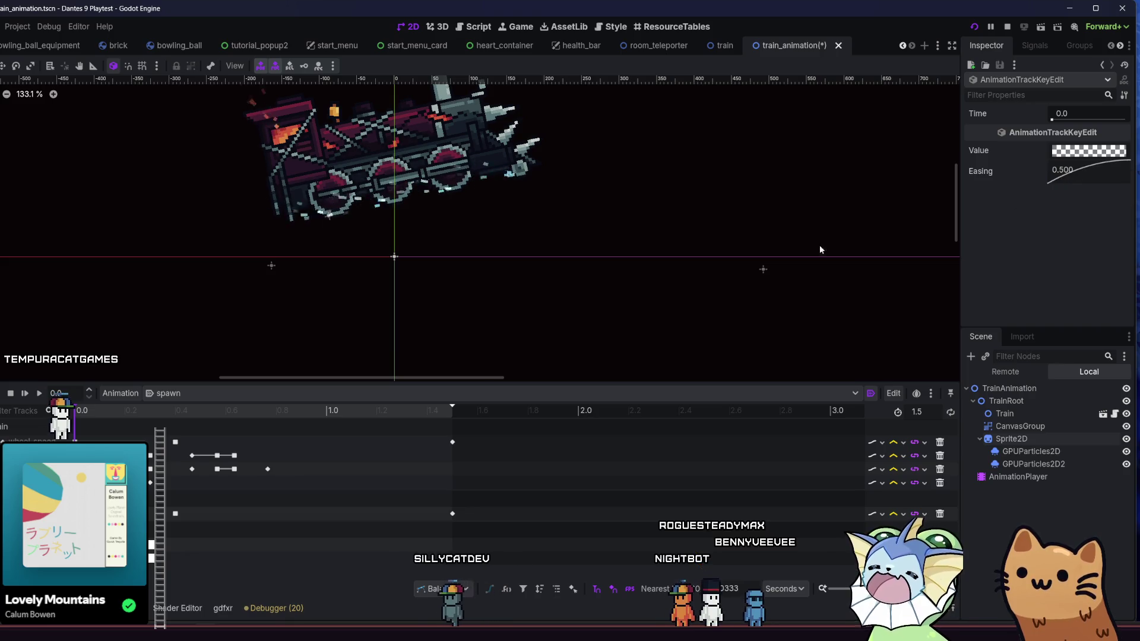
click(40, 394)
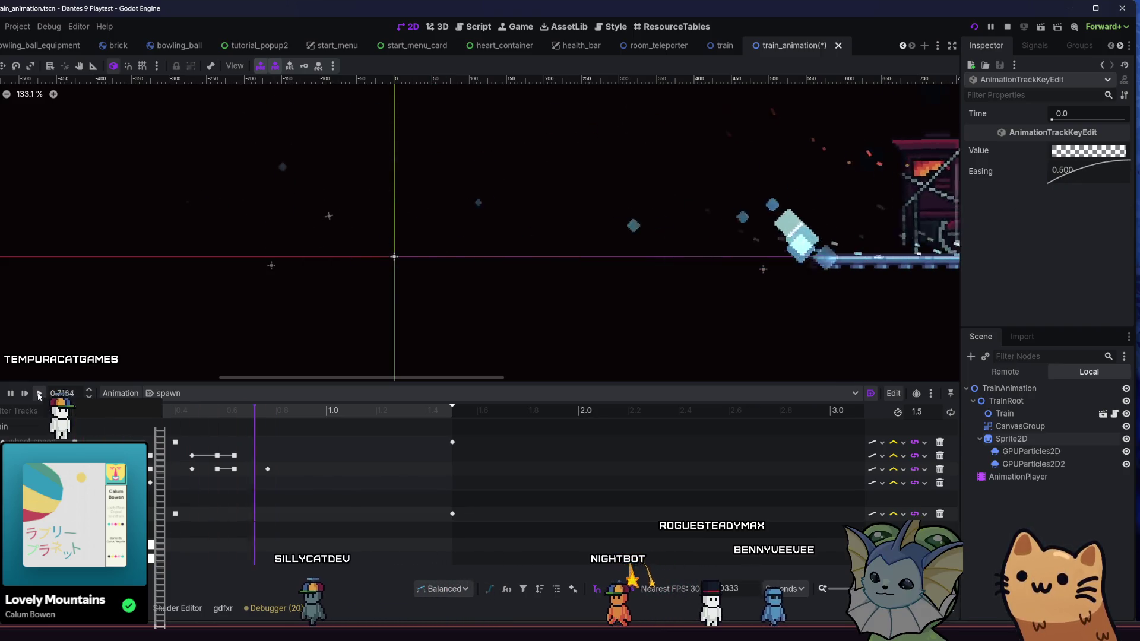
click(40, 395)
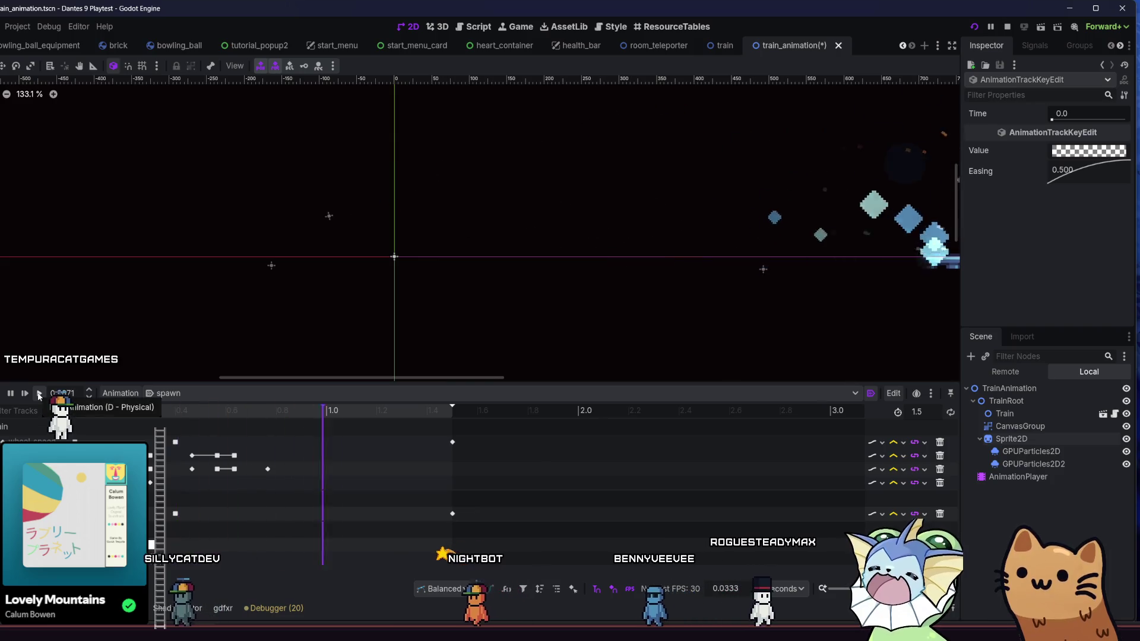
click(40, 394)
click(40, 394)
click(40, 394)
drag(171, 551, 158, 560)
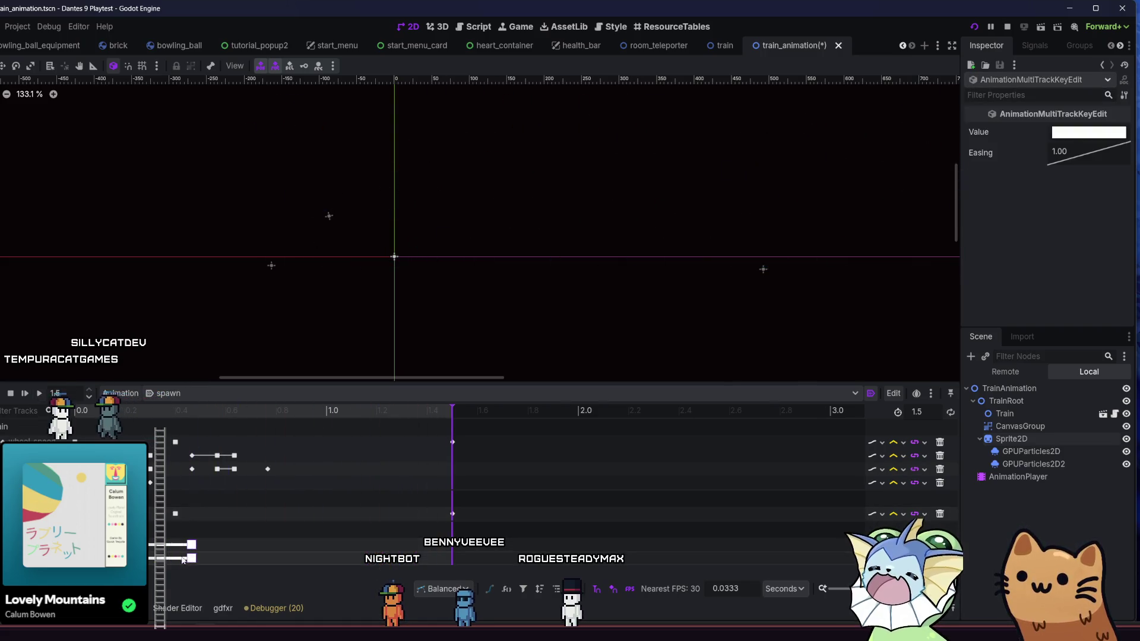
click(40, 395)
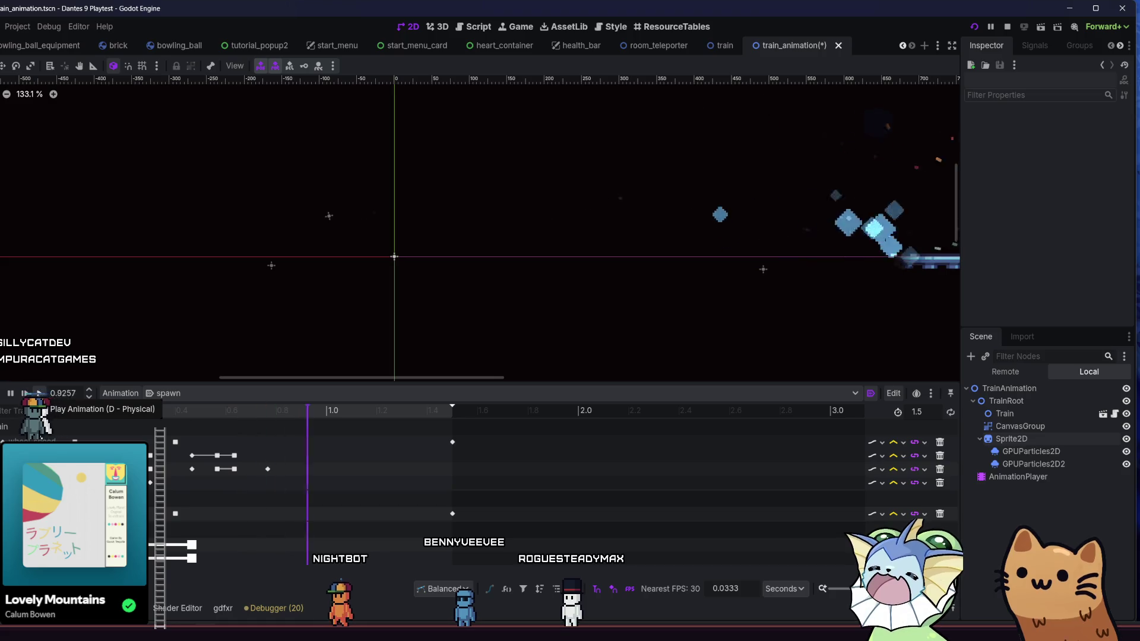
click(40, 395)
Save the train animation scene and relaunch the project.
key(ctrl+s)
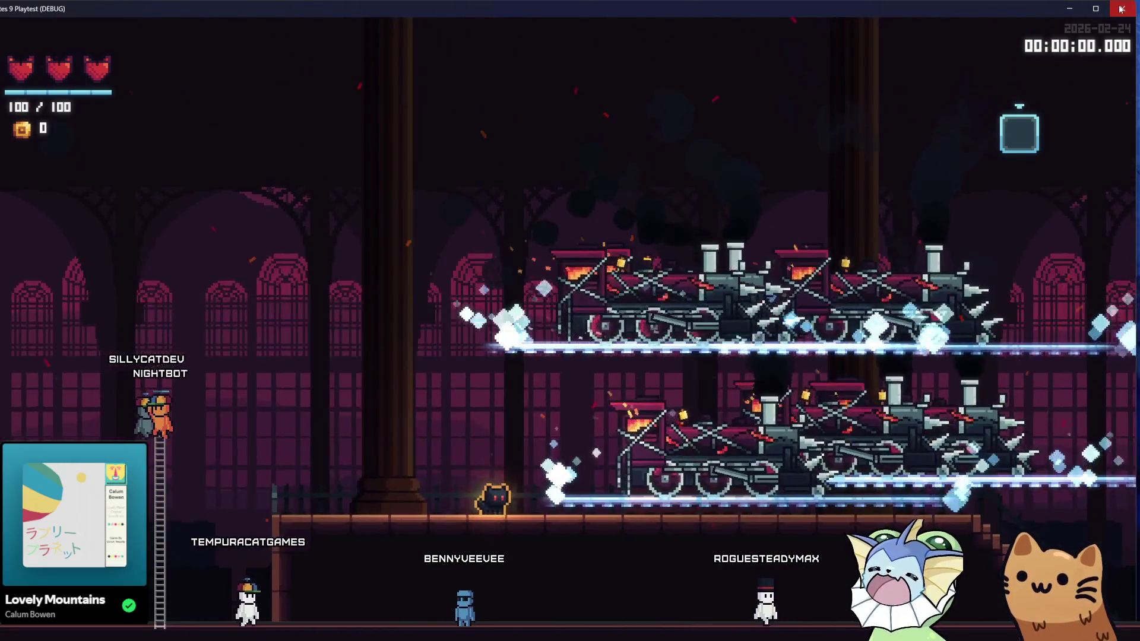
click(1121, 8)
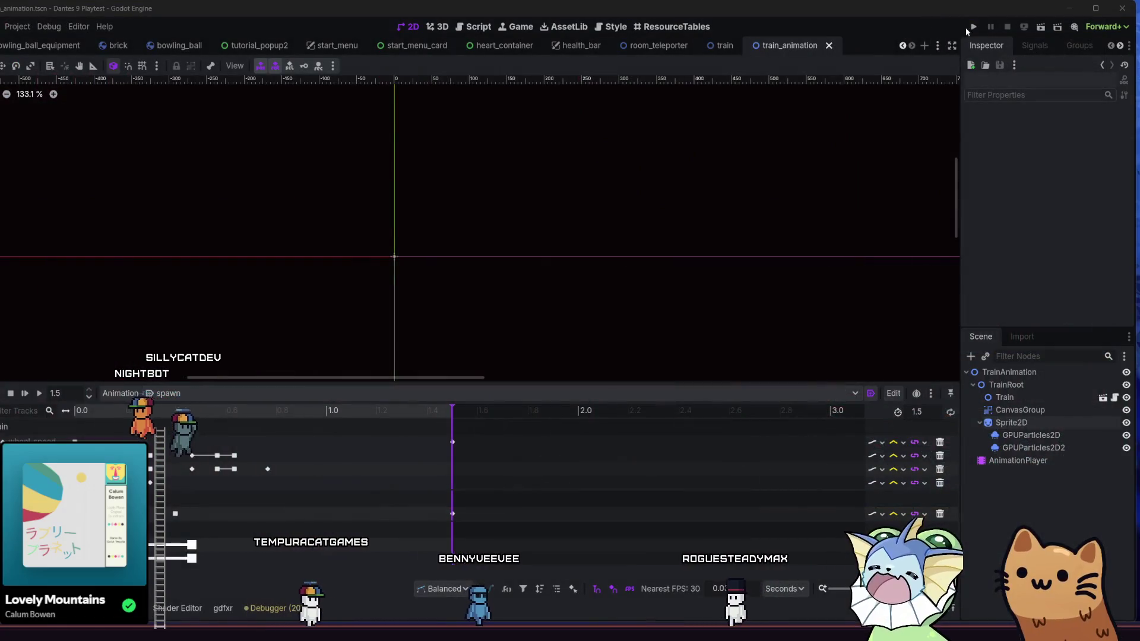
click(969, 28)
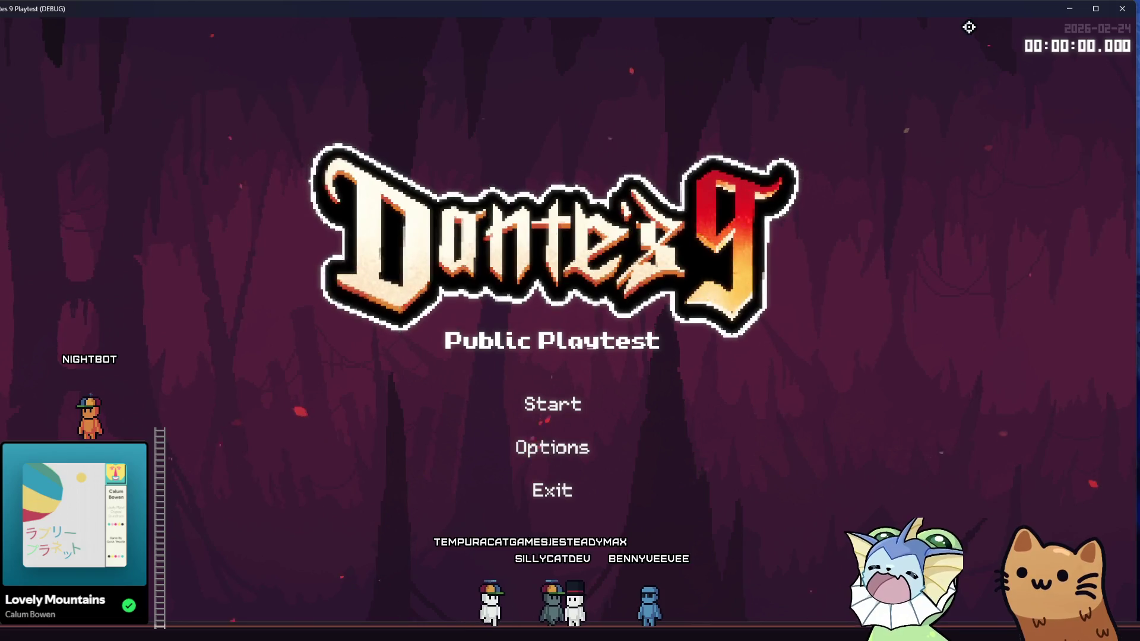
Start a game from the title screen and open the Display section of the debug panel.
click(556, 373)
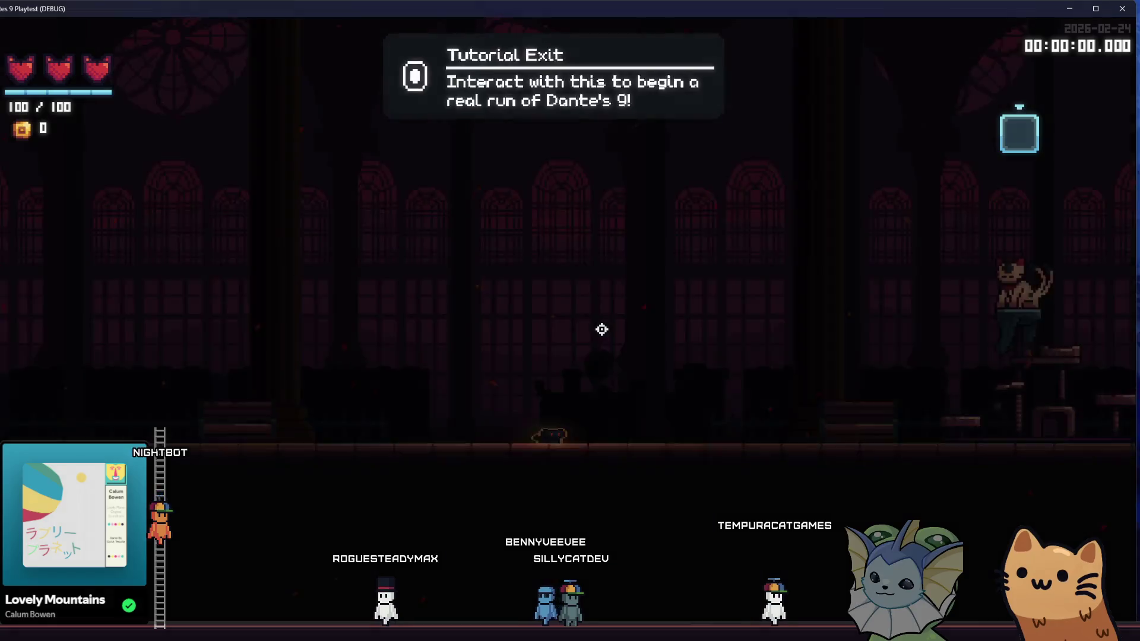
key(grave)
click(100, 416)
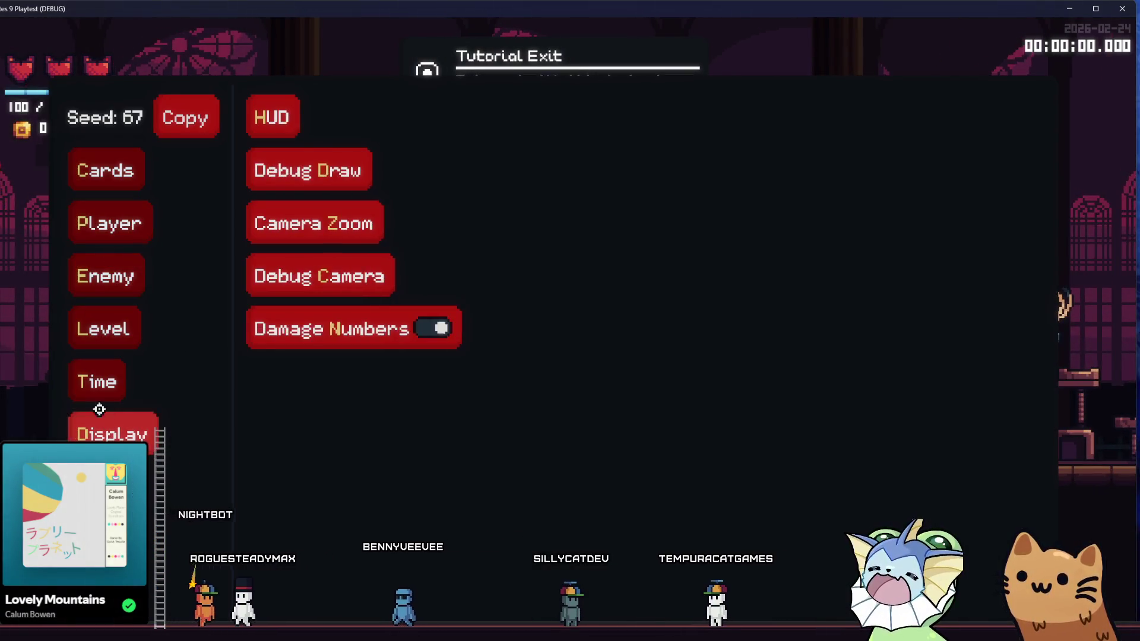
Bind train_animation.tscn to the Debug 1 slot and spawn it with Q.
click(111, 379)
key(ctrl+p)
text(train)
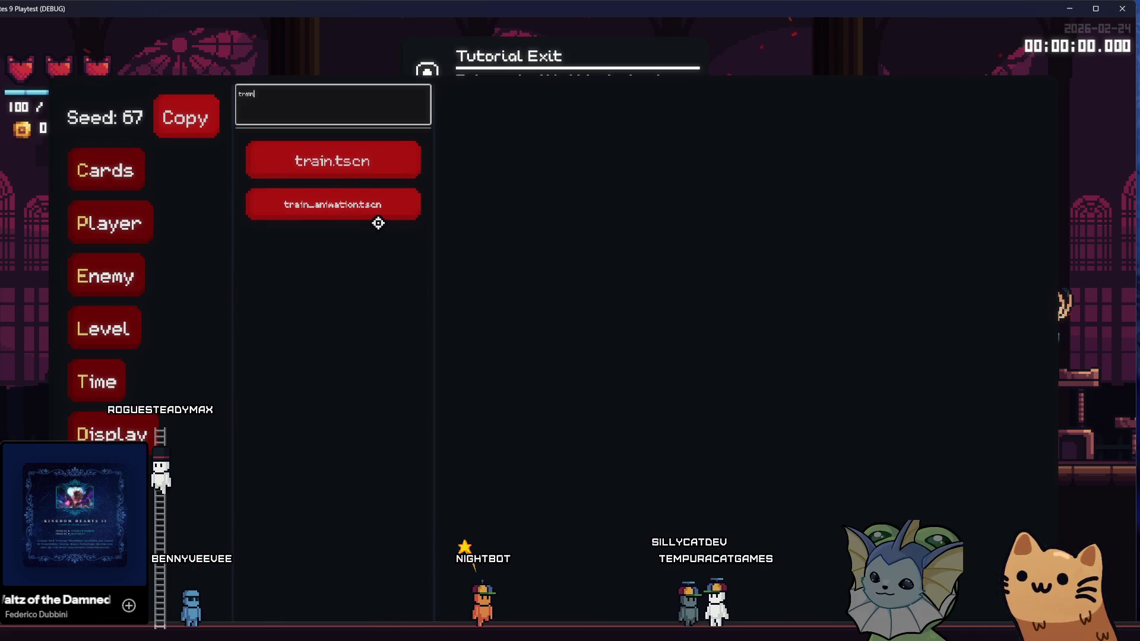
click(411, 203)
click(471, 170)
key(q)
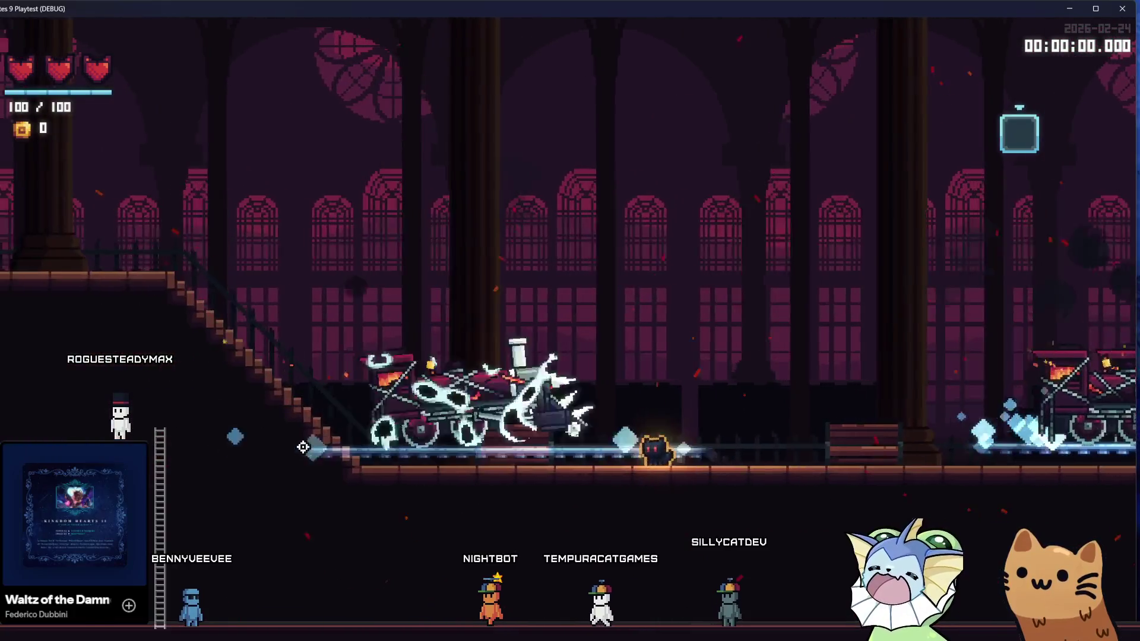
Walk the cat through the tutorial rooms watching trains, enter the cave, then exit with F8.
key(a)
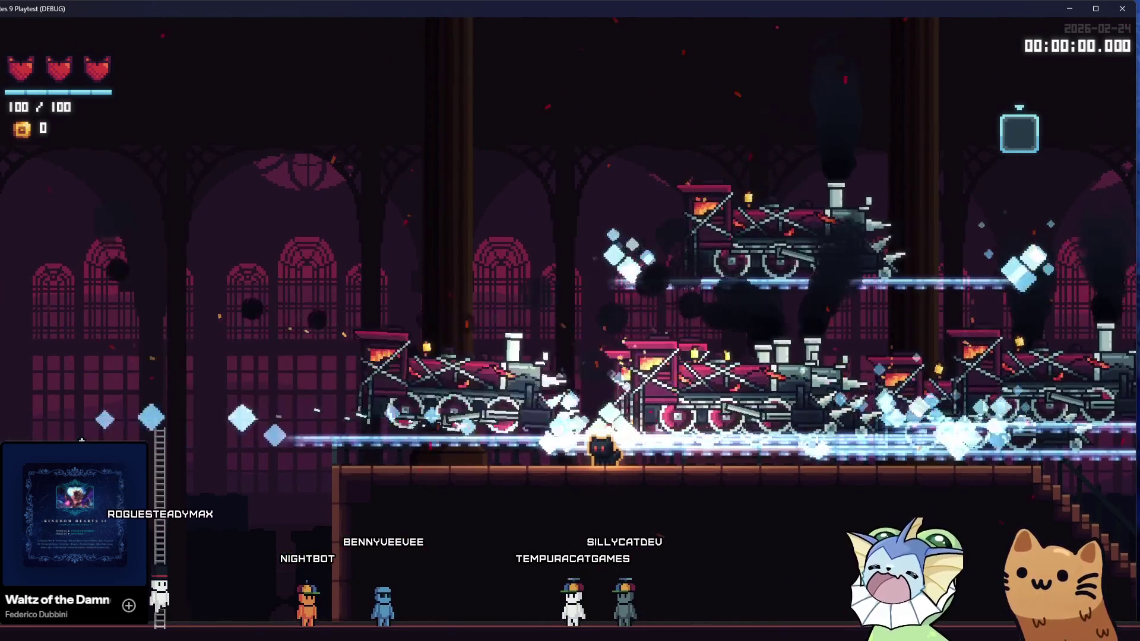
key(d)
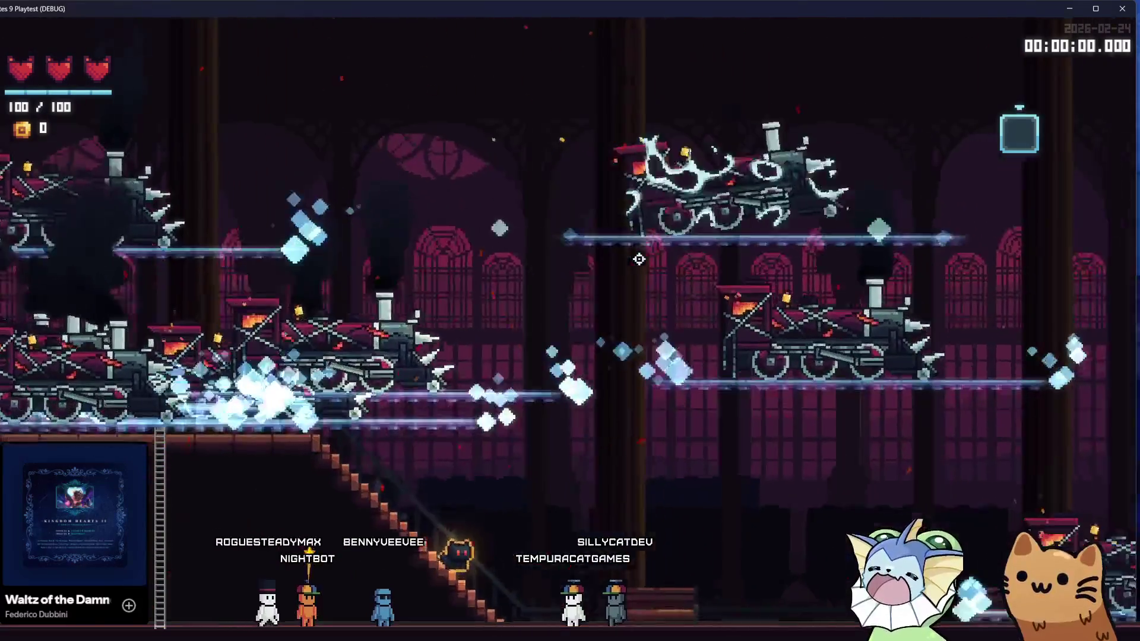
key(d)
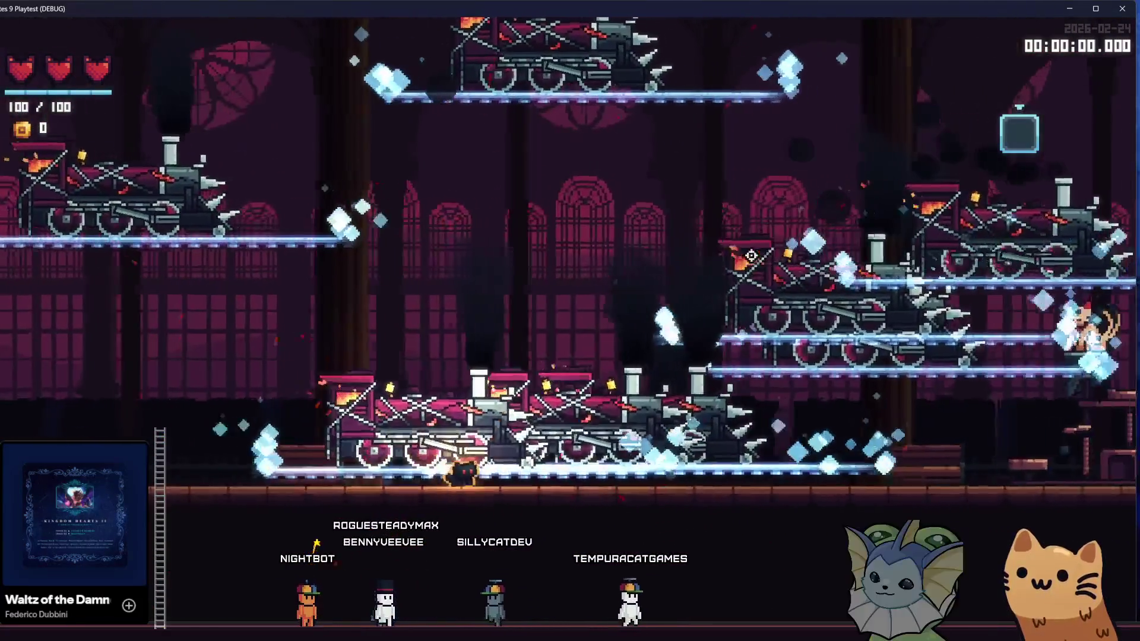
key(d)
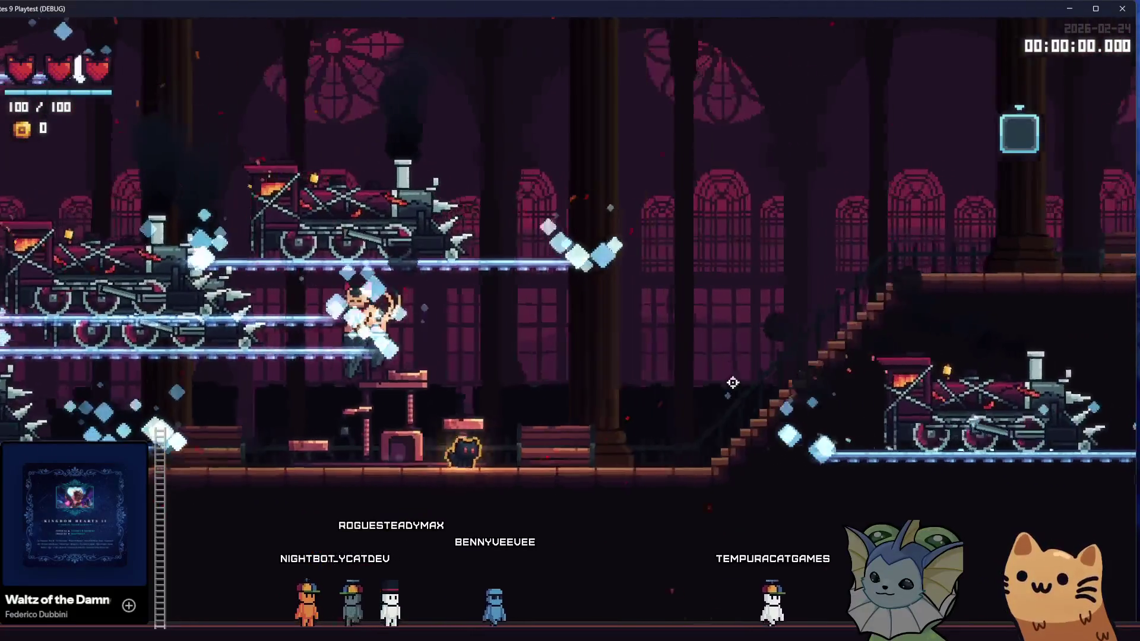
key(d)
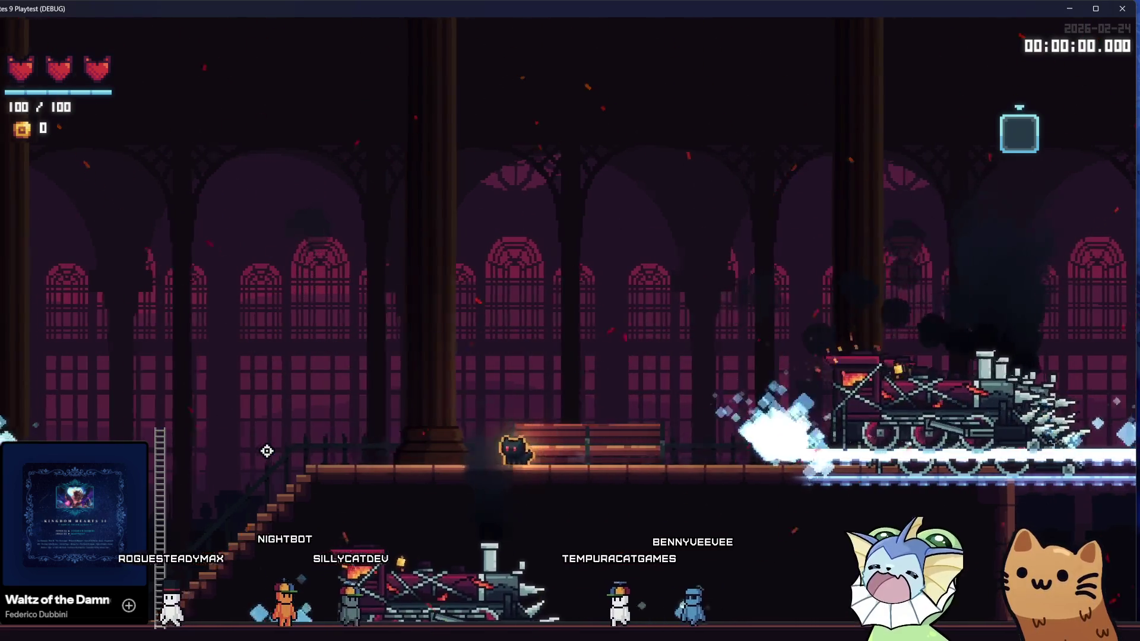
key(a)
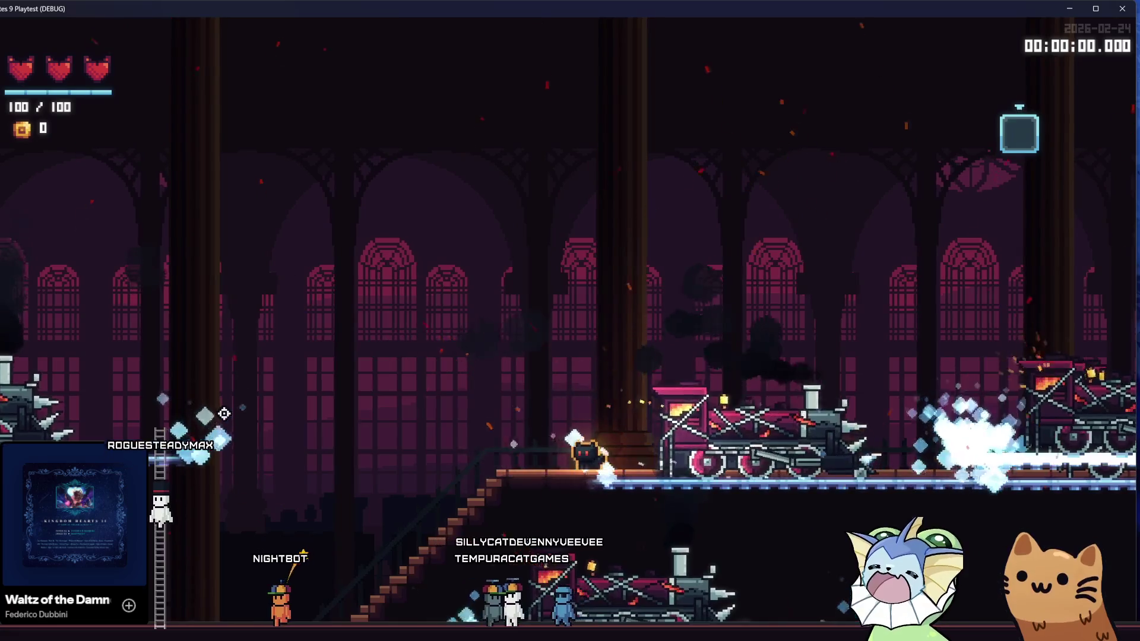
click(200, 424)
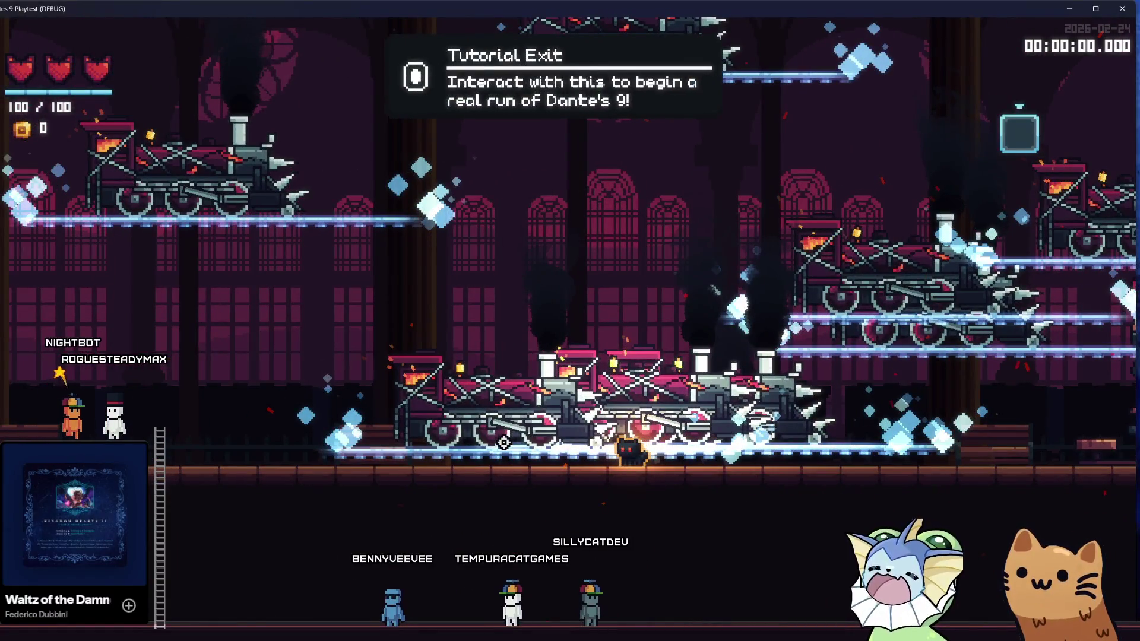
key(e)
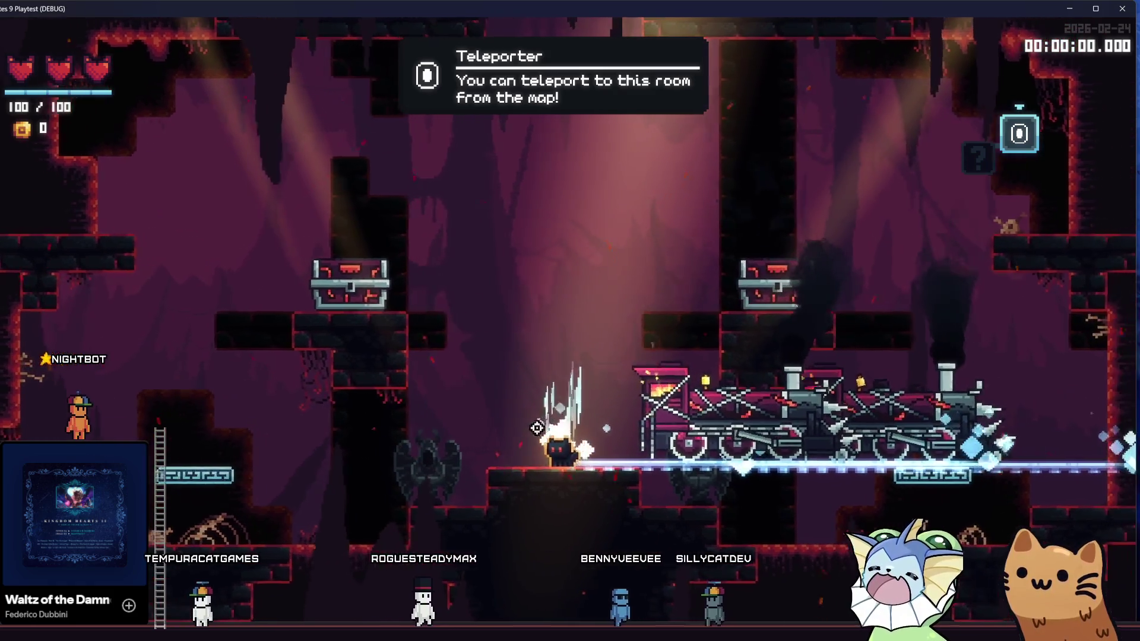
key(F8)
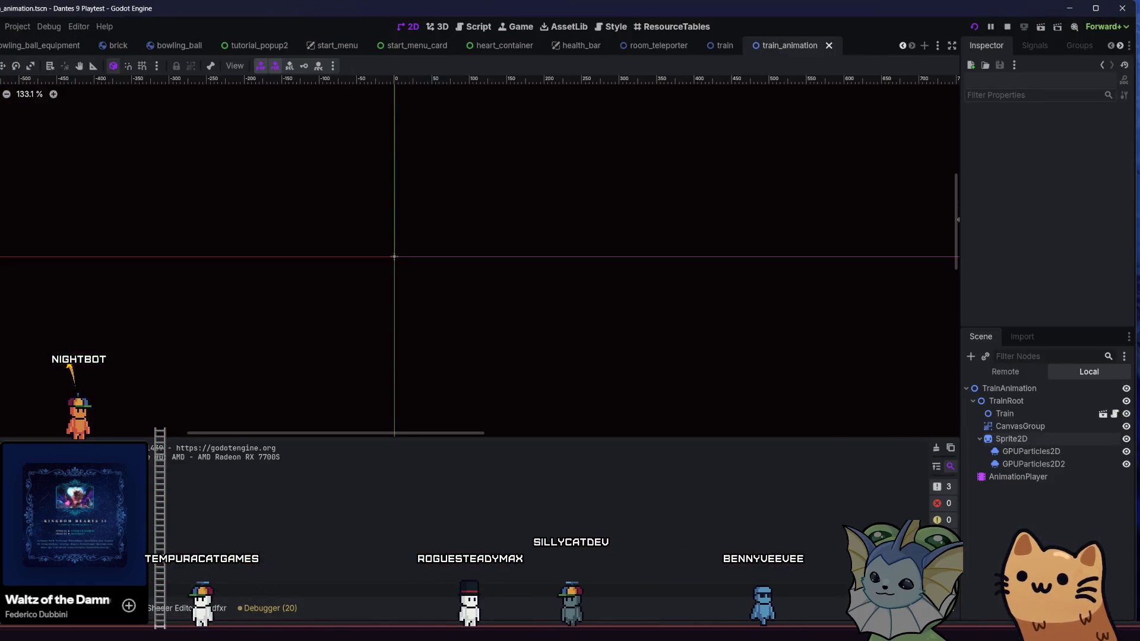
Create a Visible property track for TrainAnimation in the spawn animation.
click(122, 608)
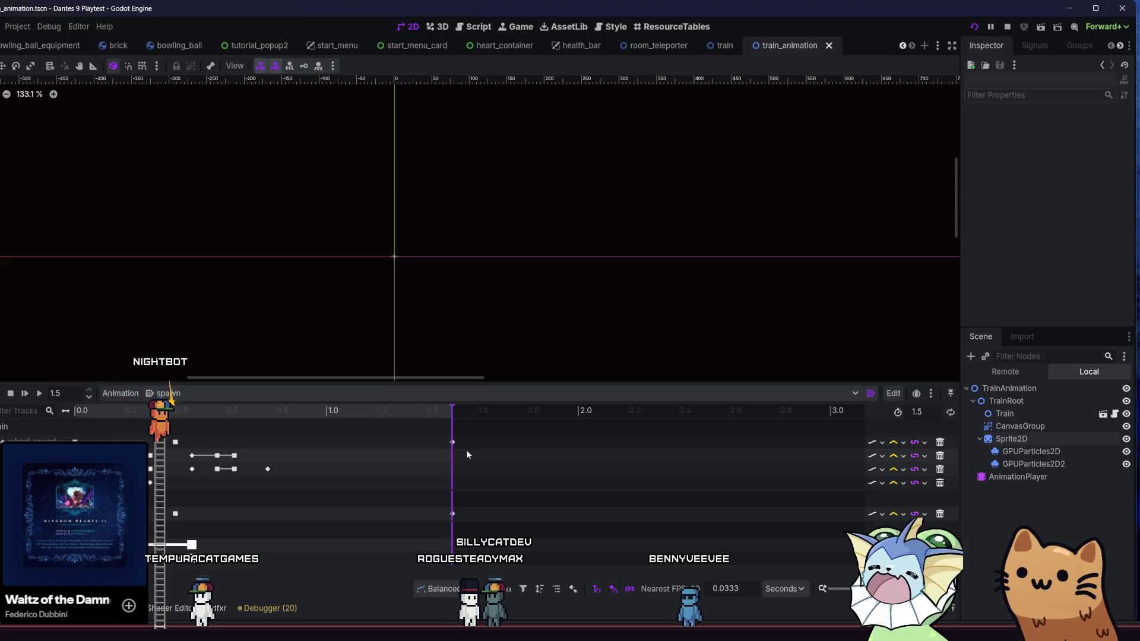
click(1030, 377)
click(1069, 372)
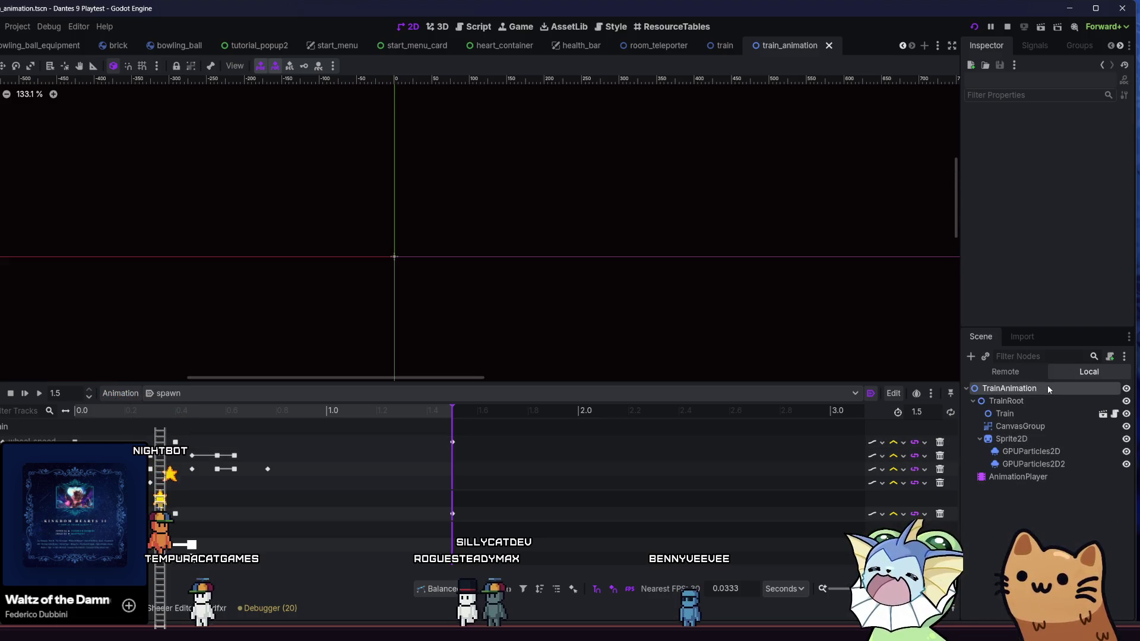
click(1047, 388)
click(1030, 169)
click(1037, 166)
click(1047, 166)
click(1115, 178)
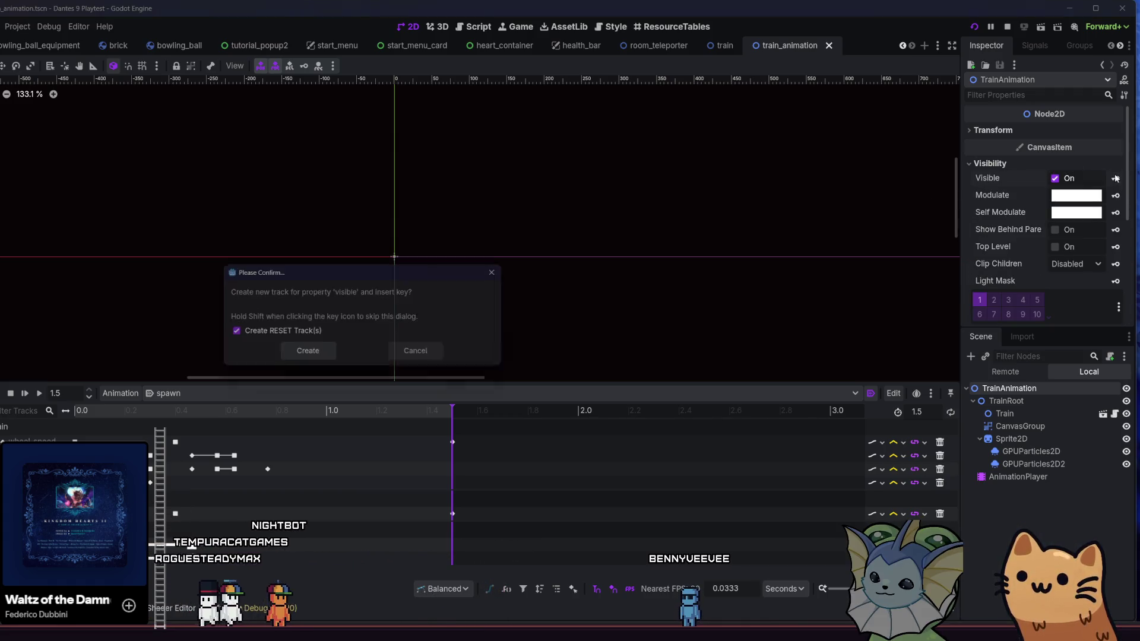
click(309, 352)
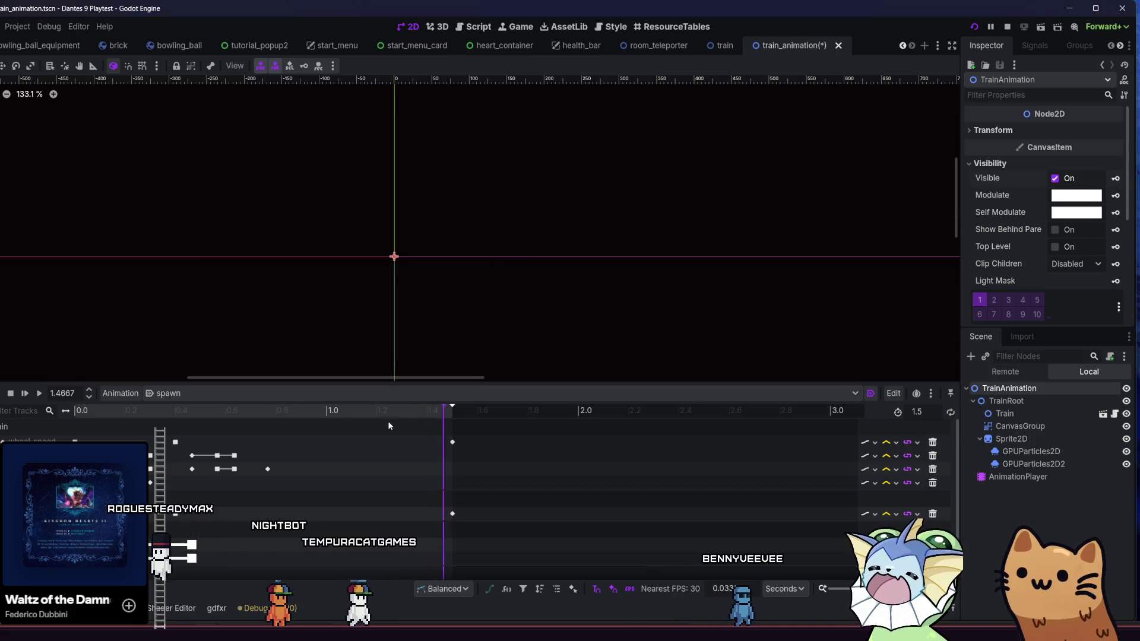
Select the 1.5 s visibility key, play the spawn animation and reset it.
key(s)
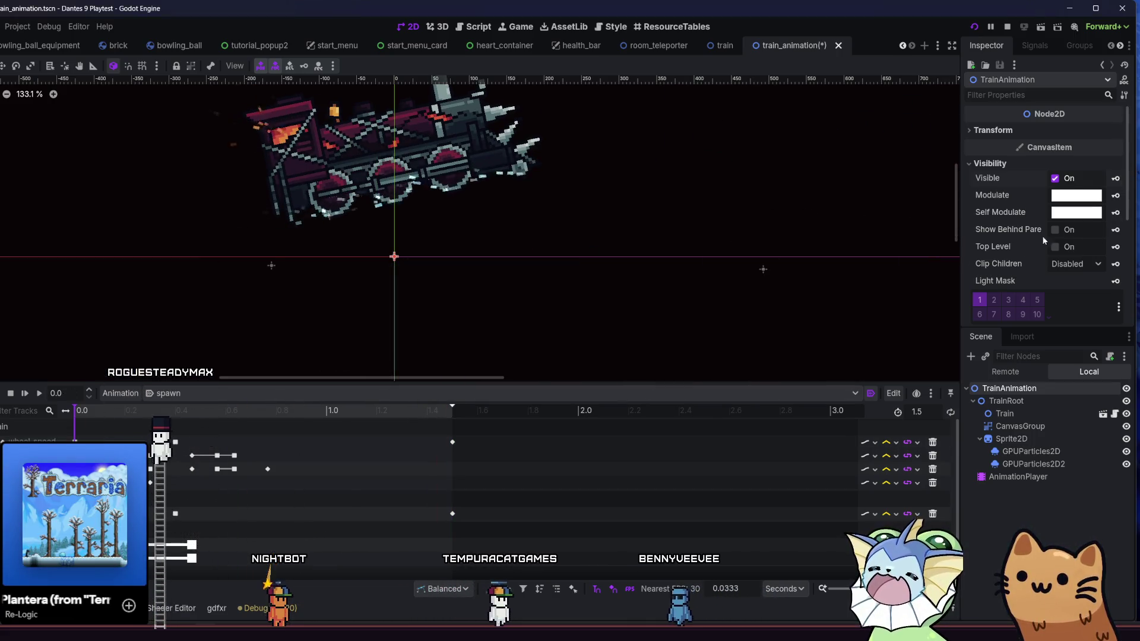
click(452, 443)
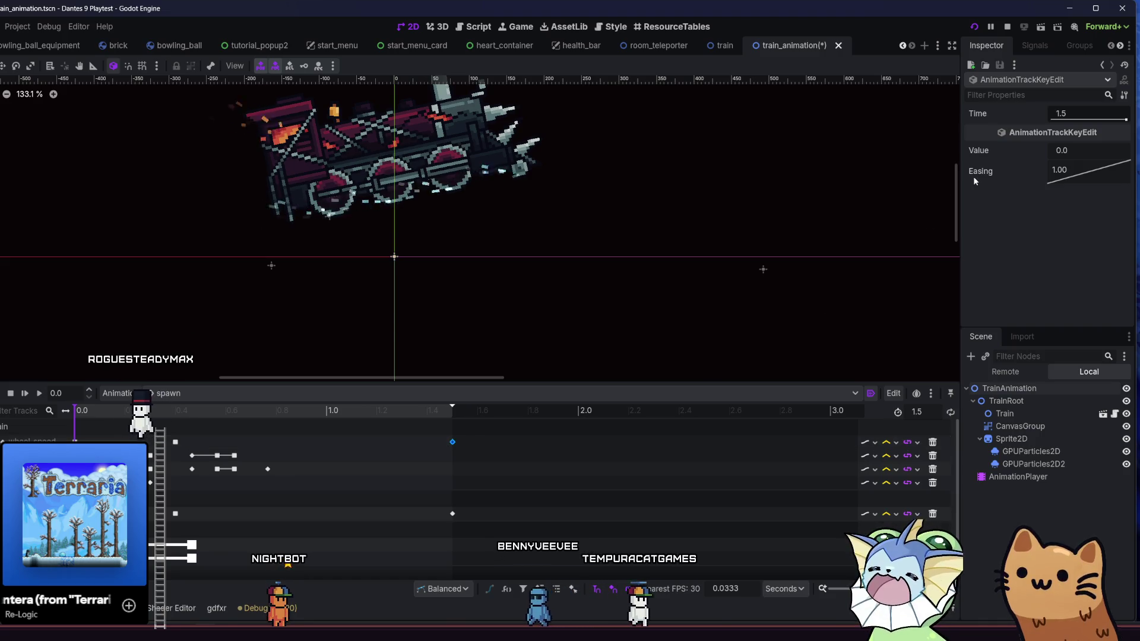
scroll(362, 494, down, 1)
click(453, 574)
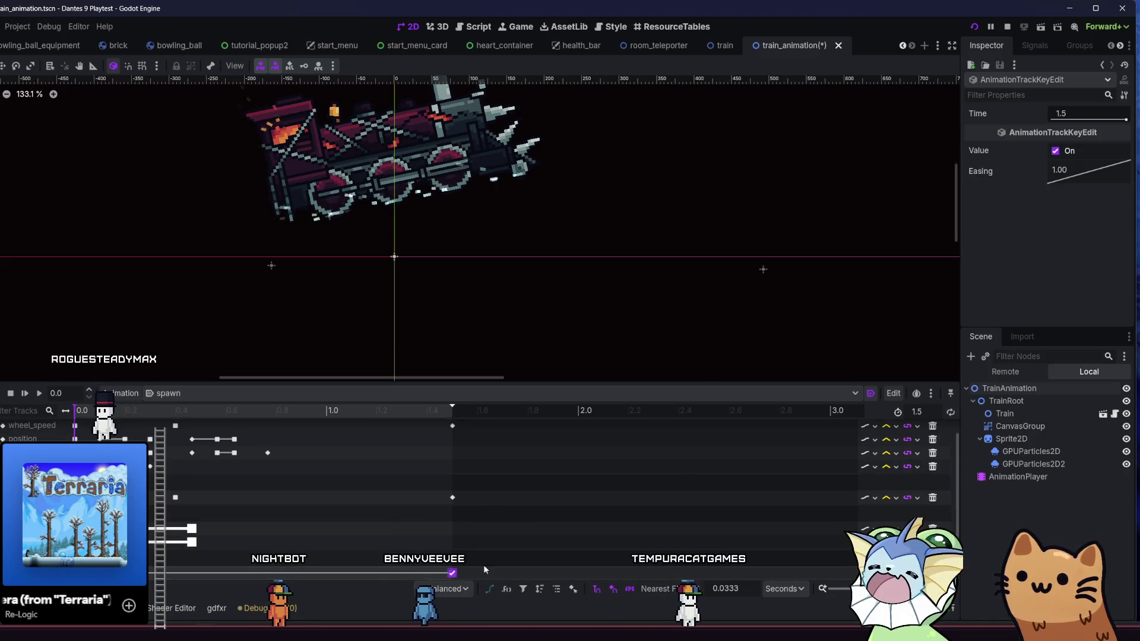
click(37, 396)
scroll(357, 323, right, 5)
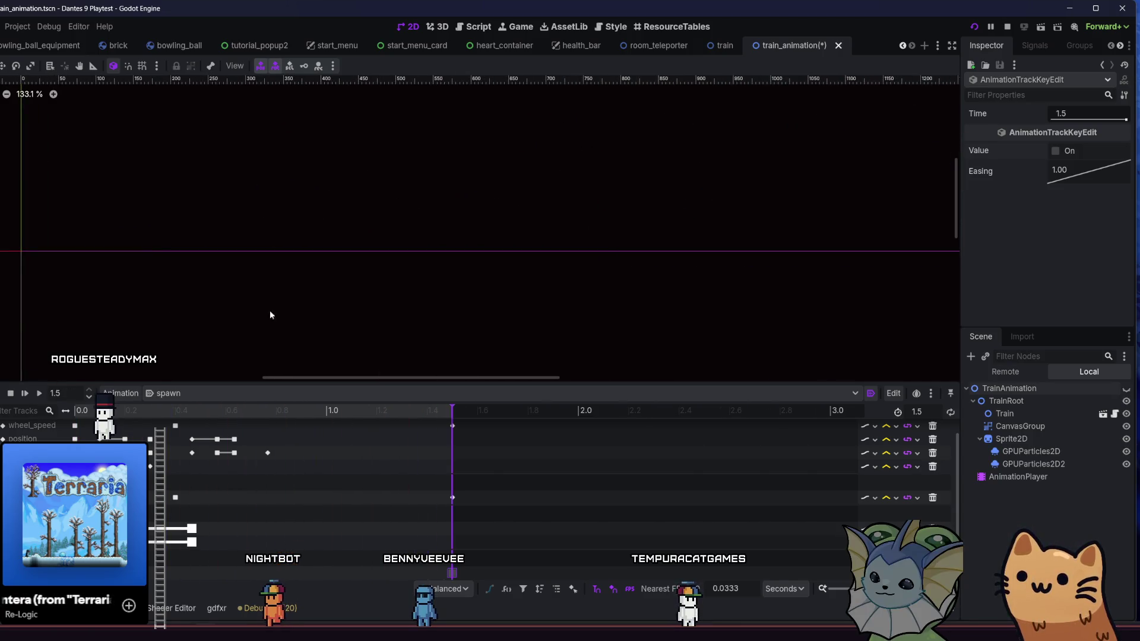
click(12, 394)
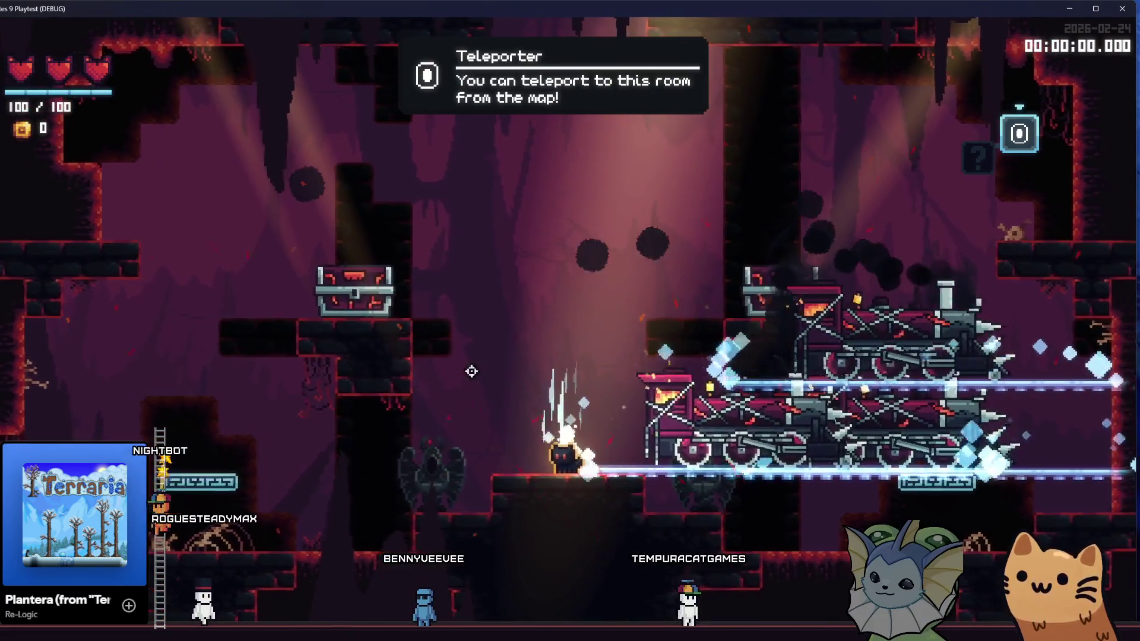
Climb left through the cave, switch to the Rusty Pistol and fire, then drop into the next room.
key(a)
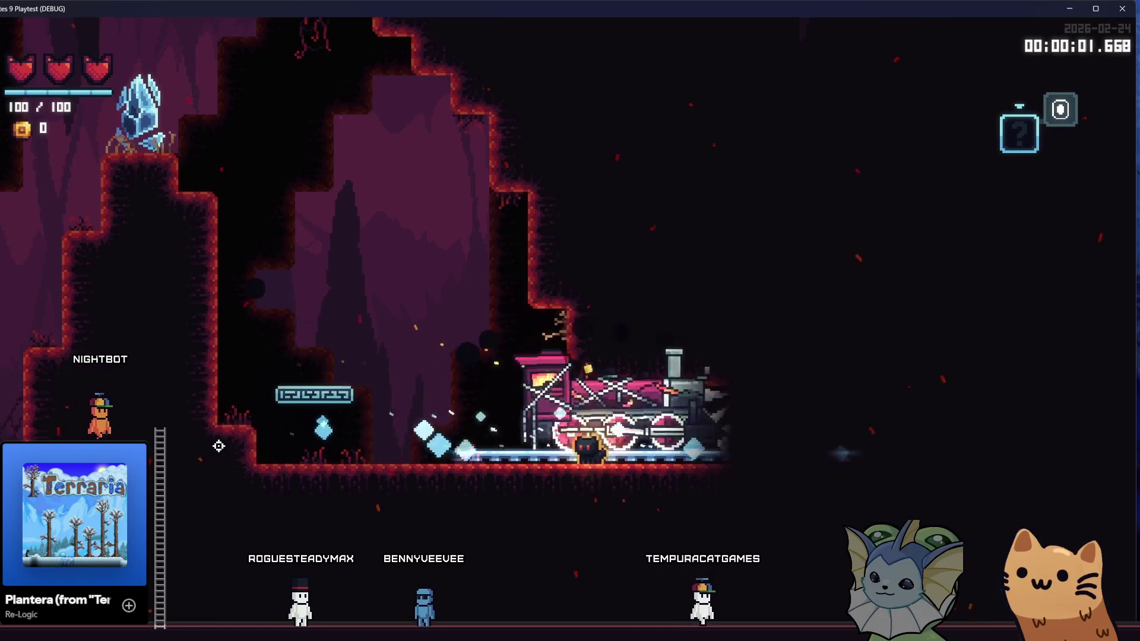
key(a)
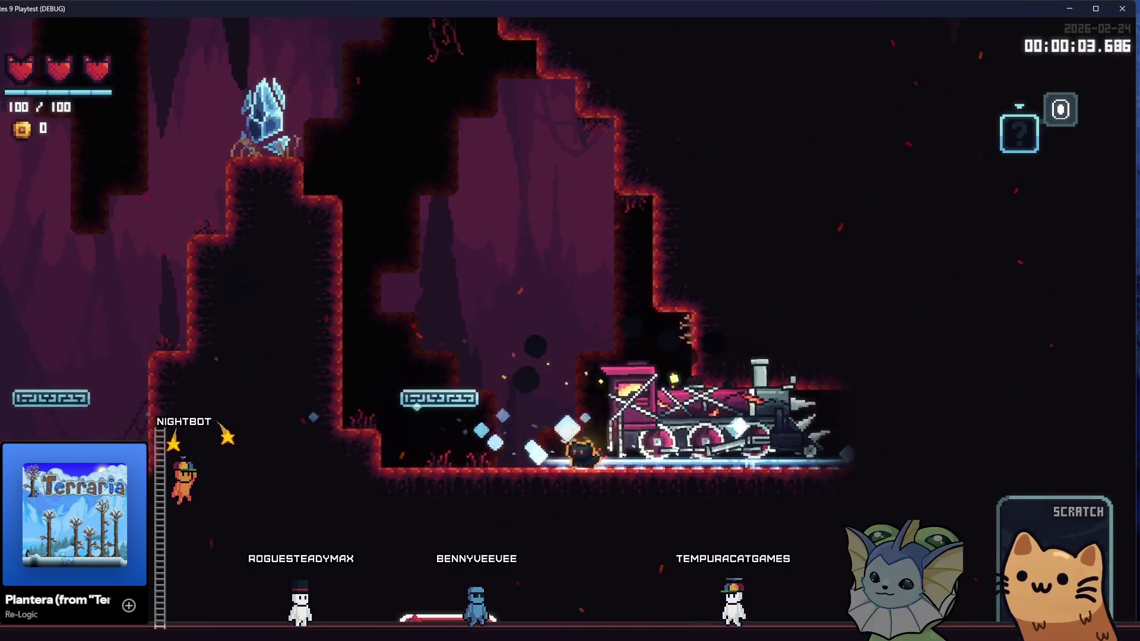
key(space)
key(a)
key(space)
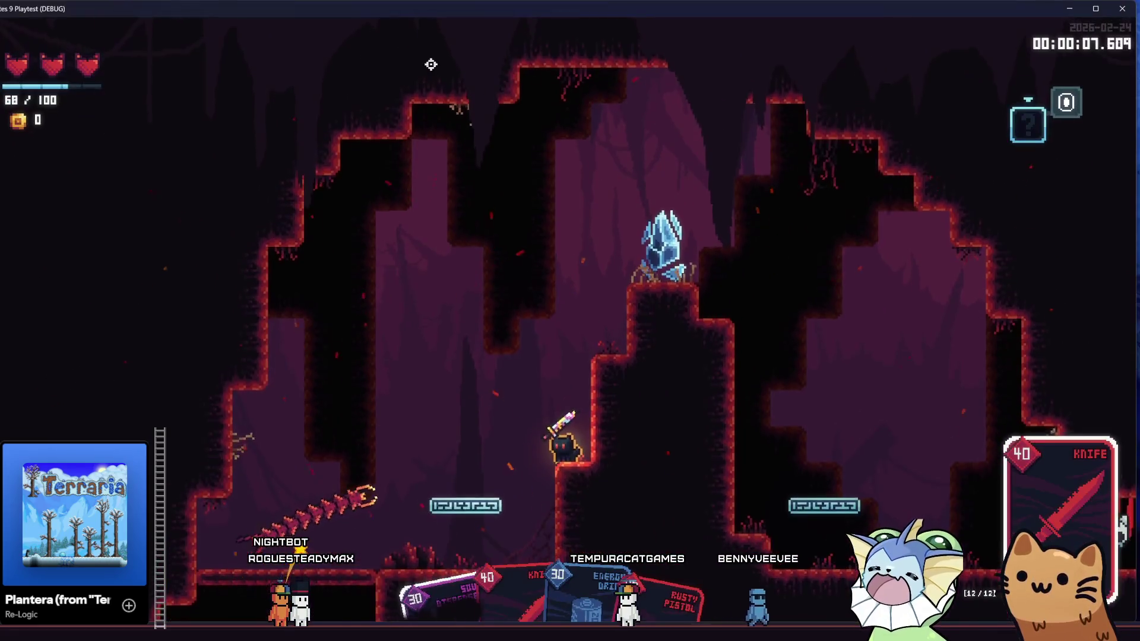
key(space)
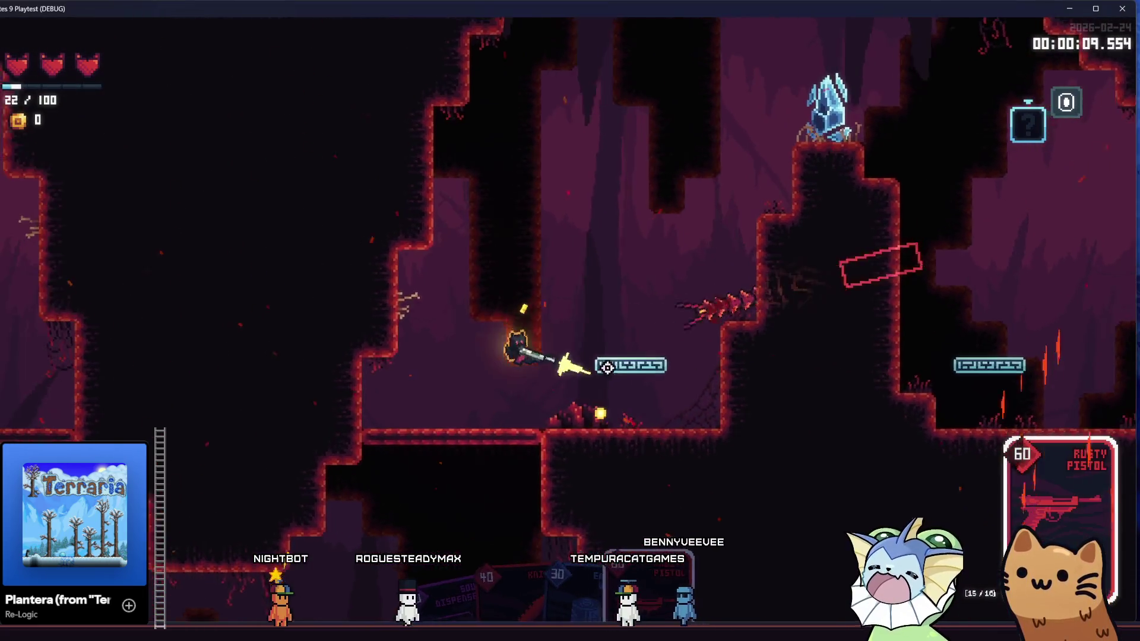
click(694, 313)
key(d)
key(space)
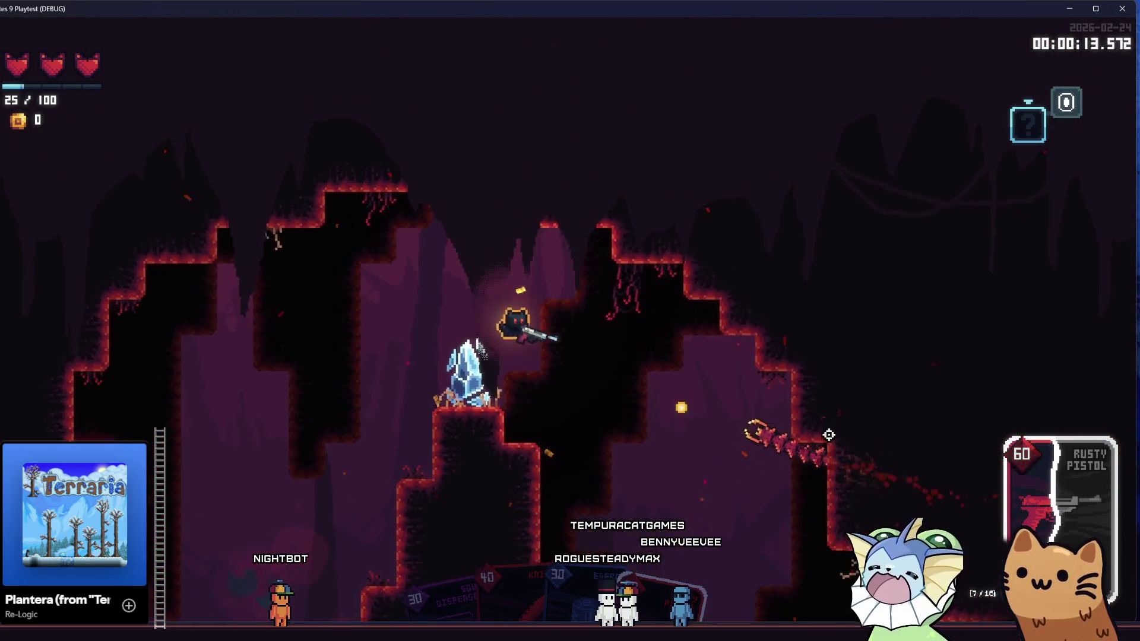
key(d)
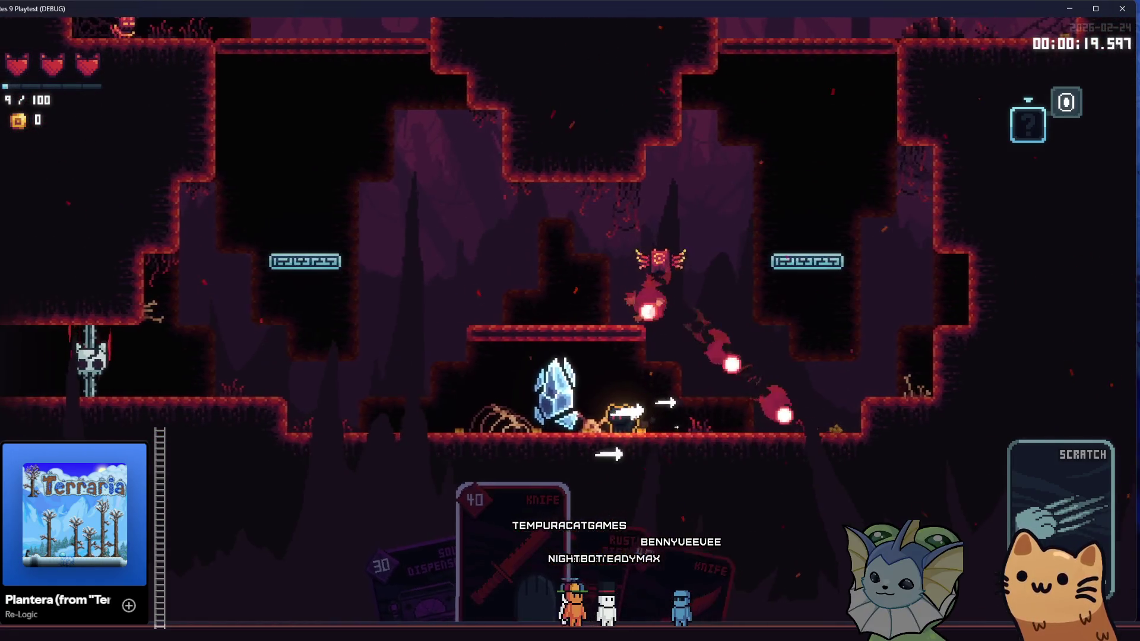
Drop to the floor, shoot the enemies and jump onto the upper platform to attack.
key(a)
mouse_move(675, 281)
mouse_down()
mouse_move(705, 305)
mouse_move(835, 350)
mouse_up()
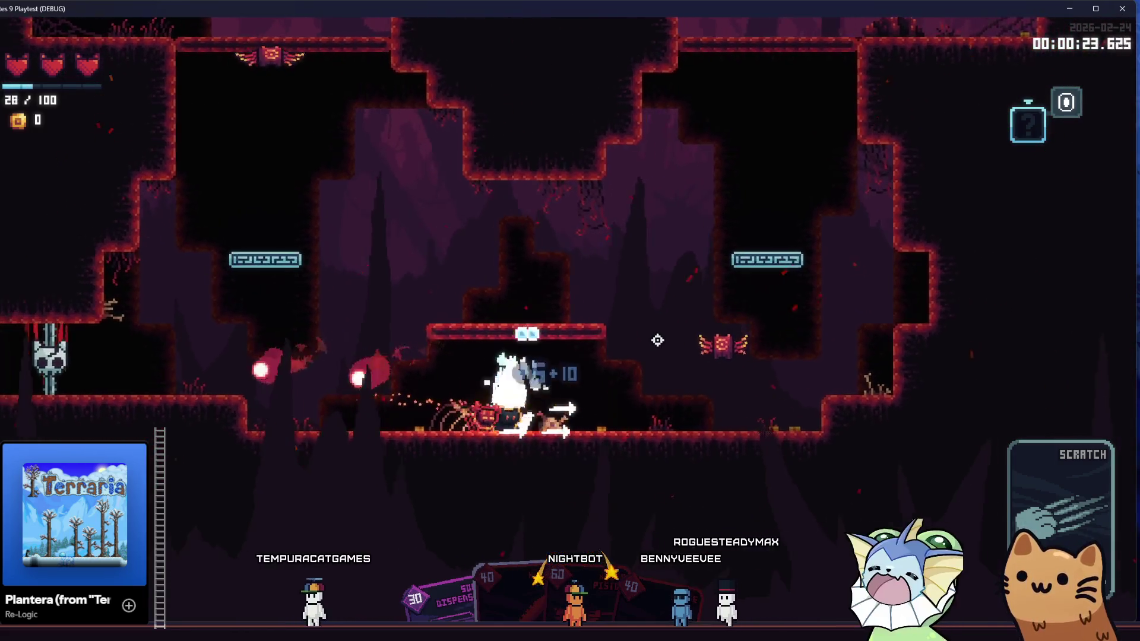
key(a)
key(space)
drag(655, 340, 692, 365)
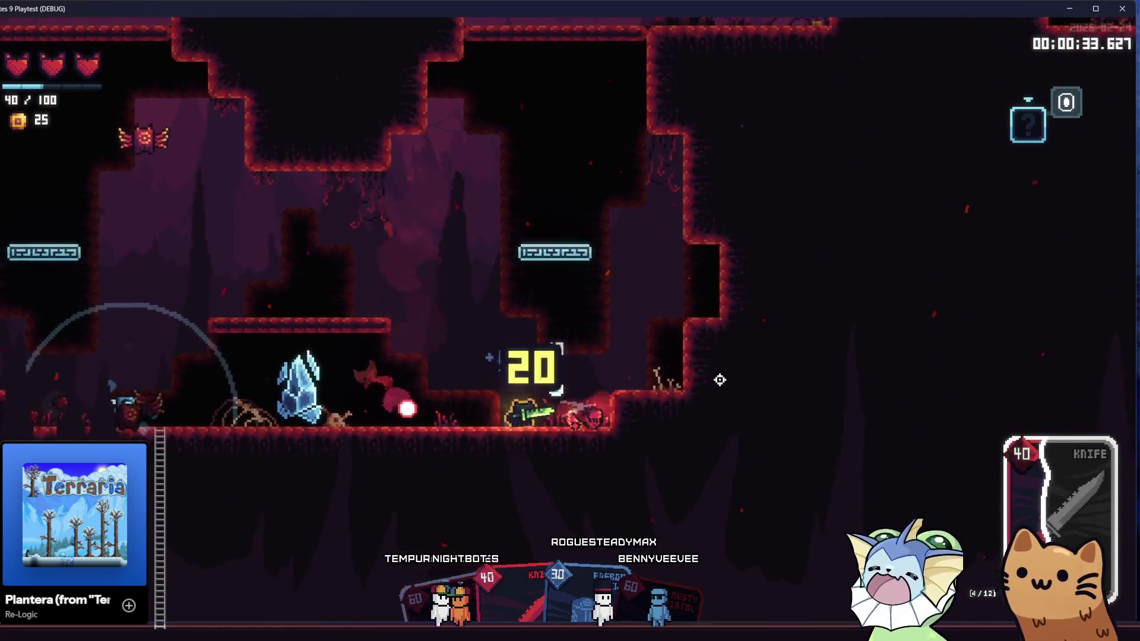
key(space)
key(a)
click(544, 270)
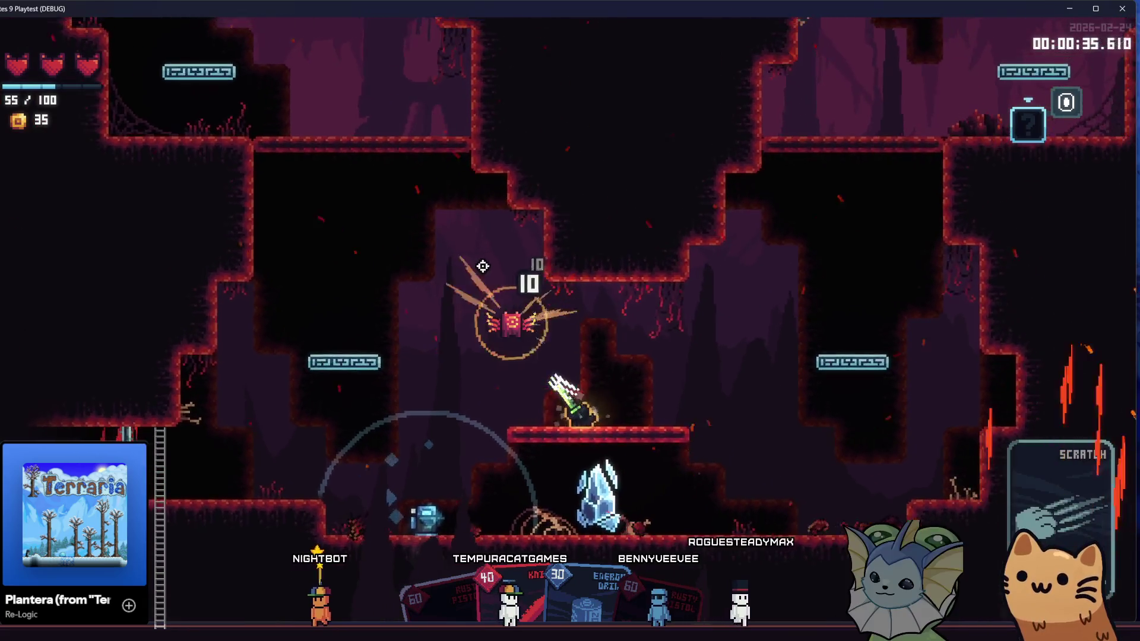
Leap into the lower tunnel, shoot the remaining enemies and collect the dropped orbs.
key(d)
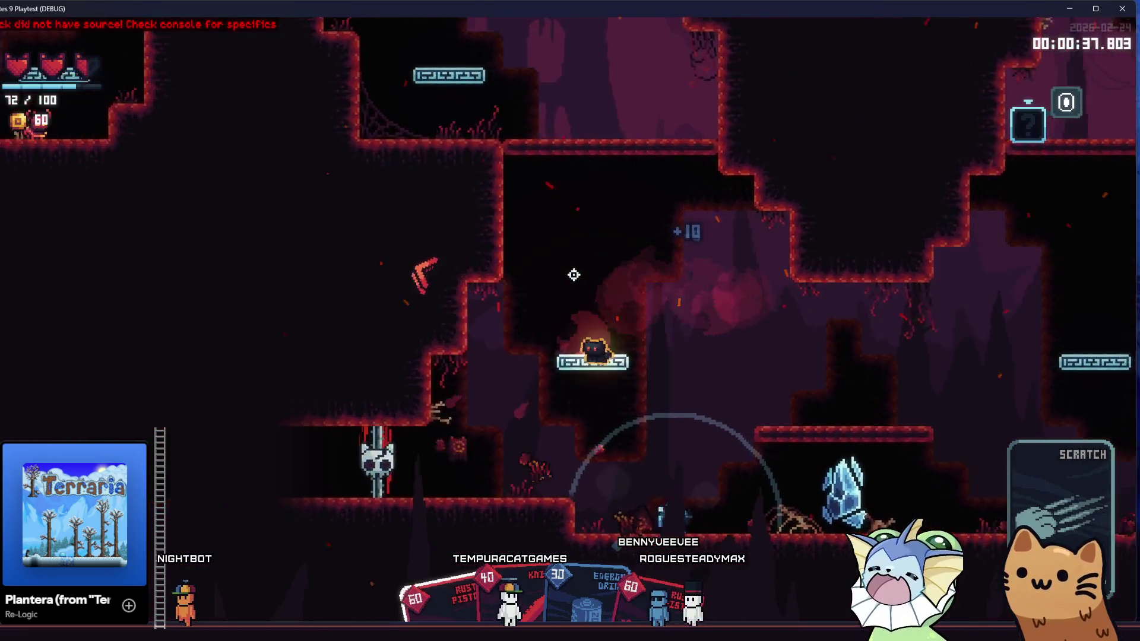
click(580, 277)
key(space)
key(a)
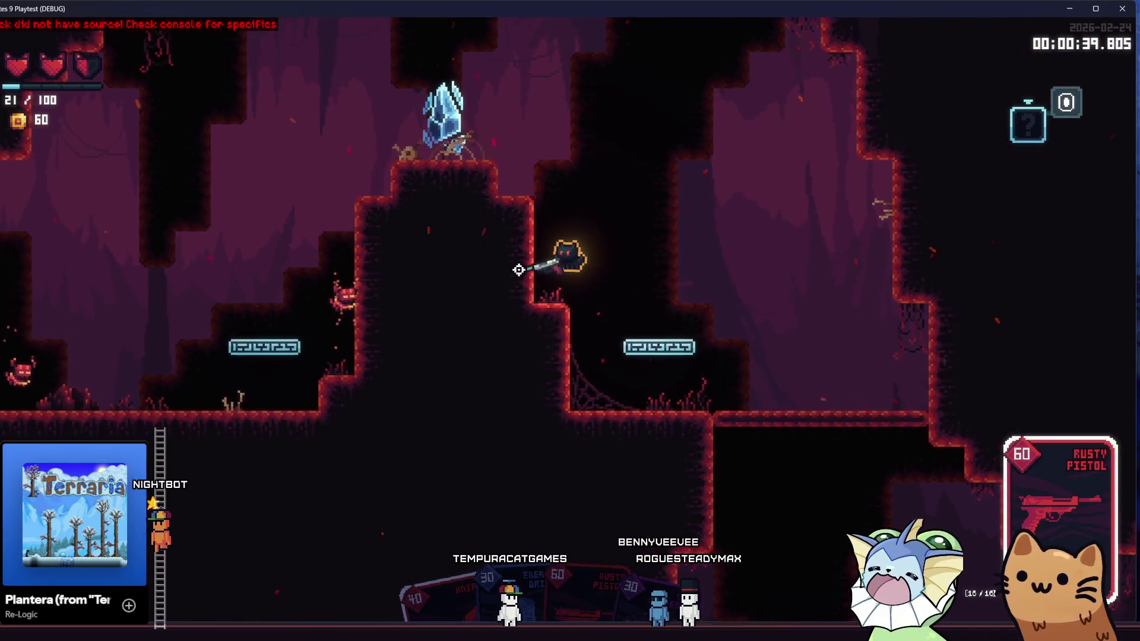
key(space)
key(a)
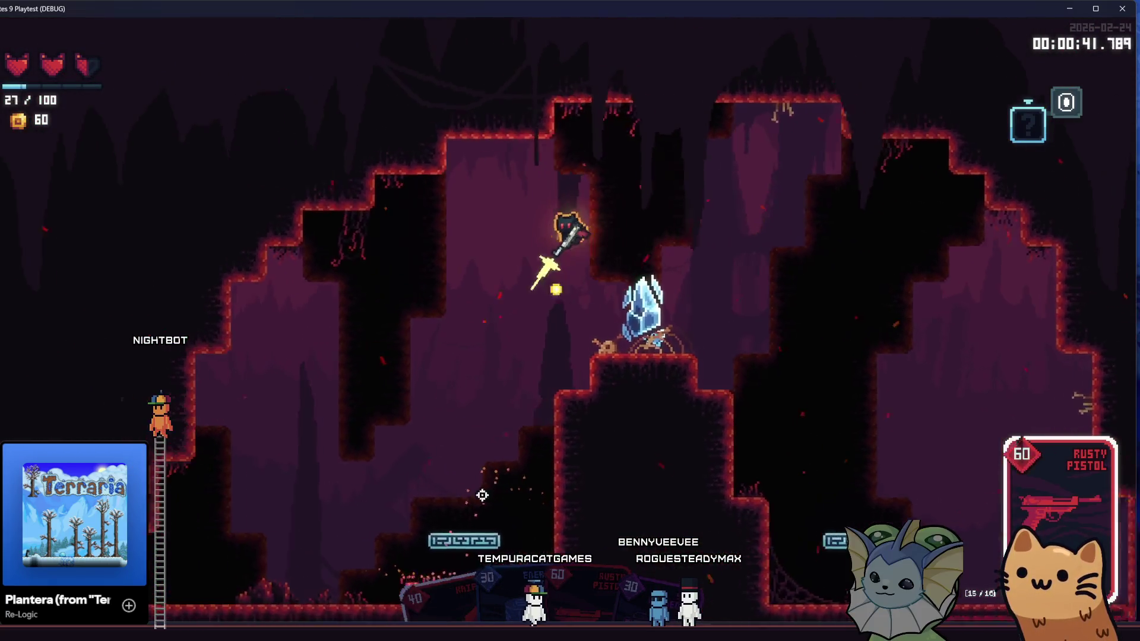
click(832, 457)
key(d)
click(855, 409)
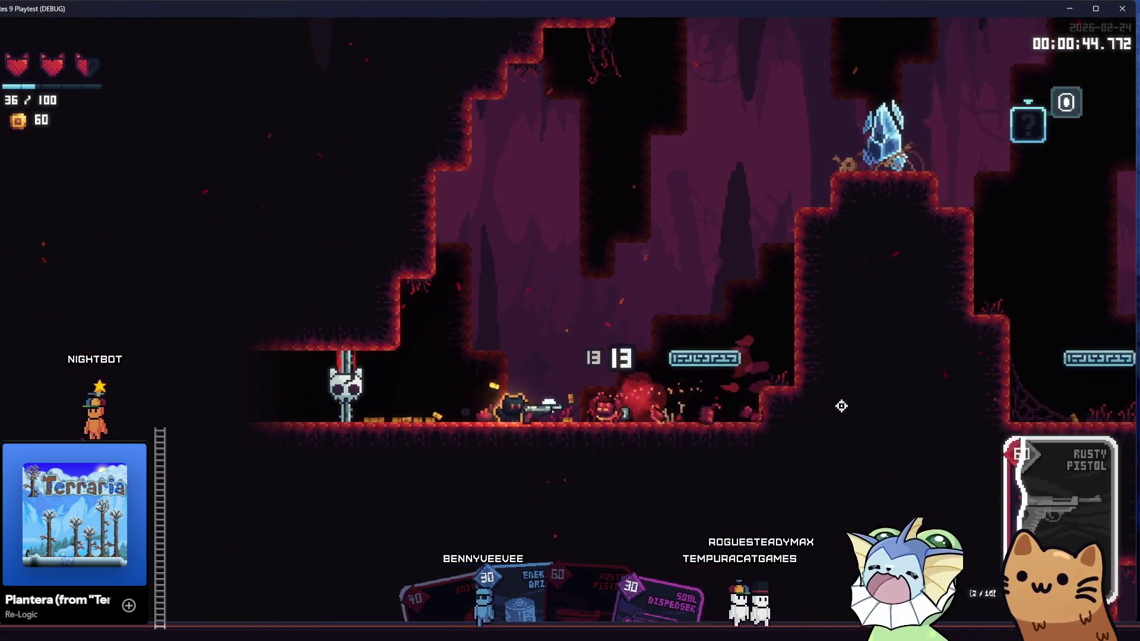
key(d)
click(842, 405)
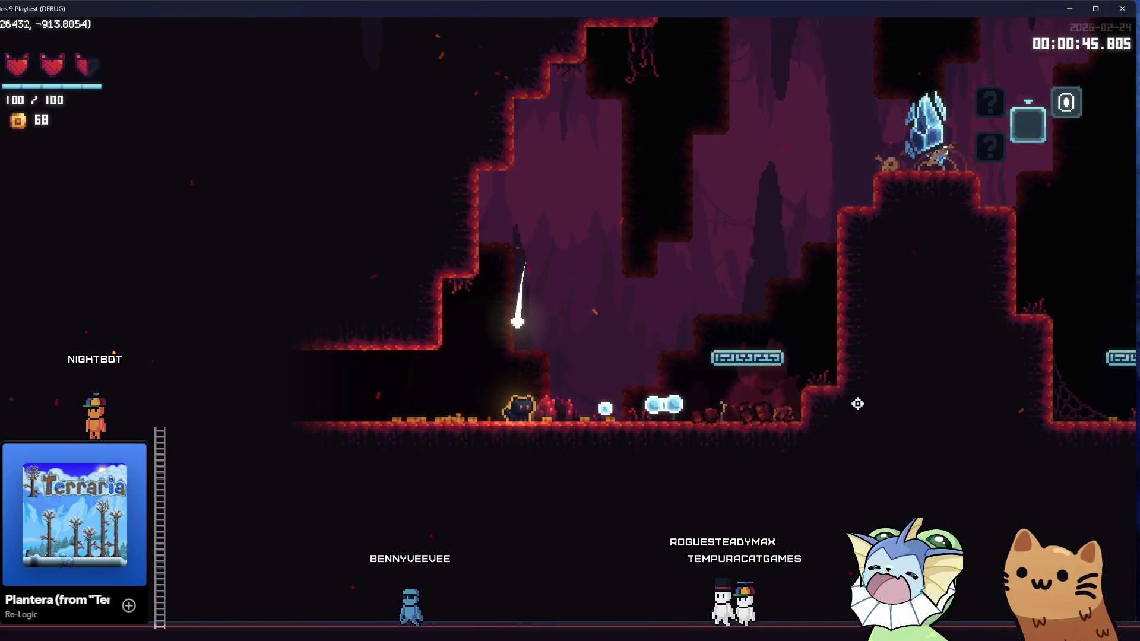
key(d)
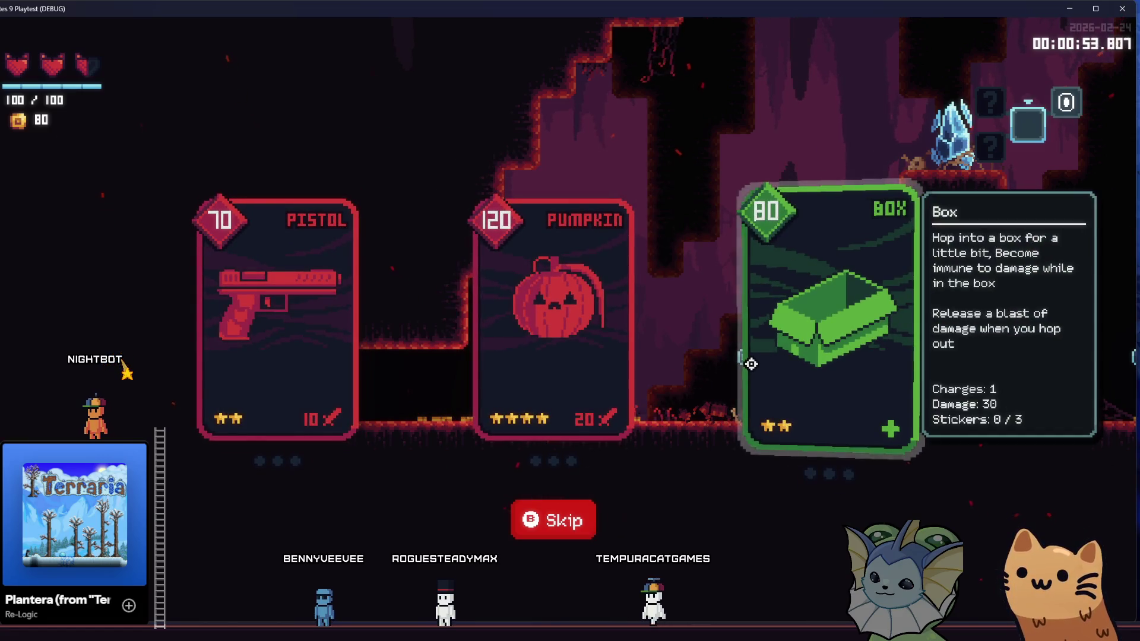
Take the Box card, then run through the next cave rooms and drop down the shaft with the Rusty Pistol.
click(754, 347)
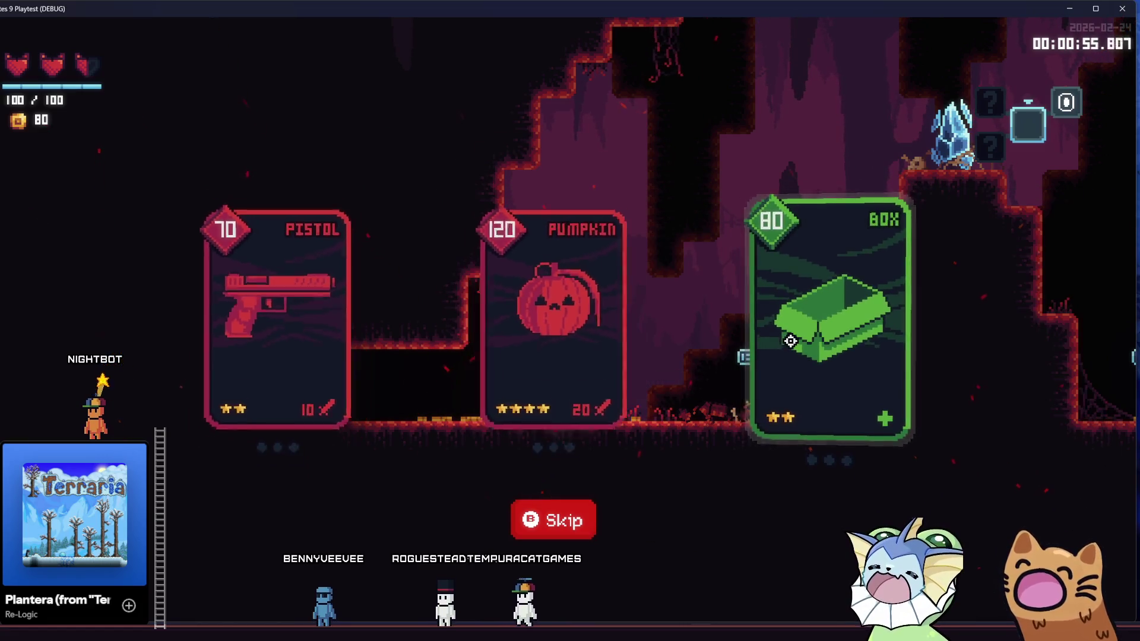
key(d)
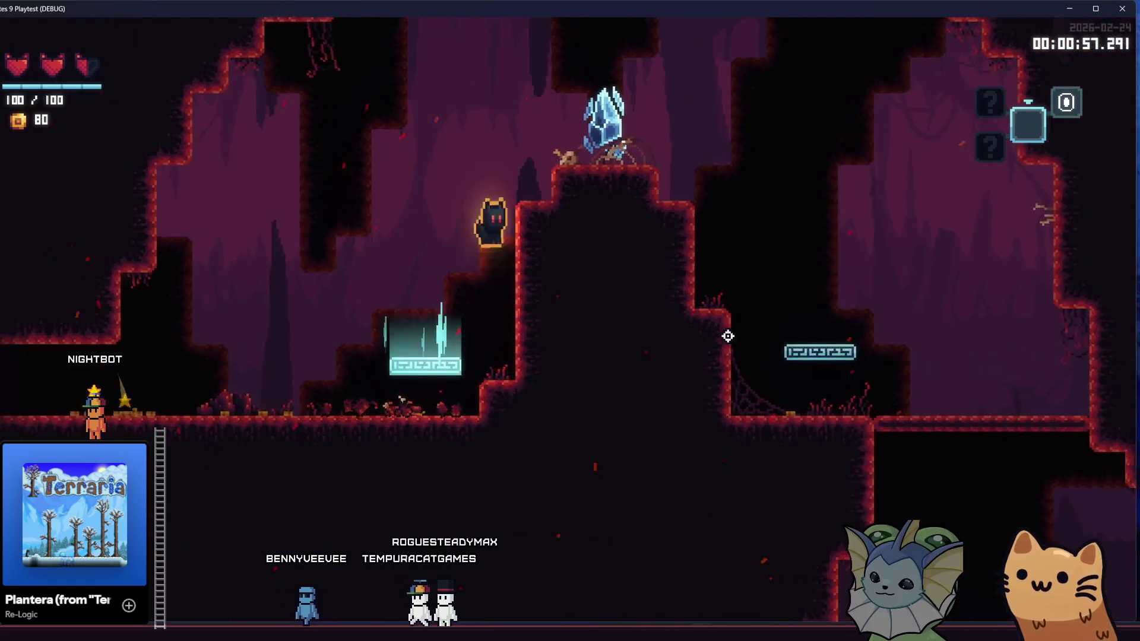
key(d)
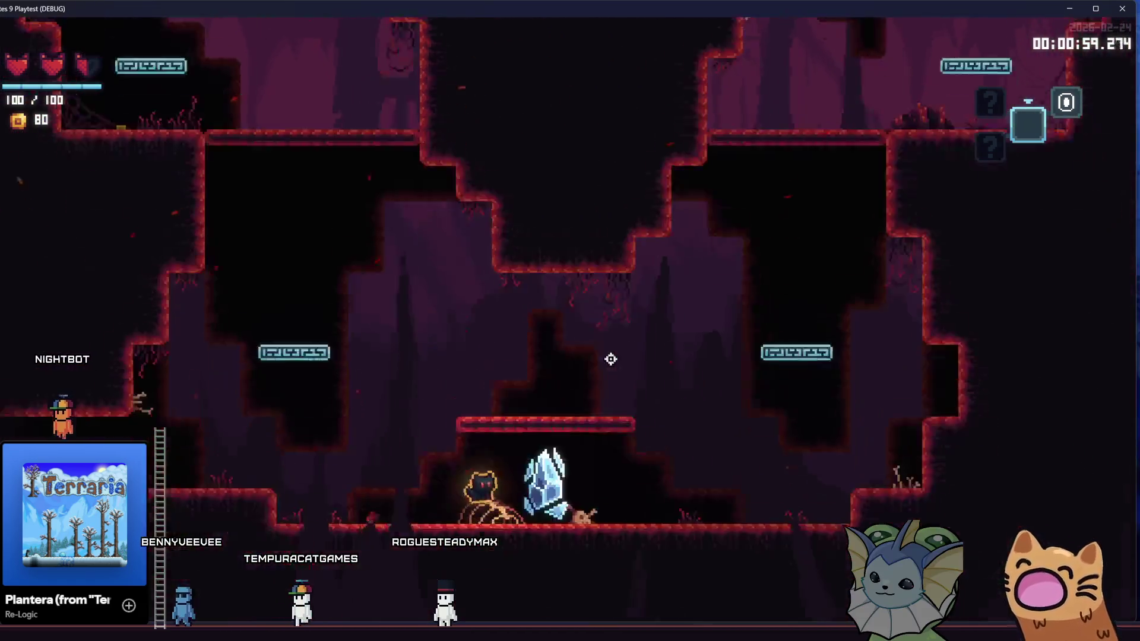
key(space)
key(a)
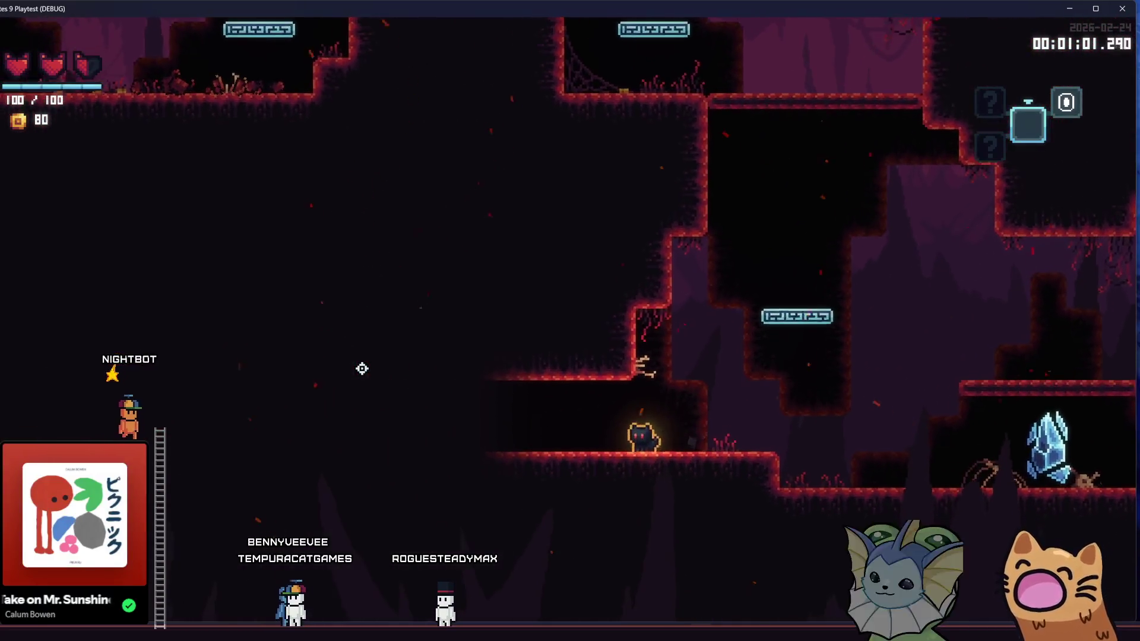
key(d)
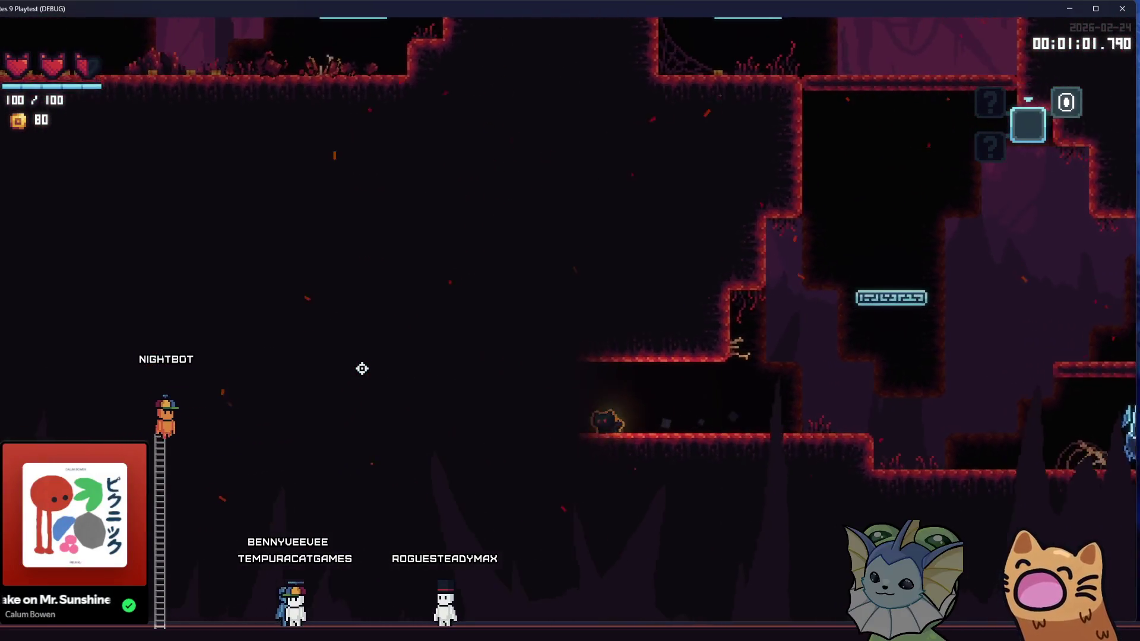
key(a)
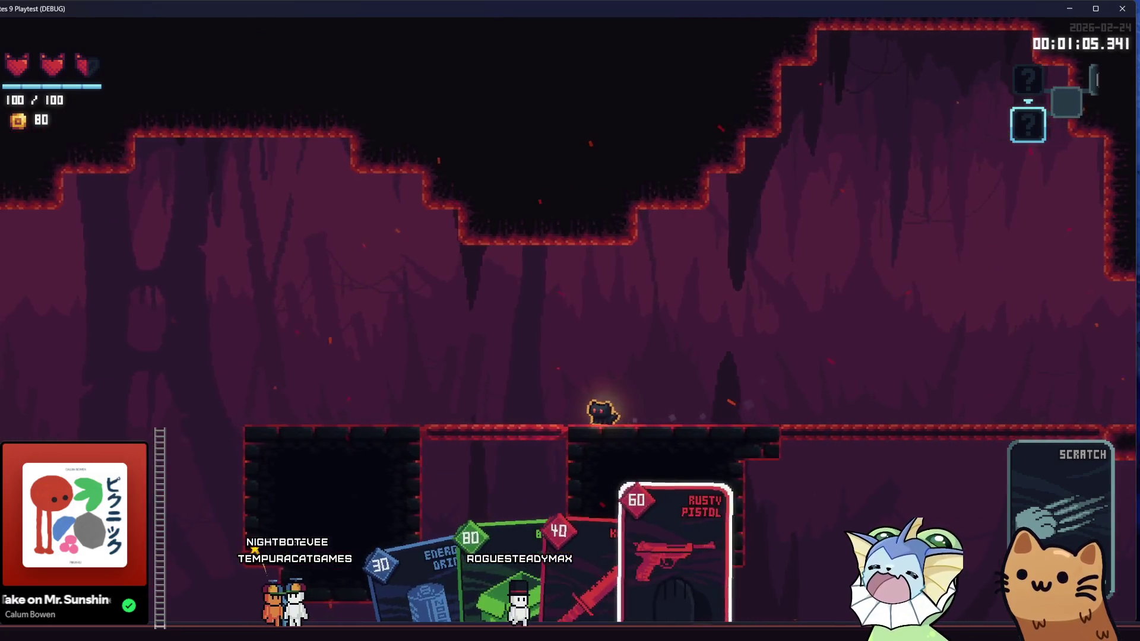
key(s)
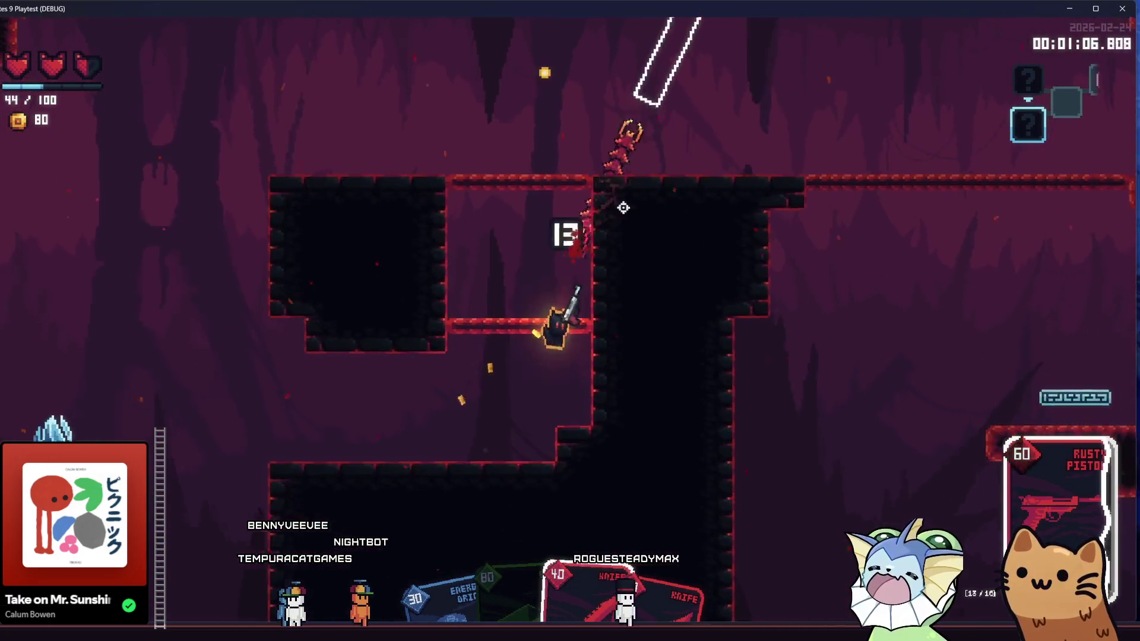
Shoot the enemies in the lower room with the Rusty Pistol, killing the one on the left.
click(647, 169)
key(space)
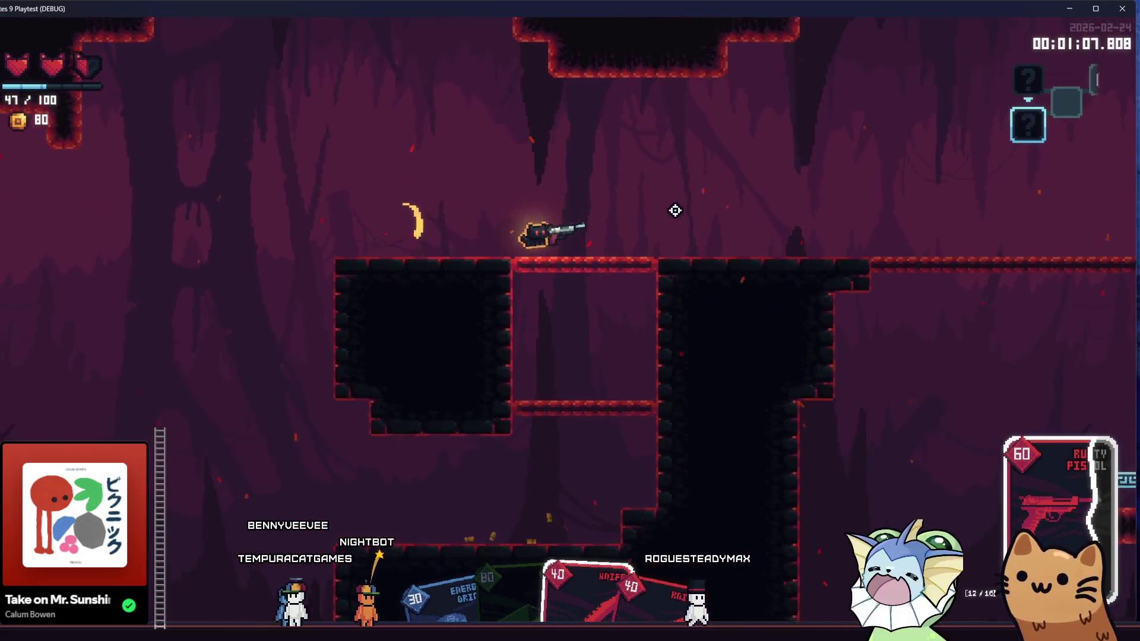
click(357, 343)
click(331, 377)
click(300, 403)
click(301, 404)
key(space)
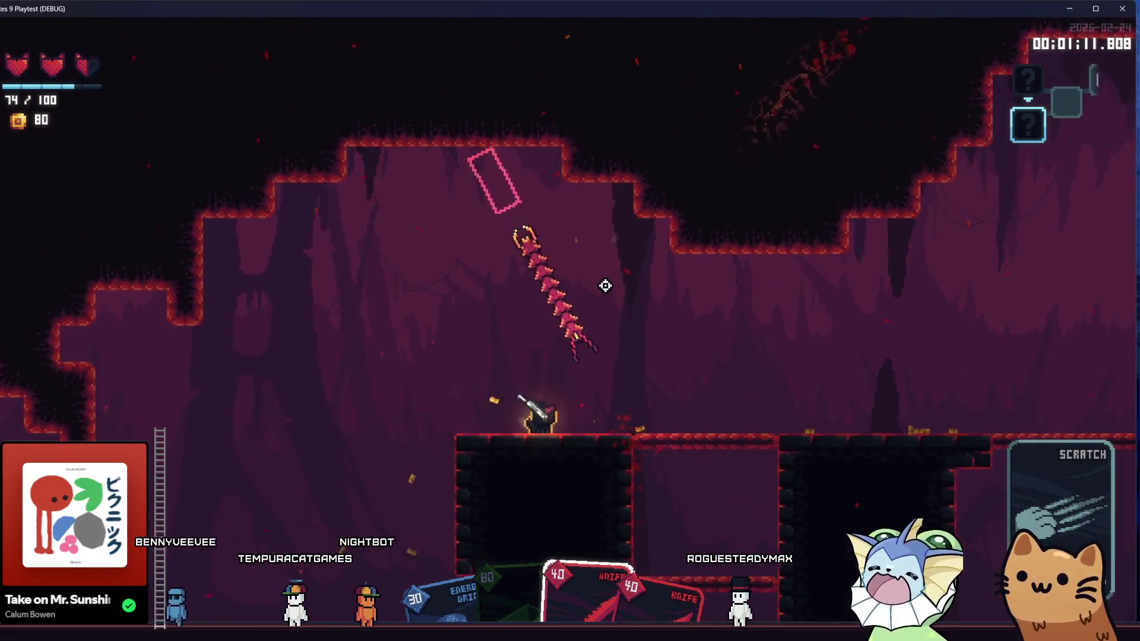
Slash the knife repeatedly at the enemies on the ledge and lower platform.
click(457, 254)
click(441, 311)
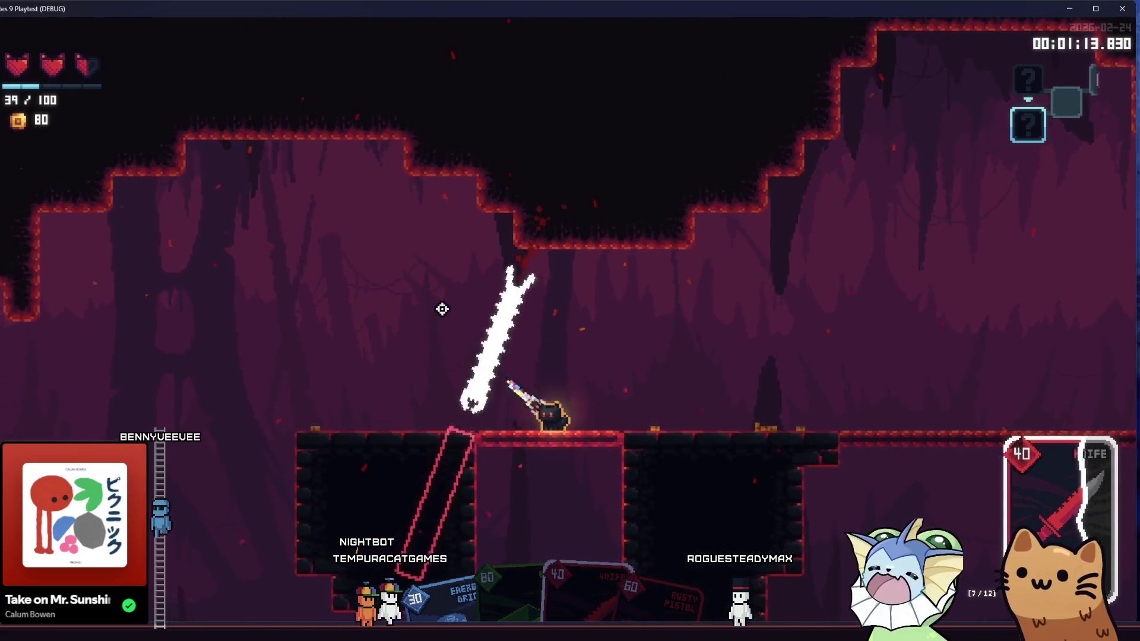
click(437, 483)
click(527, 470)
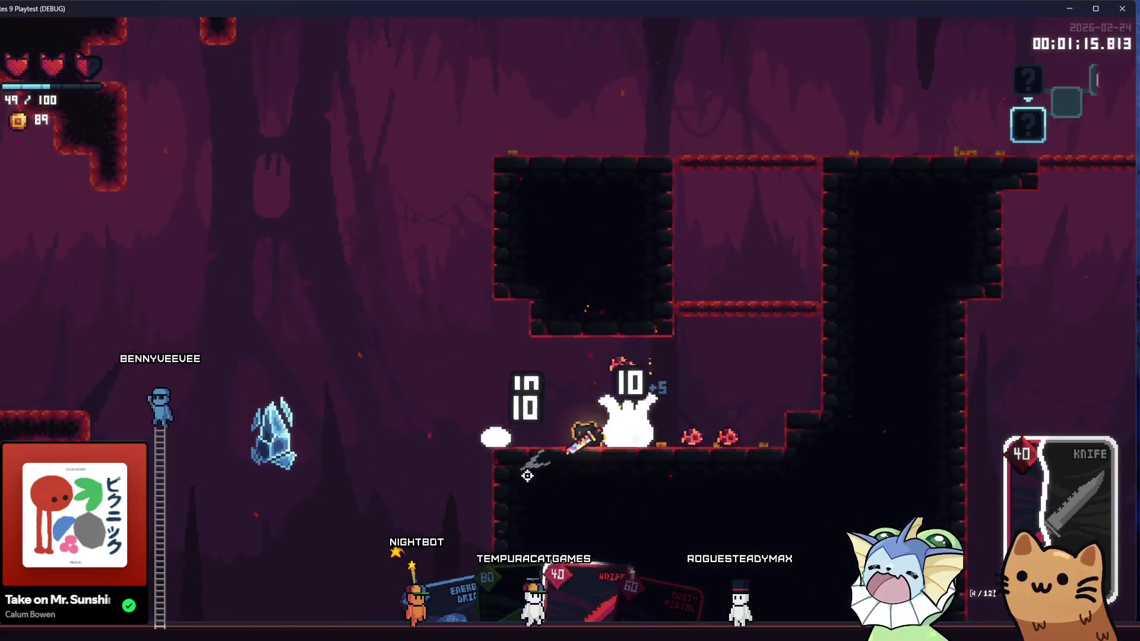
click(627, 412)
click(705, 395)
click(707, 395)
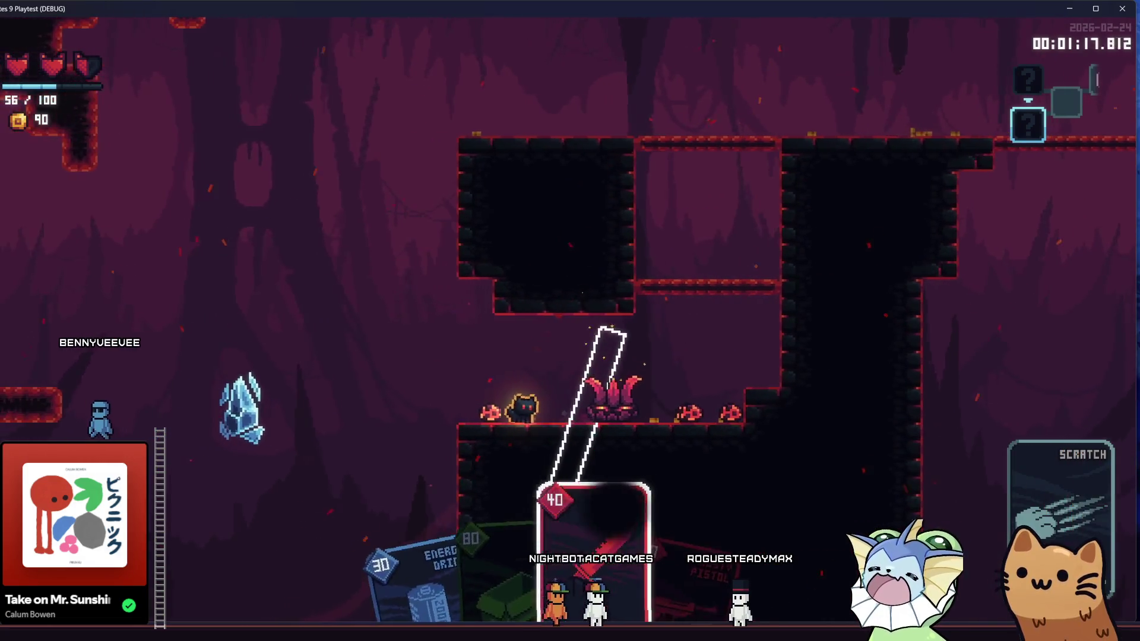
click(712, 388)
click(712, 388)
click(683, 333)
click(630, 267)
click(613, 240)
click(535, 269)
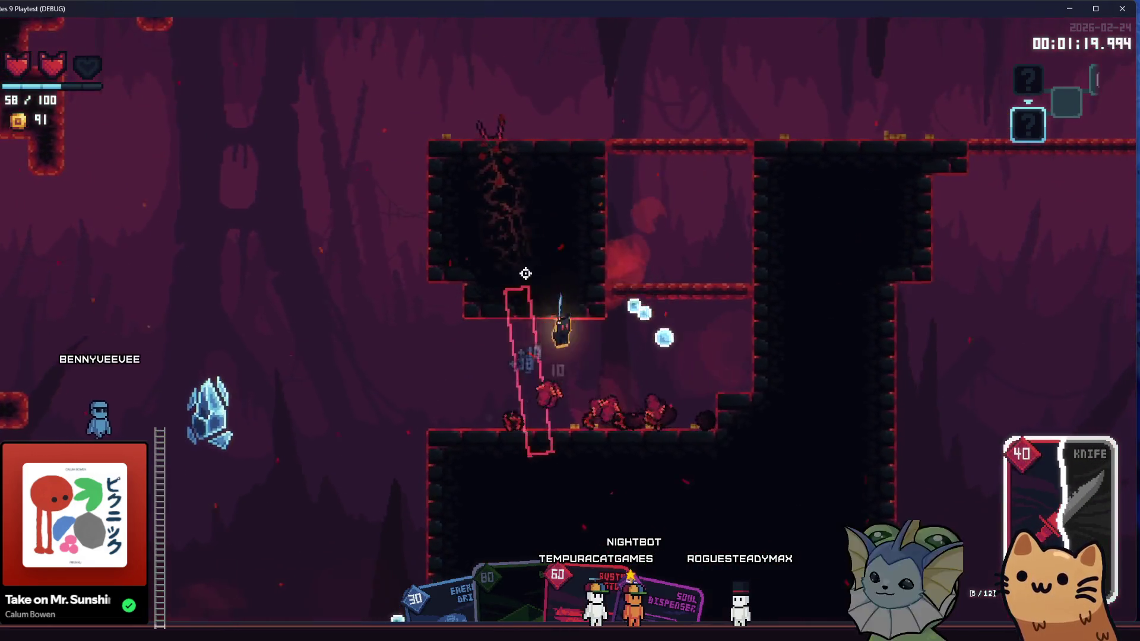
click(525, 279)
key(a)
click(631, 280)
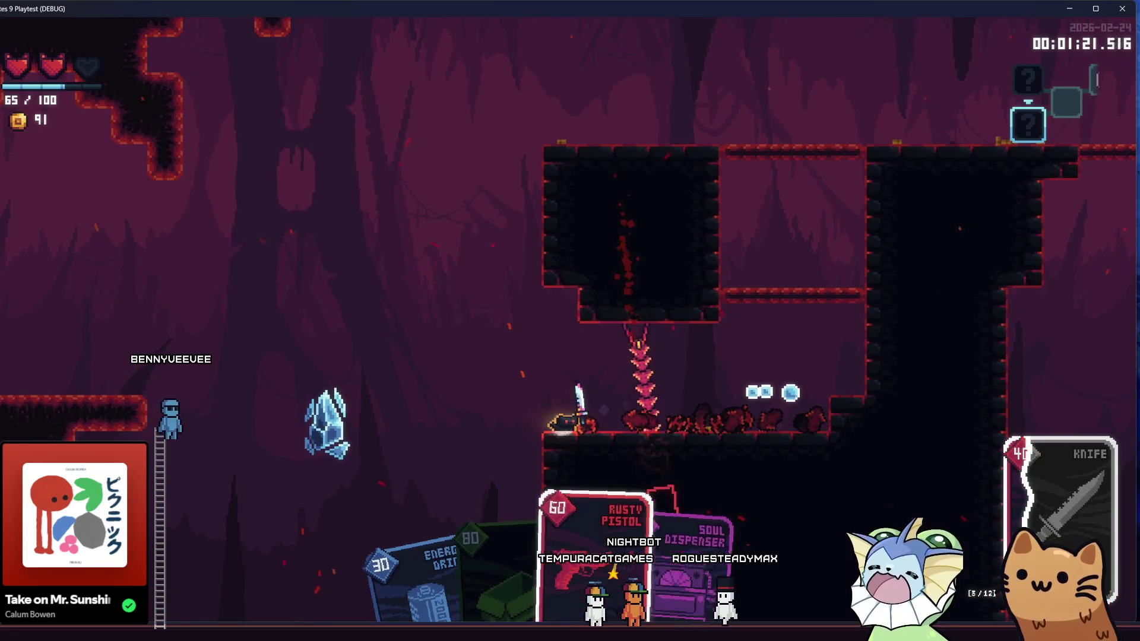
Switch back to the Rusty Pistol, then shoot and scratch the remaining enemies until the room is cleared.
click(603, 410)
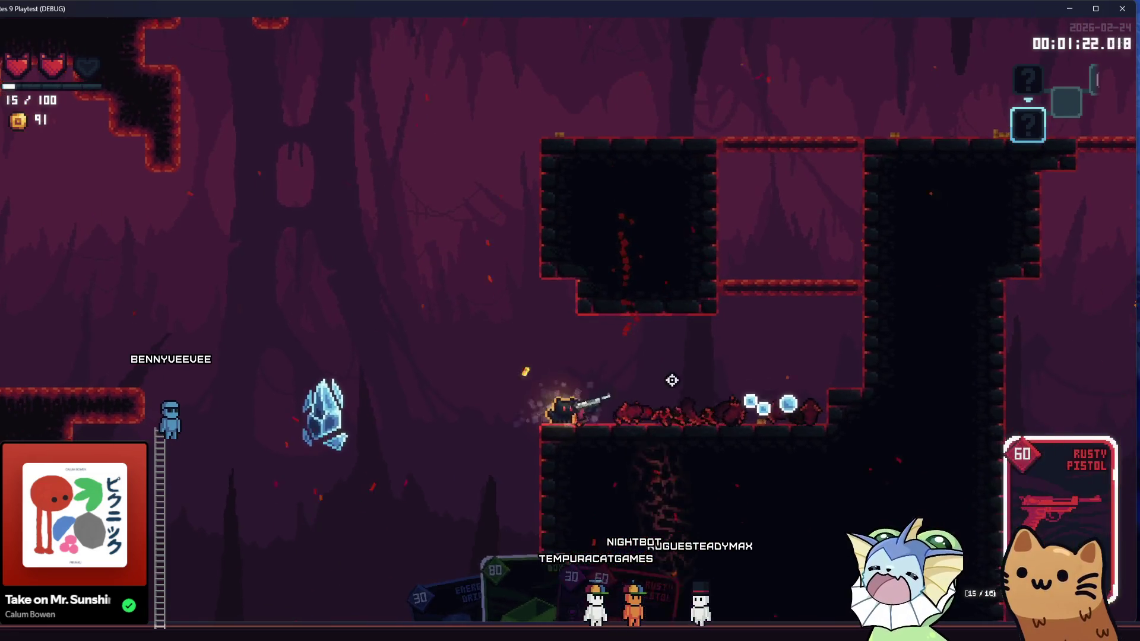
key(space)
key(a)
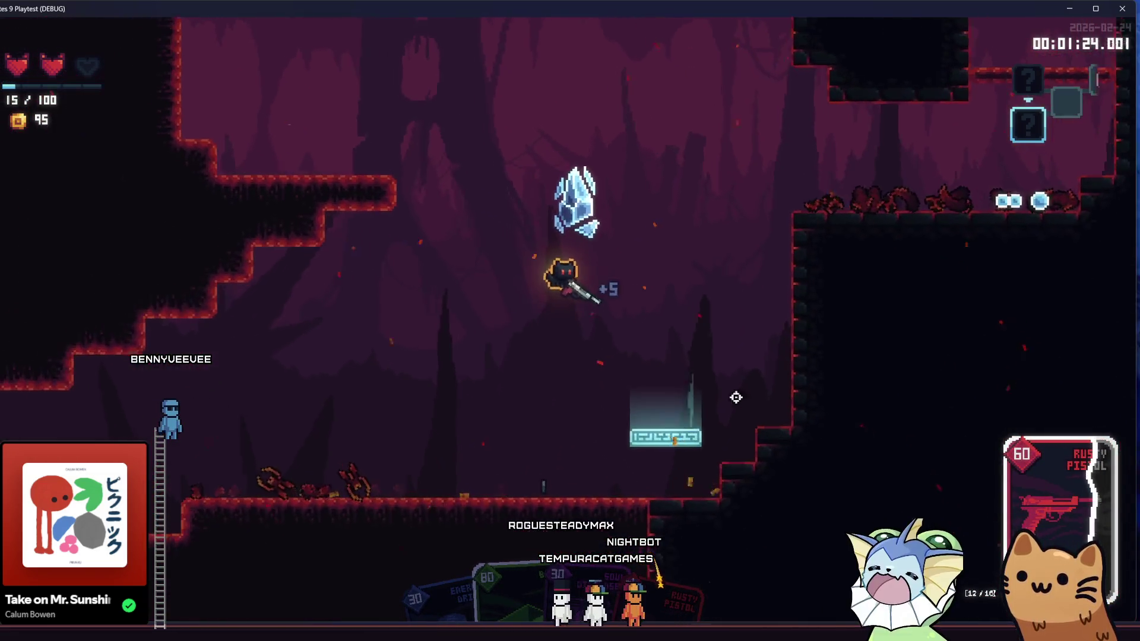
key(d)
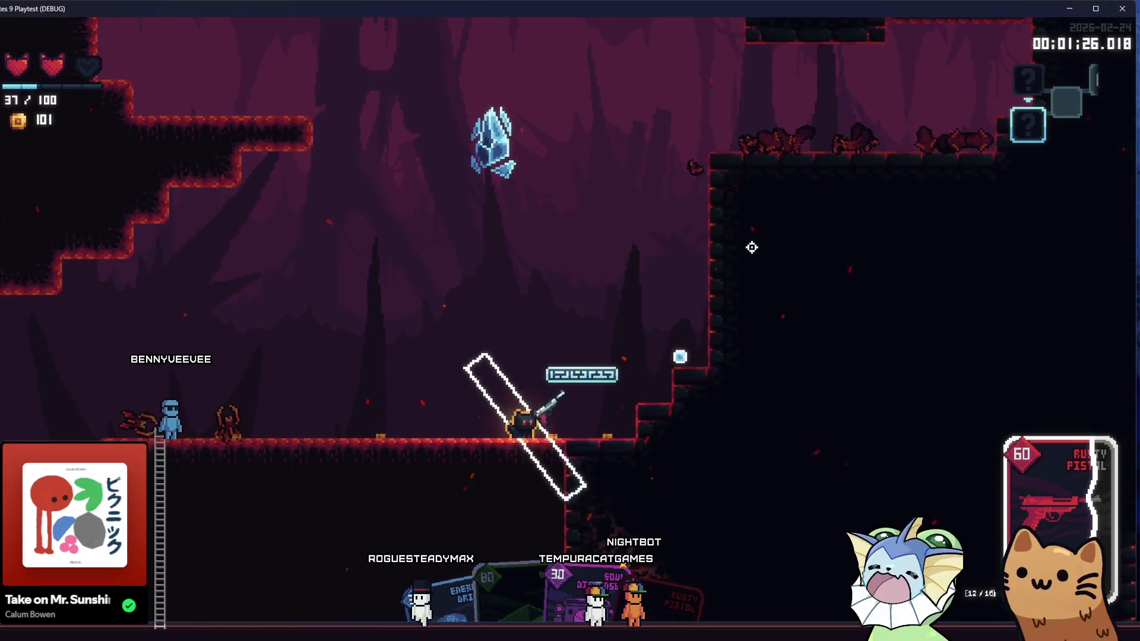
click(818, 323)
click(729, 298)
key(d)
key(space)
click(186, 445)
key(space)
click(203, 454)
key(a)
click(203, 453)
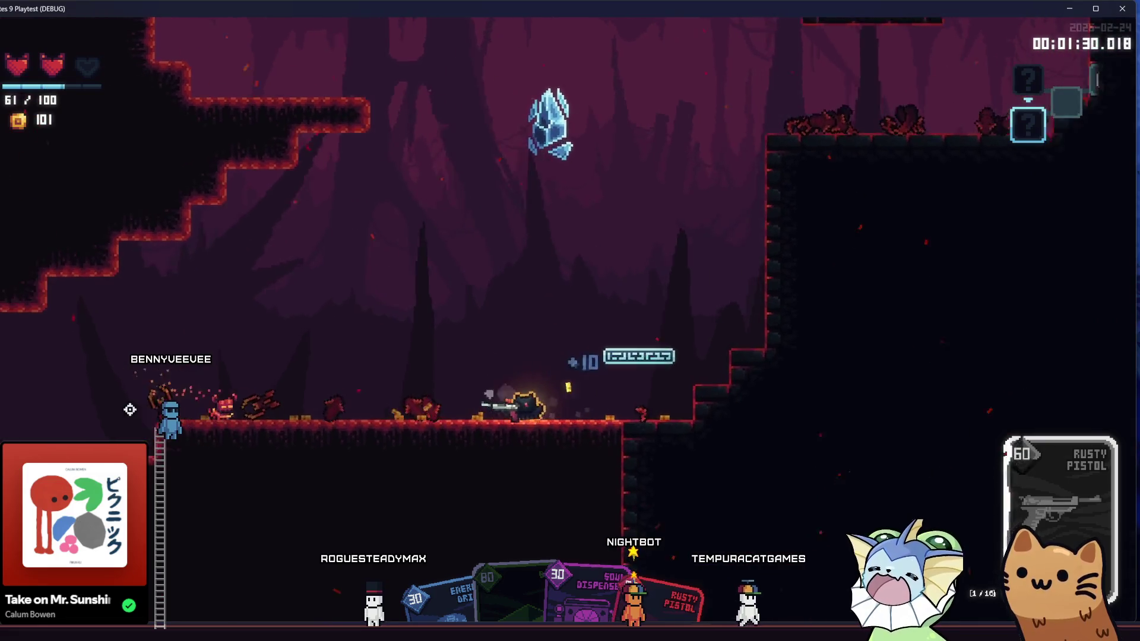
click(280, 393)
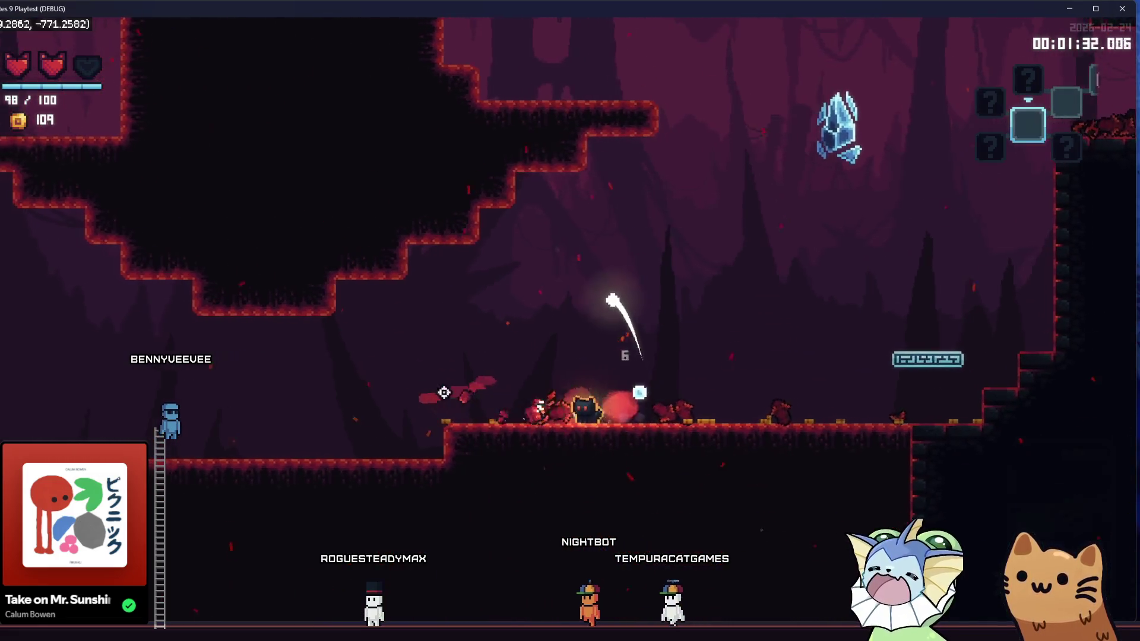
click(422, 392)
key(a)
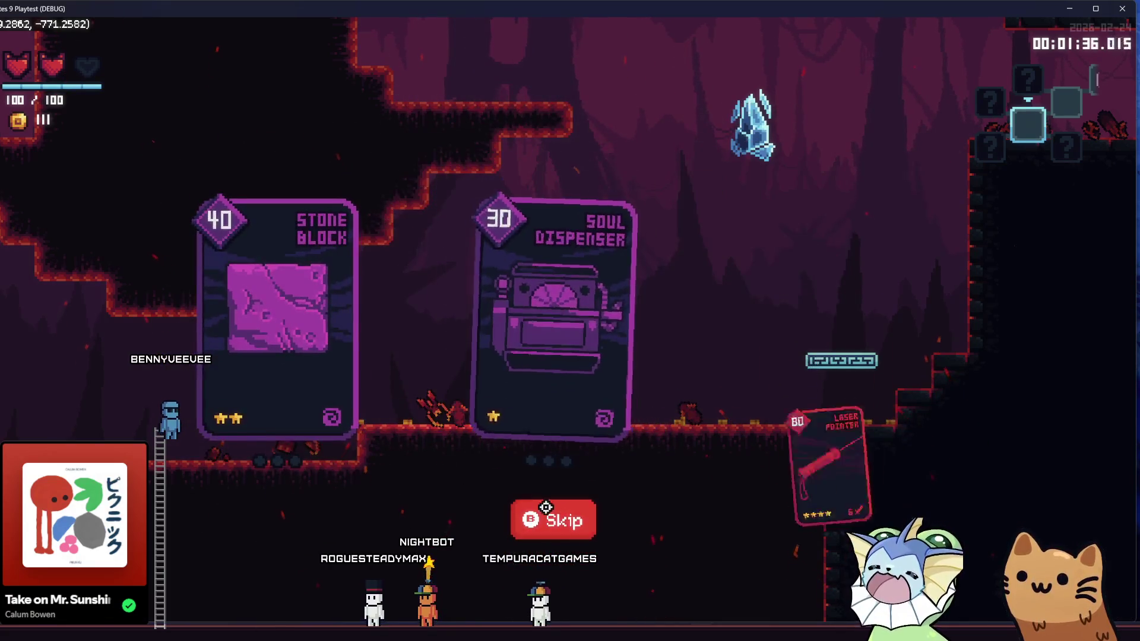
Take the Laser Pointer card and watch the train dissolve in on its glowing blue rail.
click(769, 368)
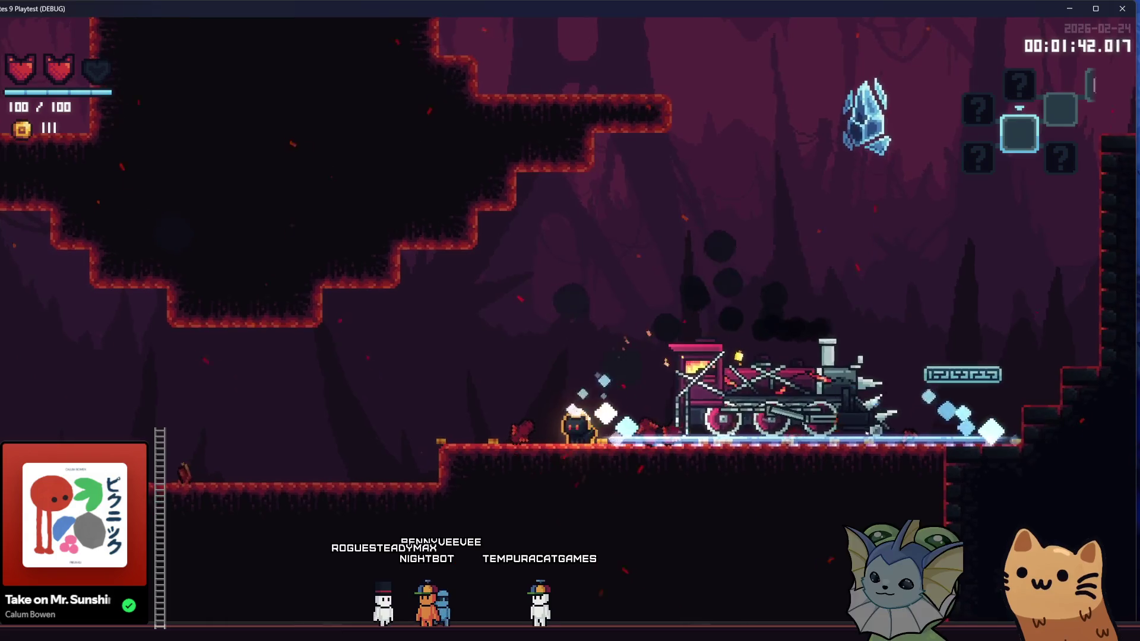
mouse_move(34, 8)
mouse_down()
mouse_move(69, 70)
mouse_move(24, 6)
mouse_move(60, 89)
mouse_move(123, 70)
mouse_move(70, 52)
mouse_move(71, 1)
mouse_up()
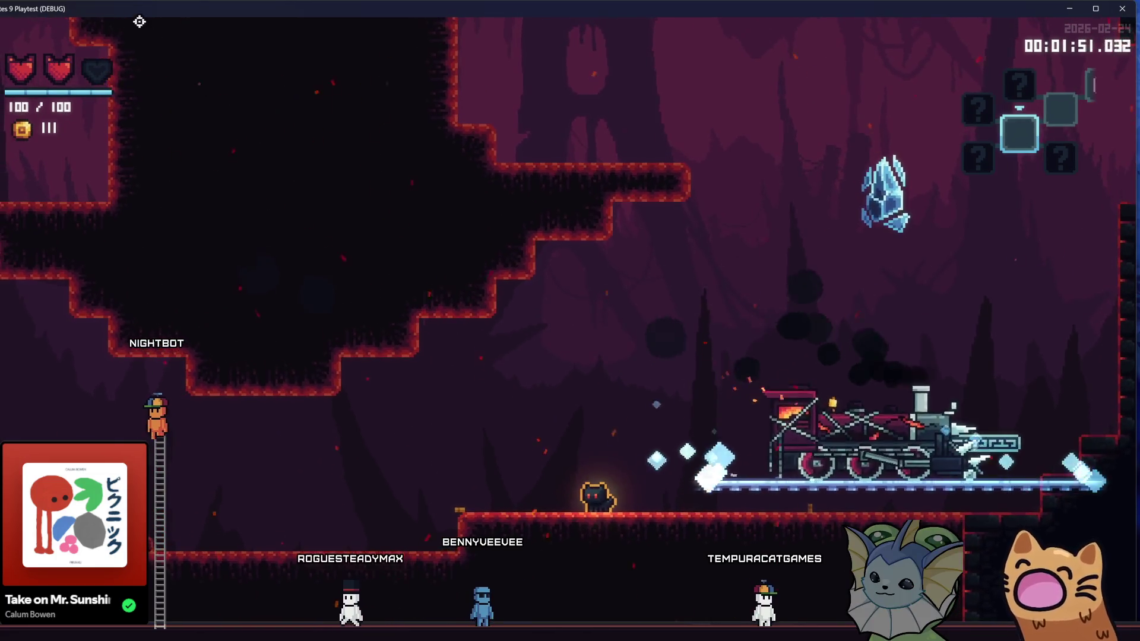
mouse_move(140, 14)
mouse_down()
mouse_move(158, 66)
mouse_move(160, 1)
mouse_up()
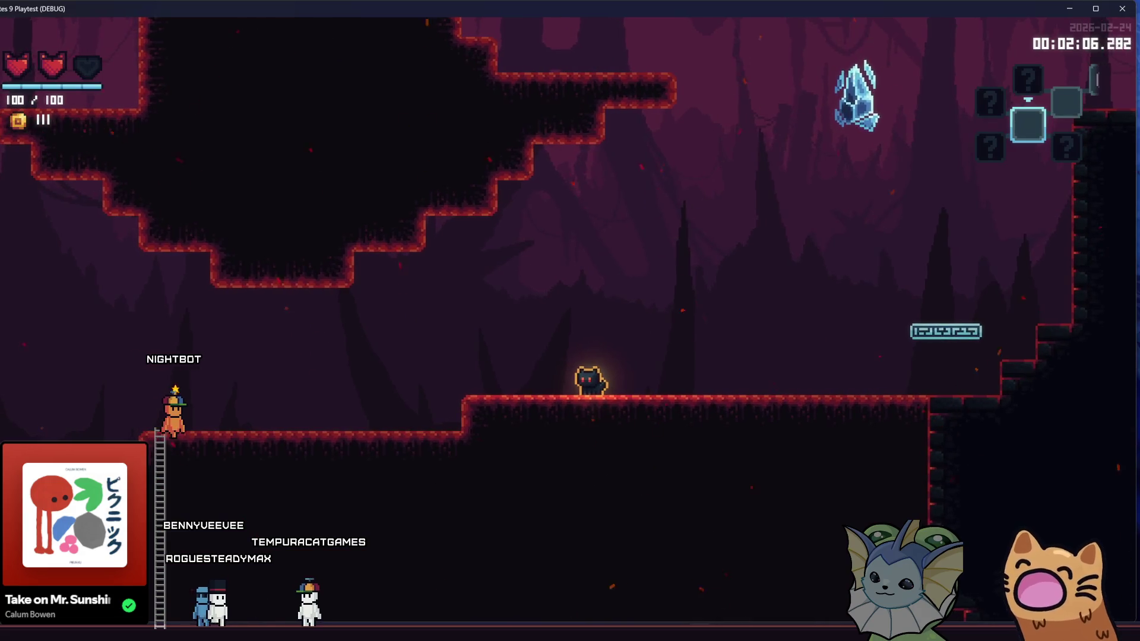
Back in the editor, run a project-wide Find in Files search for 'debug'.
key(alt+Tab)
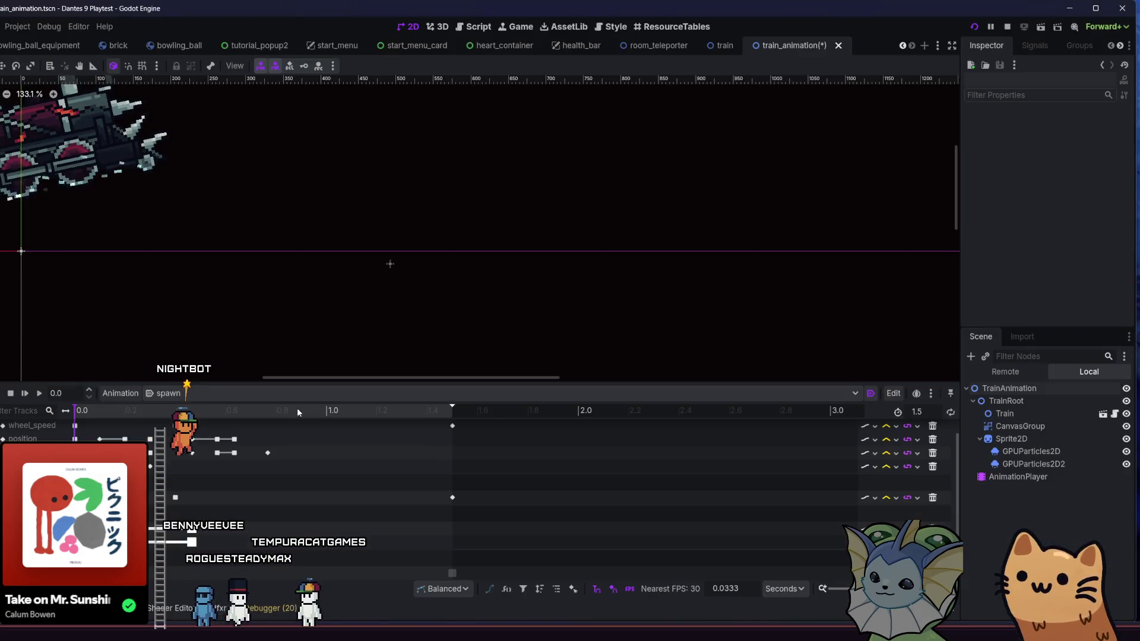
key(ctrl+shift+f)
text(debug_)
key(Return)
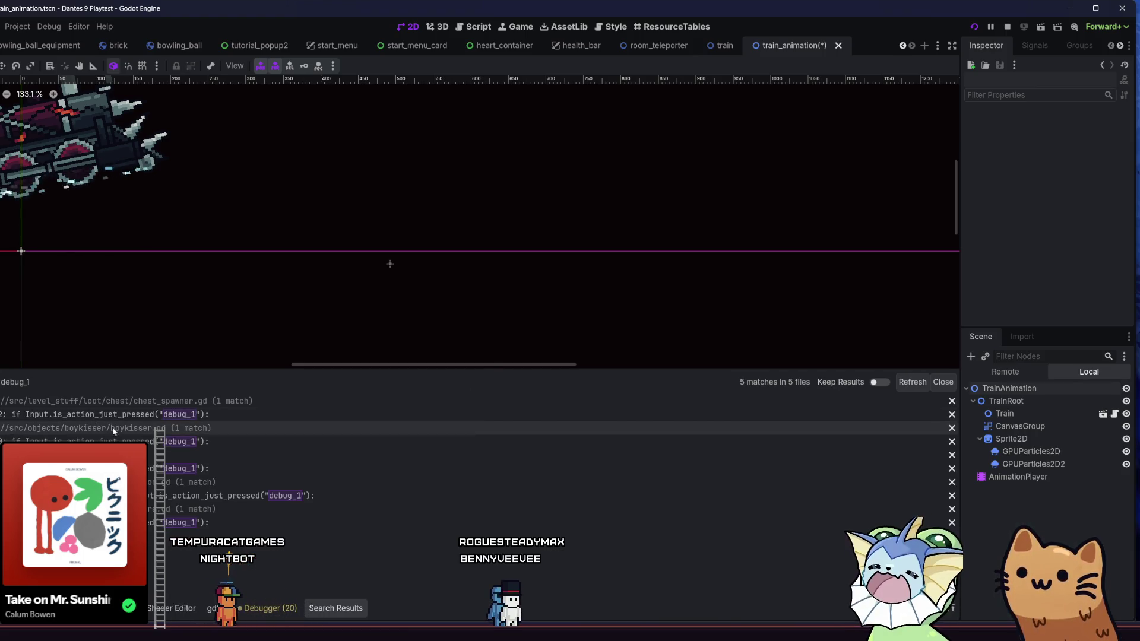
Delete the debug_1 window-resize check at lines 63-64 of player.gd, then save and relaunch the game.
click(199, 473)
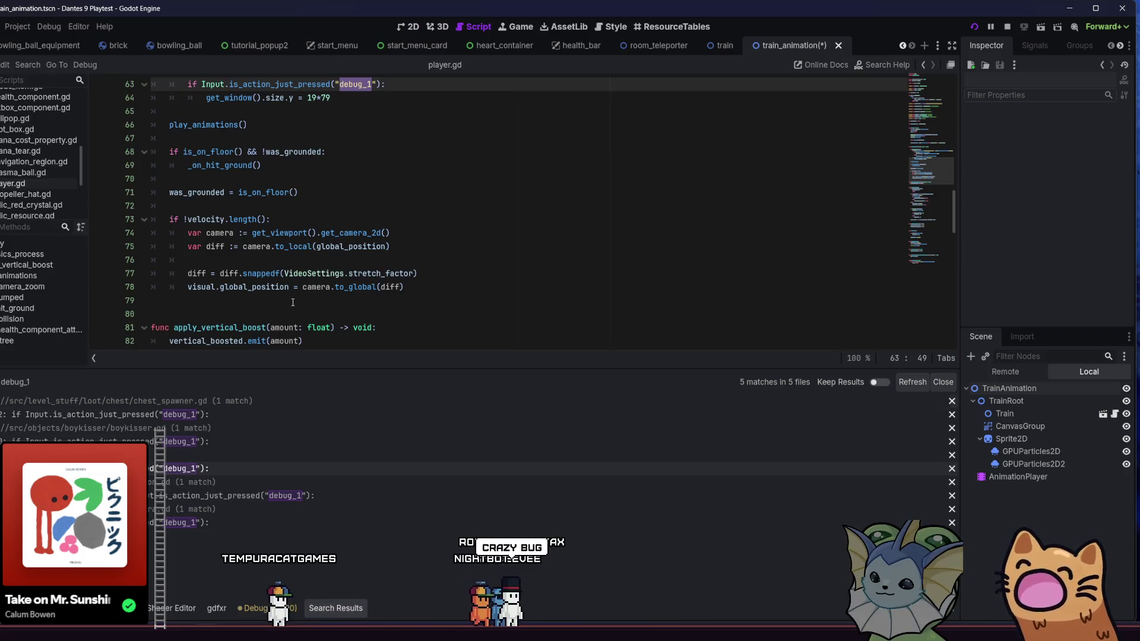
scroll(305, 246, up, 1)
scroll(307, 242, up, 1)
drag(351, 185, 134, 169)
key(BackSpace)
key(BackSpace)
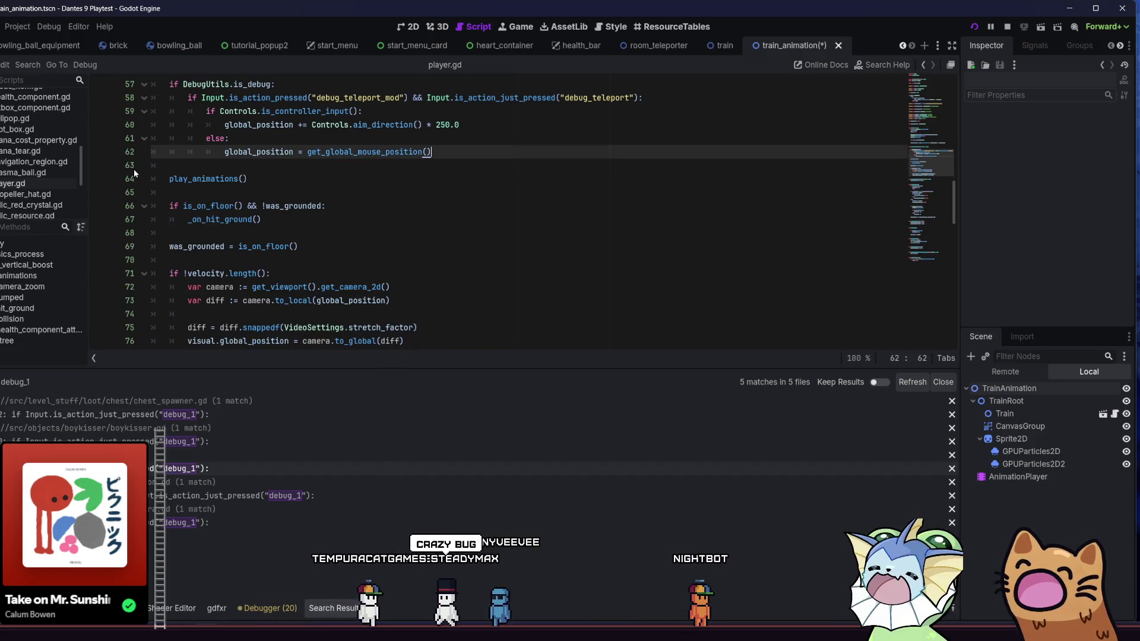
key(F5)
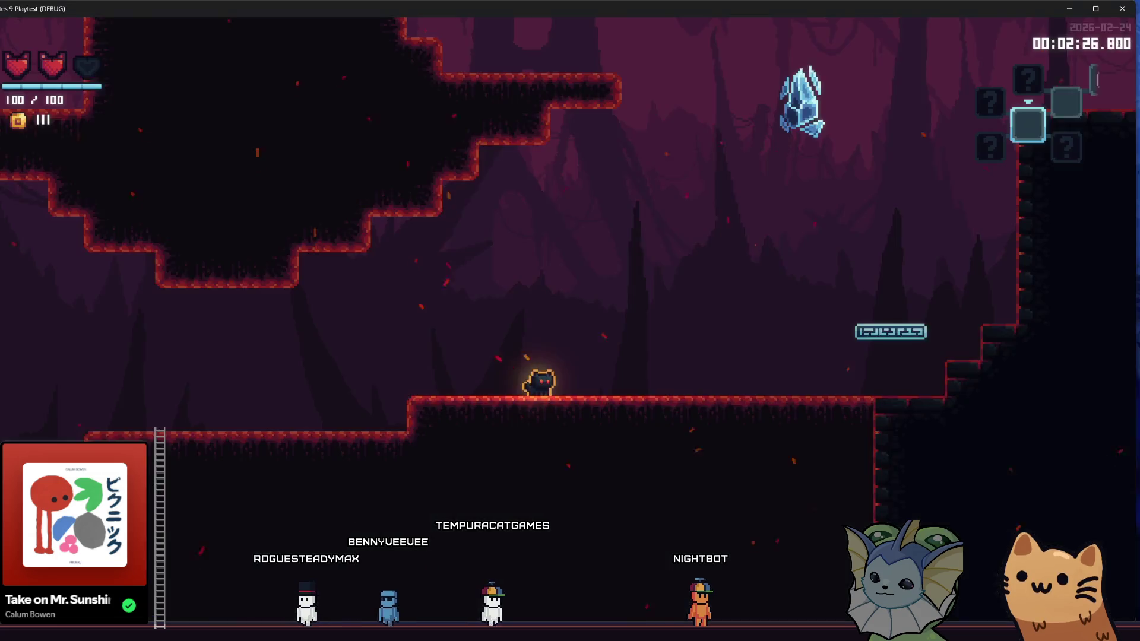
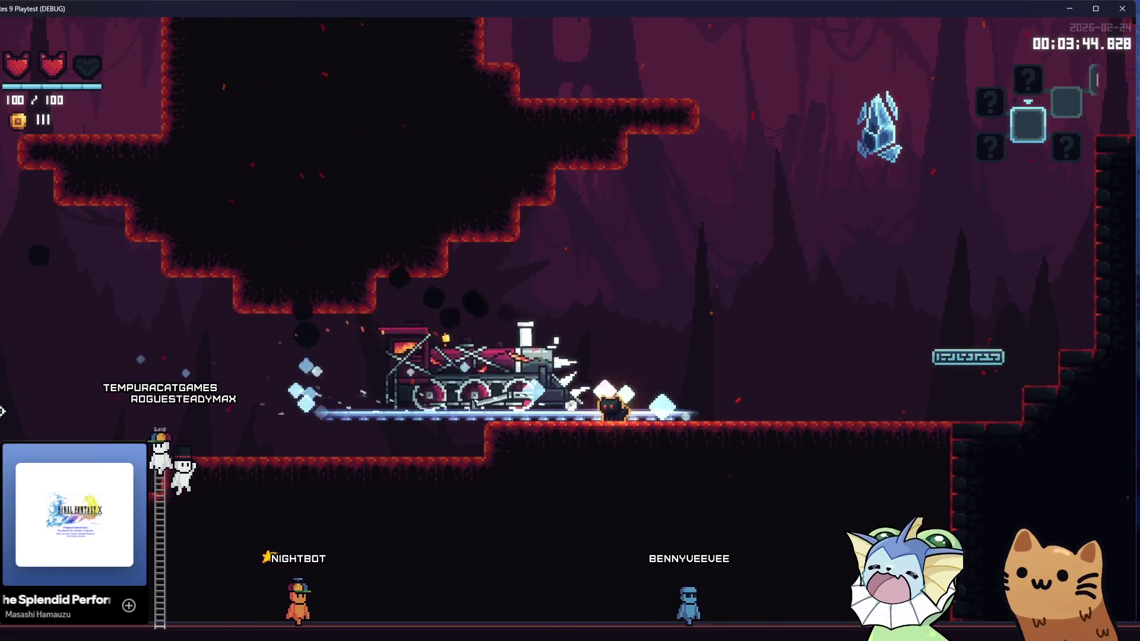
Dodge the charging train, climb toward the next cave area, then drop through the rail platform.
key(Left)
key(Right)
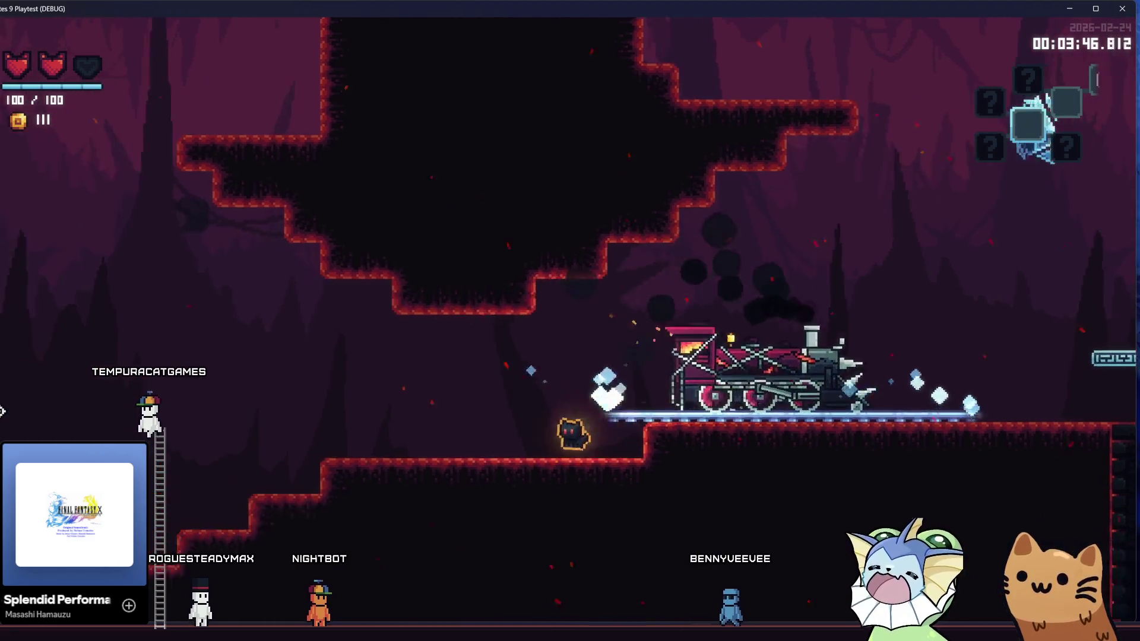
key(space)
key(space)
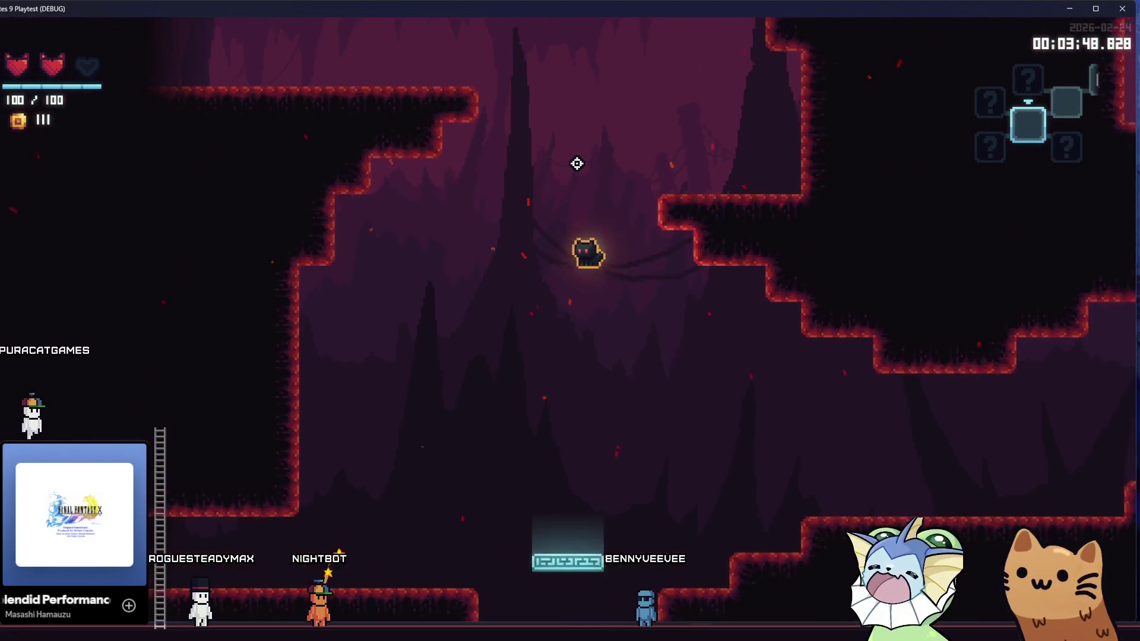
key(Left)
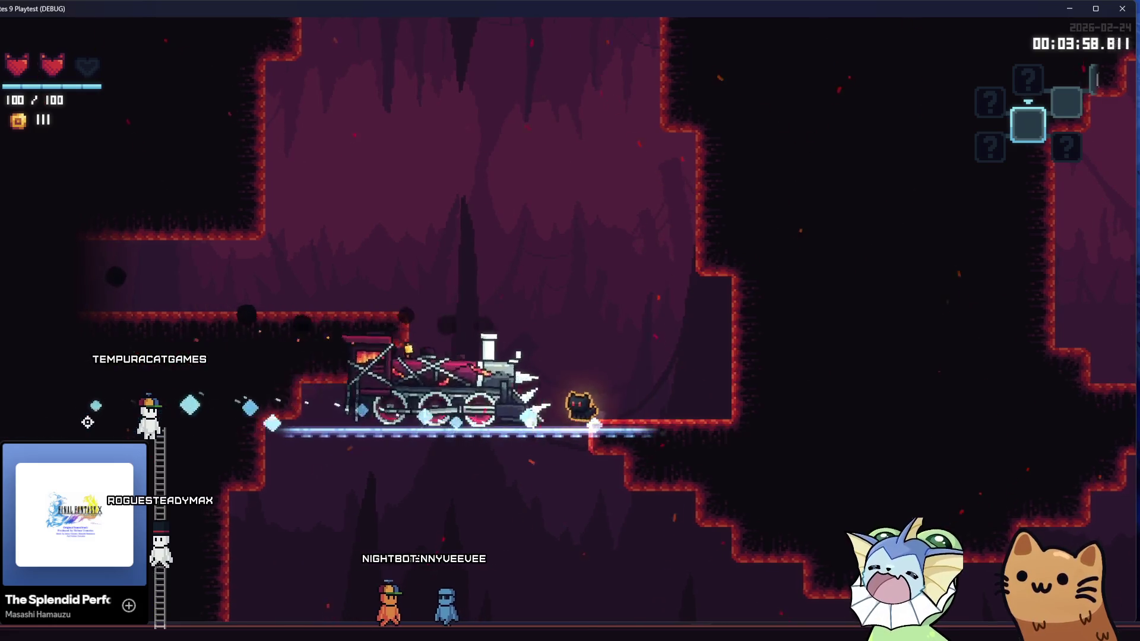
key(s)
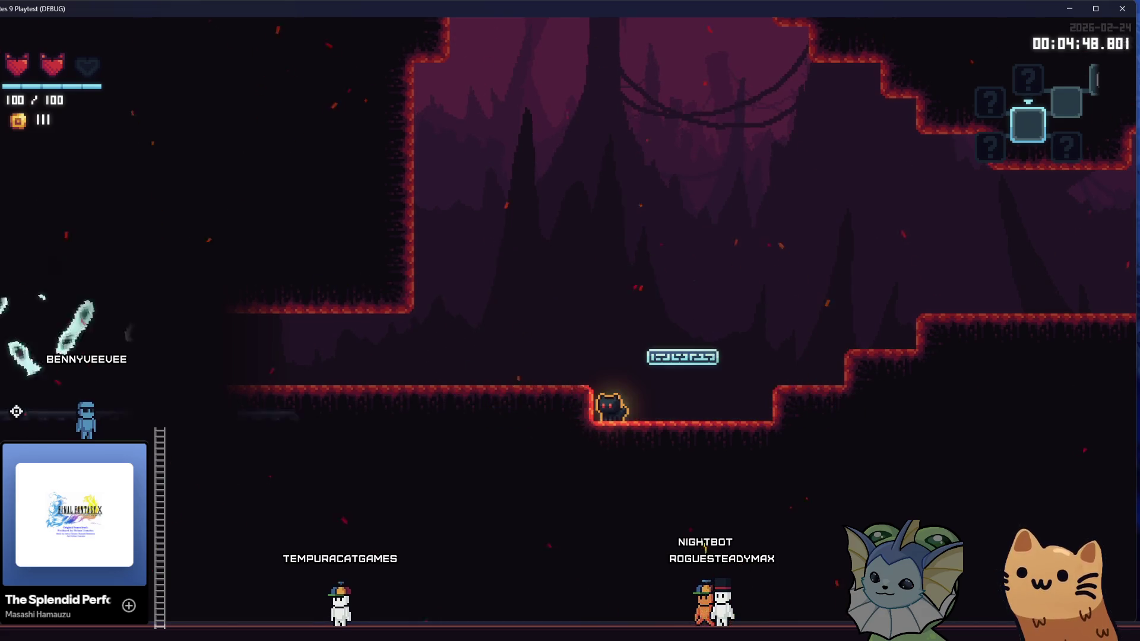
Run the cat right along the rail, then switch back to the Godot editor.
key(d)
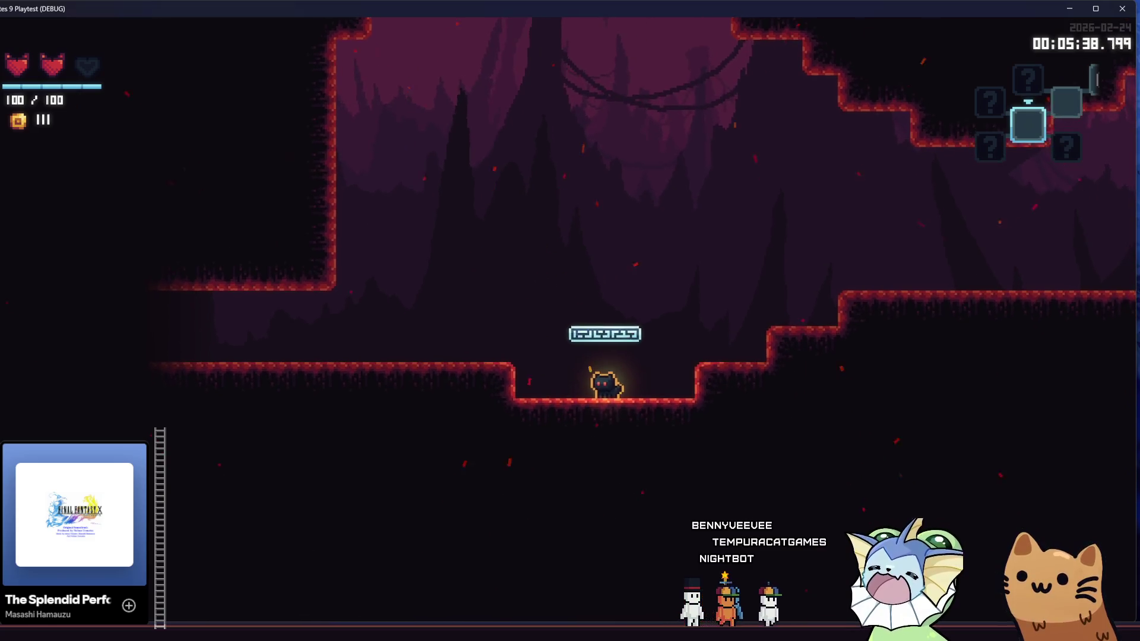
key(alt+Tab)
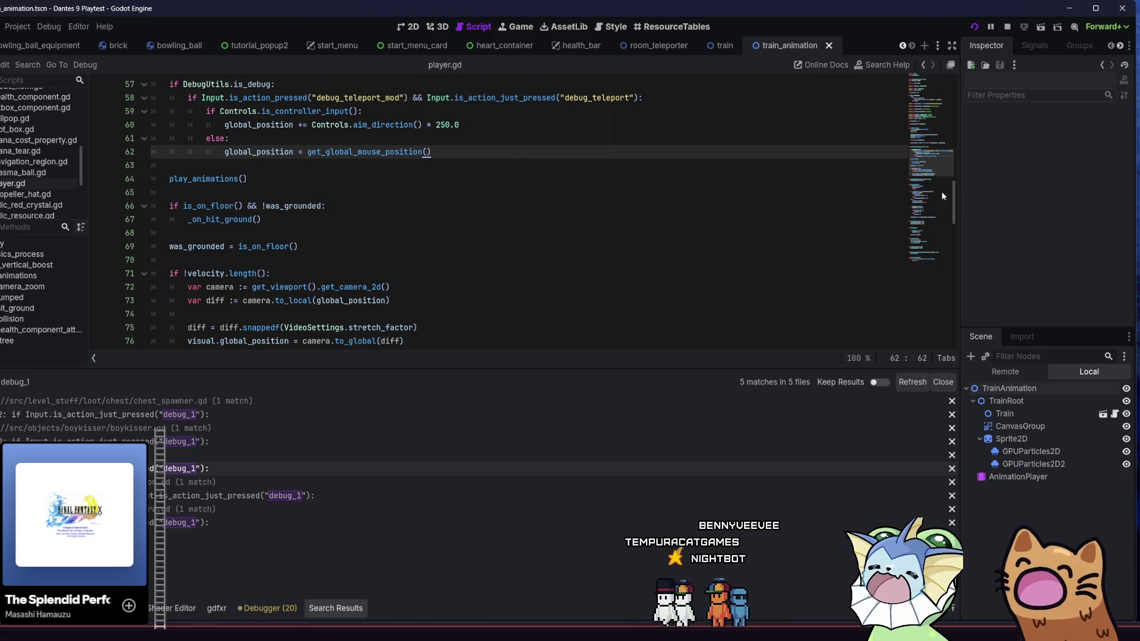
In the AnimationPlayer, drag a position key to about 1.03 s and preview it in 2D.
drag(954, 201, 956, 197)
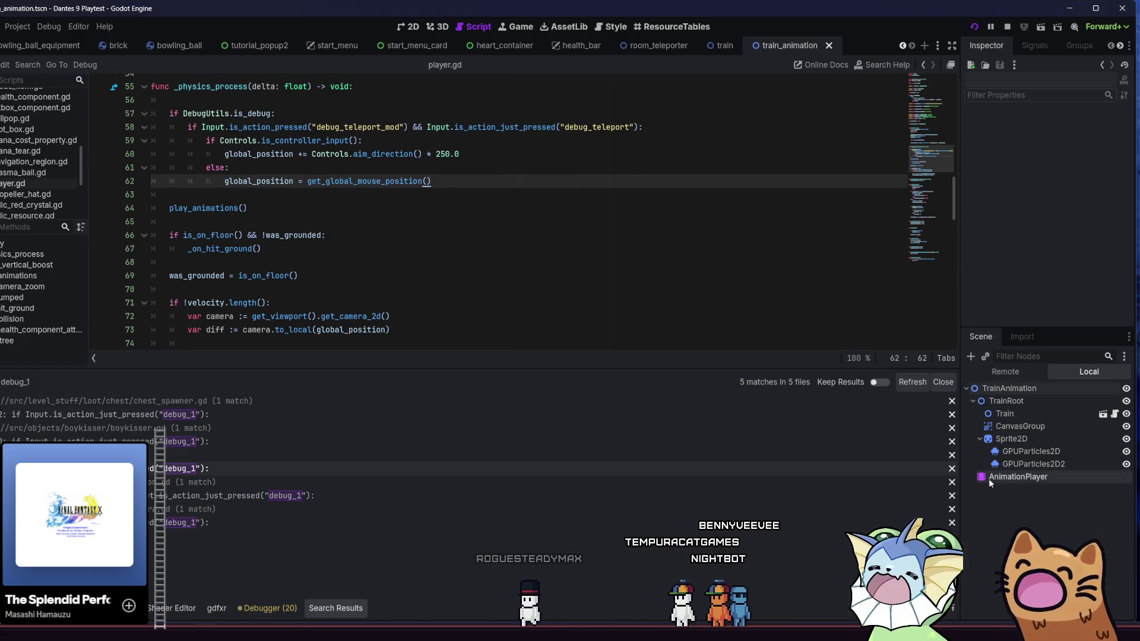
click(989, 478)
drag(178, 494, 337, 497)
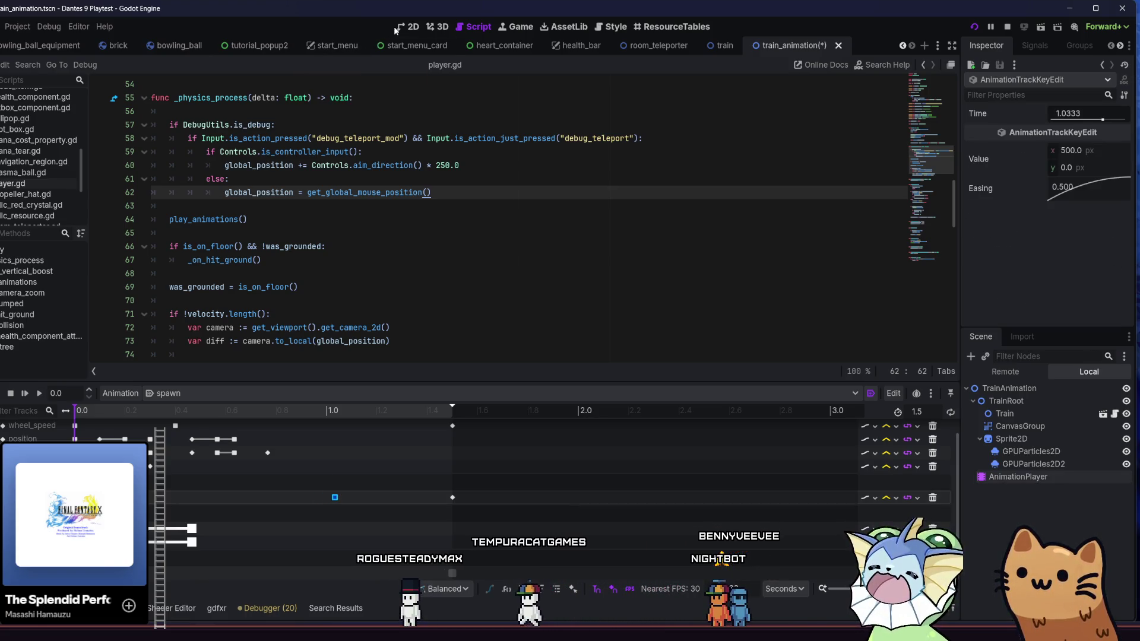
click(396, 27)
click(42, 394)
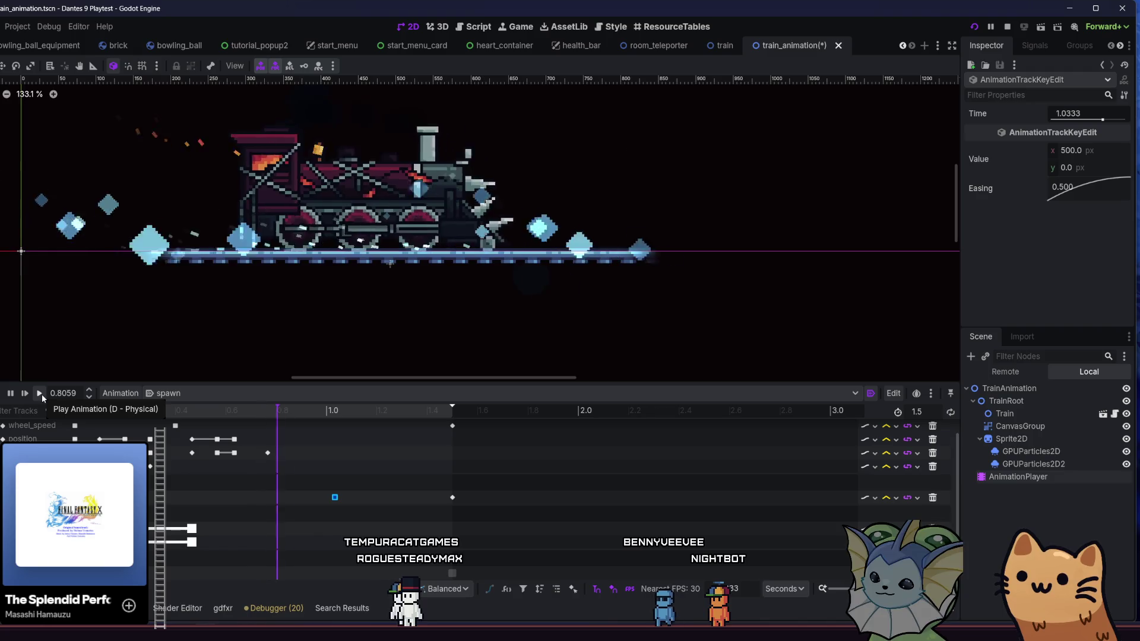
click(42, 394)
scroll(202, 302, down, 5)
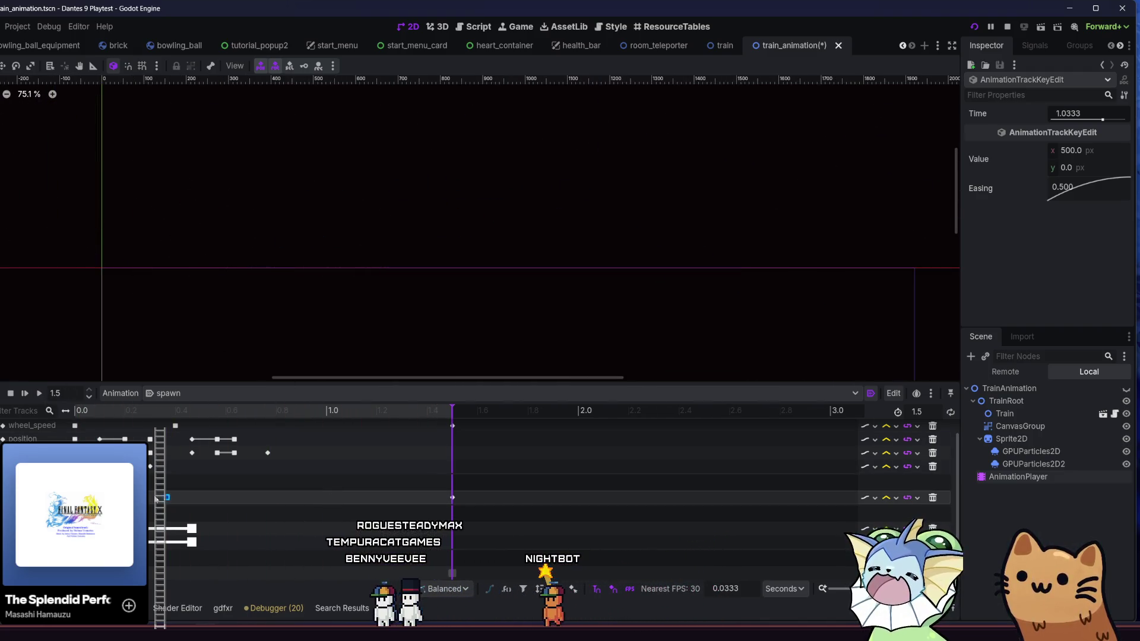
click(42, 394)
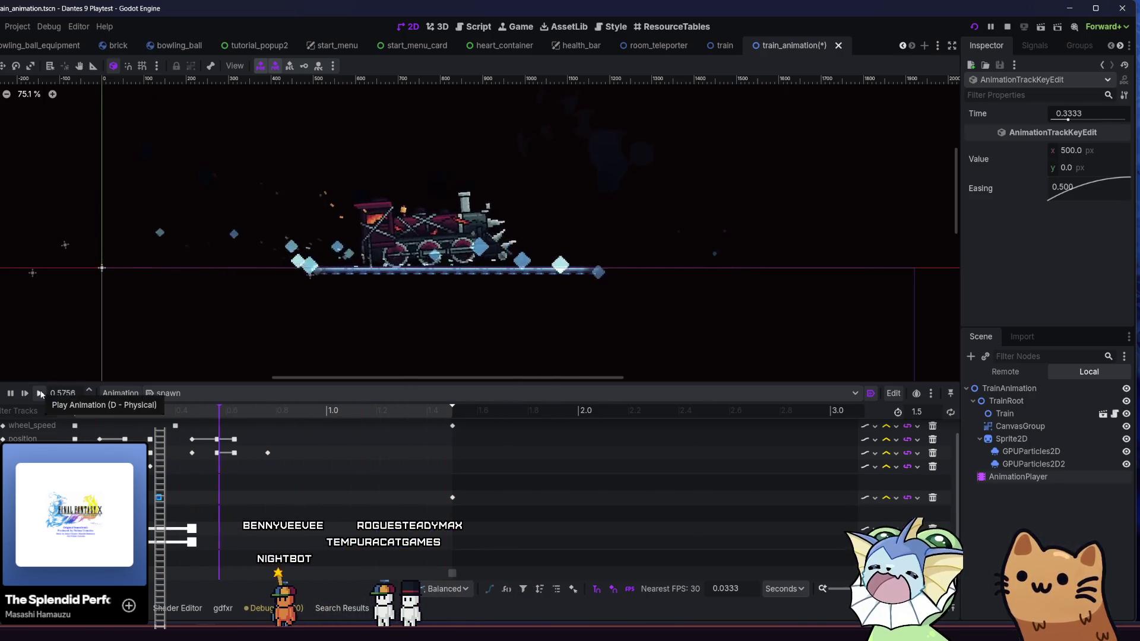
Move the selected key from 0.33 s to 0.7 s and set its x to 750.
drag(231, 506, 251, 499)
click(39, 395)
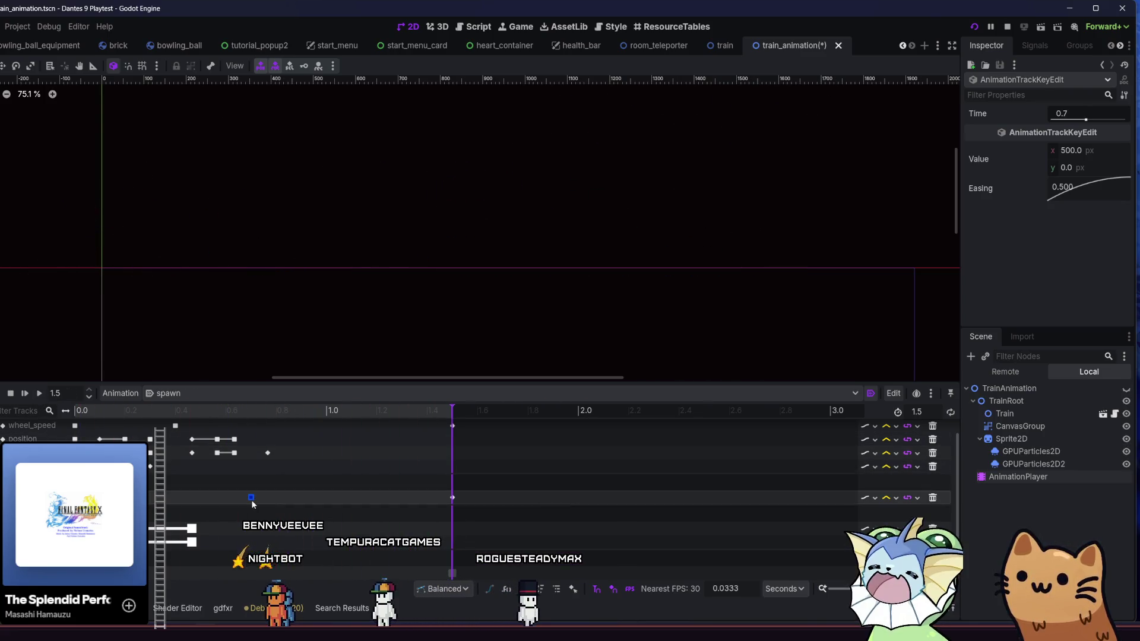
text(750)
key(Return)
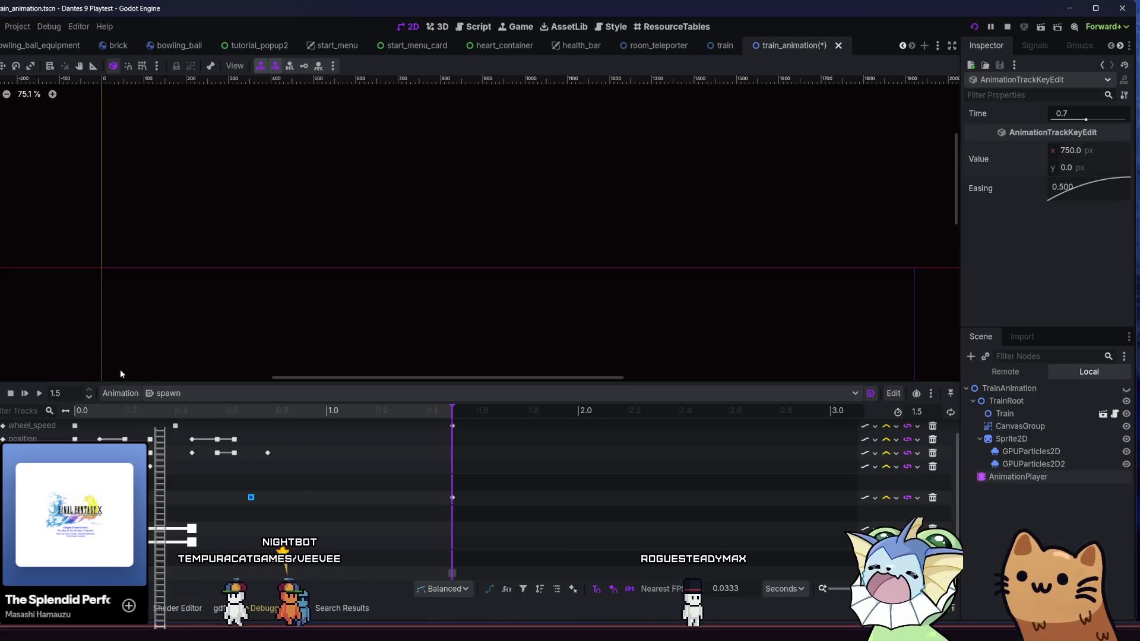
click(39, 394)
click(27, 394)
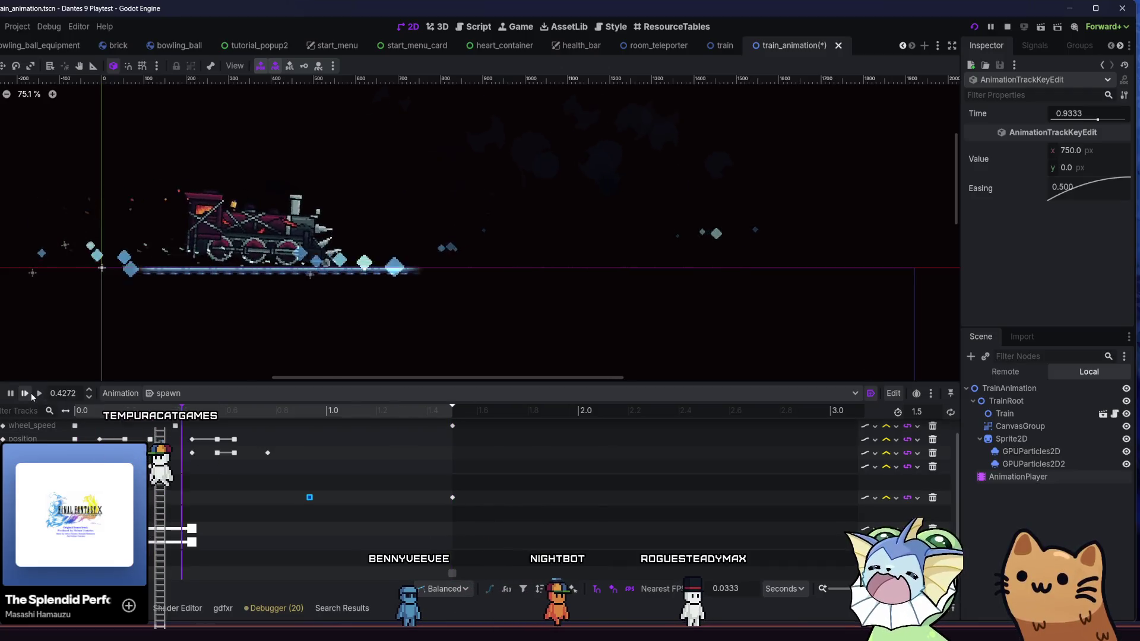
Move the x 750 key from about 0.93 s to exactly 1.0 s and replay.
click(304, 501)
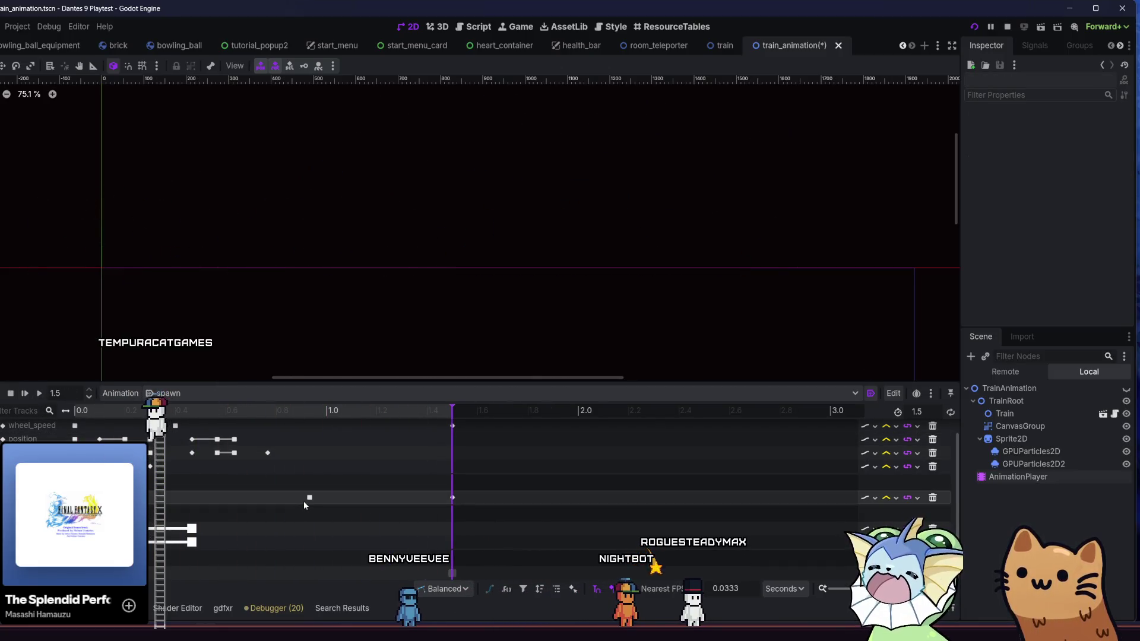
click(35, 394)
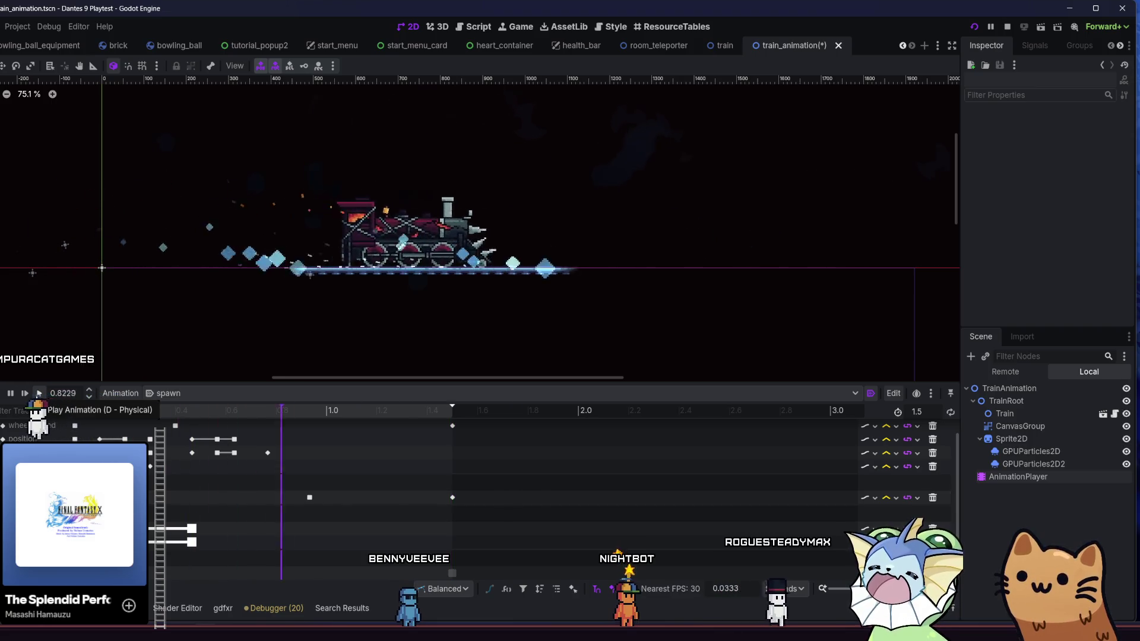
click(309, 497)
drag(311, 497, 328, 497)
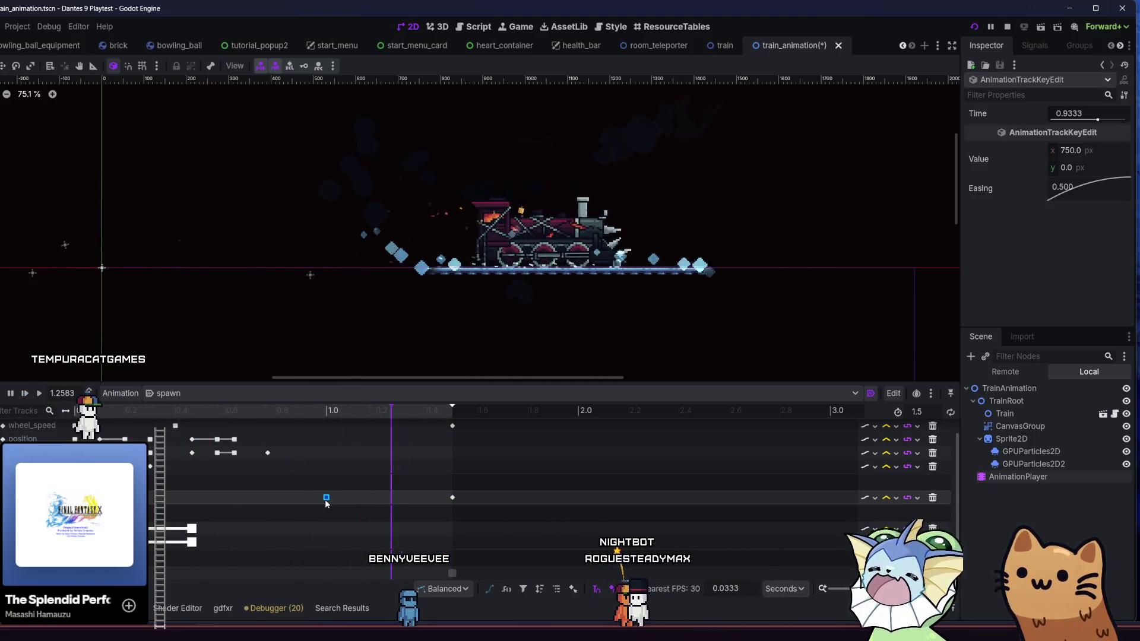
click(35, 394)
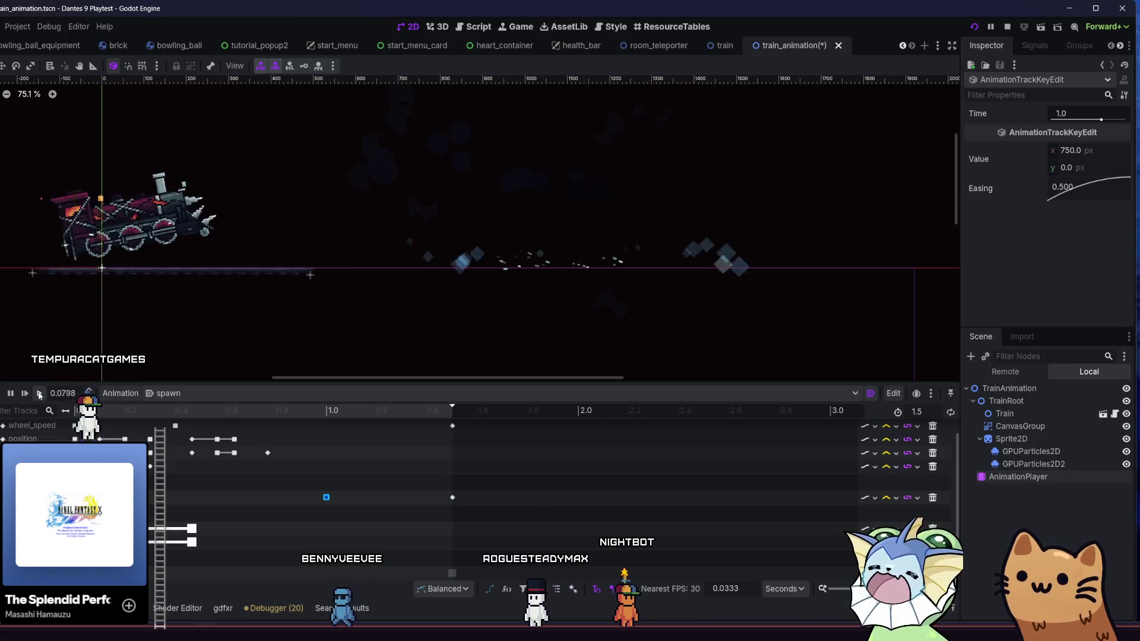
click(39, 393)
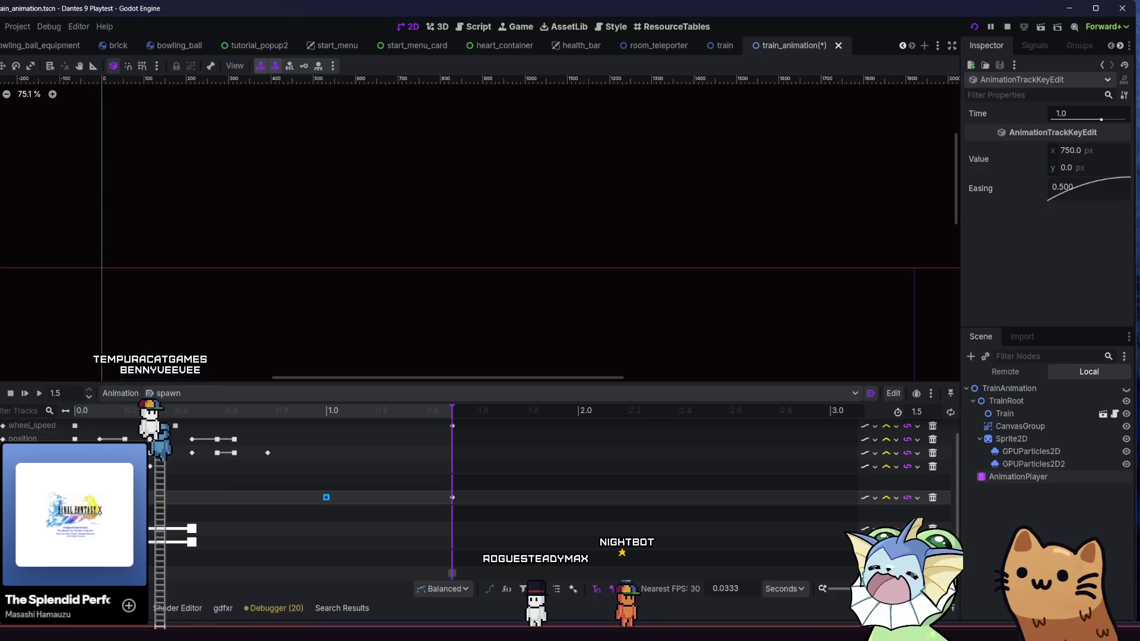
Steepen the key's easing to 2.07, then apply the Ease Out preset, previewing each change.
drag(1075, 188, 1086, 188)
click(314, 408)
click(39, 394)
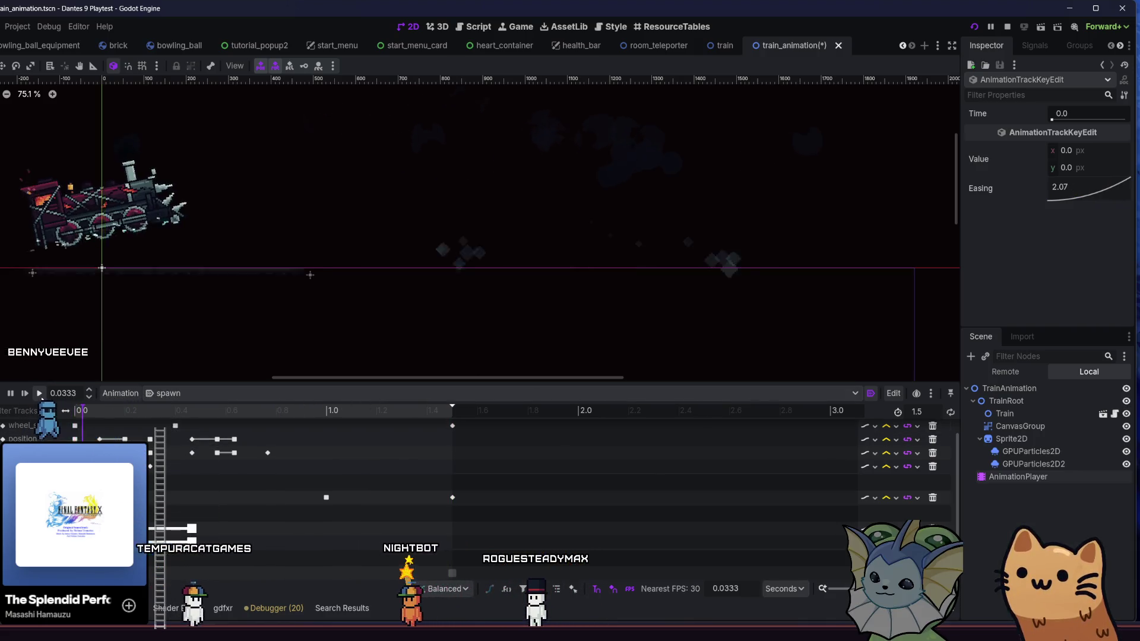
click(40, 394)
right_click(1112, 178)
click(1093, 219)
click(40, 393)
Delete the x 750 position key at 1.0 s and replay the animation without it.
click(41, 393)
click(326, 497)
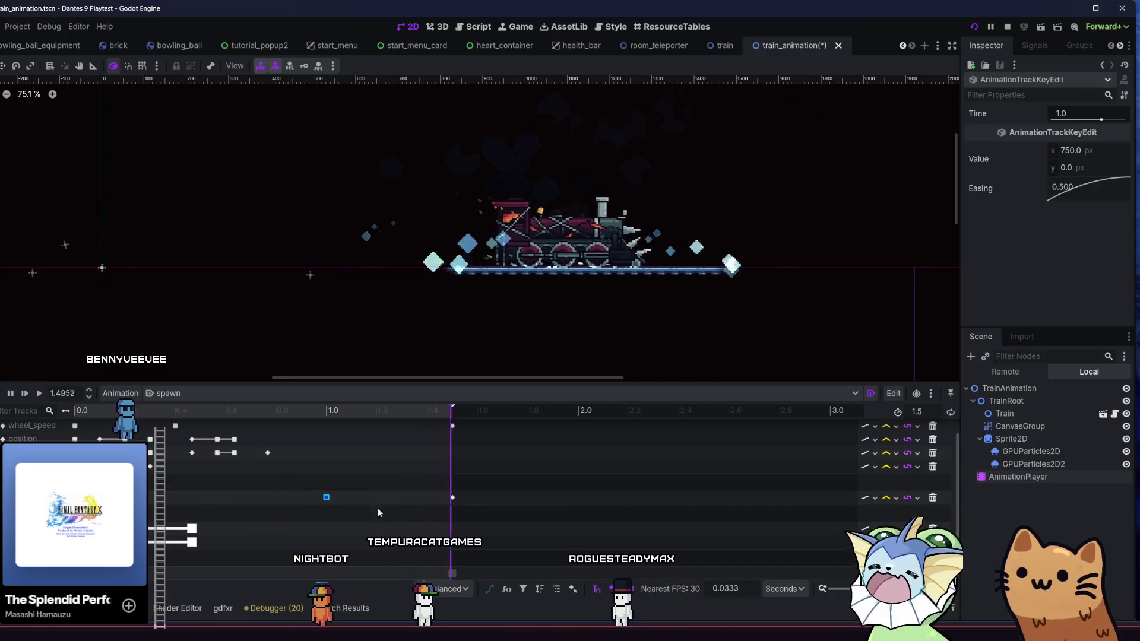
key(Delete)
click(38, 401)
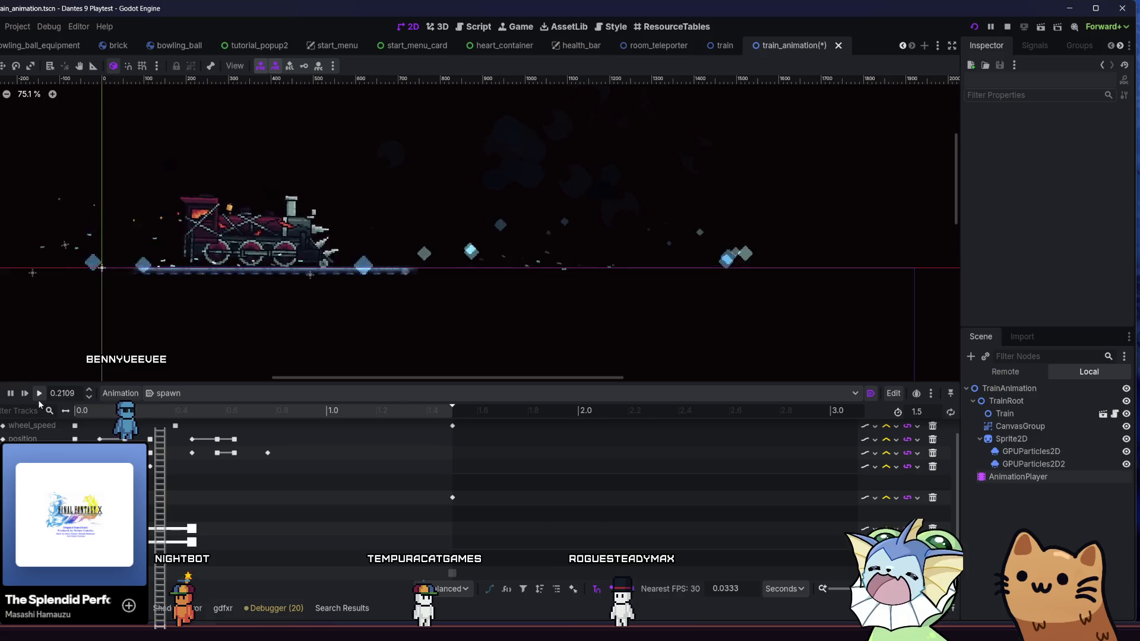
click(38, 400)
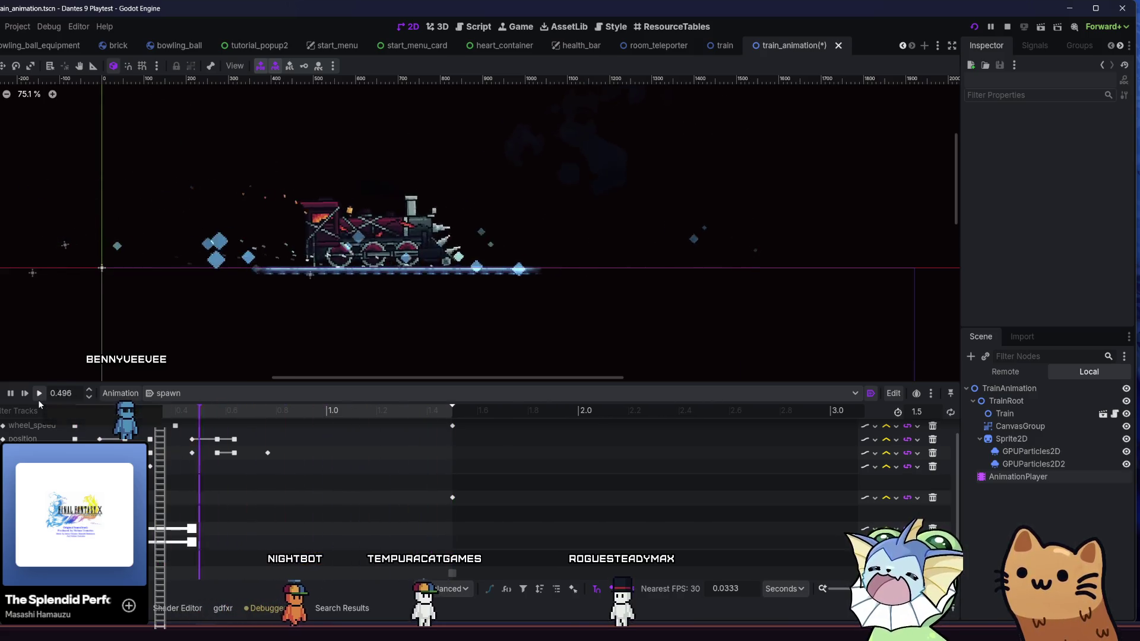
click(38, 401)
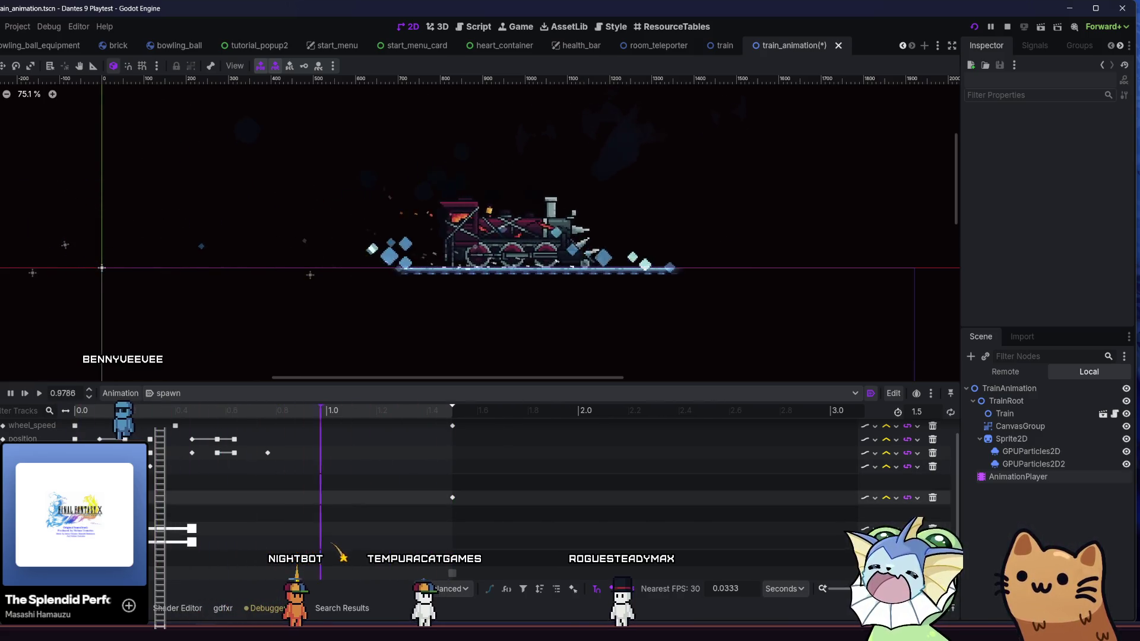
Check the new easing on the 0.0 s starting key, then save and launch the game.
click(75, 439)
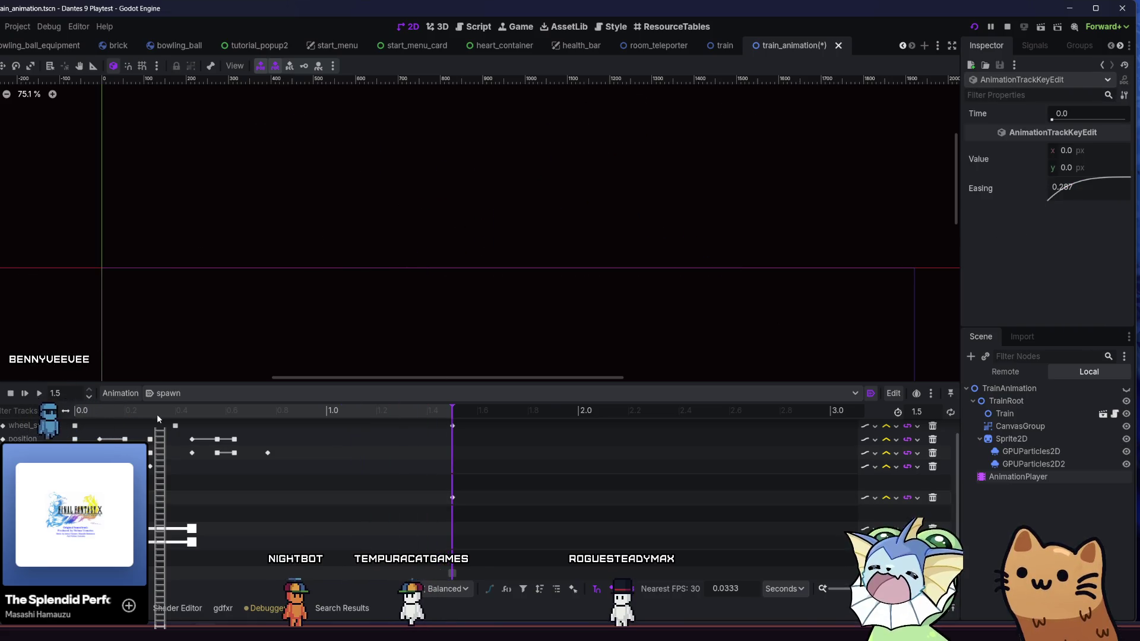
click(39, 398)
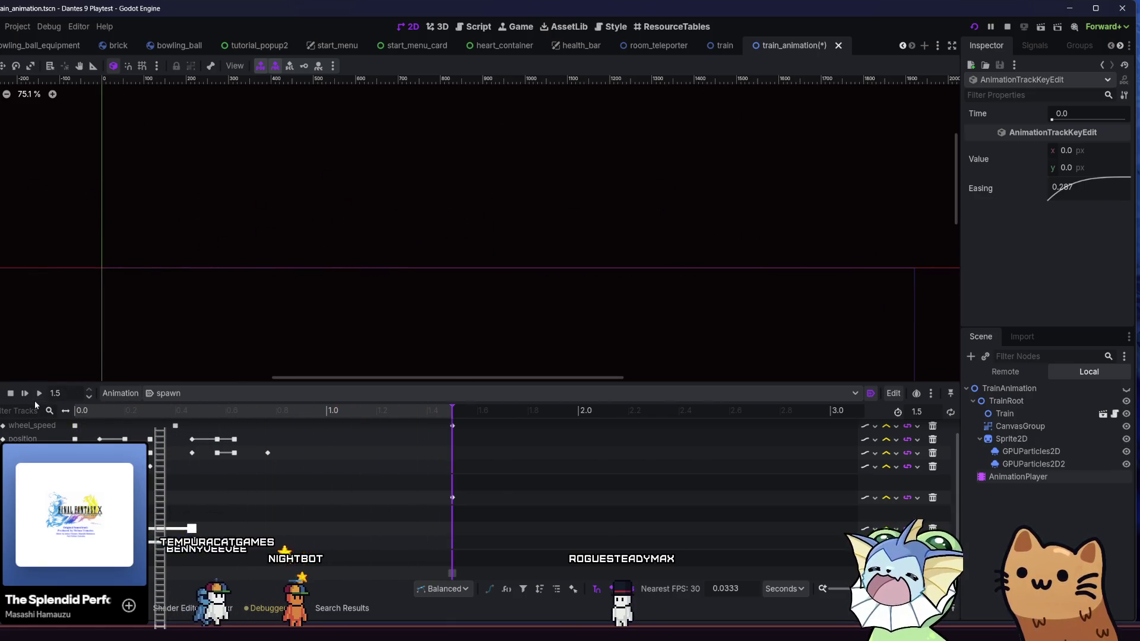
click(37, 396)
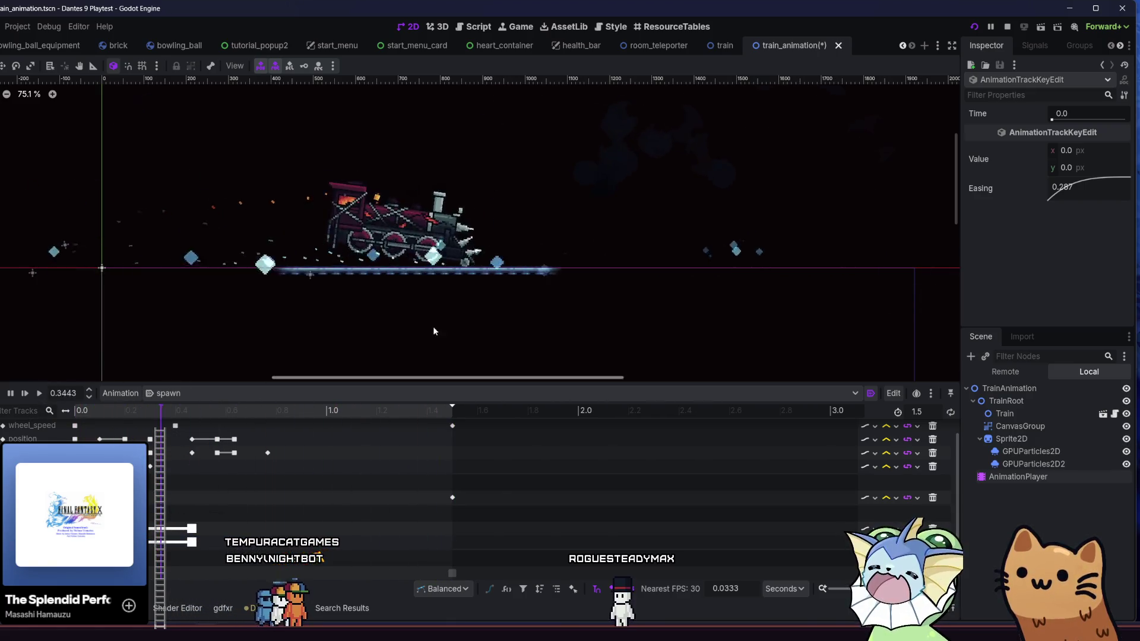
click(30, 395)
click(39, 395)
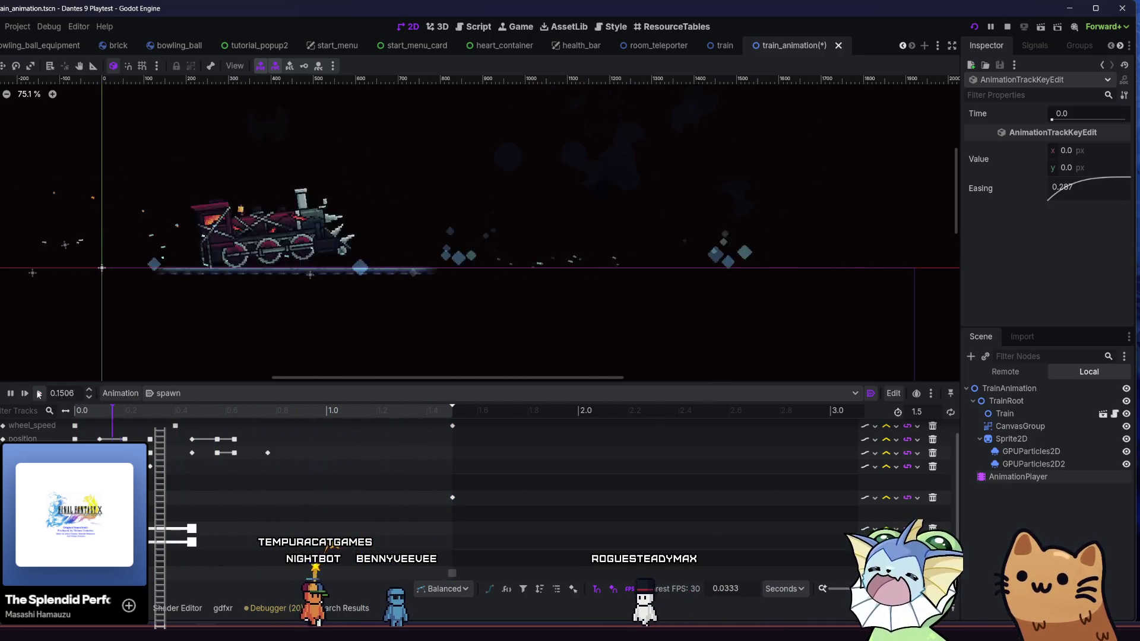
key(F5)
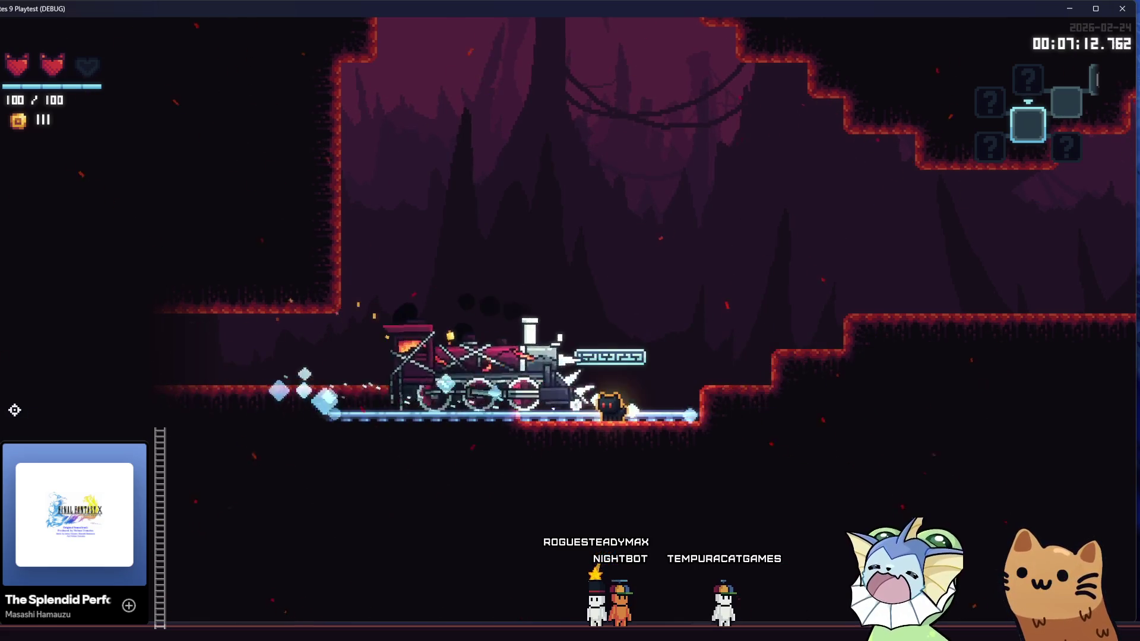
Jump the cat over the train and up through the cave, then close the playtest with F8.
key(space)
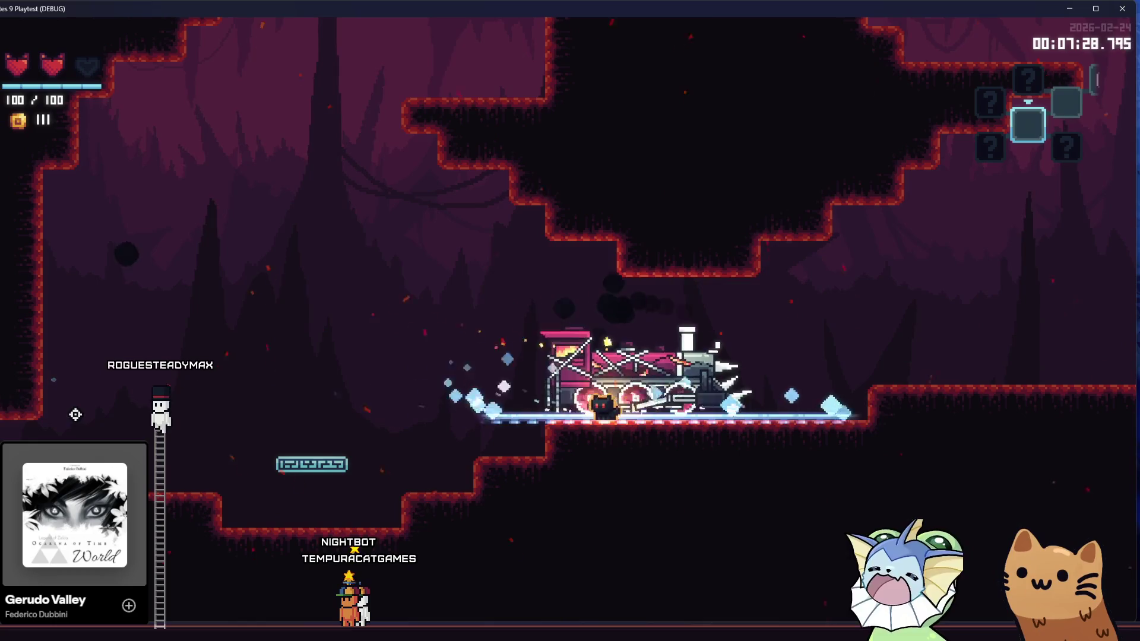
key(space)
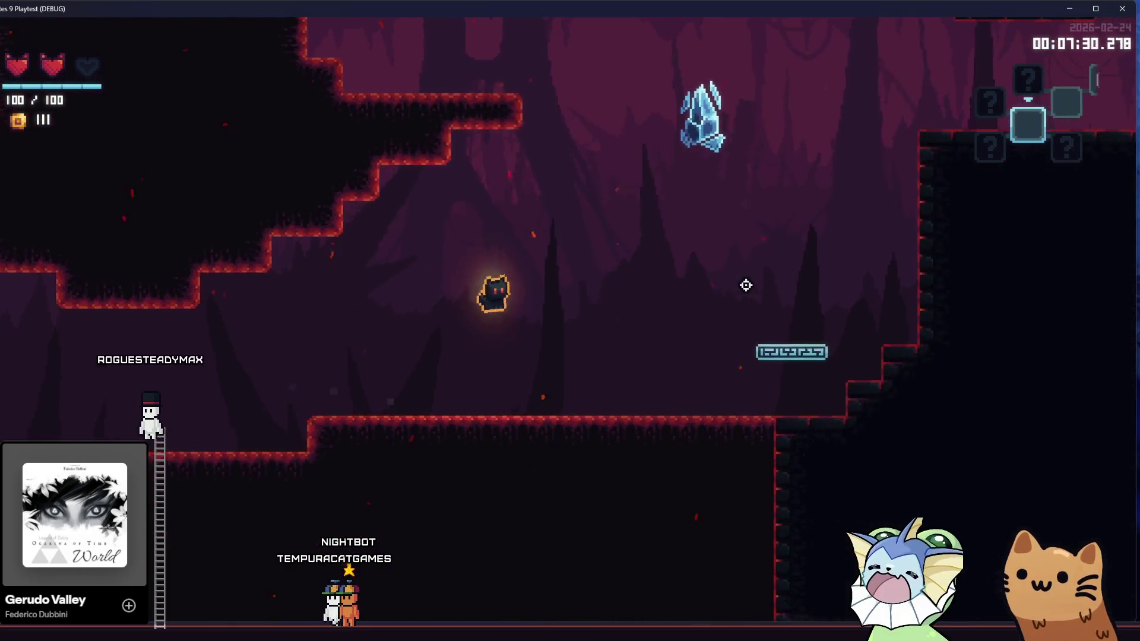
key(d)
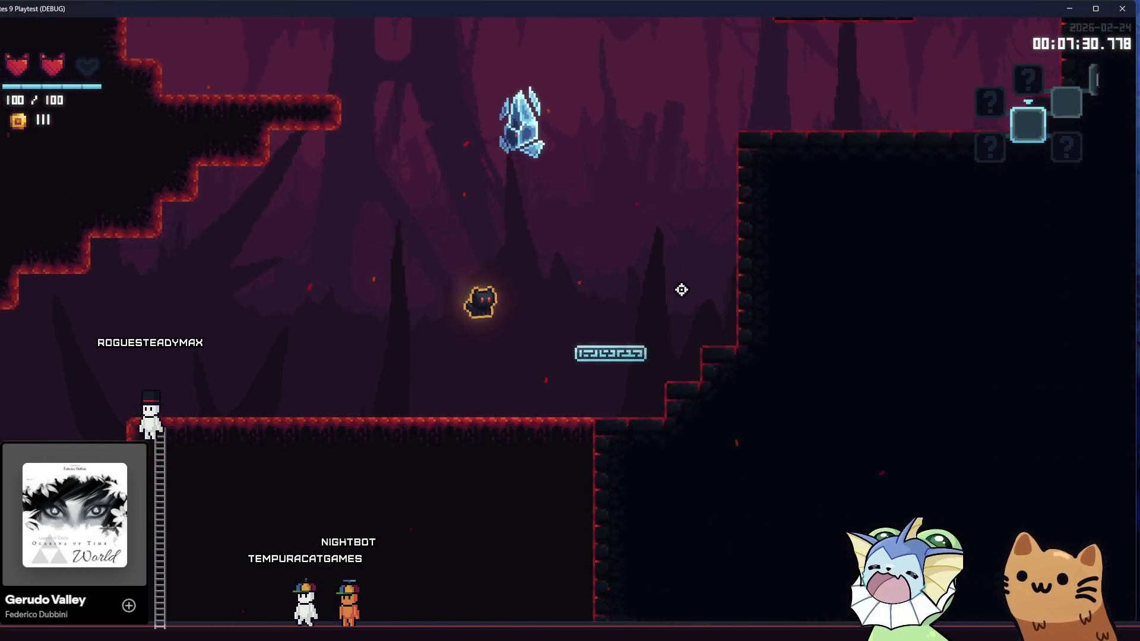
key(space)
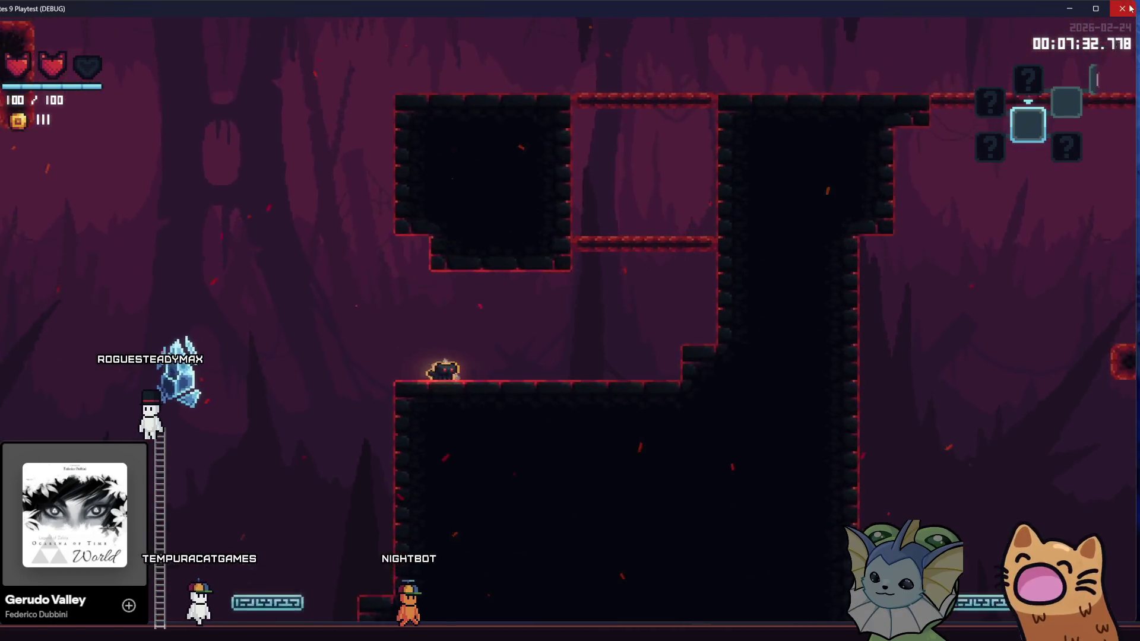
key(F8)
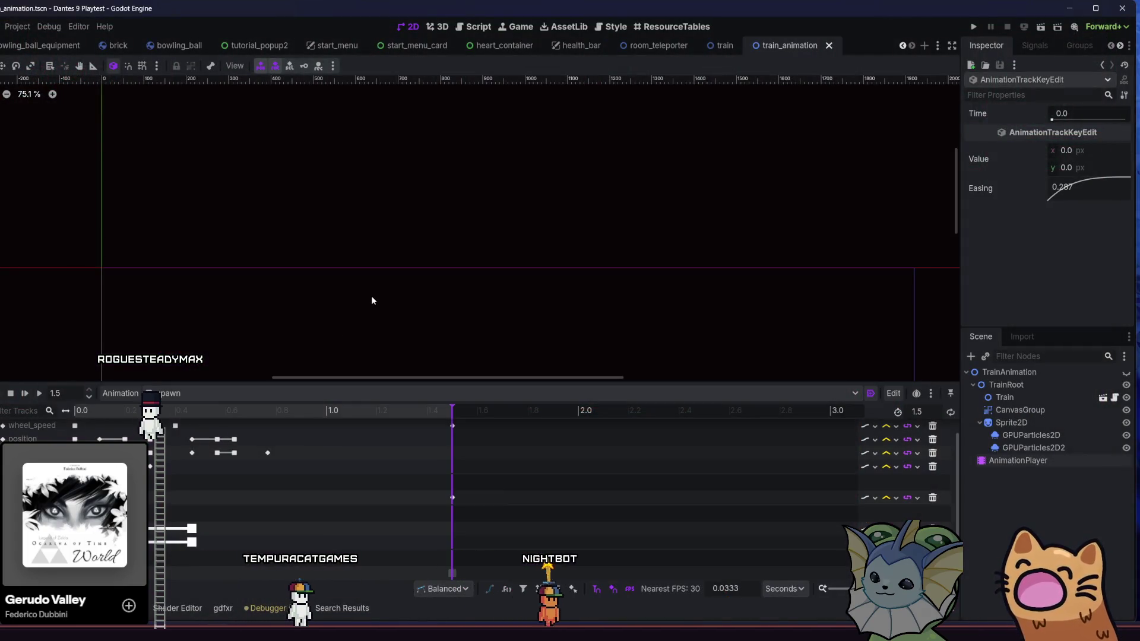
Zoom out, scrub the spawn timeline back to 0.73 s and 0.3333 s, then save and run the project.
scroll(417, 285, down, 2)
scroll(356, 228, down, 3)
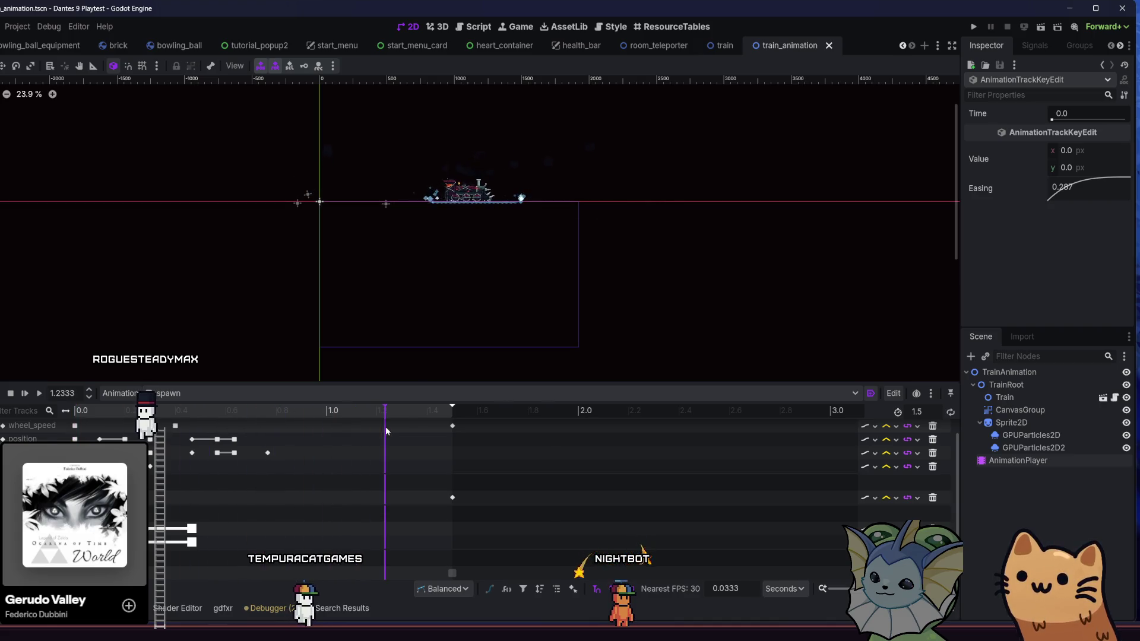
drag(364, 428, 104, 438)
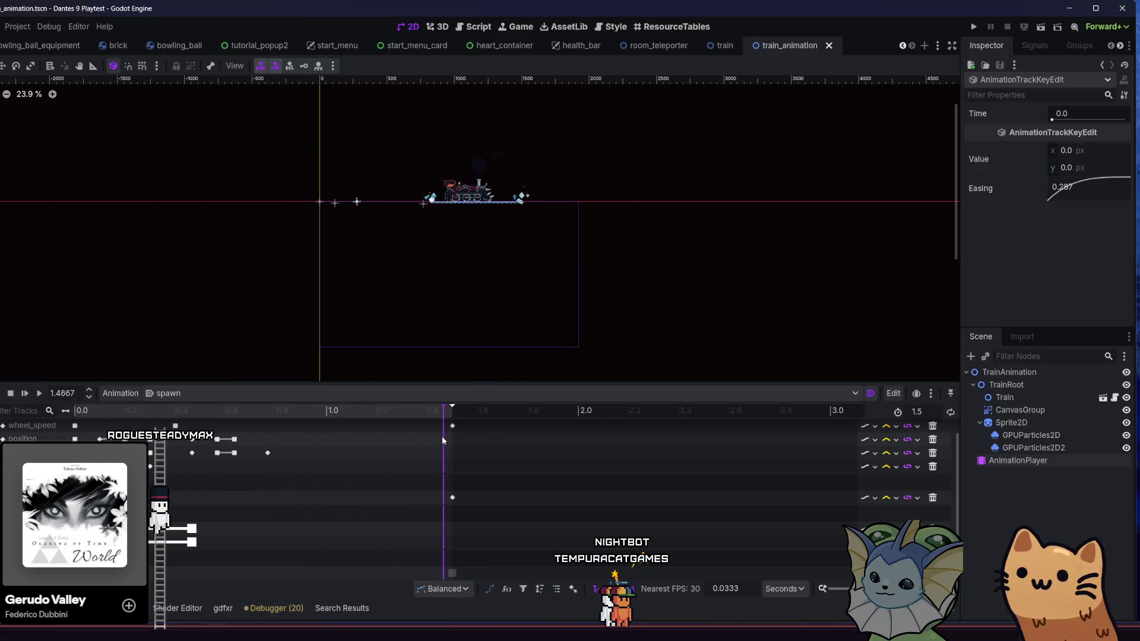
drag(213, 434, 120, 439)
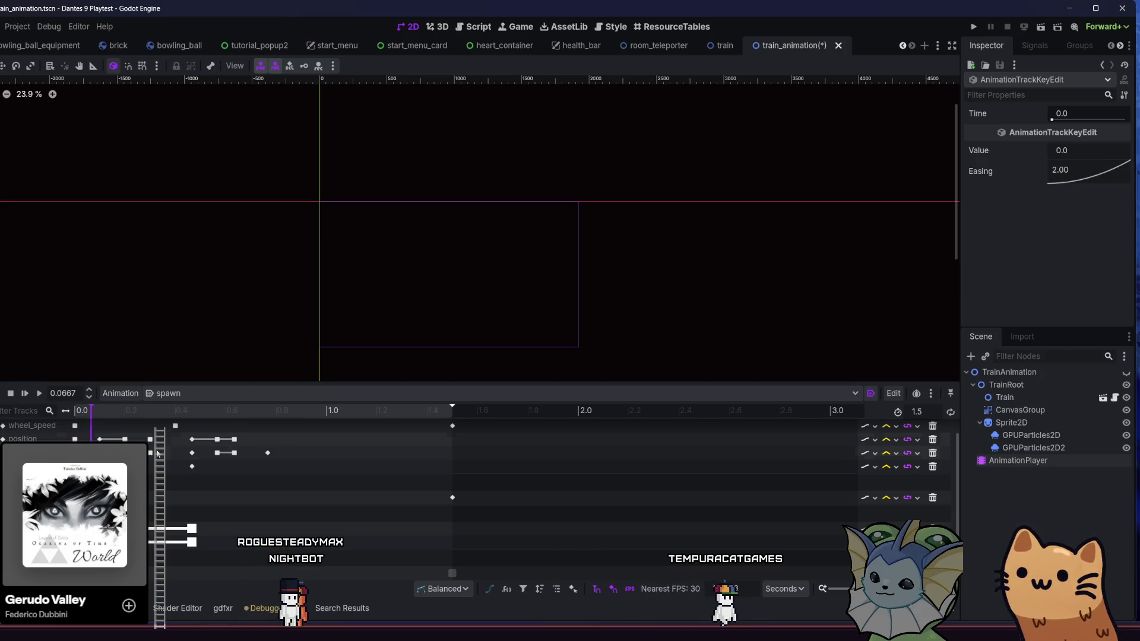
click(974, 28)
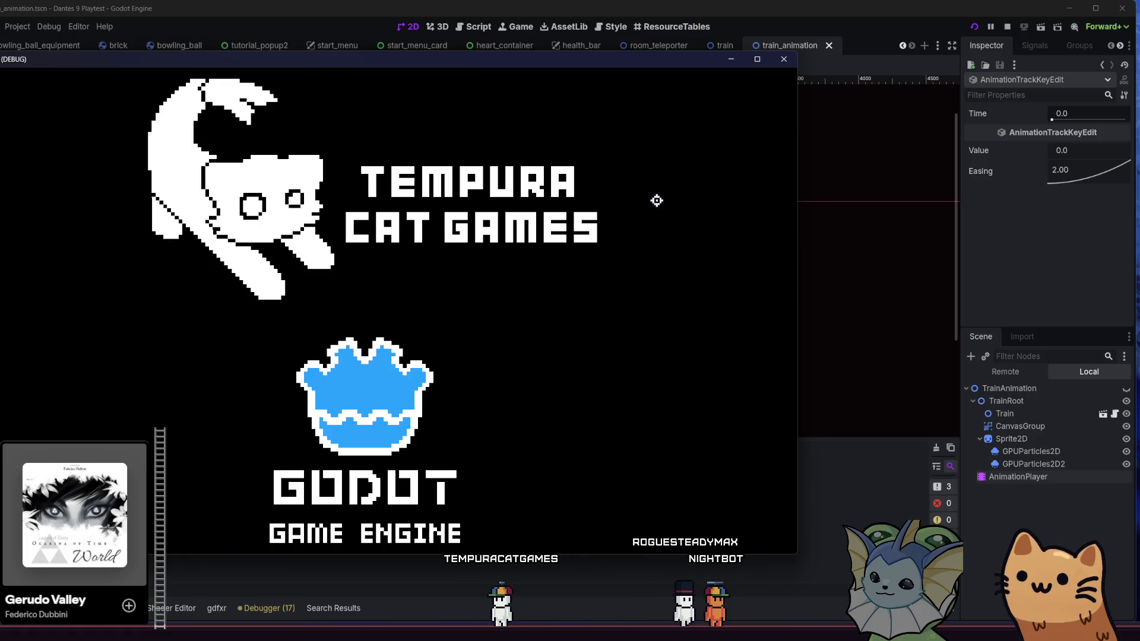
Maximize the game, start a run, spawn train_animation.tscn found via a 'train' search, then close.
key(super+Up)
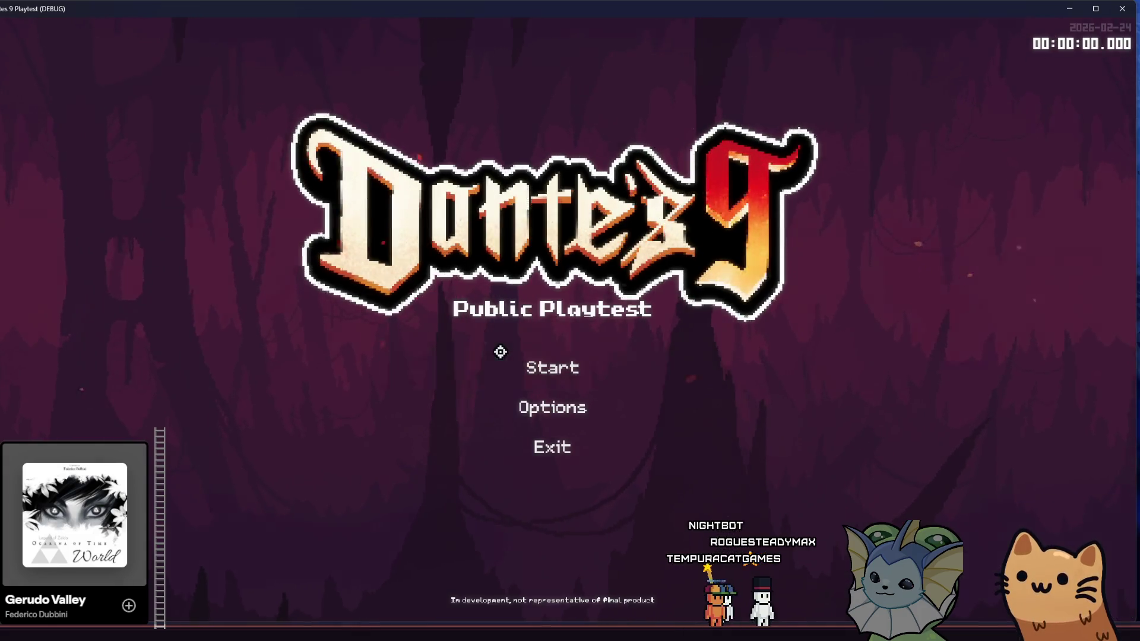
click(494, 356)
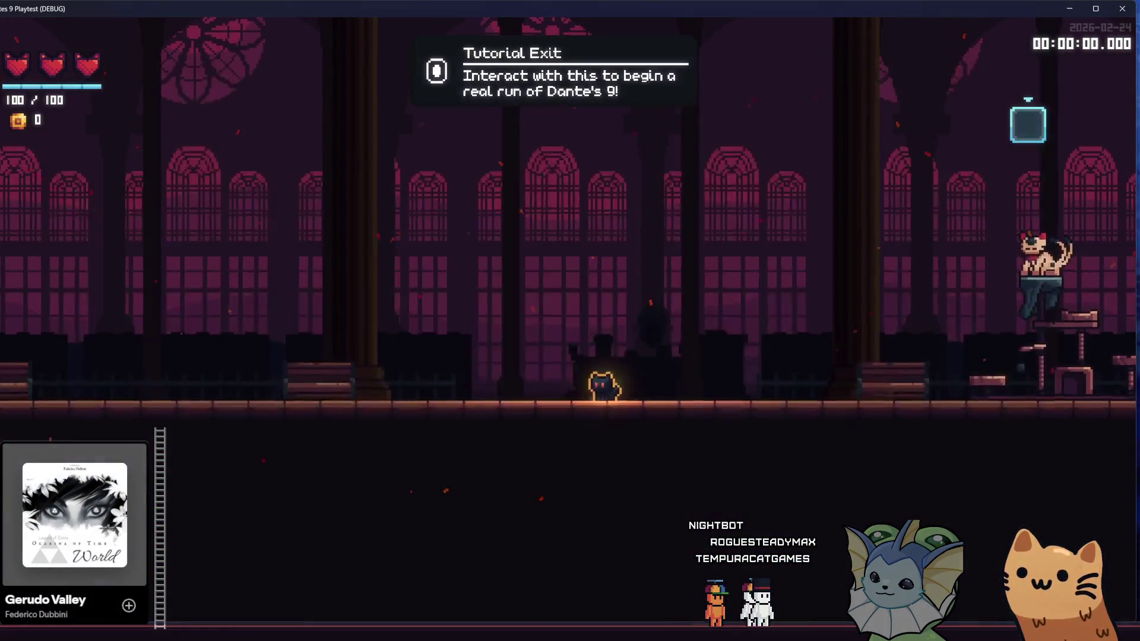
key(F1)
text(train)
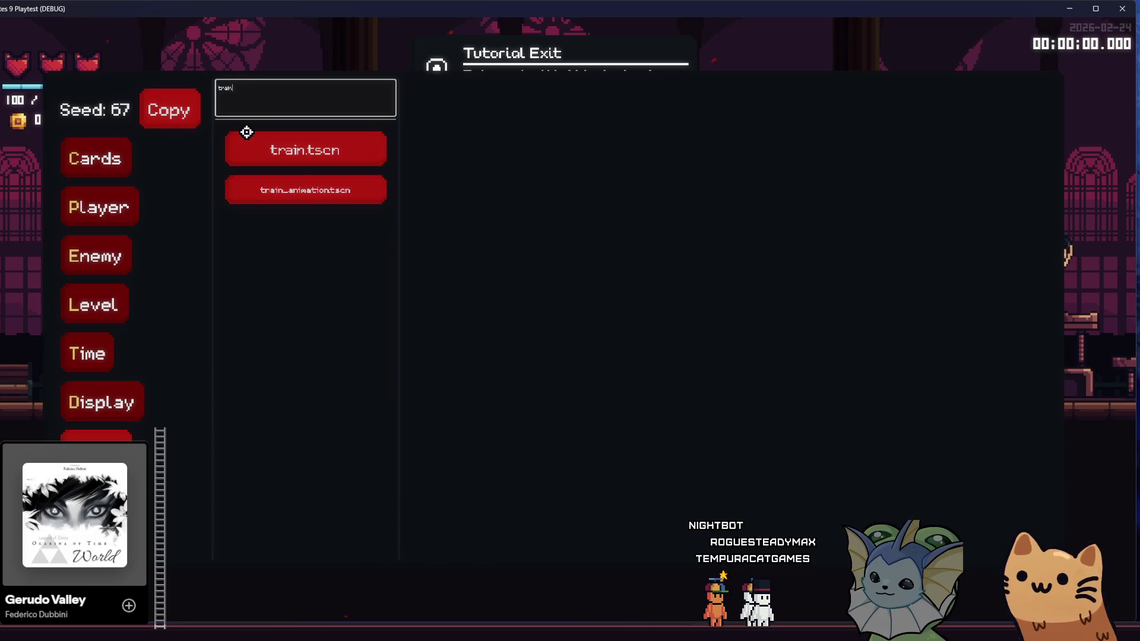
click(310, 189)
click(461, 137)
key(g)
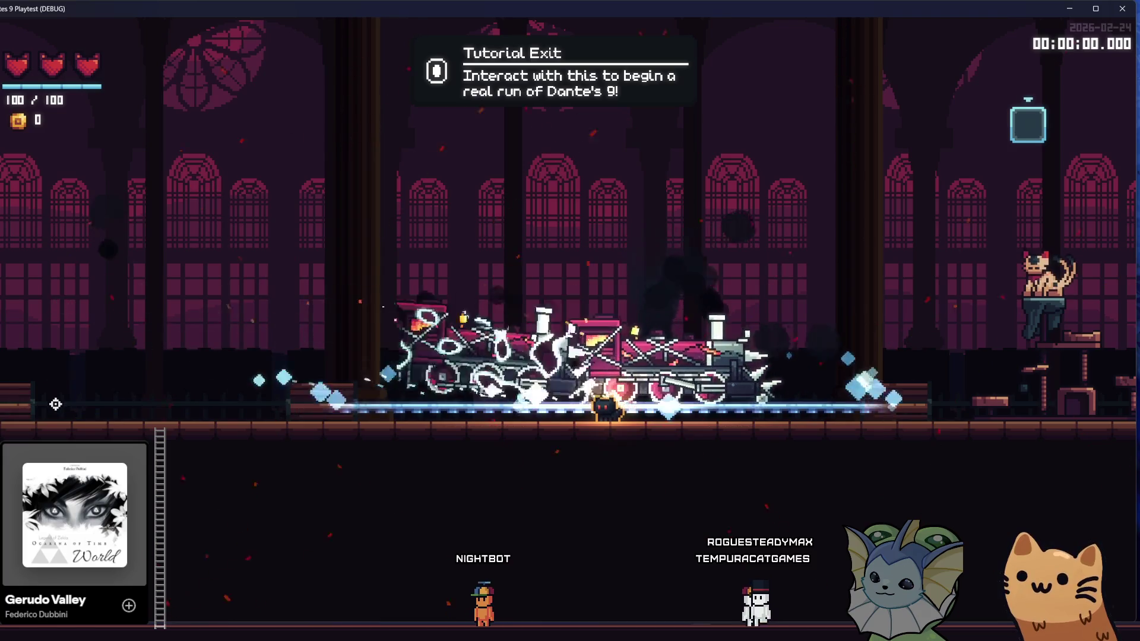
key(F8)
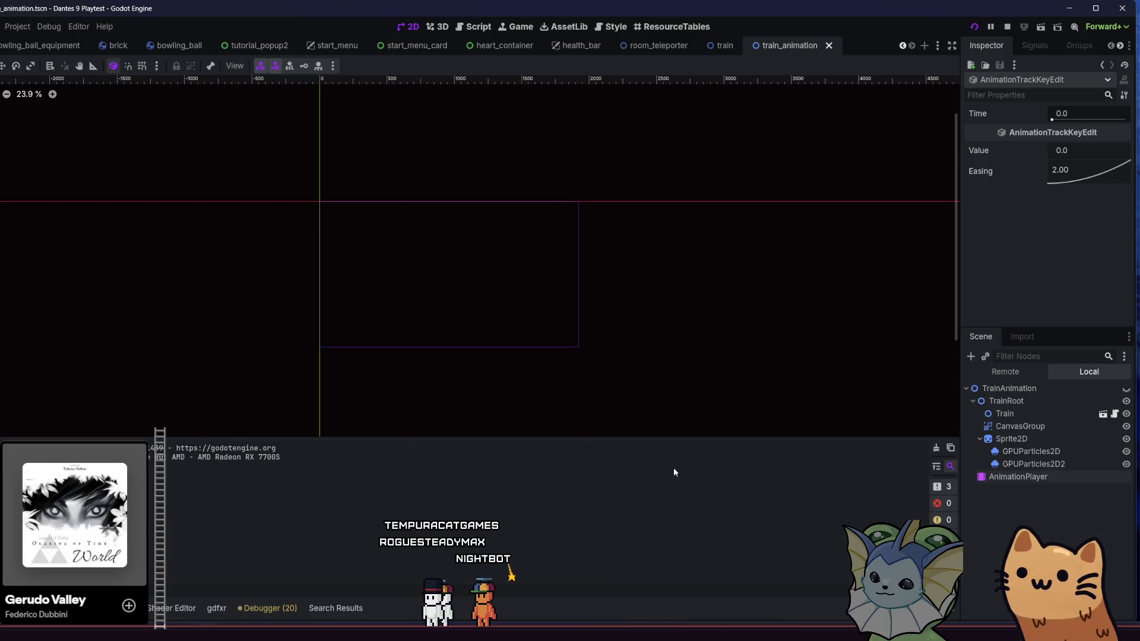
Show the spawn animation tracks, retime the key to 0.2333 s, and save the scene.
key(alt+n)
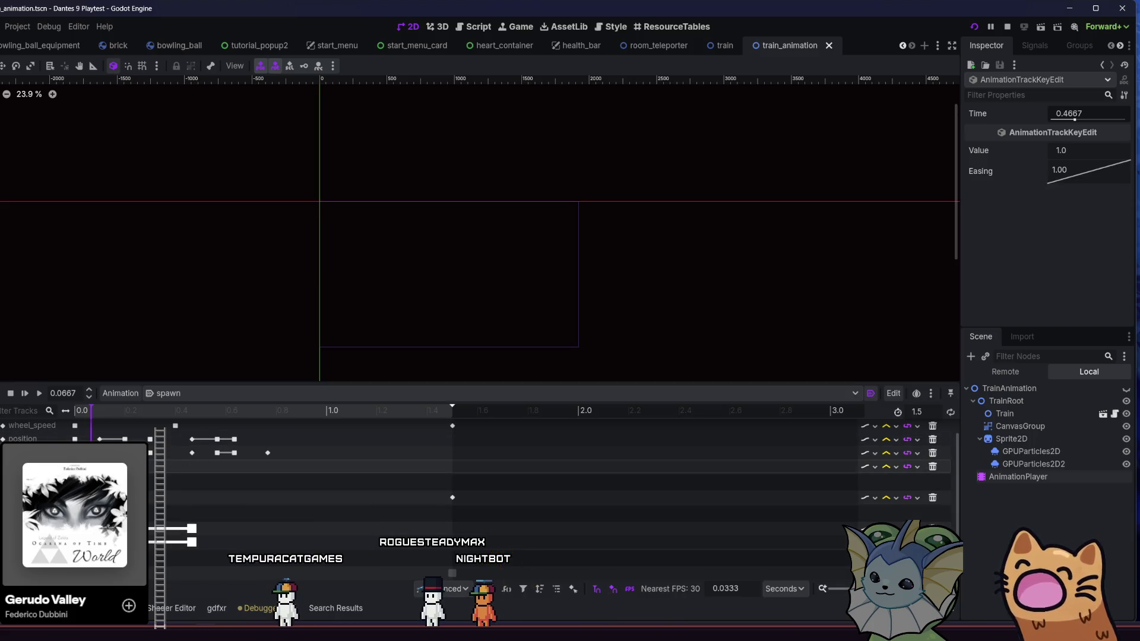
key(ctrl+z)
key(ctrl+s)
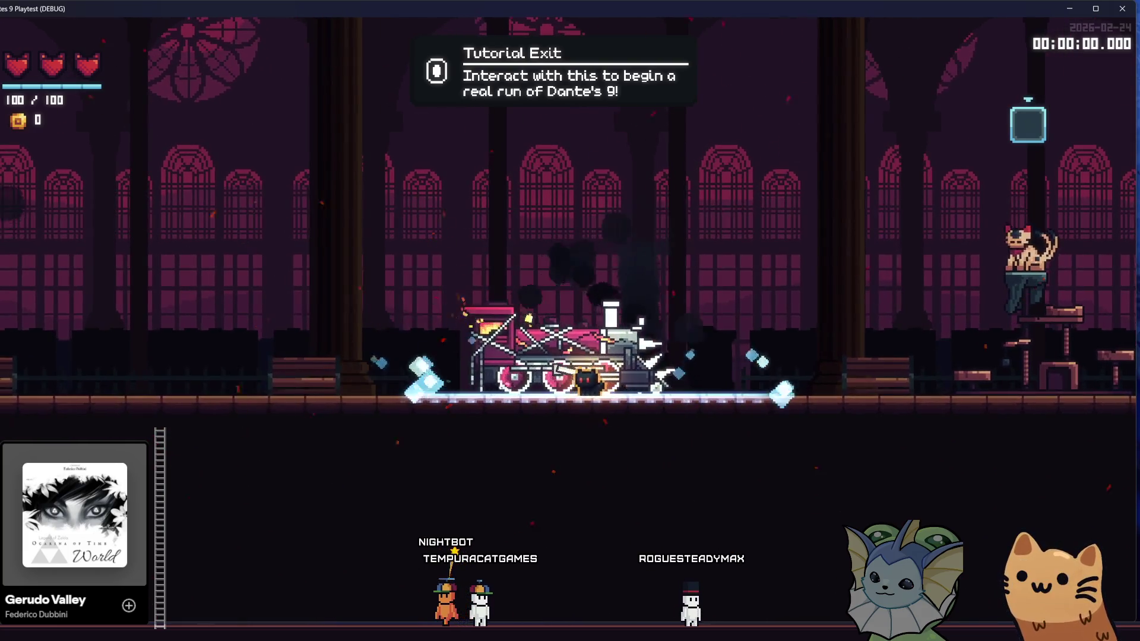
Return from the running playtest to the Godot editor.
key(alt+Tab)
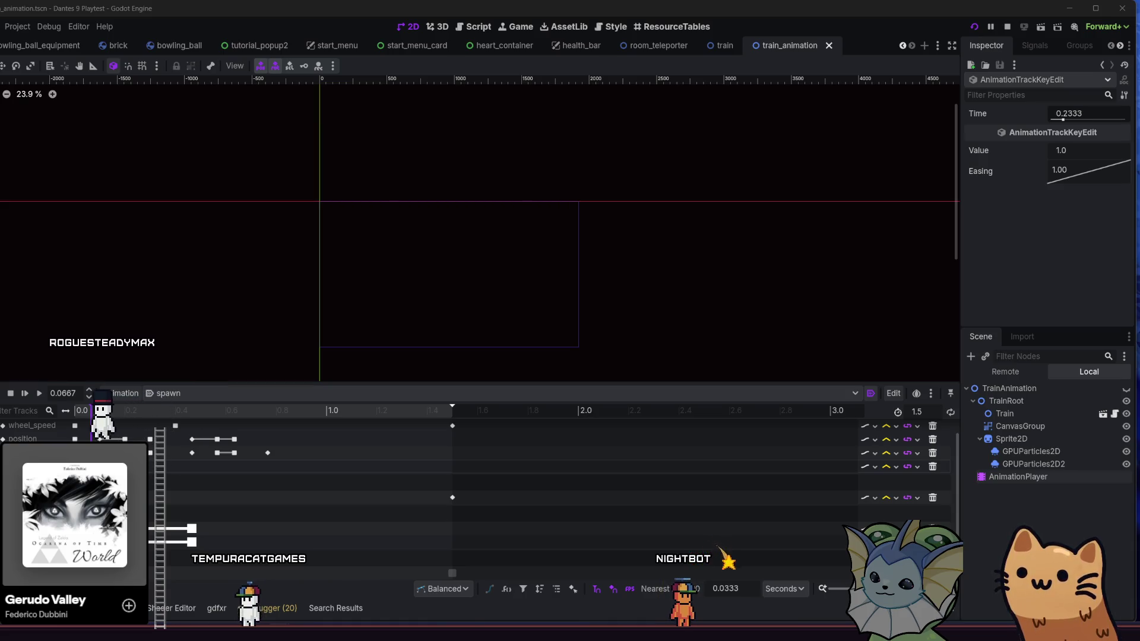
Preview the spawn animation, unhide TrainAnimation, and inspect the GPUParticles2D emitter.
click(40, 397)
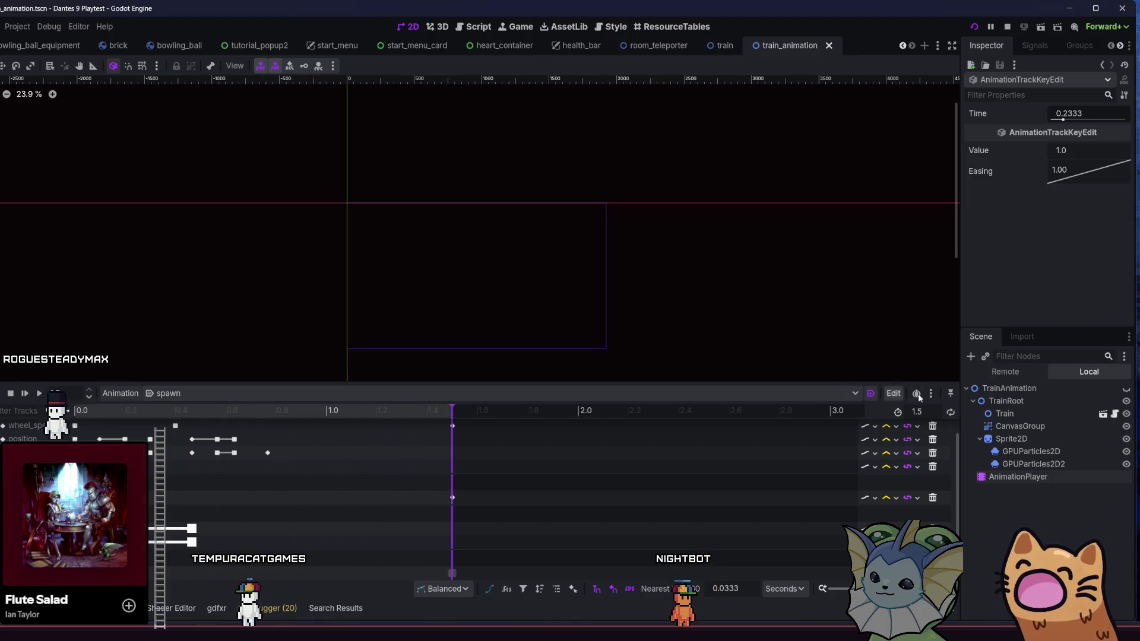
click(1127, 389)
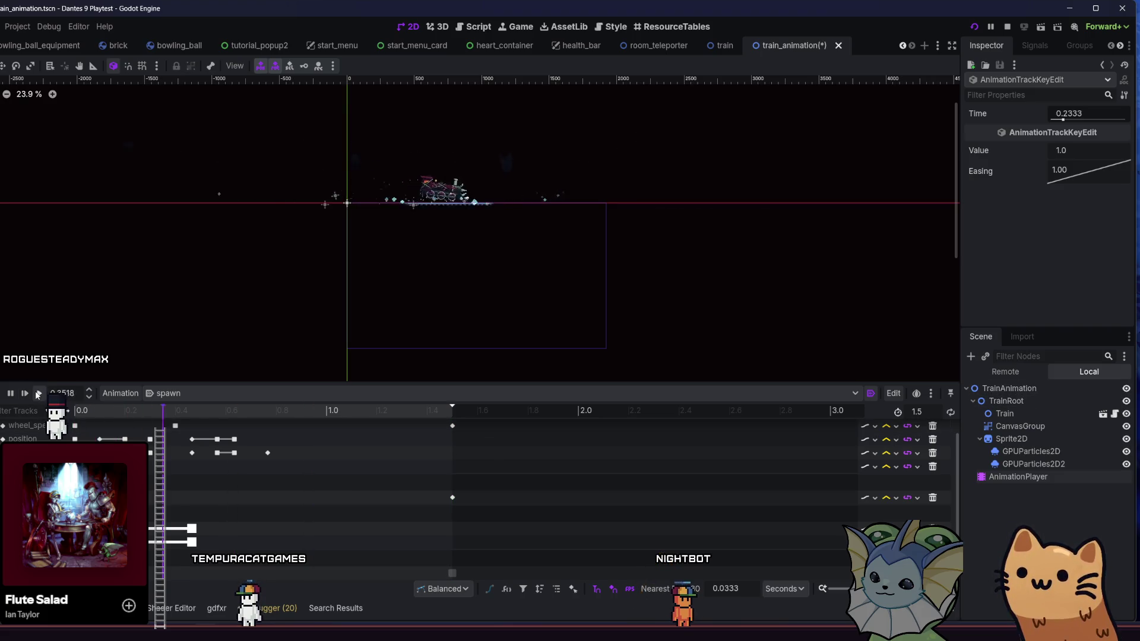
scroll(509, 193, up, 8)
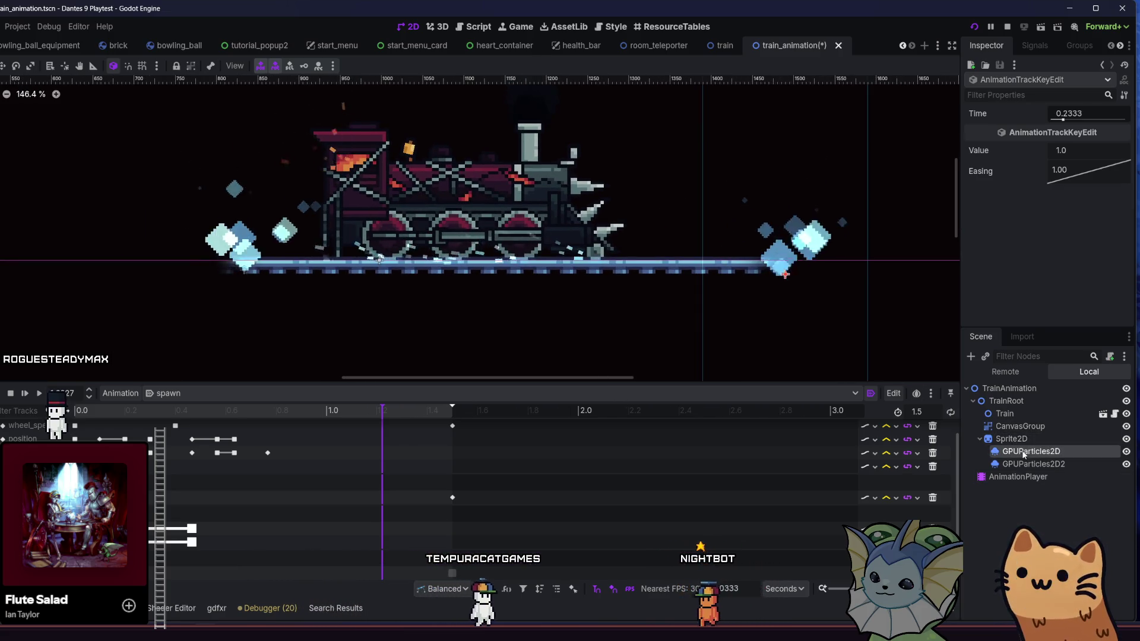
click(1009, 464)
click(1006, 452)
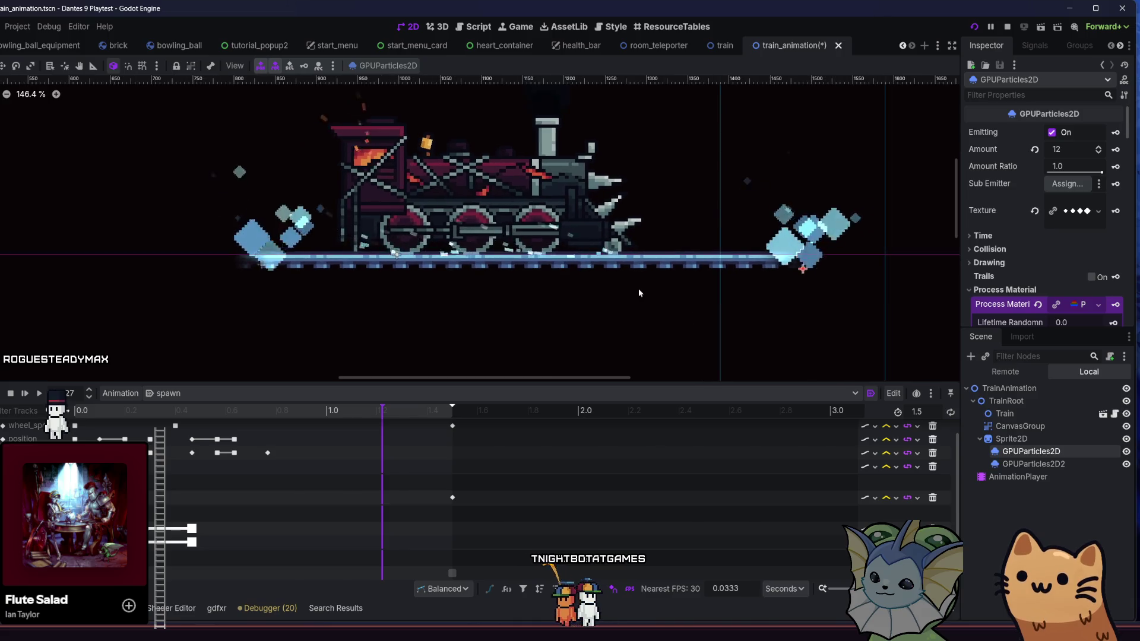
Duplicate GPUParticles2D2 as GPUParticles2D3 and make its process material unique.
click(1045, 465)
key(ctrl+d)
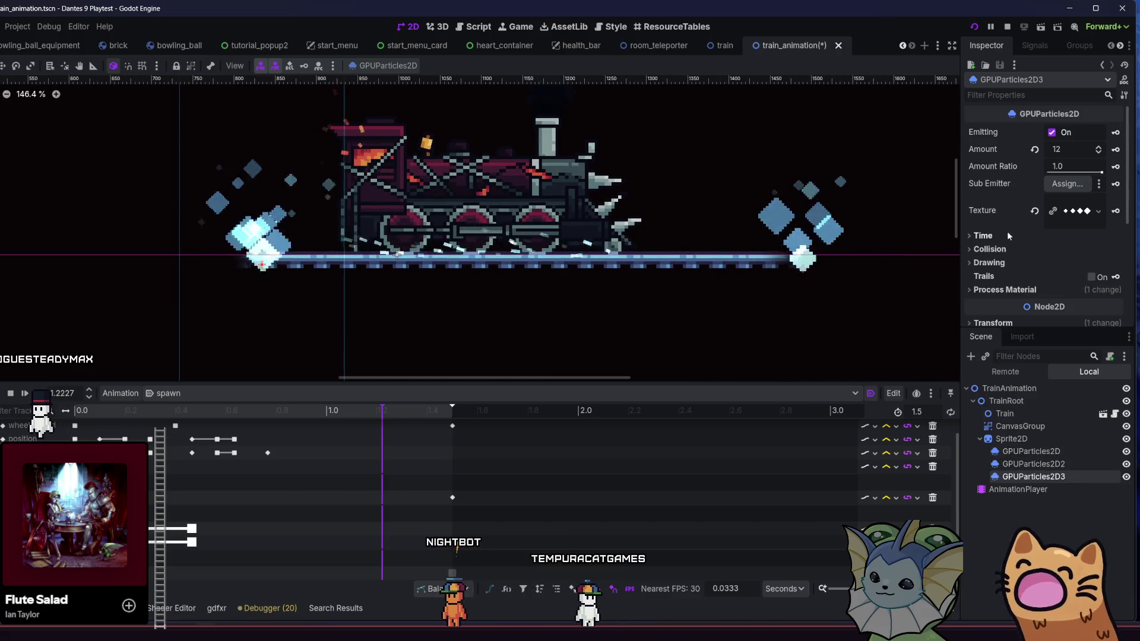
scroll(1022, 280, down, 1)
scroll(1023, 280, up, 2)
right_click(1063, 223)
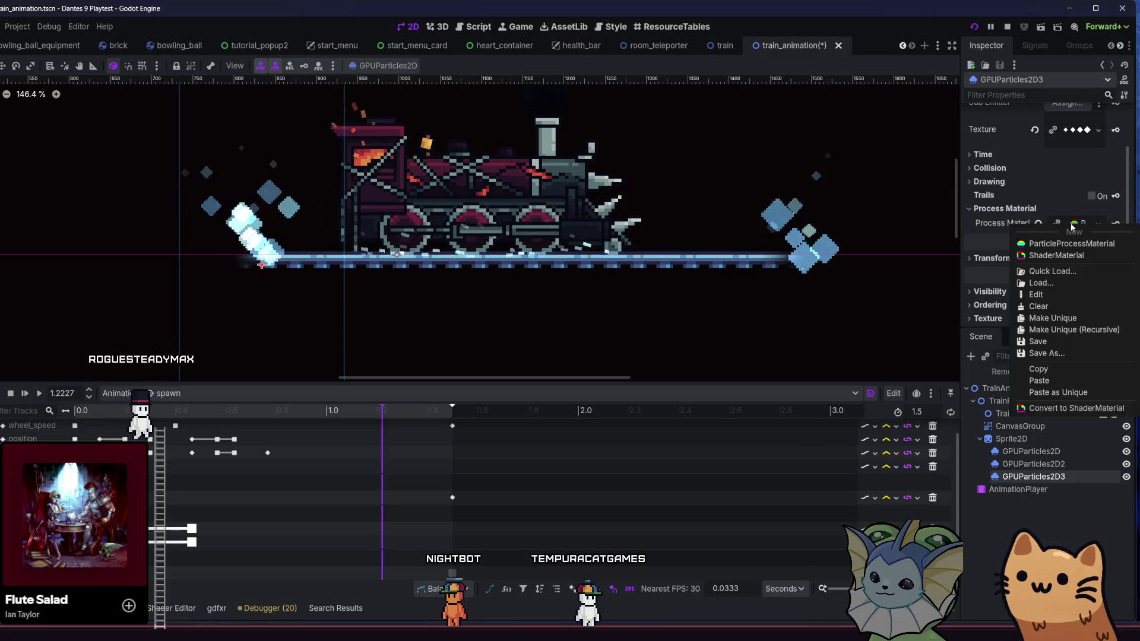
click(1060, 223)
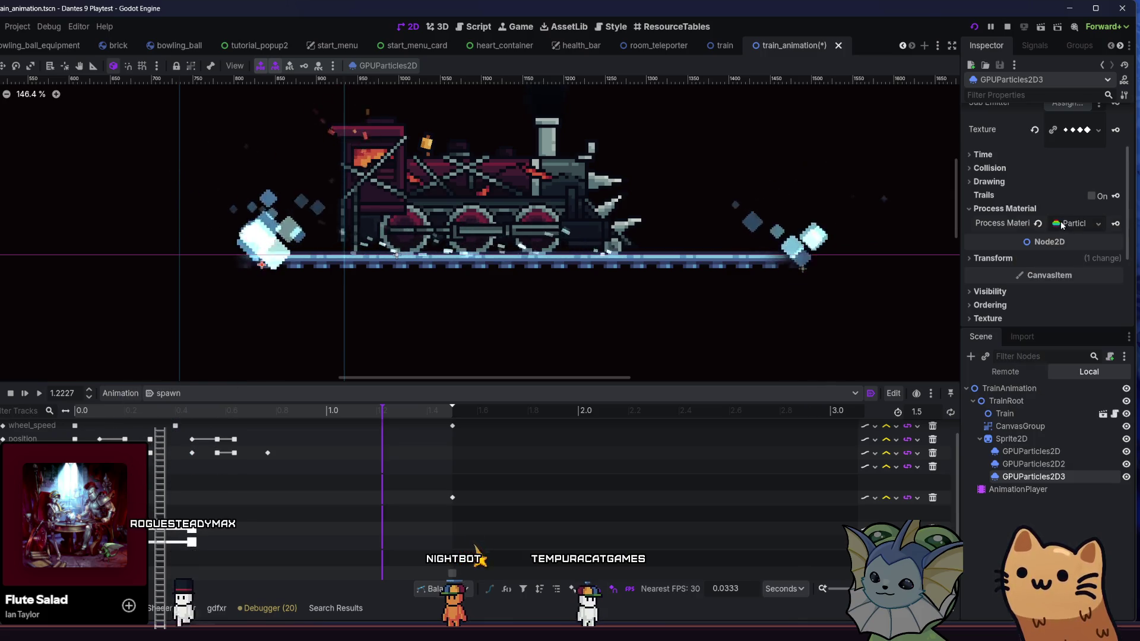
Set the new process material's Spawn > Position emission shape to Box.
click(1071, 226)
scroll(1056, 263, down, 1)
click(1023, 255)
click(1024, 252)
scroll(1028, 272, down, 3)
click(1078, 256)
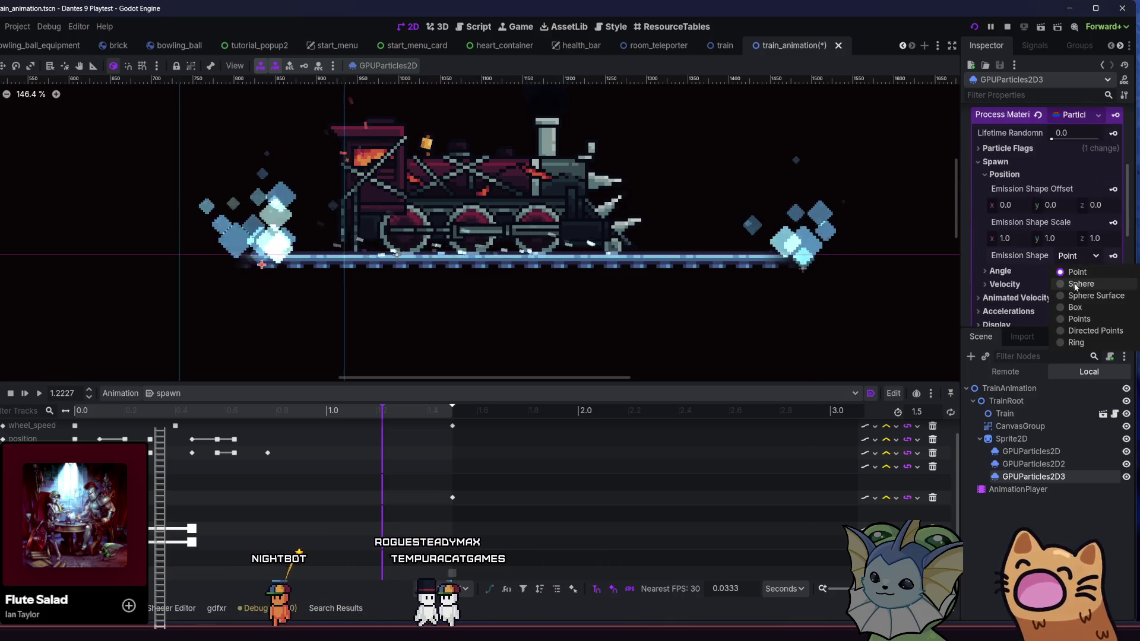
click(1098, 306)
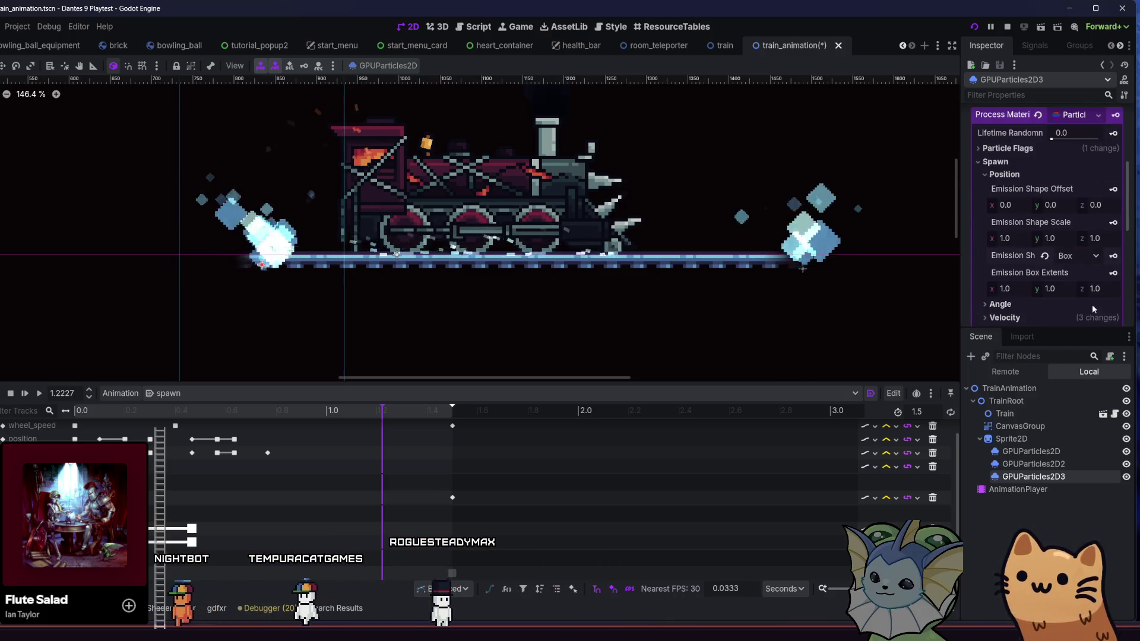
Widen the emission box, set its width to 175, then narrow it to 64.
scroll(1067, 294, down, 2)
mouse_move(1017, 208)
mouse_down()
mouse_move(1048, 208)
mouse_move(1004, 210)
mouse_up()
scroll(697, 255, down, 3)
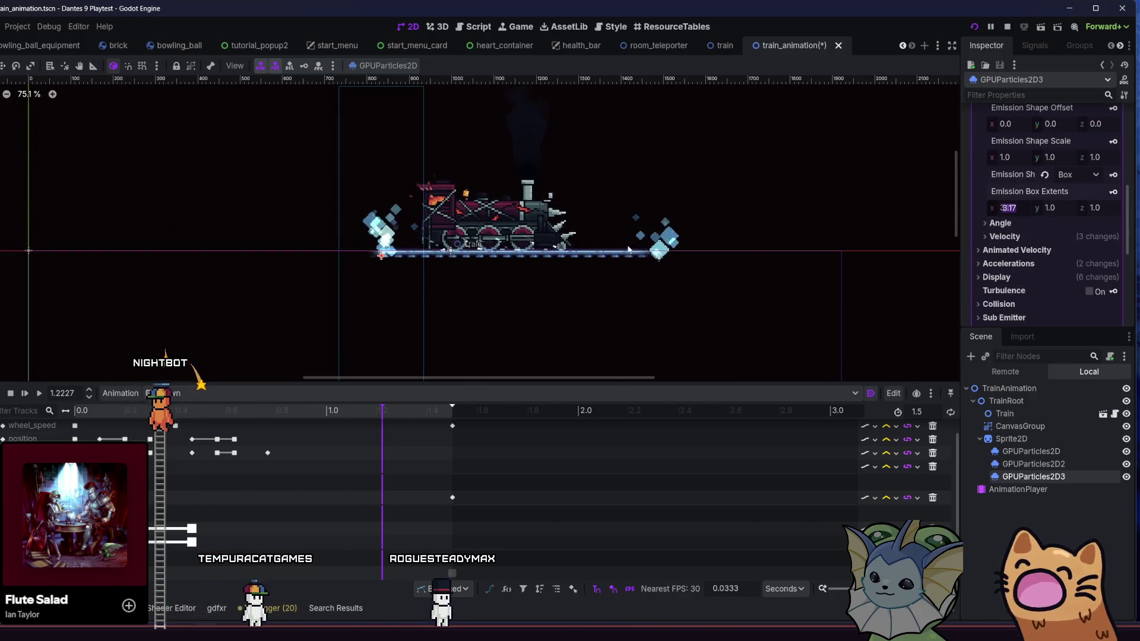
text(175)
key(Return)
scroll(683, 249, left, 2)
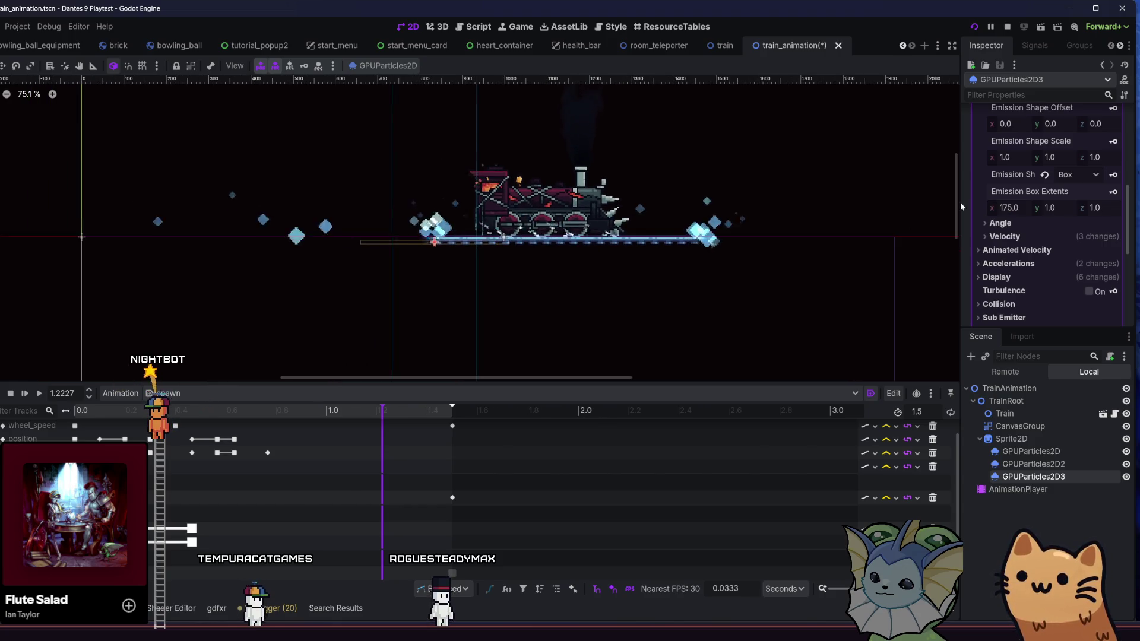
text(64)
key(Return)
scroll(497, 248, up, 2)
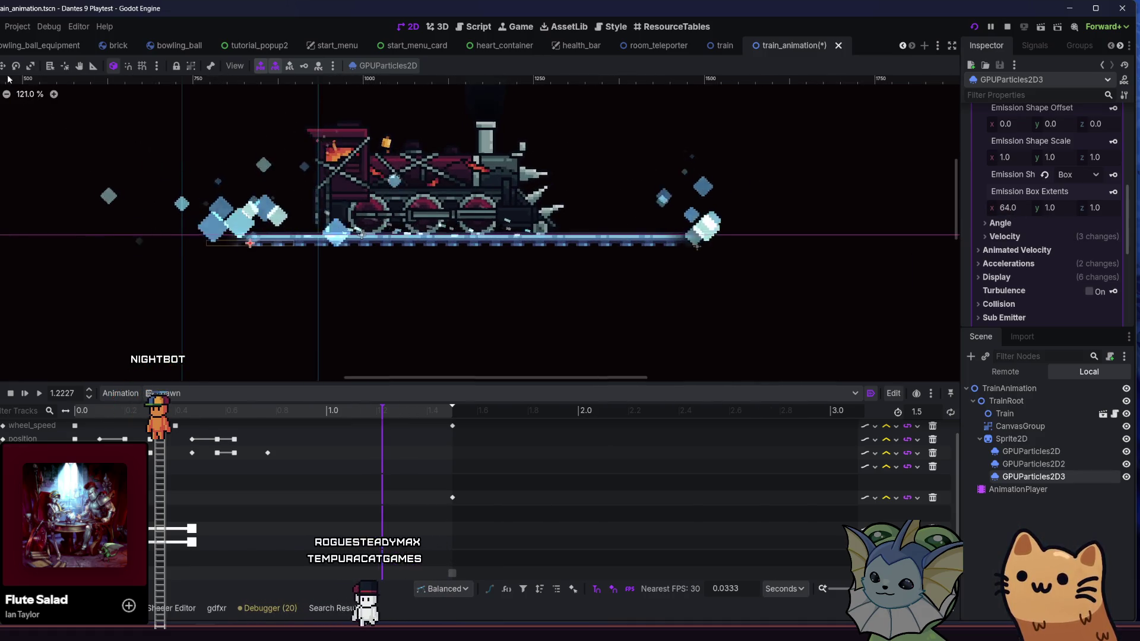
Move the new emitter further right along the train.
mouse_move(253, 258)
mouse_down()
mouse_move(483, 270)
mouse_move(468, 298)
mouse_up()
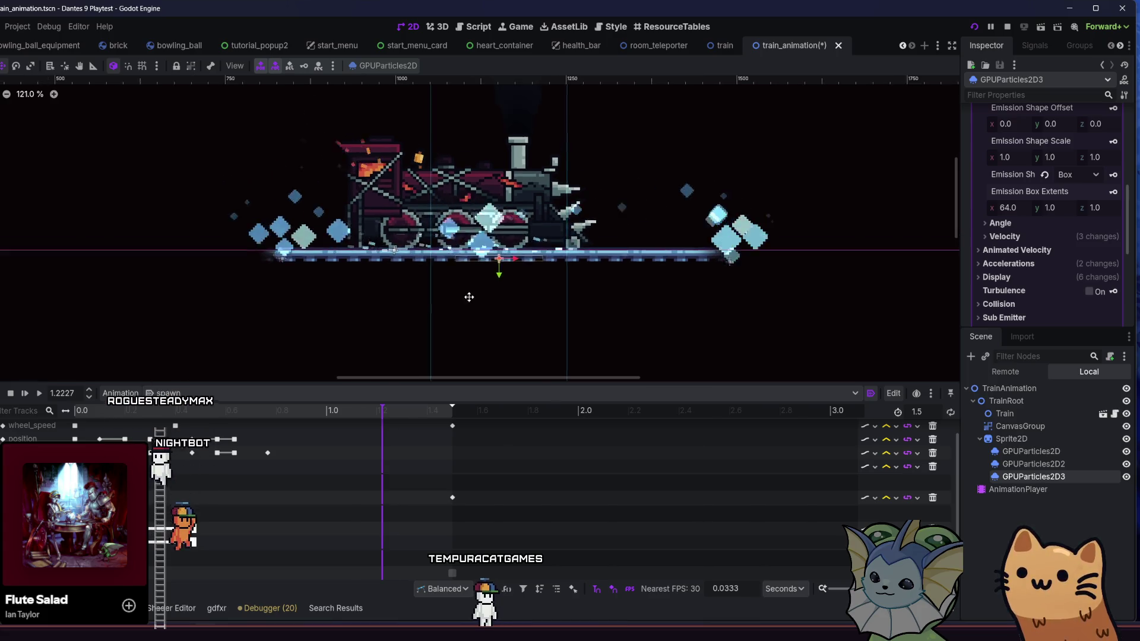
scroll(466, 294, down, 8)
scroll(442, 254, up, 6)
scroll(441, 254, up, 4)
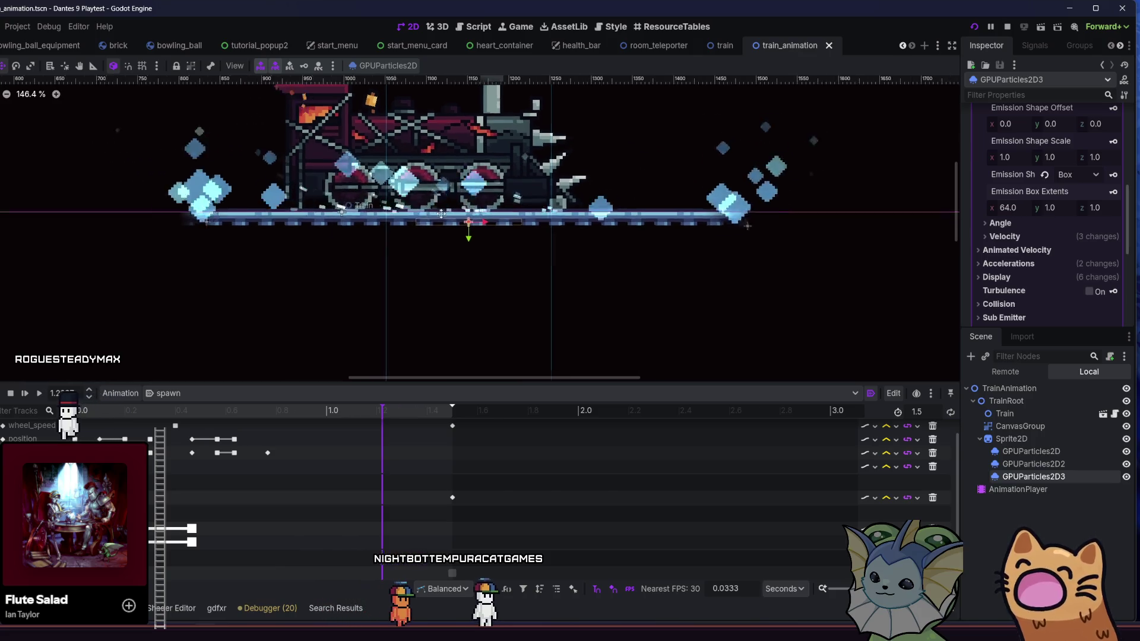
scroll(71, 140, left, 3)
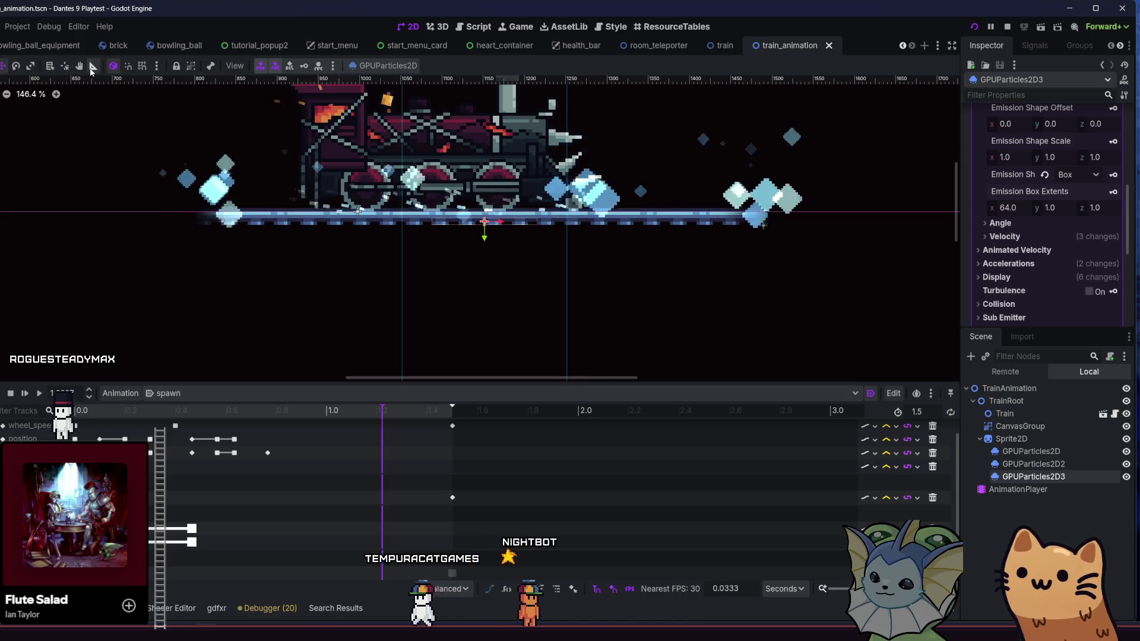
Cancel the accidental ruler and rotate modes and select the first emitter, GPUParticles2D.
key(r)
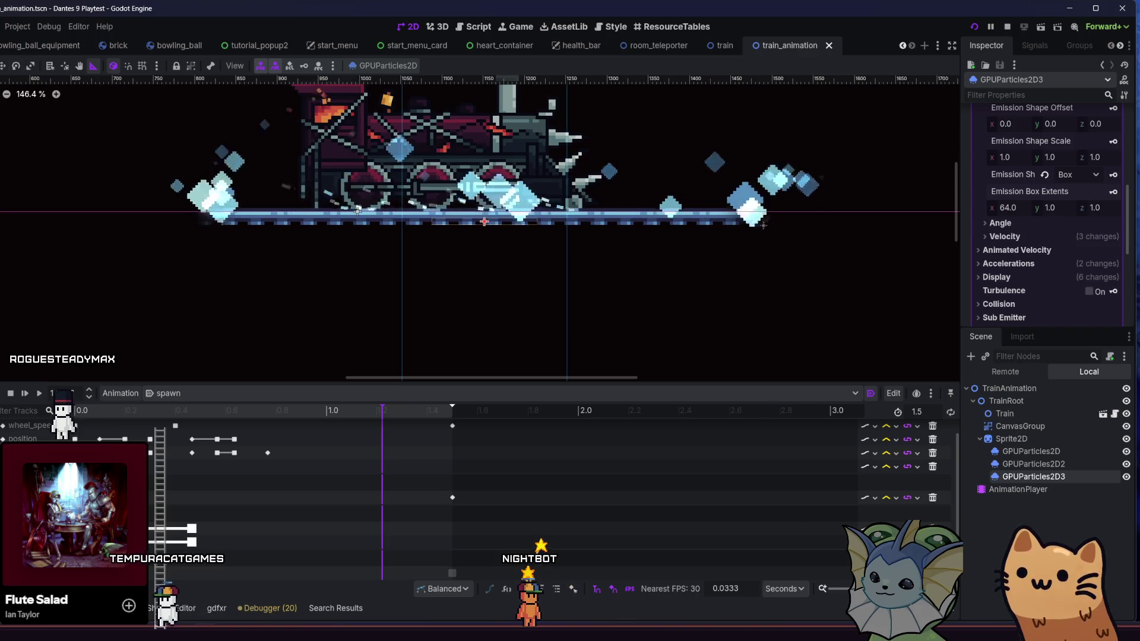
right_click(201, 221)
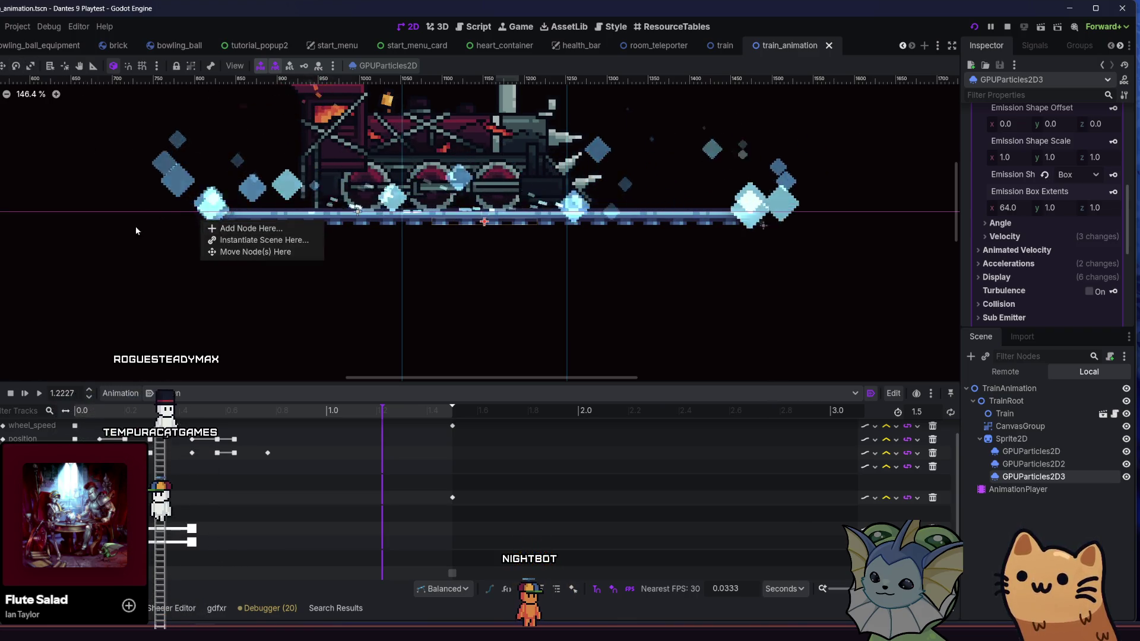
key(Escape)
mouse_move(223, 232)
mouse_down()
mouse_move(248, 276)
mouse_move(195, 237)
mouse_up()
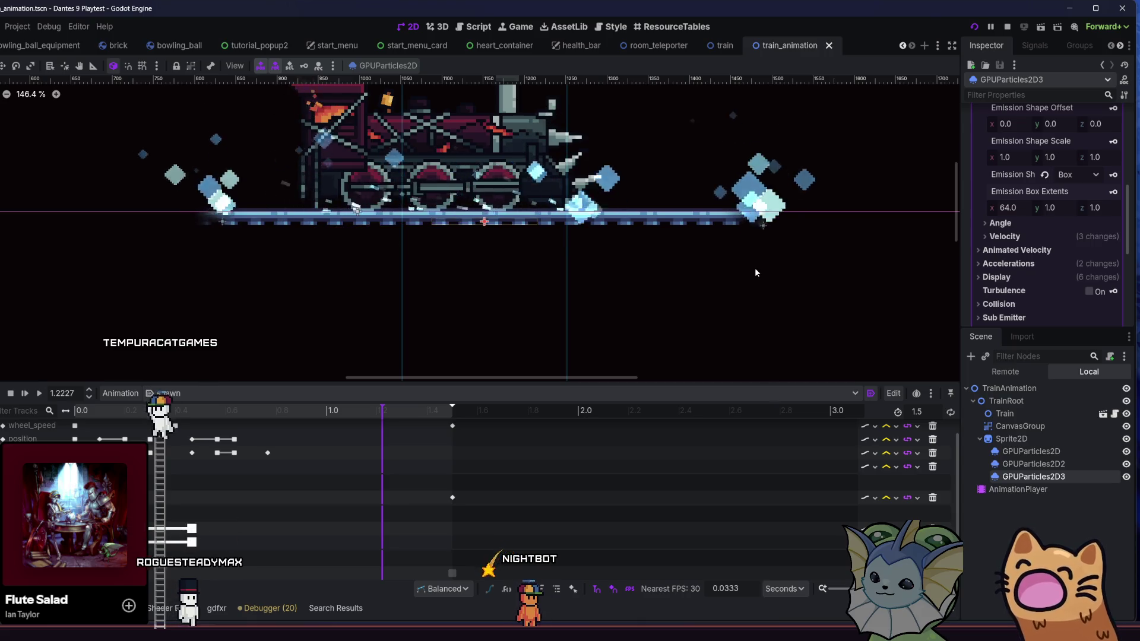
click(695, 249)
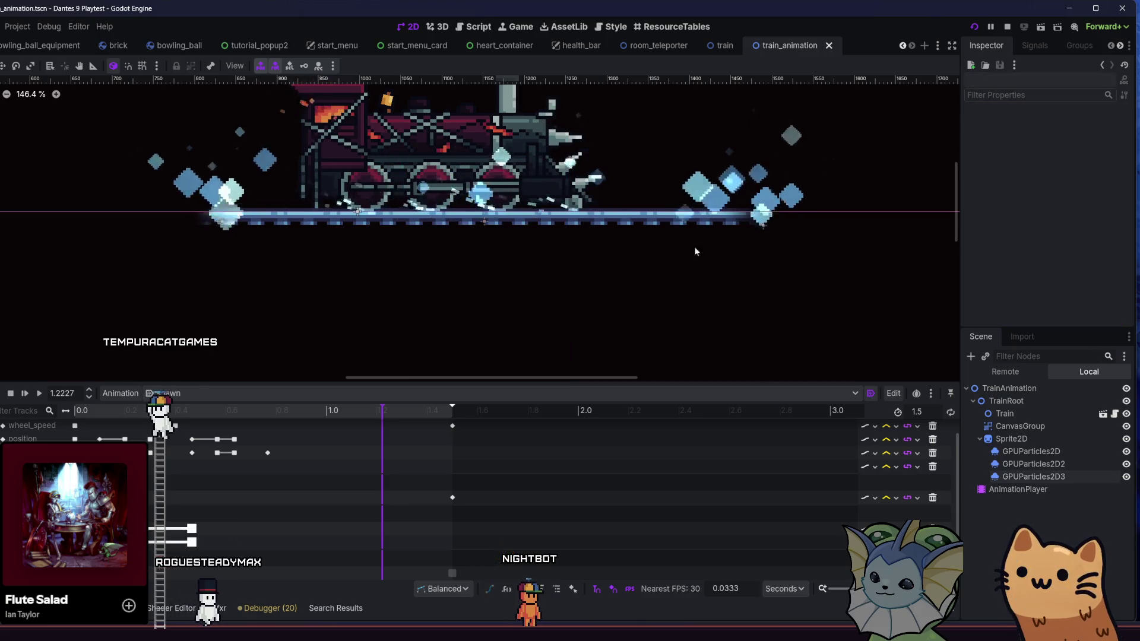
click(612, 231)
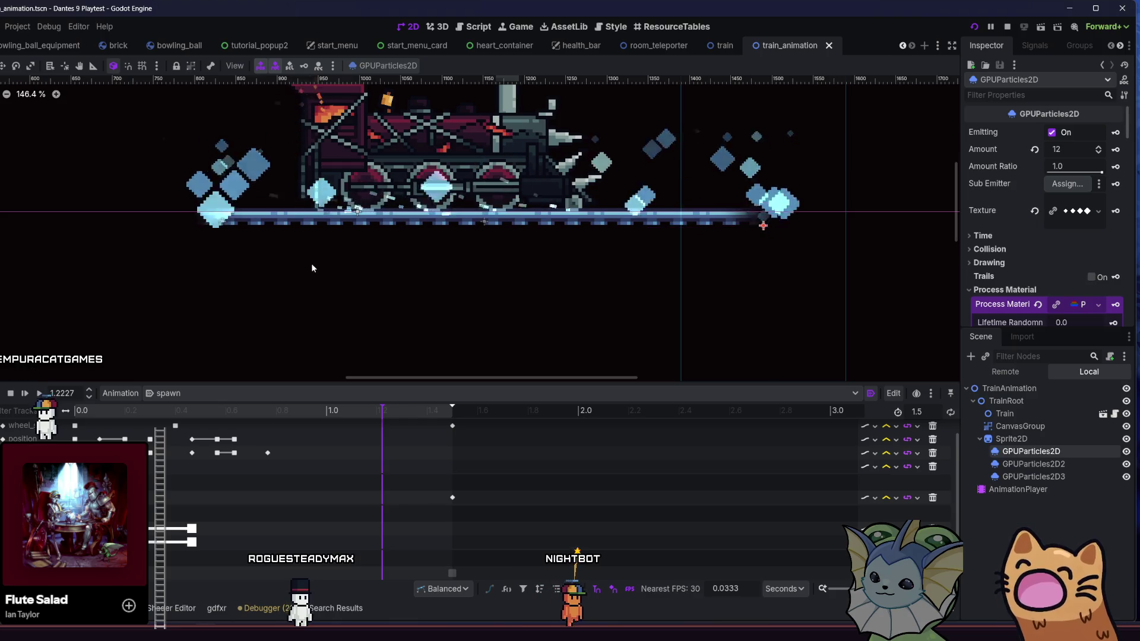
mouse_move(475, 240)
mouse_down()
mouse_move(147, 237)
mouse_move(763, 225)
mouse_up()
Cancel the stray rotation and measure a distance across the train with the ruler.
right_click(182, 240)
click(85, 113)
click(92, 65)
key(q)
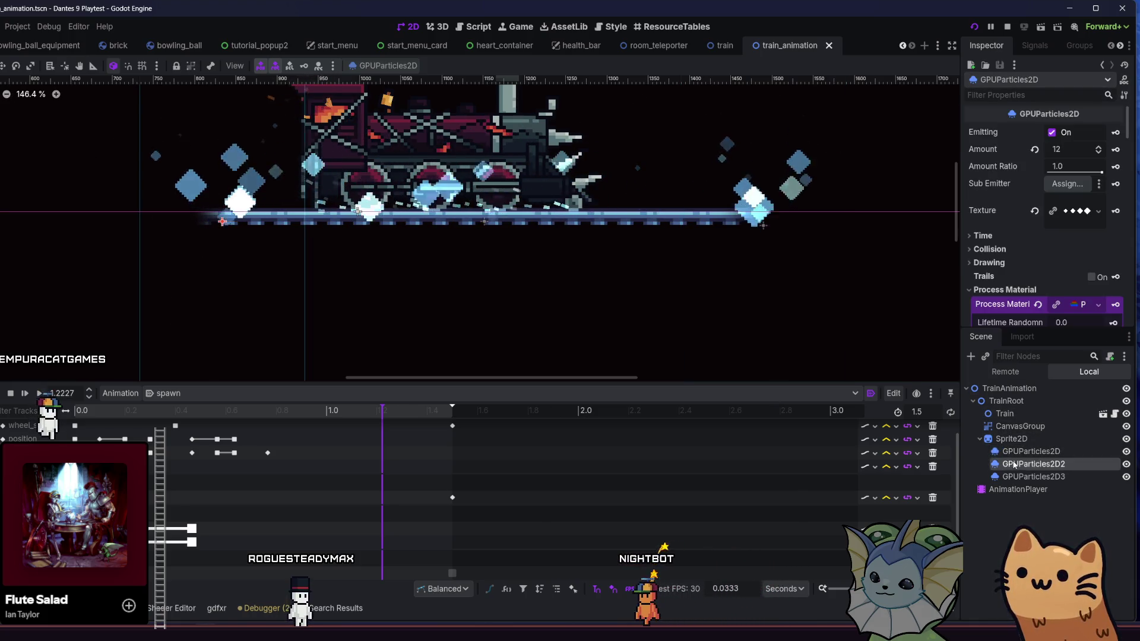
On GPUParticles2D3, halve the emission box x extent, then set it to 96.
click(1033, 477)
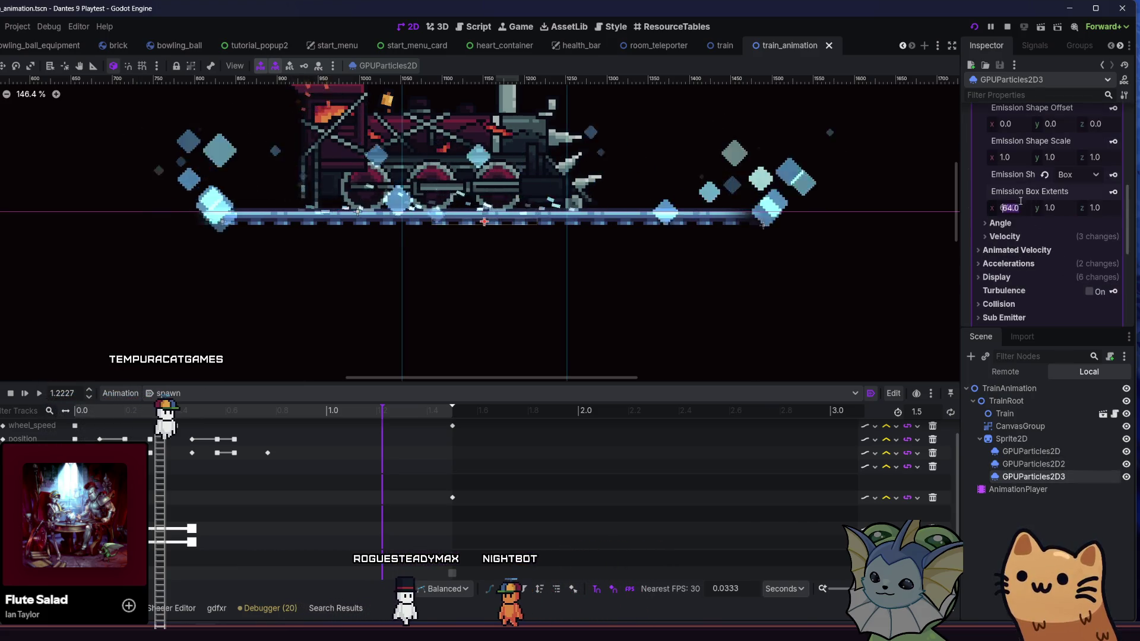
click(1023, 207)
text(/2)
key(Return)
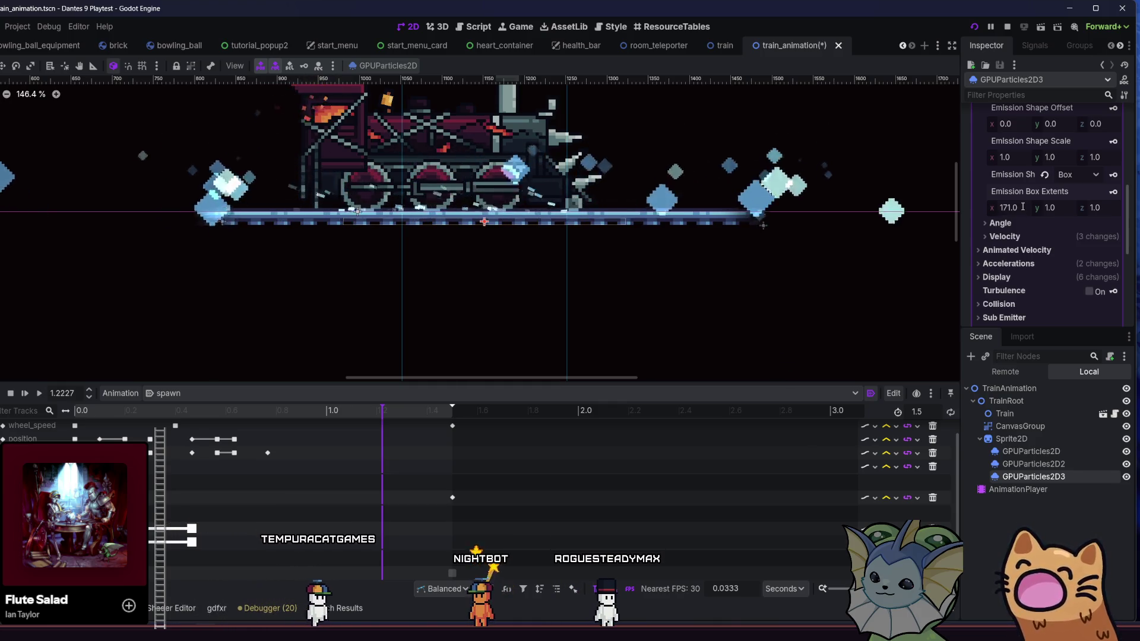
scroll(493, 248, down, 3)
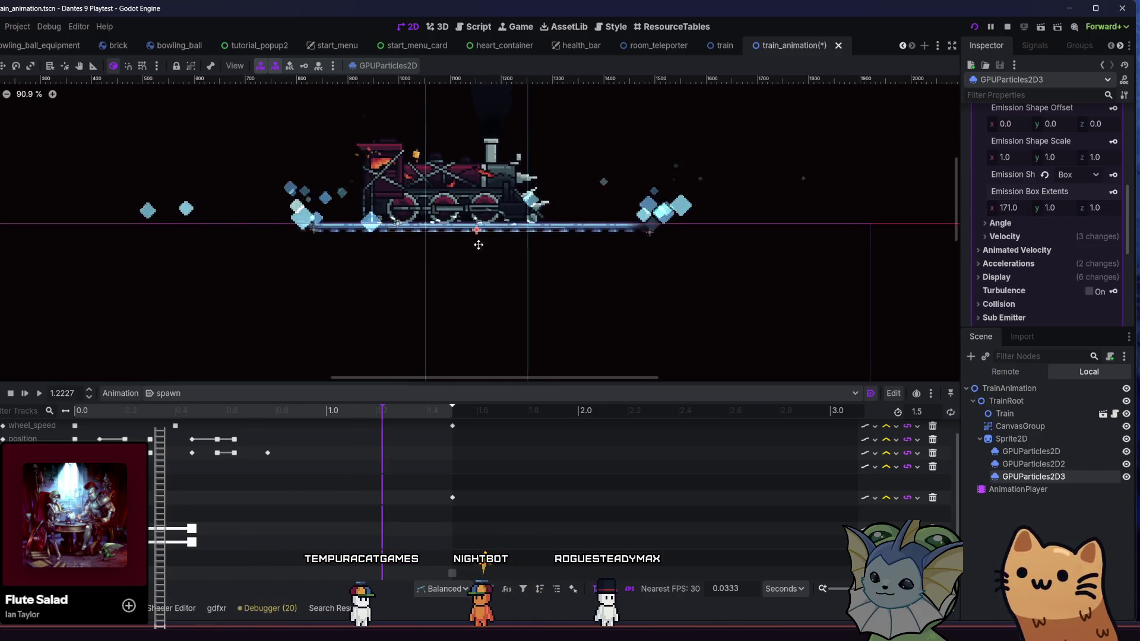
click(1020, 204)
text(85.5)
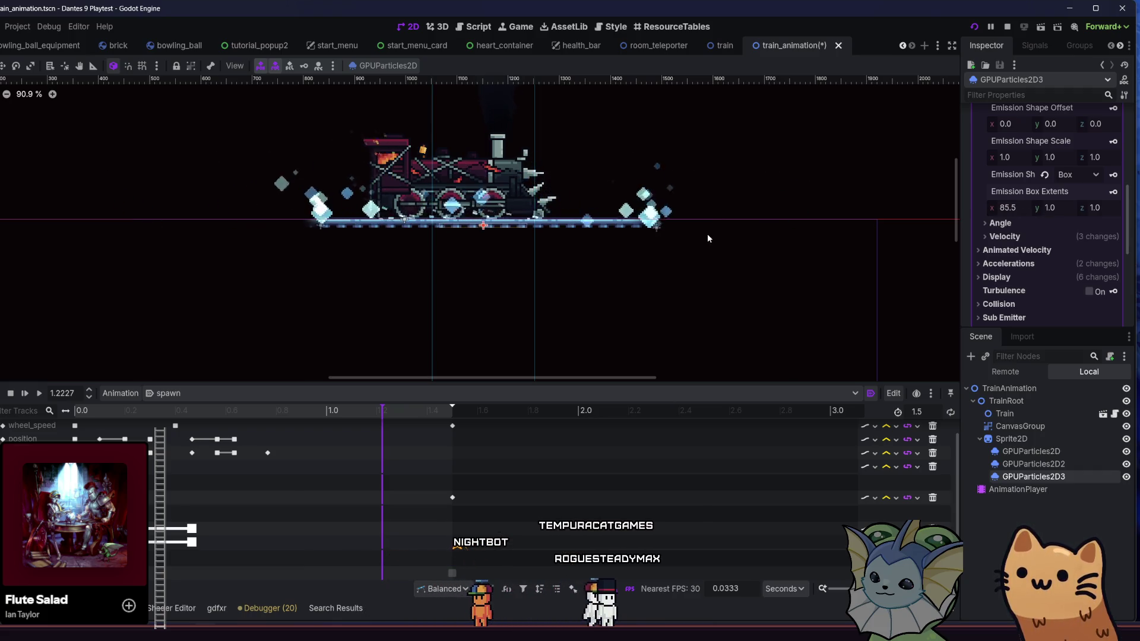
click(1015, 208)
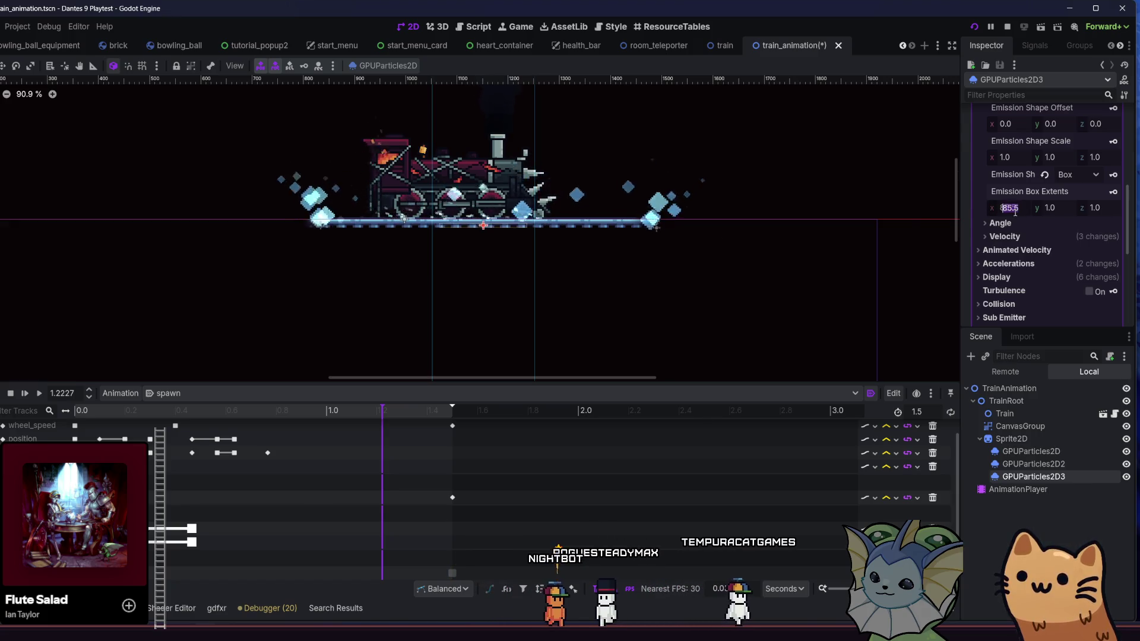
text(96)
key(Return)
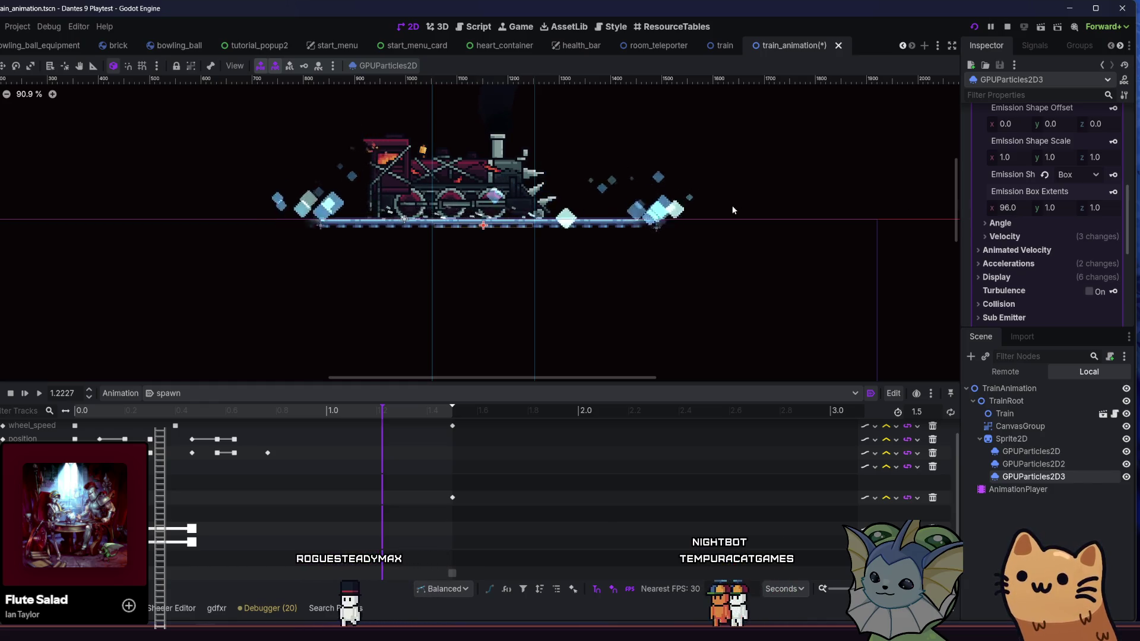
Reframe the train on the canvas and save the train_animation scene.
drag(478, 234, 534, 237)
scroll(532, 241, down, 5)
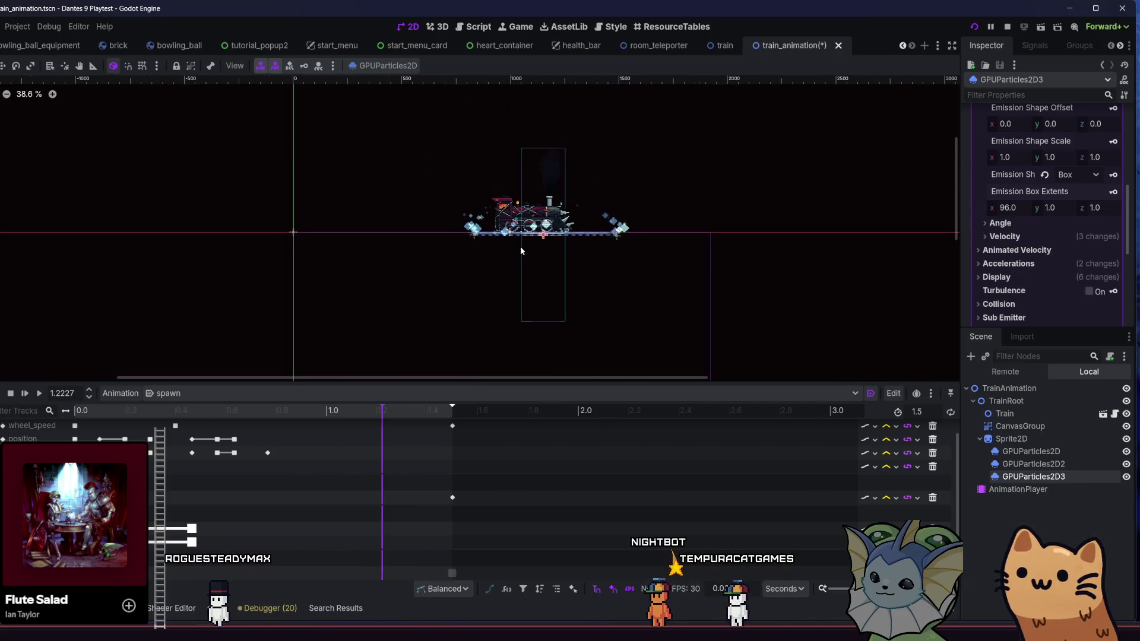
scroll(423, 222, up, 5)
scroll(423, 221, up, 4)
key(ctrl+s)
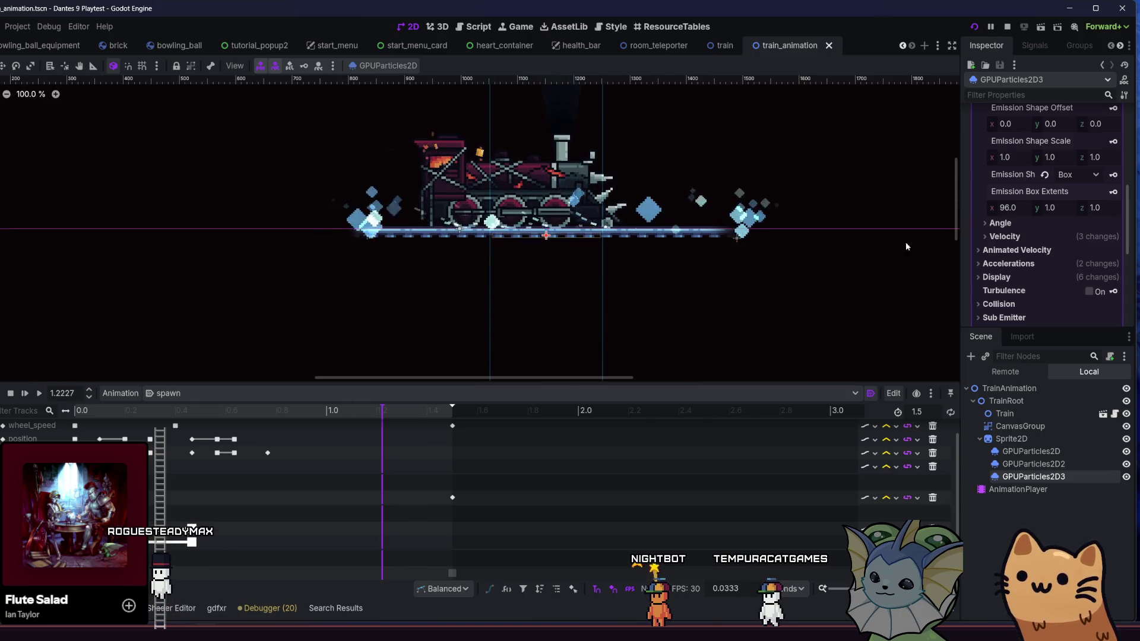
scroll(1069, 178, up, 5)
scroll(1131, 155, up, 3)
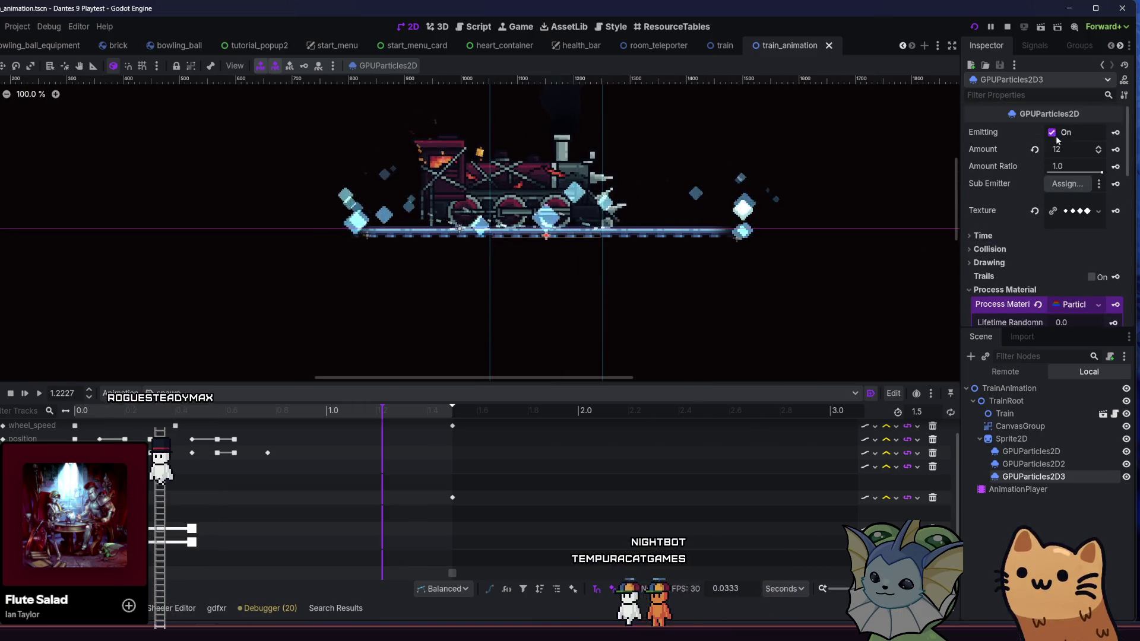
Try a particle Amount of 100 on GPUParticles2D3, then settle on 32.
text(100)
key(Return)
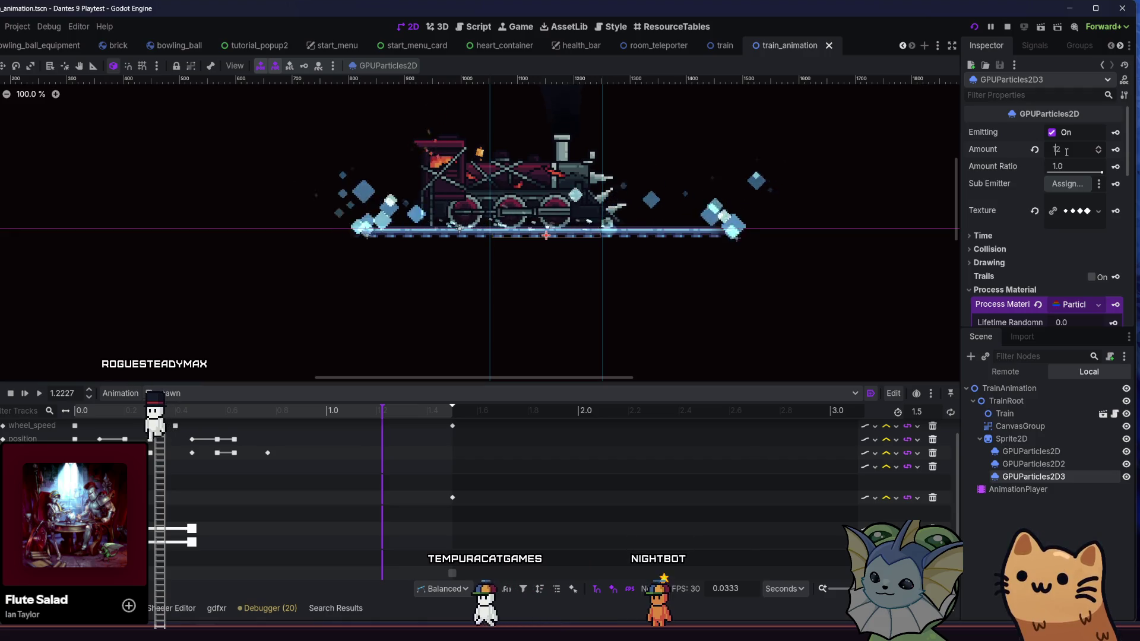
scroll(427, 192, down, 3)
scroll(464, 193, up, 3)
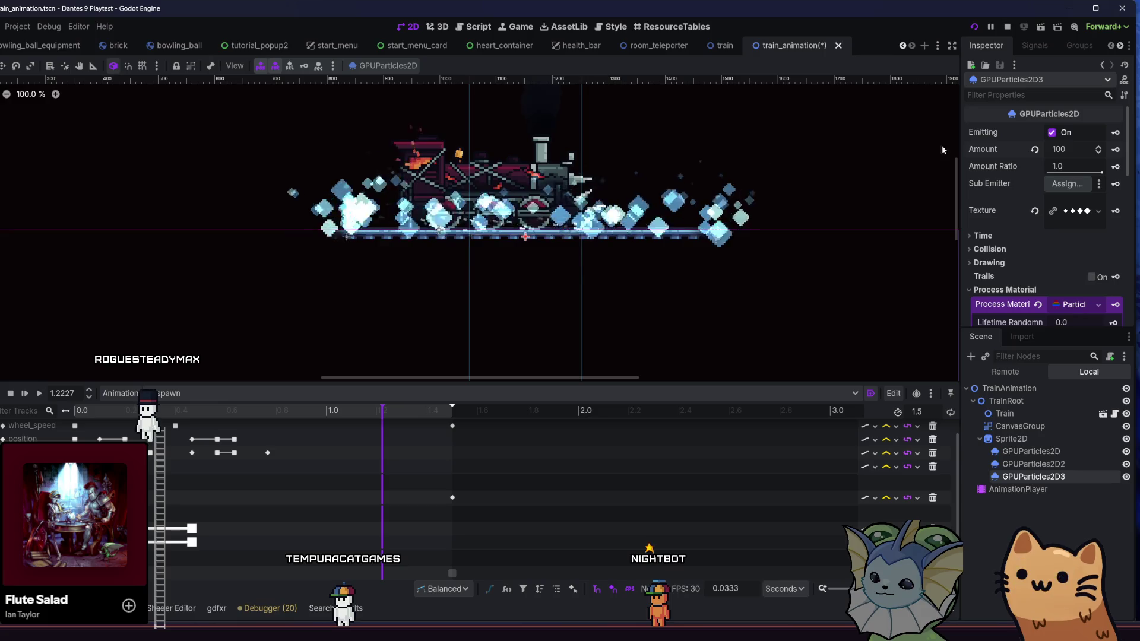
click(1071, 150)
text(32)
key(Return)
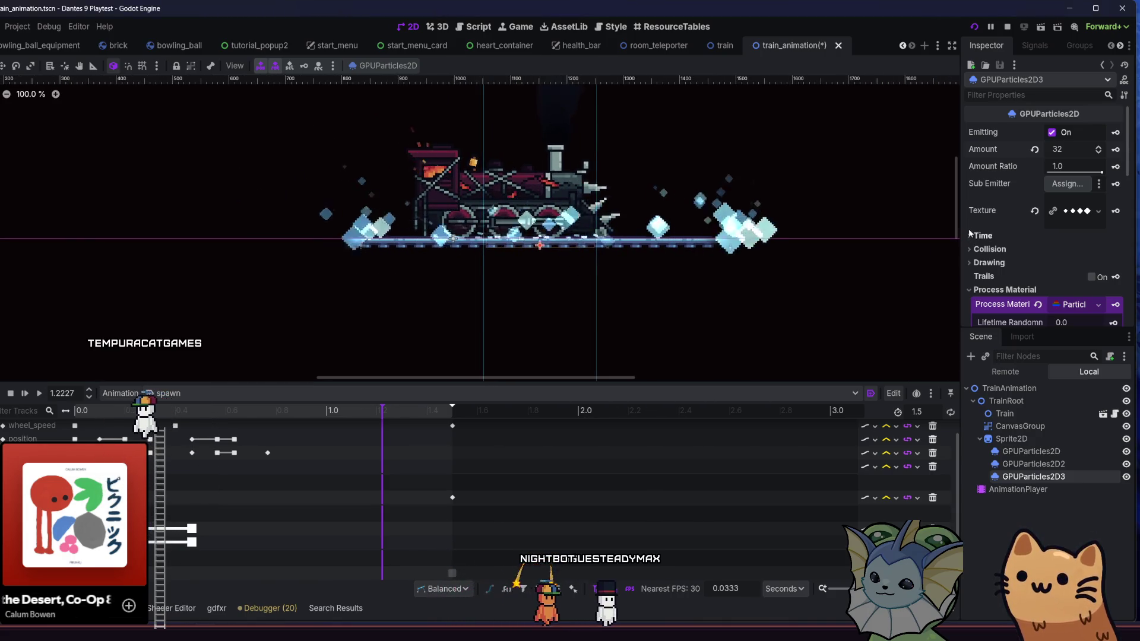
Set GPUParticles2D3's Modulate alpha to about 0.77 (ffffffc4), save, and run the game.
scroll(978, 222, down, 5)
scroll(978, 219, down, 10)
click(1013, 202)
click(1013, 202)
click(1010, 162)
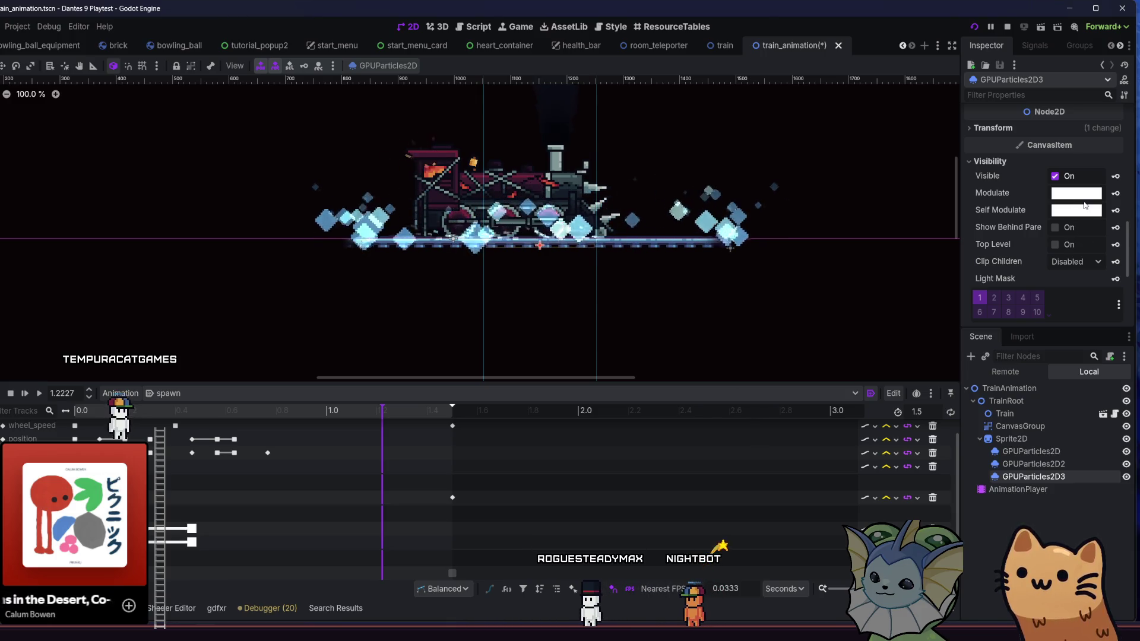
click(1086, 198)
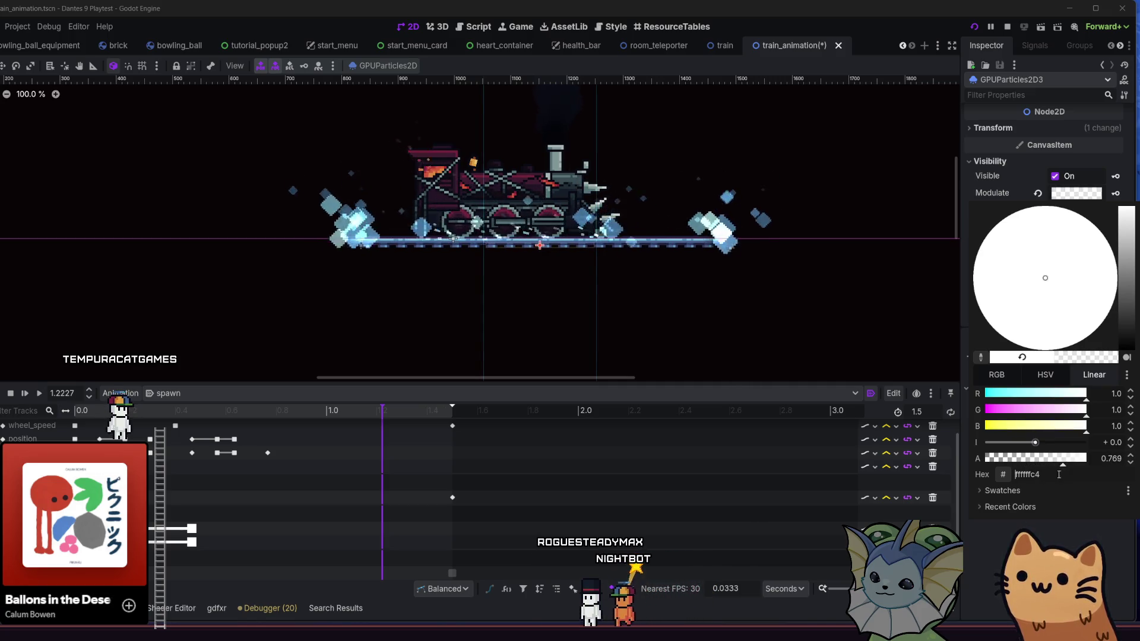
key(Escape)
key(ctrl+s)
scroll(475, 213, left, 2)
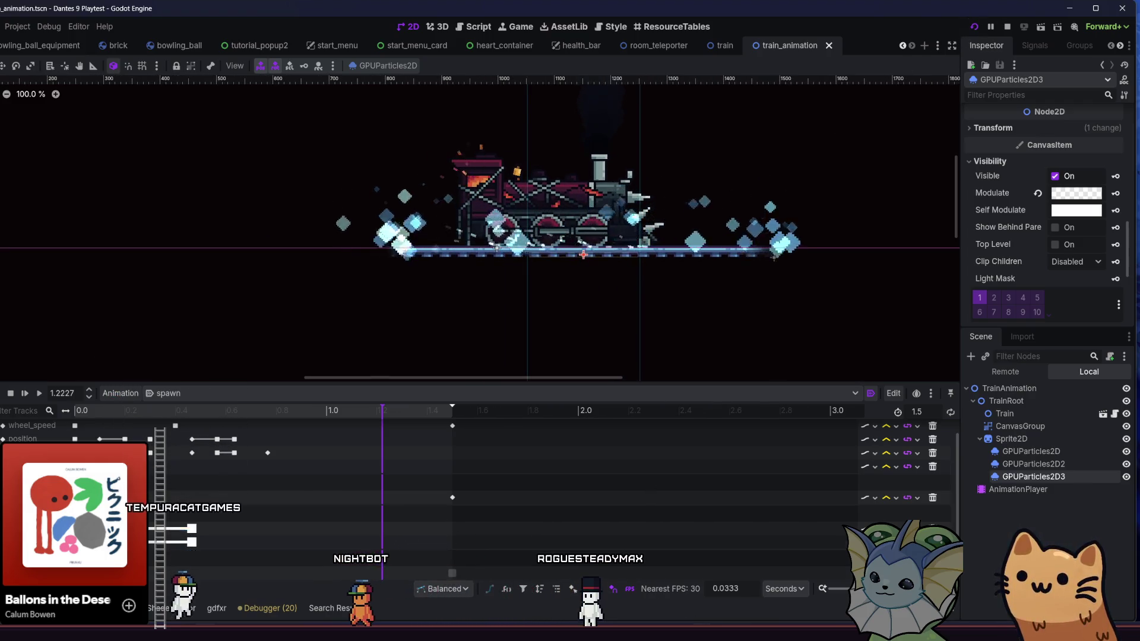
key(F5)
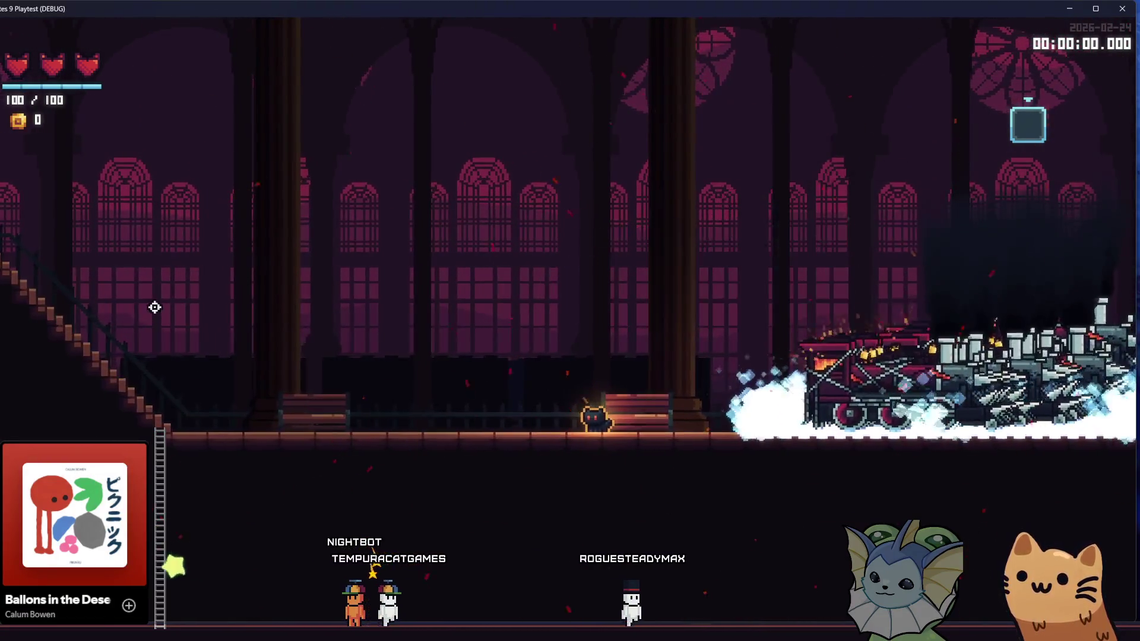
Relaunch the game fullscreen and bind train_animation.tscn to Debug 1 in the debug menu.
key(F8)
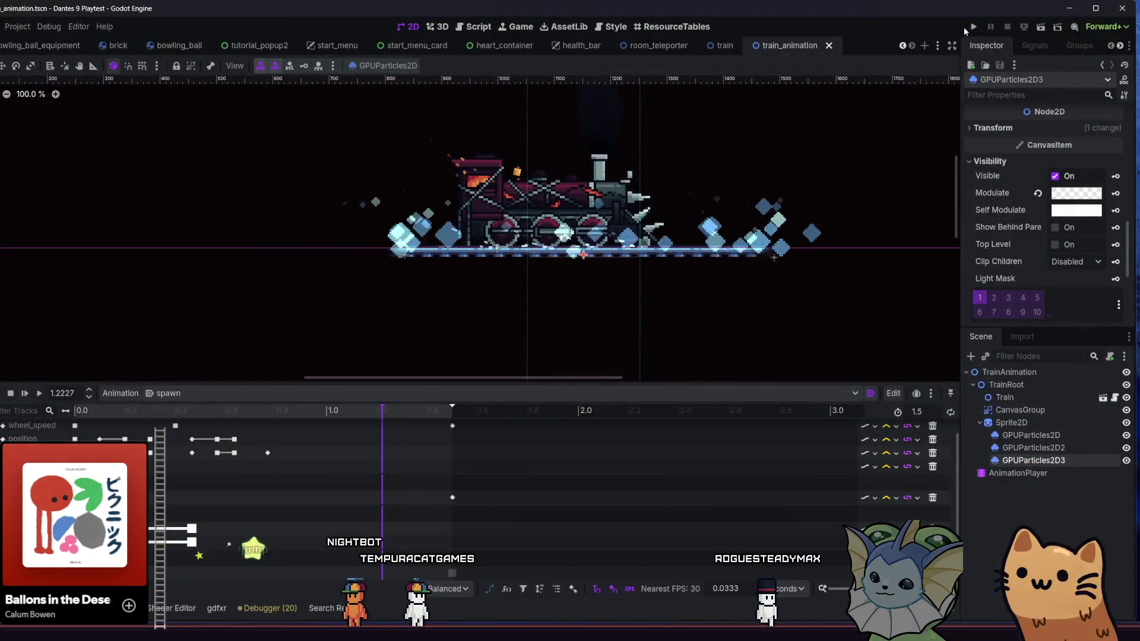
click(972, 27)
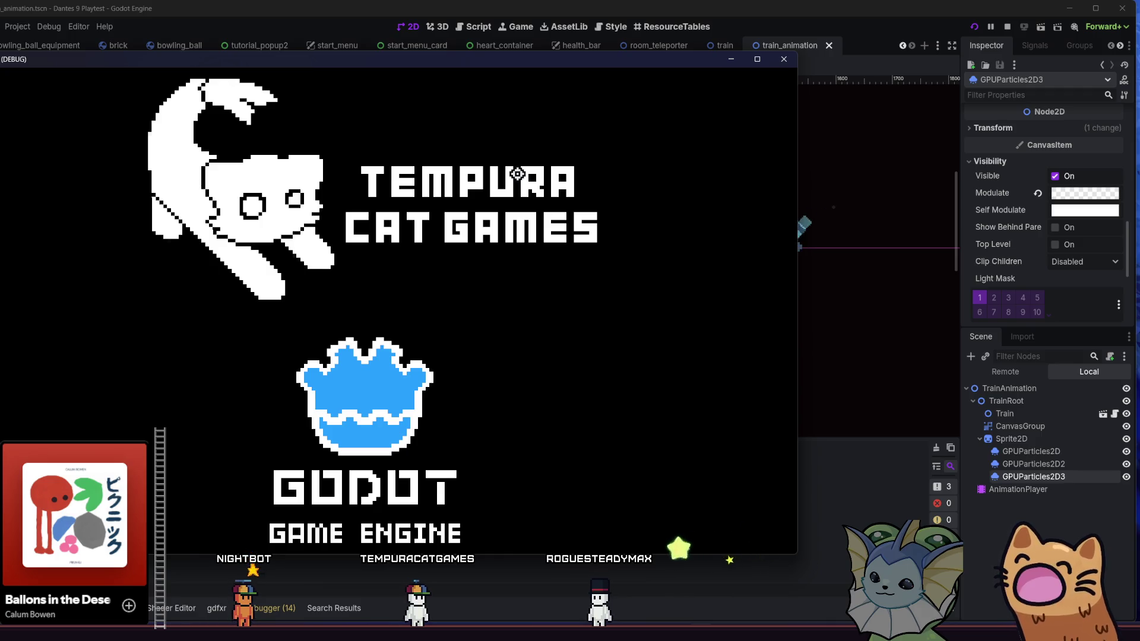
key(super+Up)
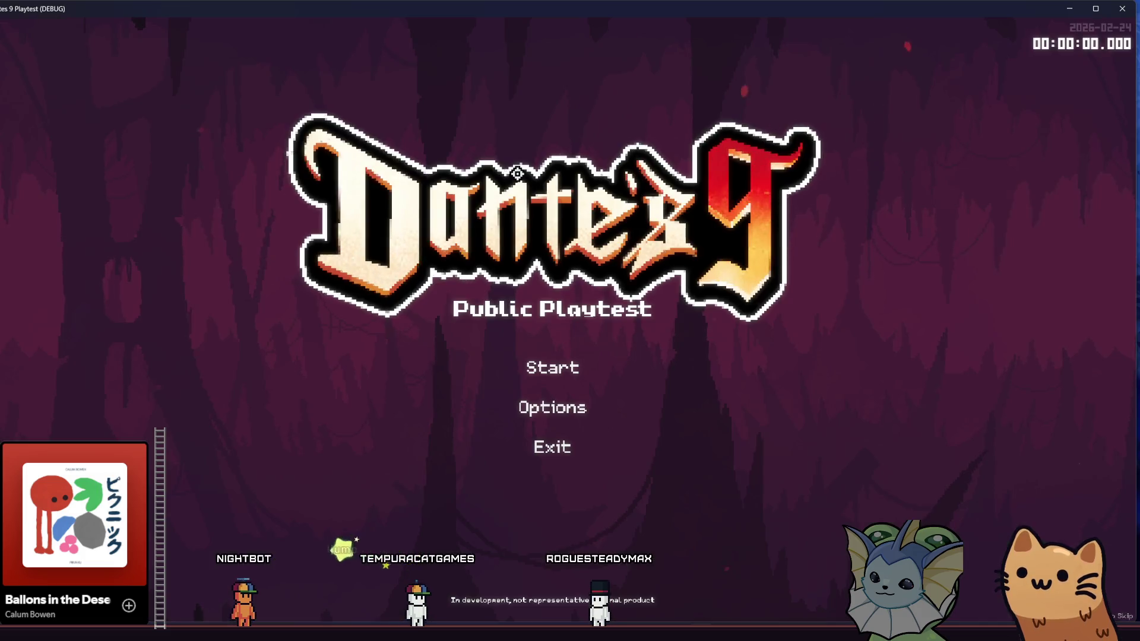
key(Return)
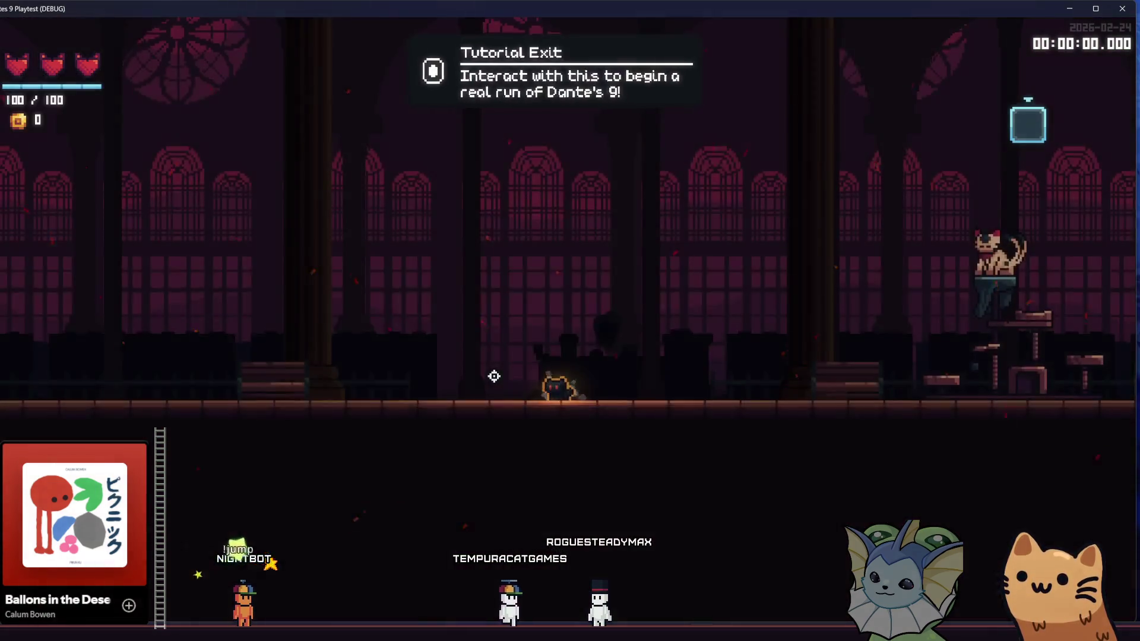
key(grave)
click(102, 441)
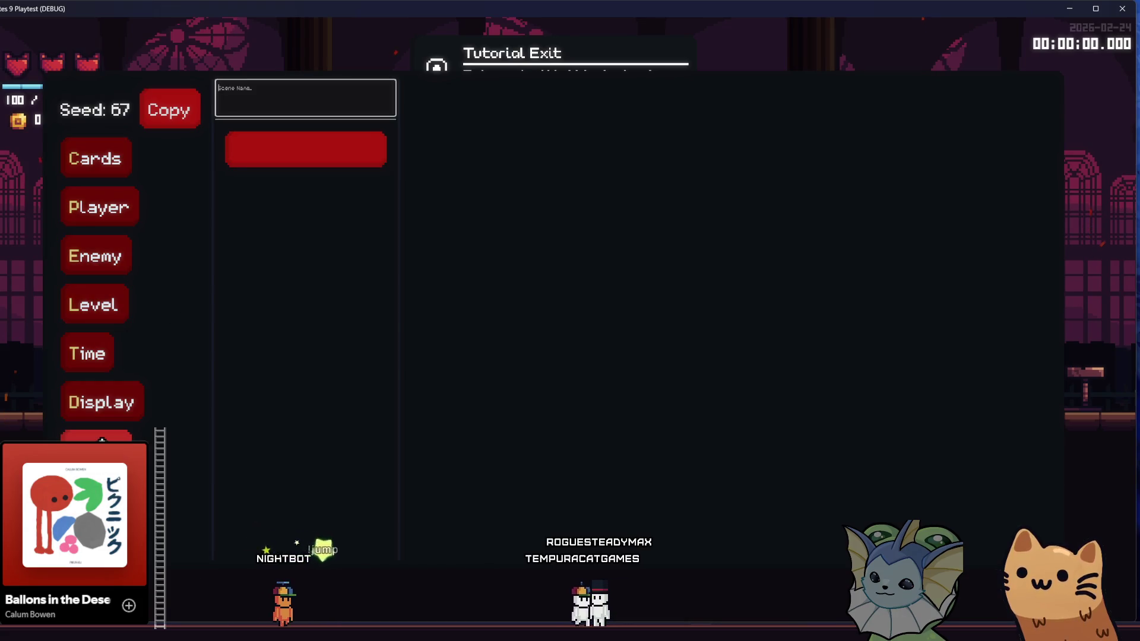
text(train)
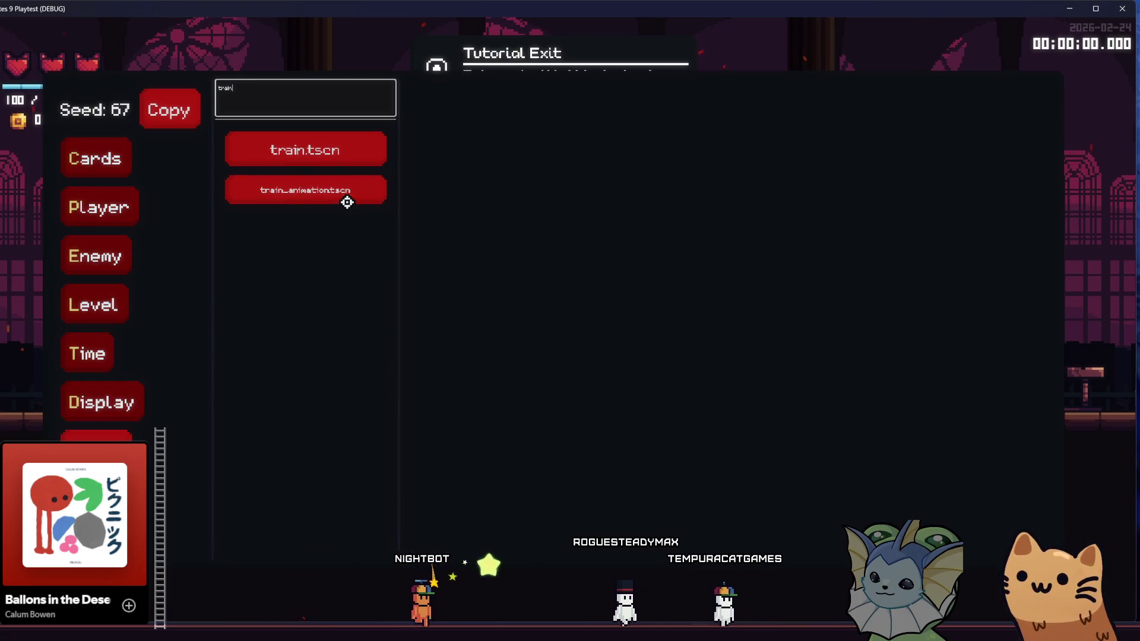
click(346, 203)
key(g)
key(grave)
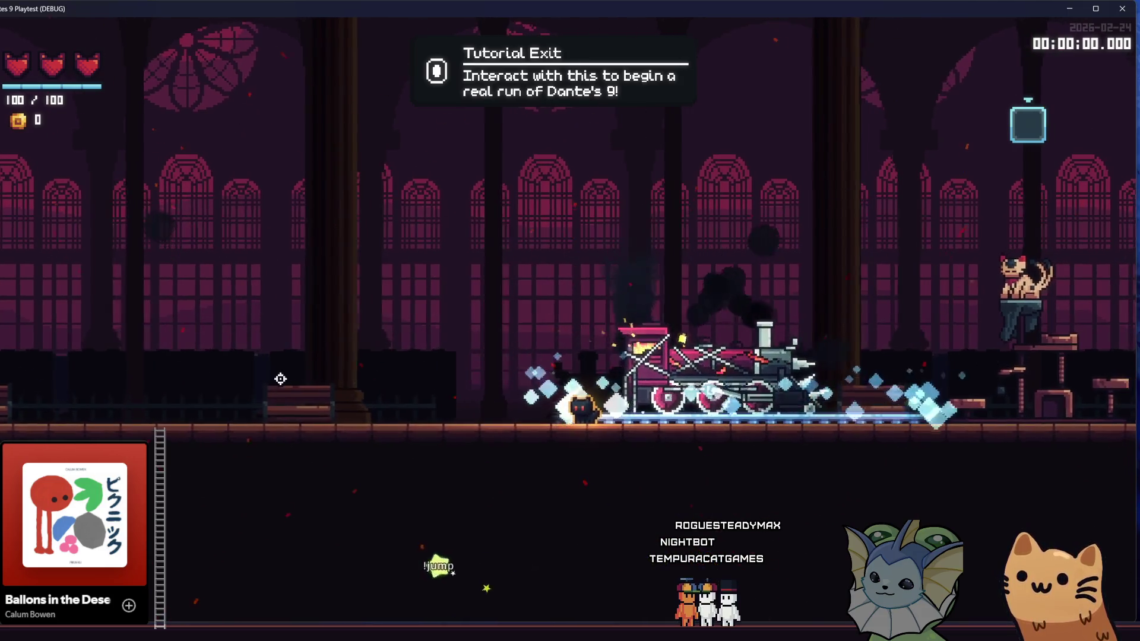
Spawn the train attack five times with key 1, then return to the editor.
key(1)
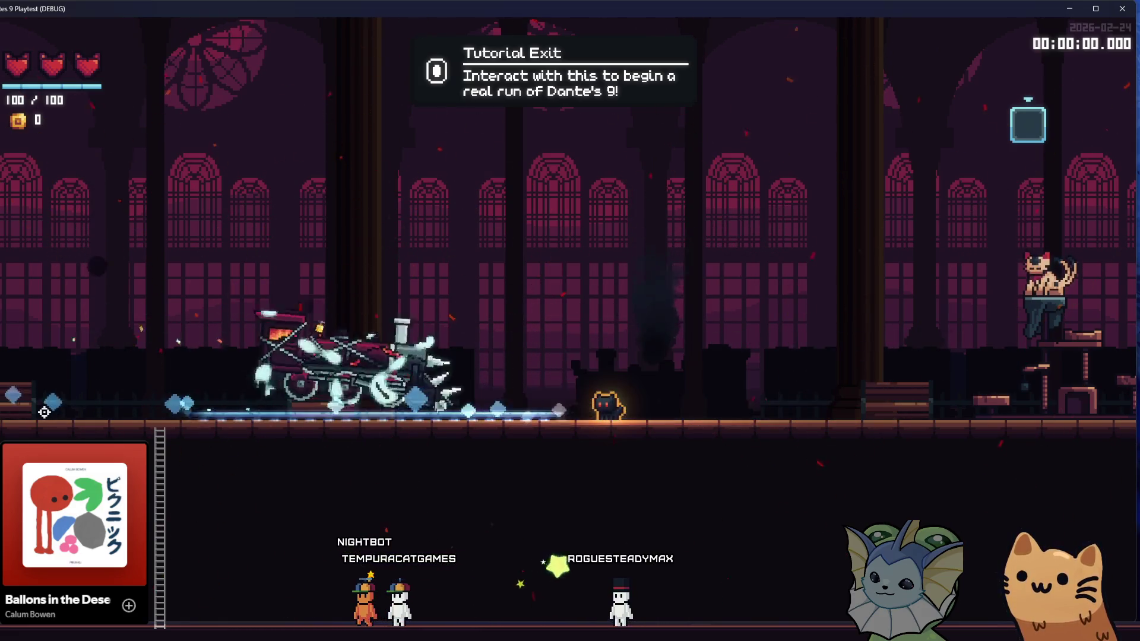
key(1)
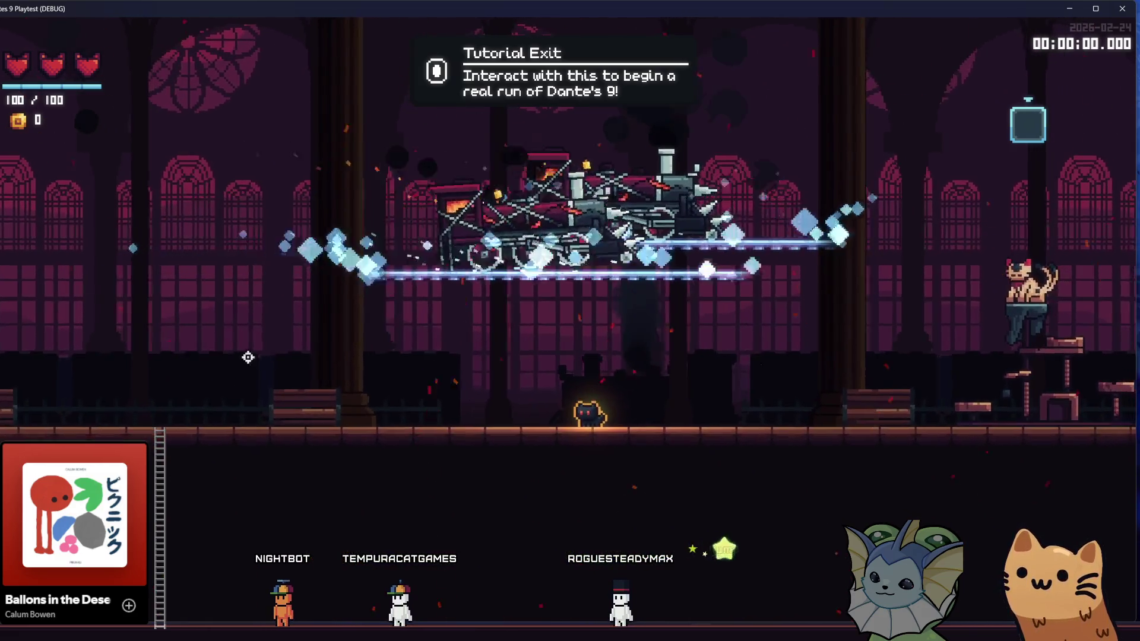
key(1)
key(1)
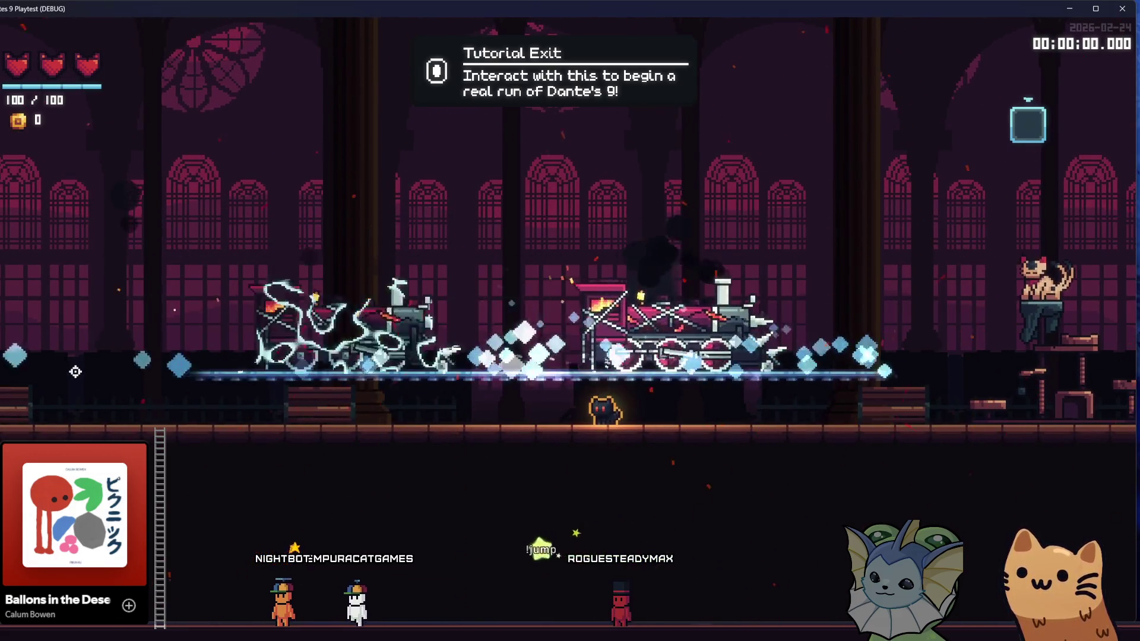
key(1)
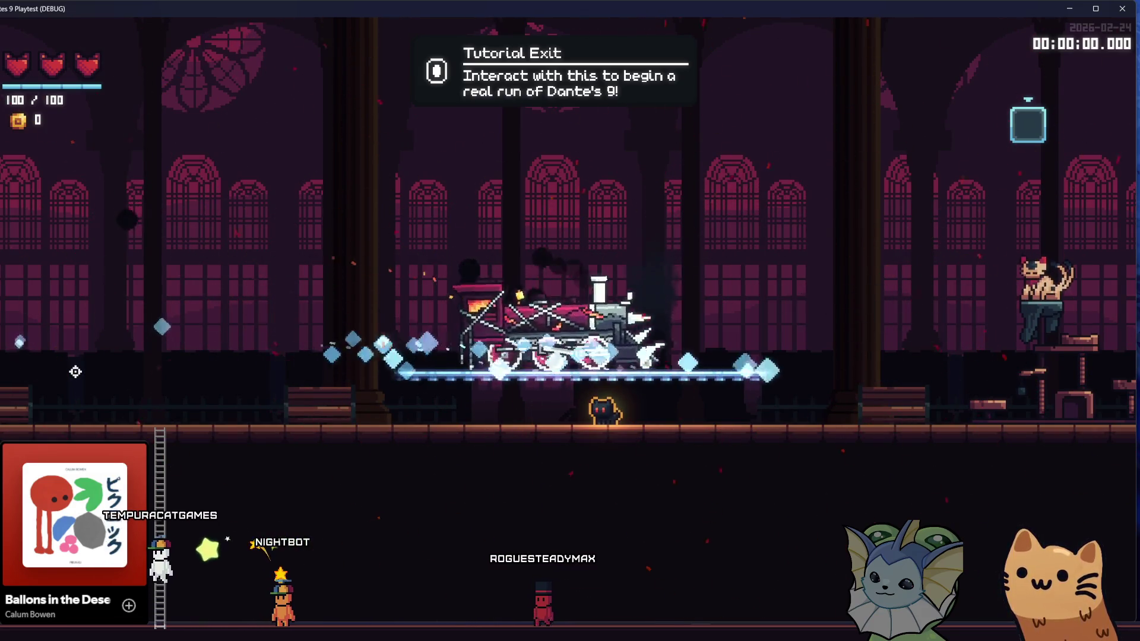
key(1)
key(1)
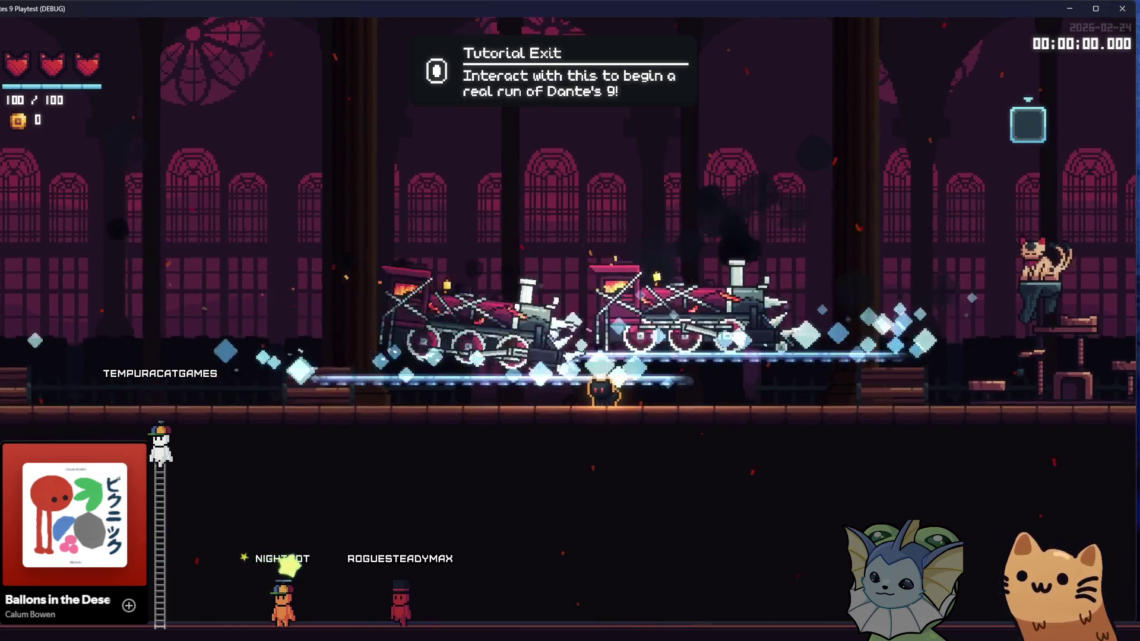
key(alt+Tab)
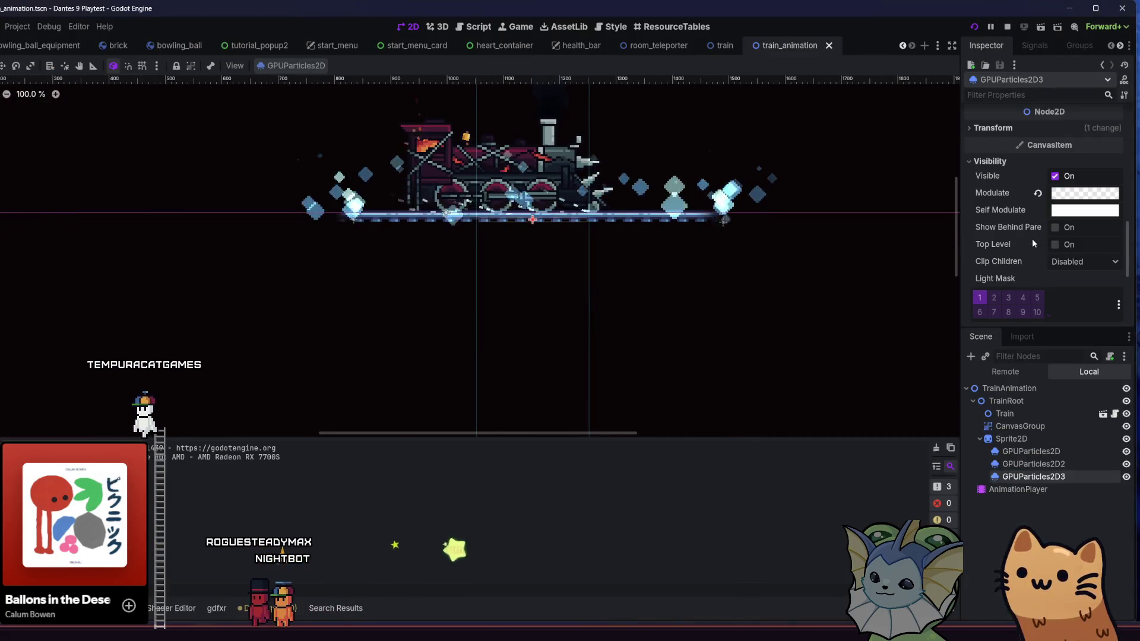
Quick Load the small droplet particle texture onto GPUParticles2D3's Texture.
scroll(1033, 244, up, 10)
click(1115, 211)
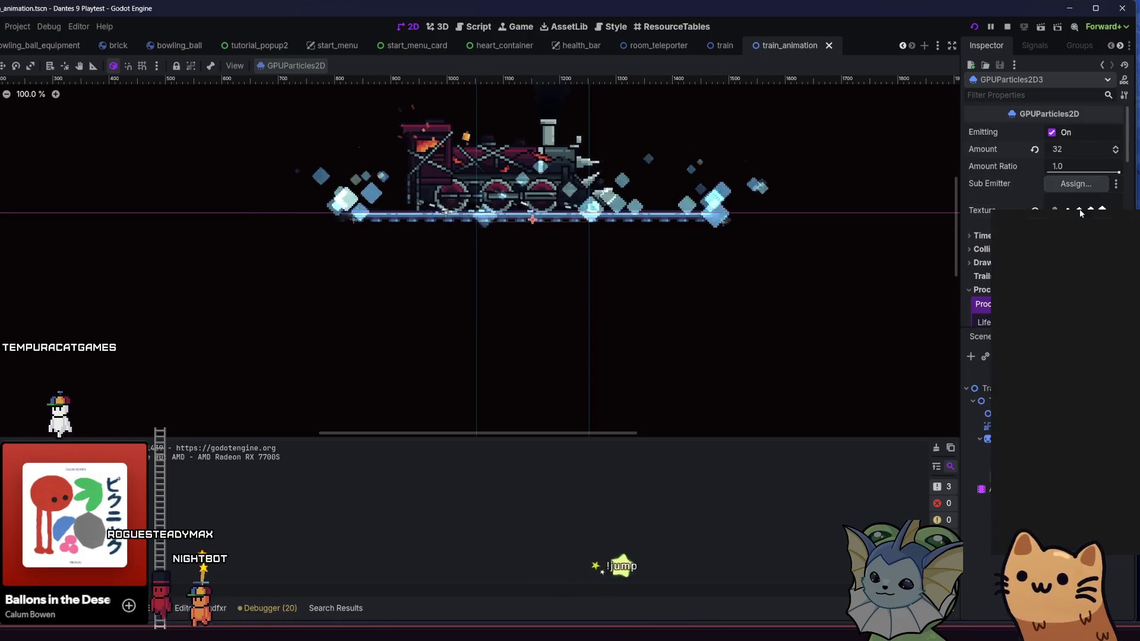
click(1086, 210)
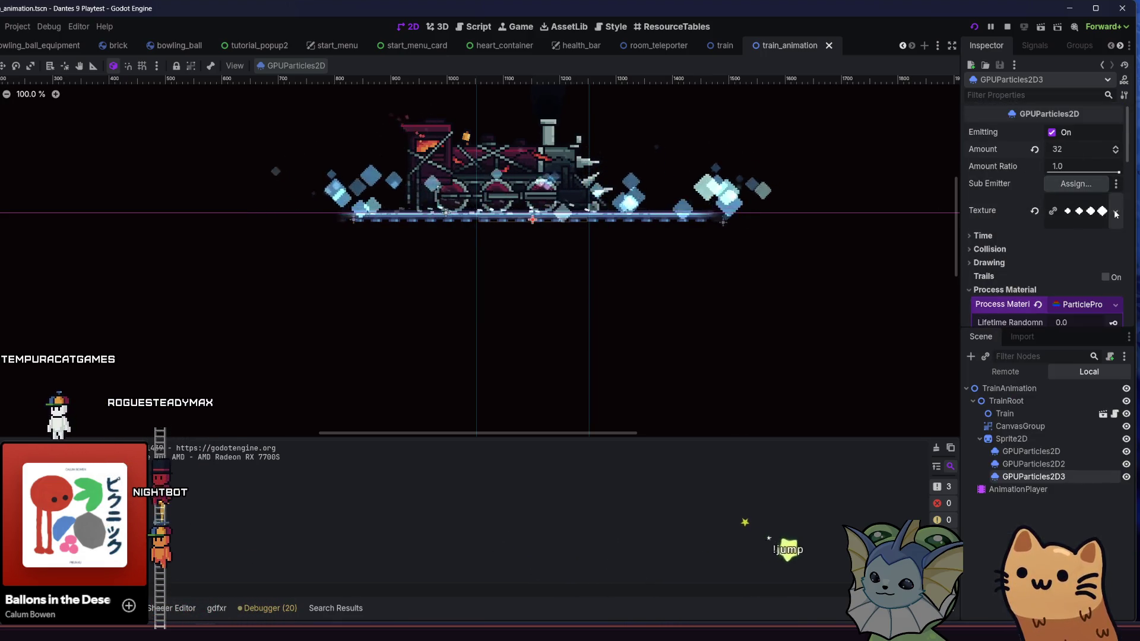
right_click(1077, 215)
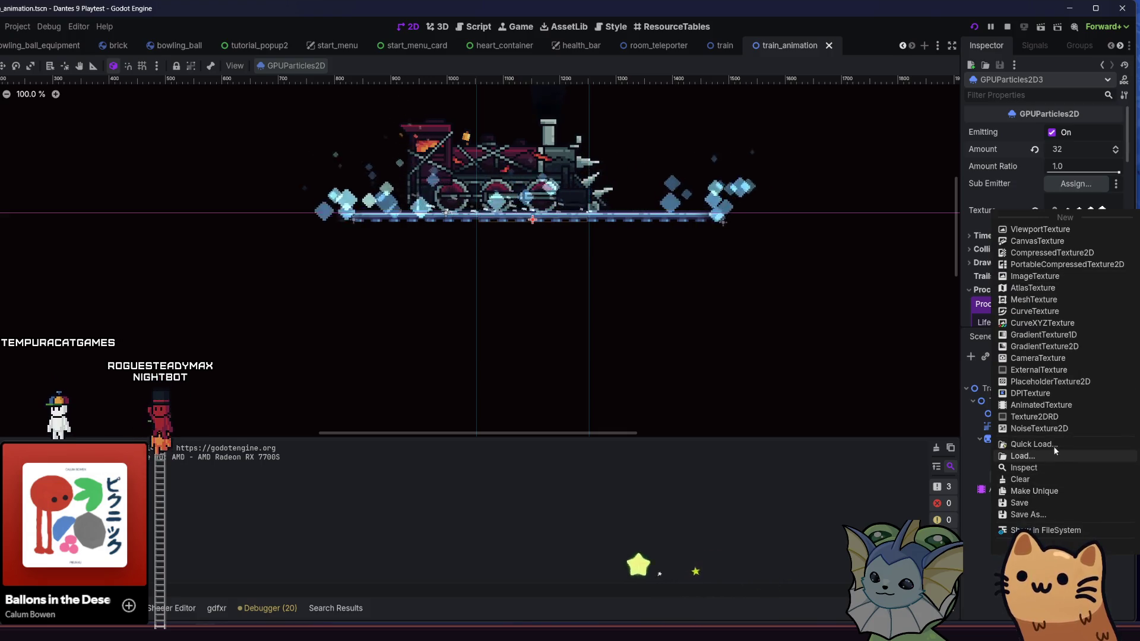
click(1052, 444)
text(partil)
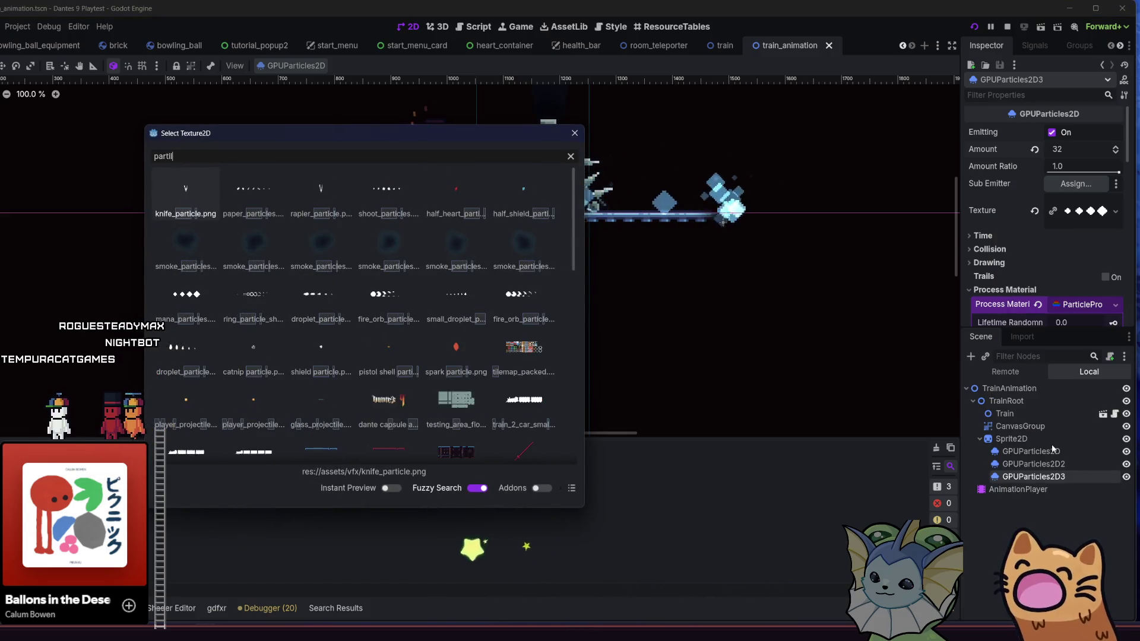
key(BackSpace)
text(cle)
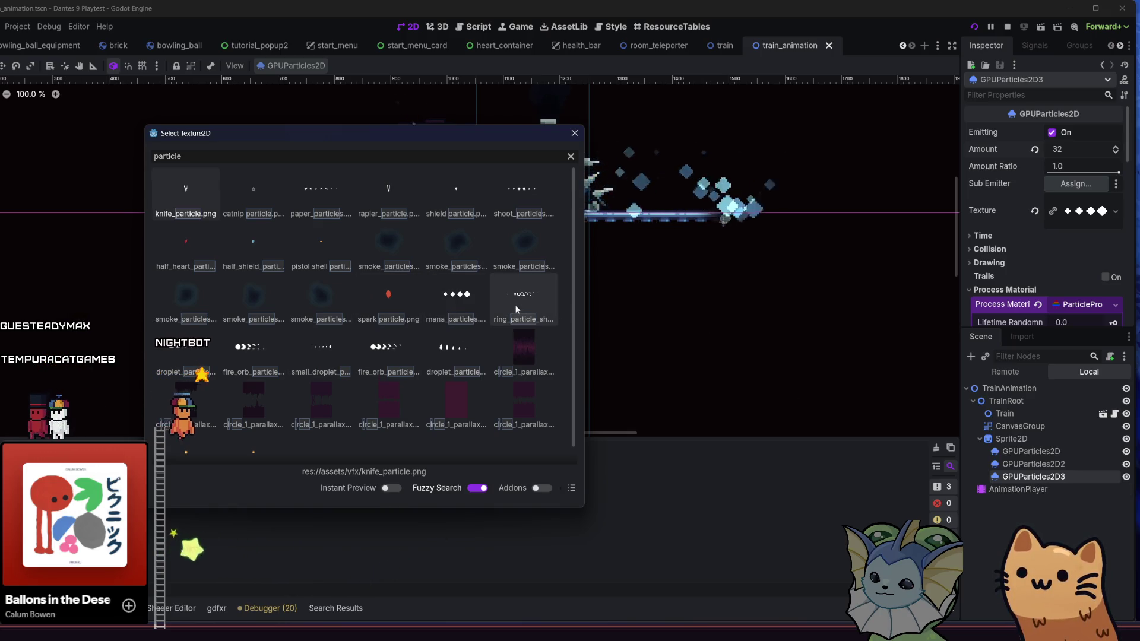
double_click(321, 351)
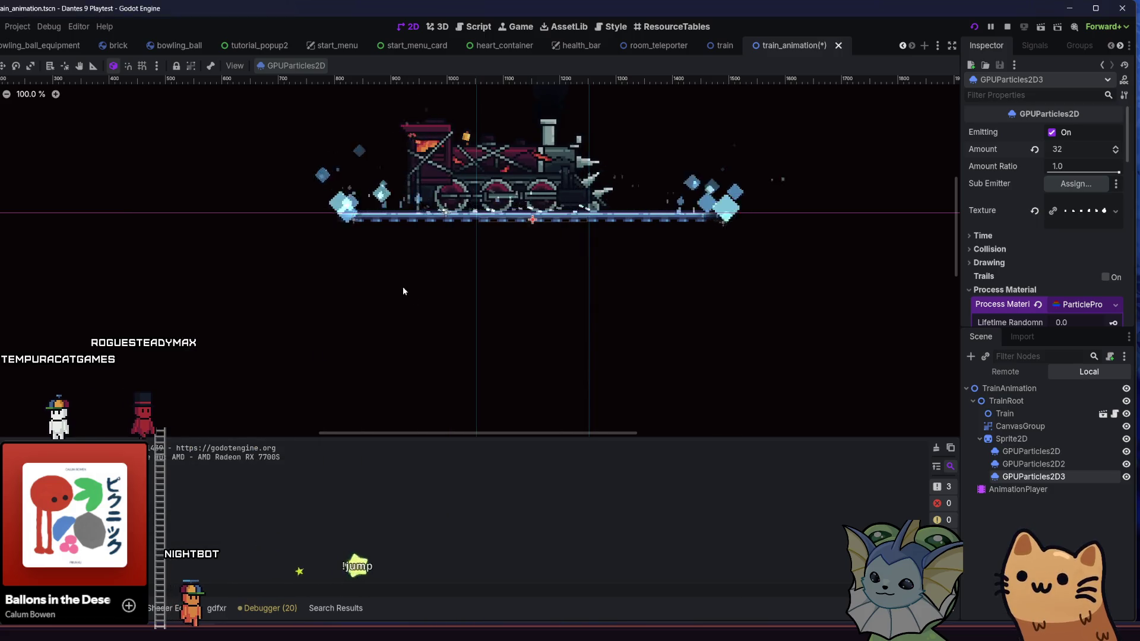
Raise the material's Particles Anim H Frames from 4 to 6 and save.
drag(368, 274, 392, 271)
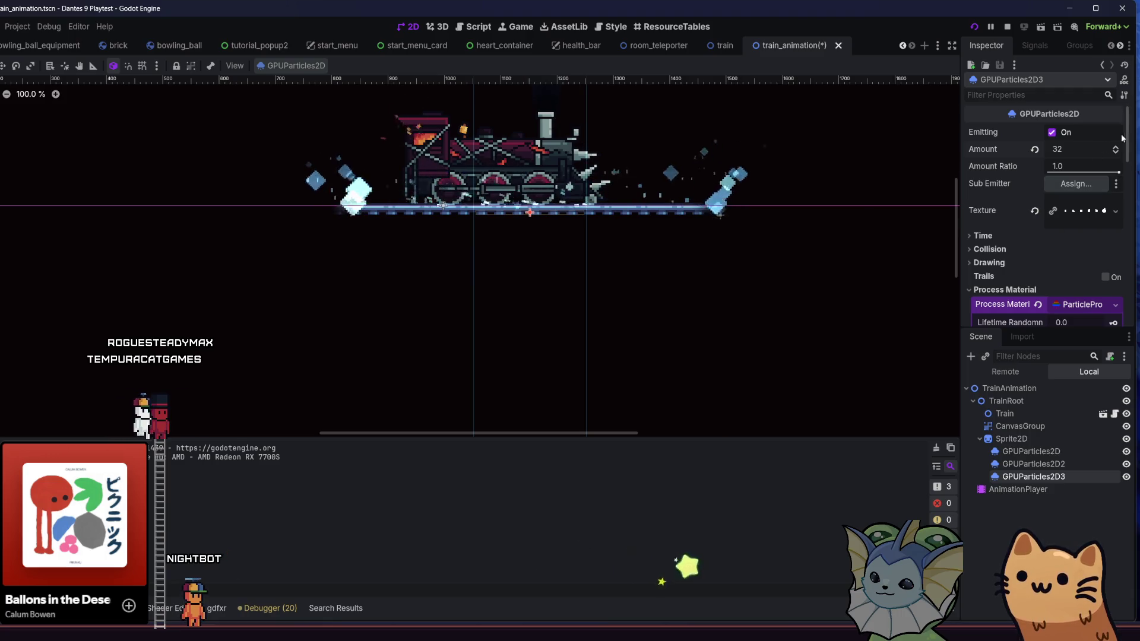
mouse_move(1129, 148)
mouse_down()
mouse_move(1126, 282)
mouse_move(1129, 130)
mouse_move(1137, 307)
mouse_up()
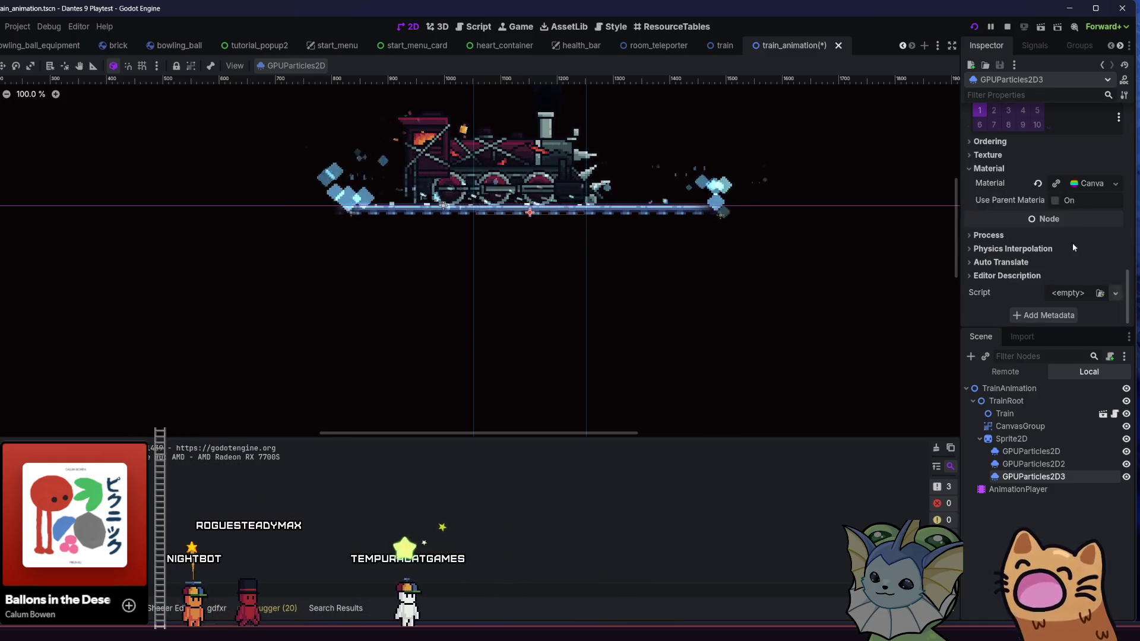
click(1064, 180)
scroll(1089, 293, down, 4)
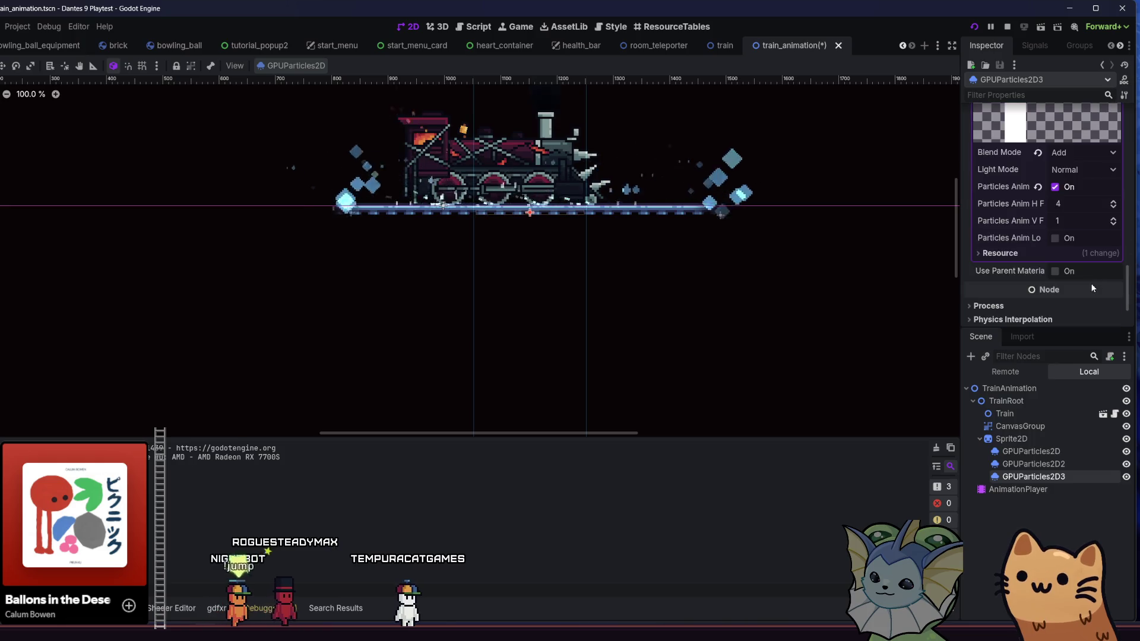
double_click(1115, 202)
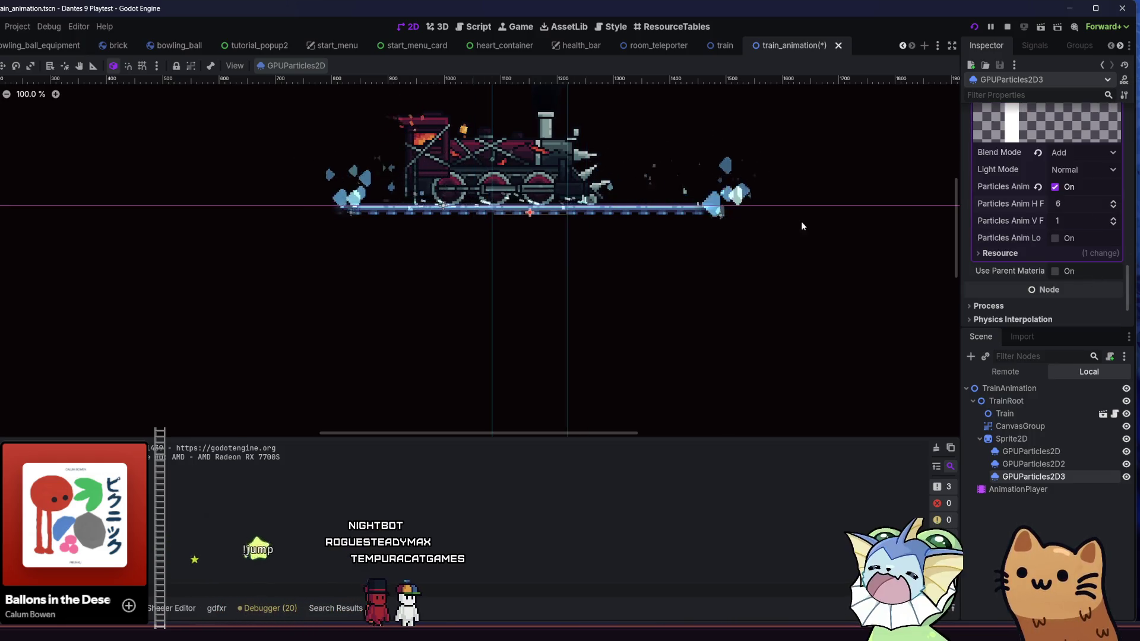
scroll(747, 228, up, 5)
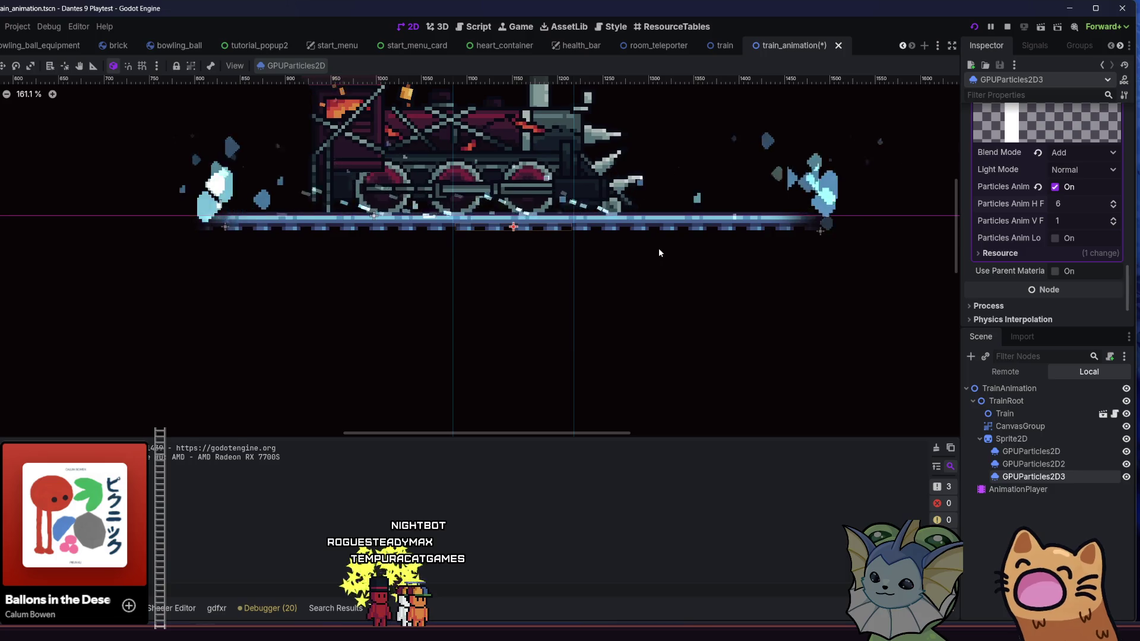
key(ctrl+s)
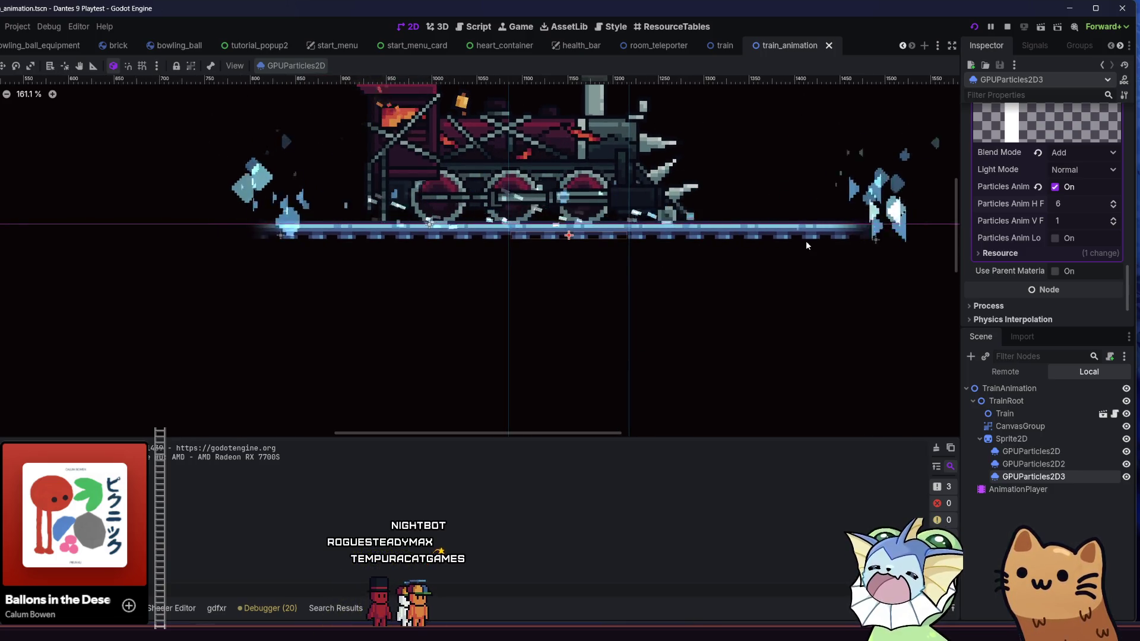
Restore H Frames to 6 after it reverted and save the scene again.
scroll(761, 234, down, 5)
scroll(1031, 256, up, 2)
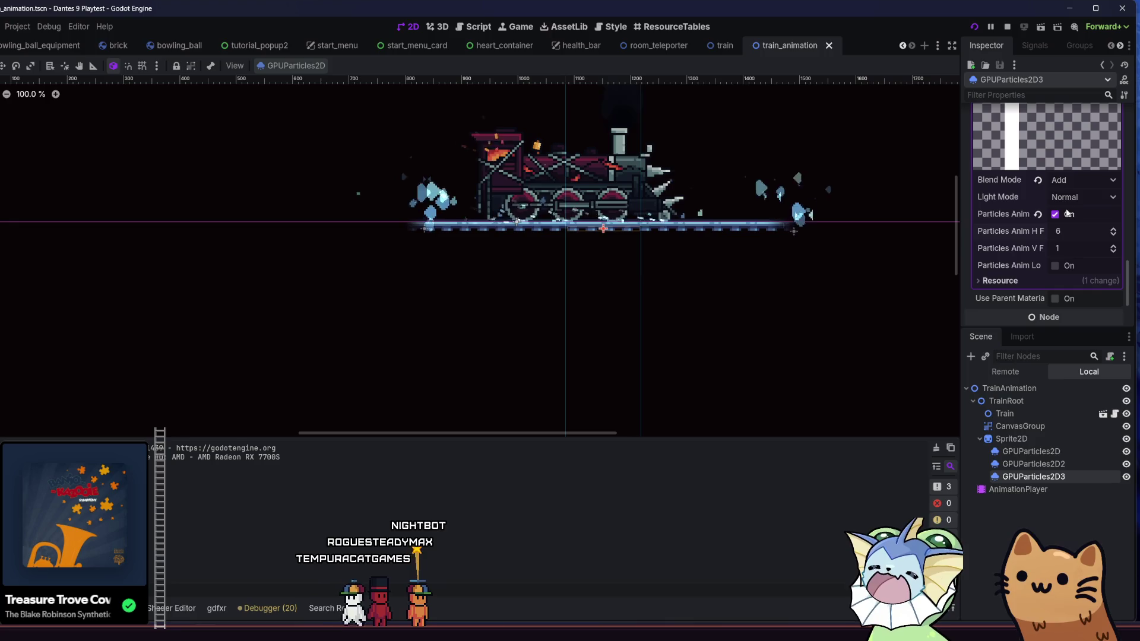
scroll(1032, 252, up, 2)
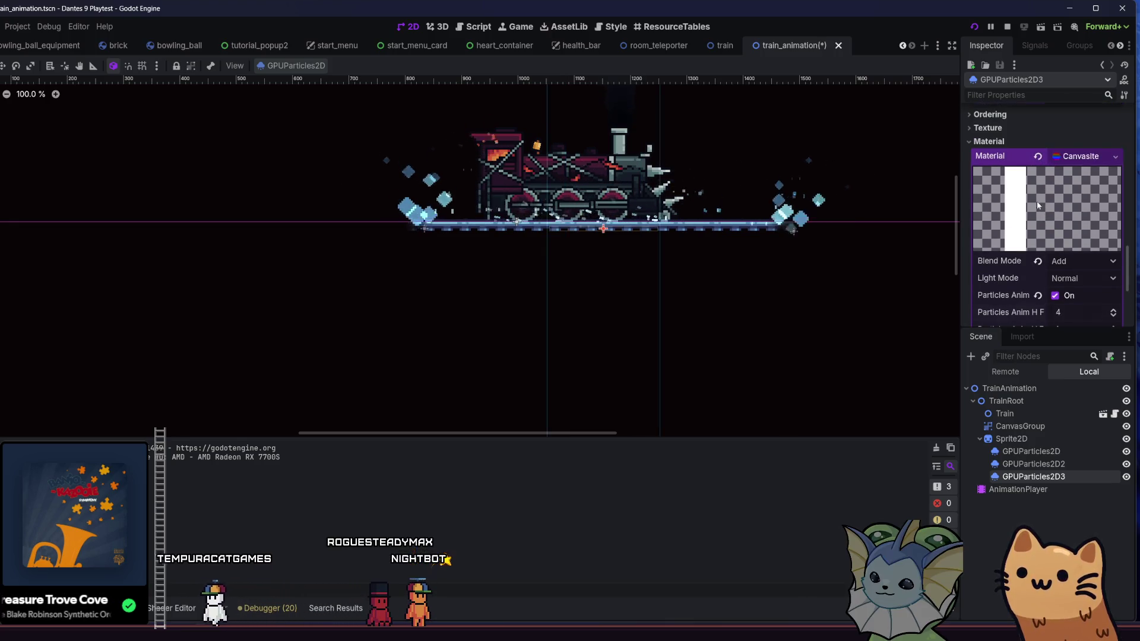
scroll(1037, 201, down, 3)
click(1114, 204)
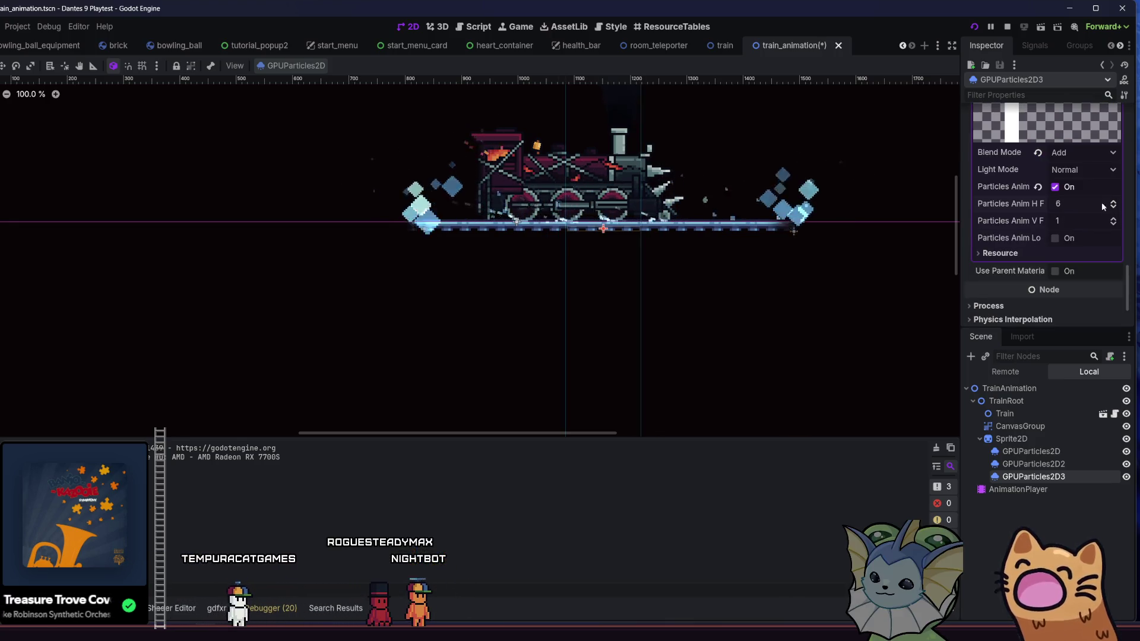
key(ctrl+s)
scroll(701, 229, up, 2)
drag(700, 230, 683, 224)
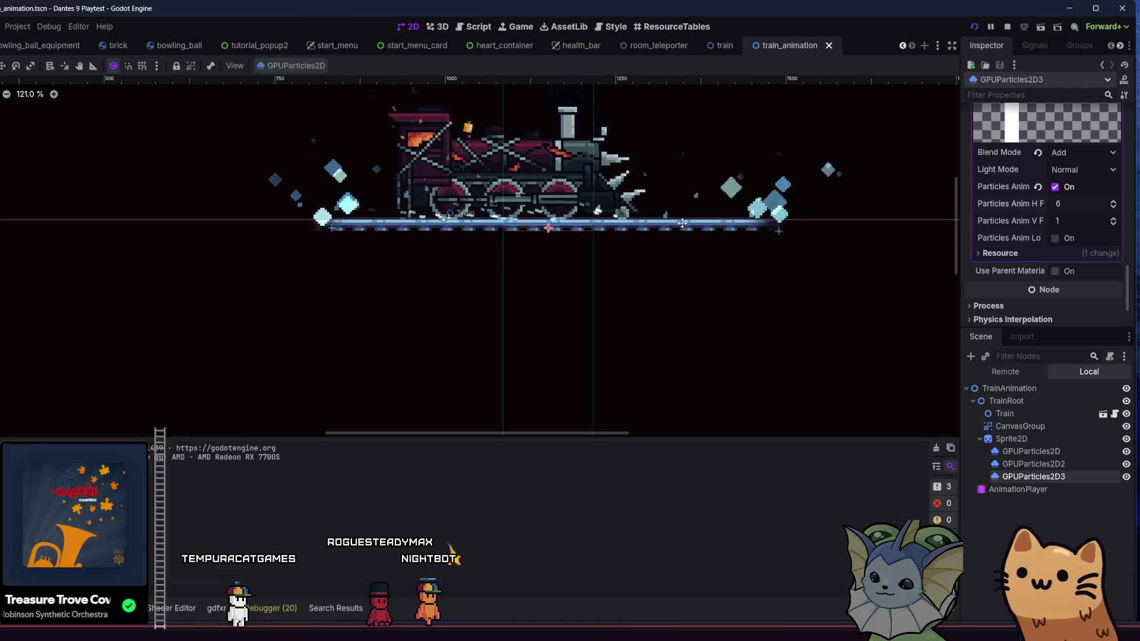
scroll(675, 236, up, 4)
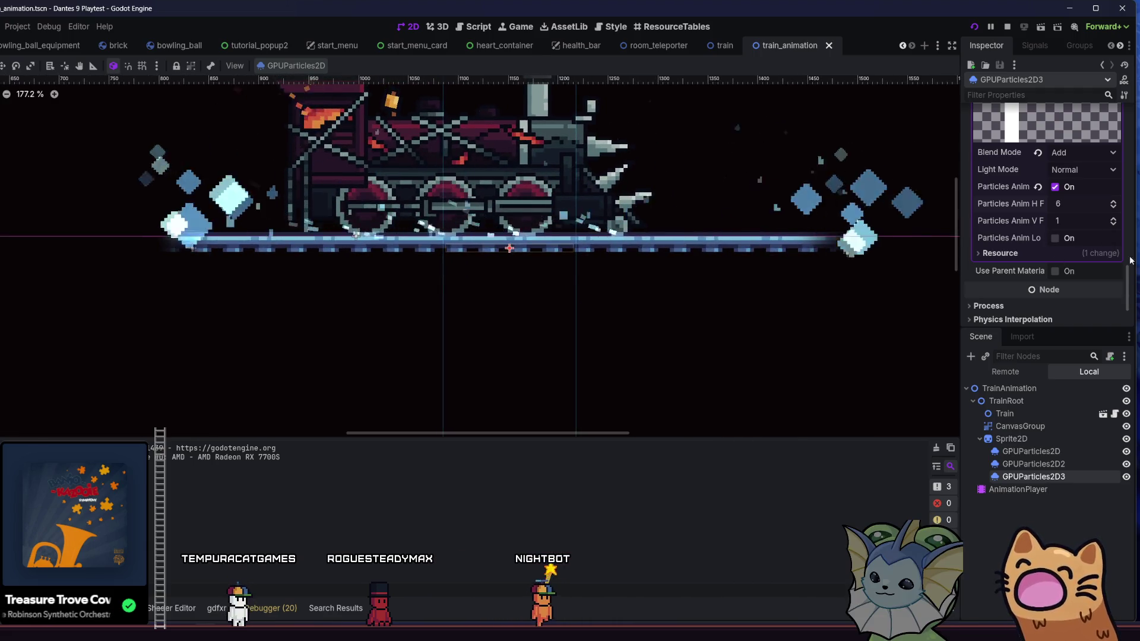
drag(1131, 271, 1111, 108)
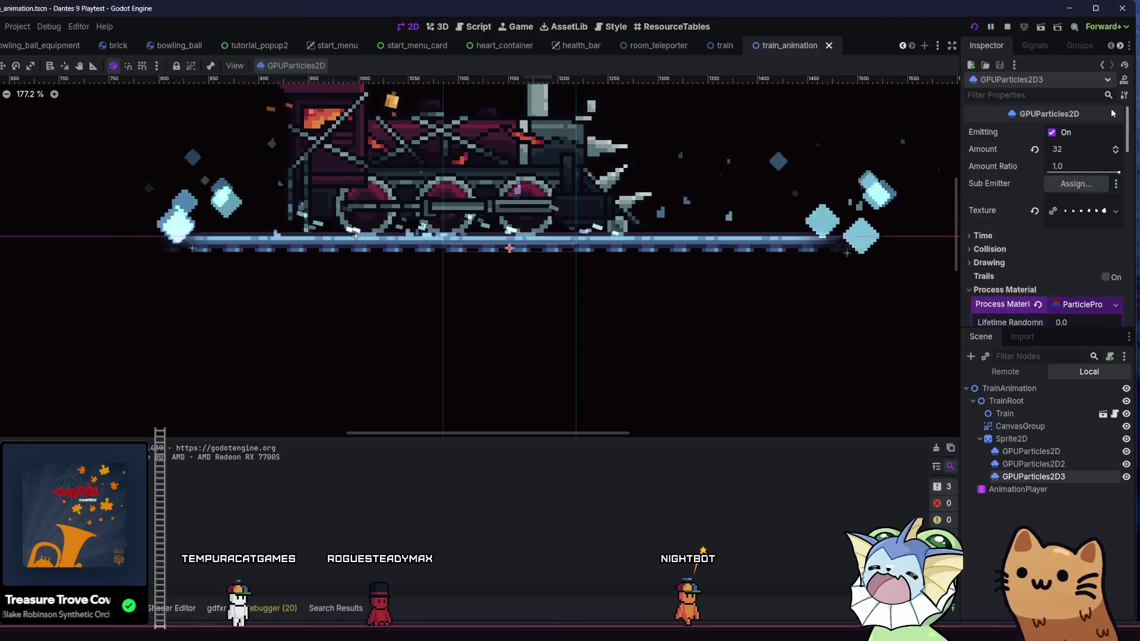
Set GPUParticles2D3's particle lifetime to 2.
click(986, 235)
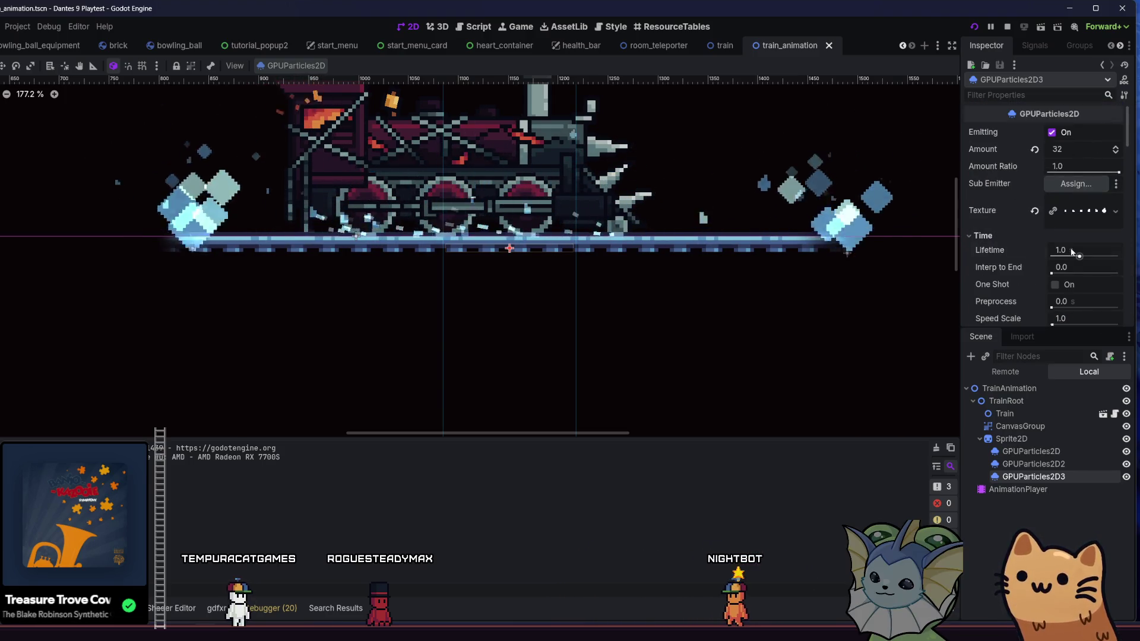
text(2)
key(Return)
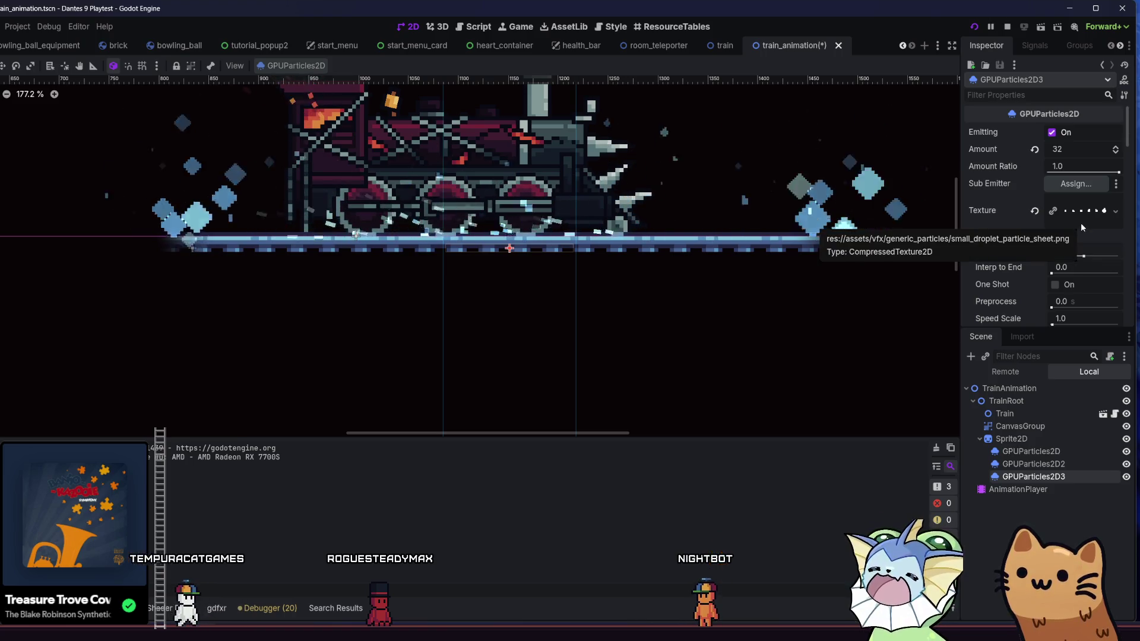
click(1073, 250)
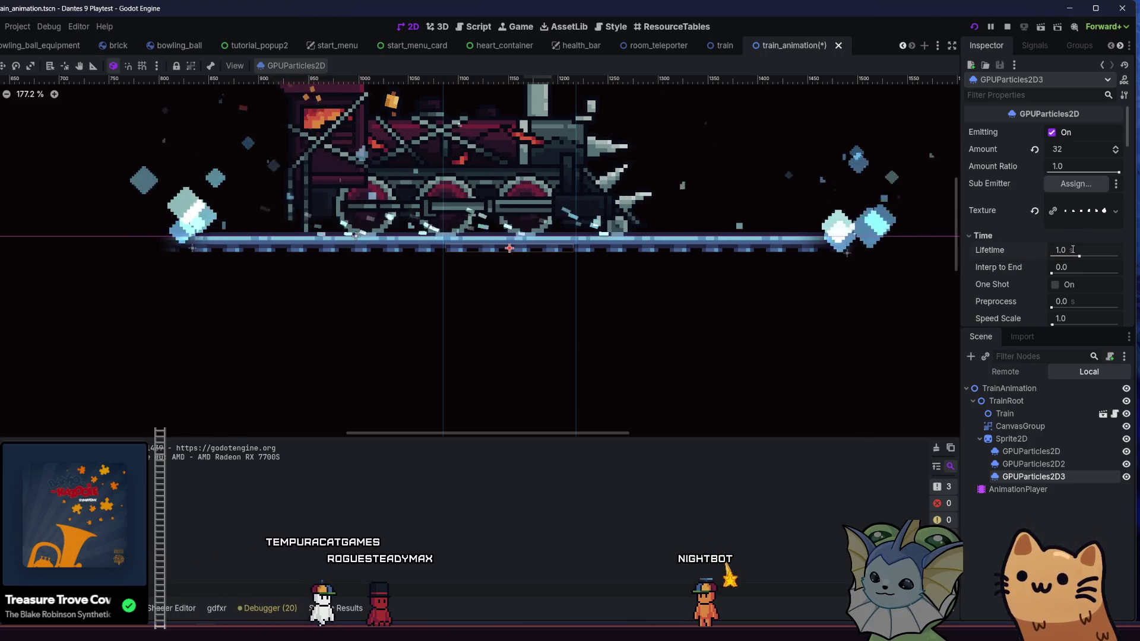
scroll(989, 238, down, 10)
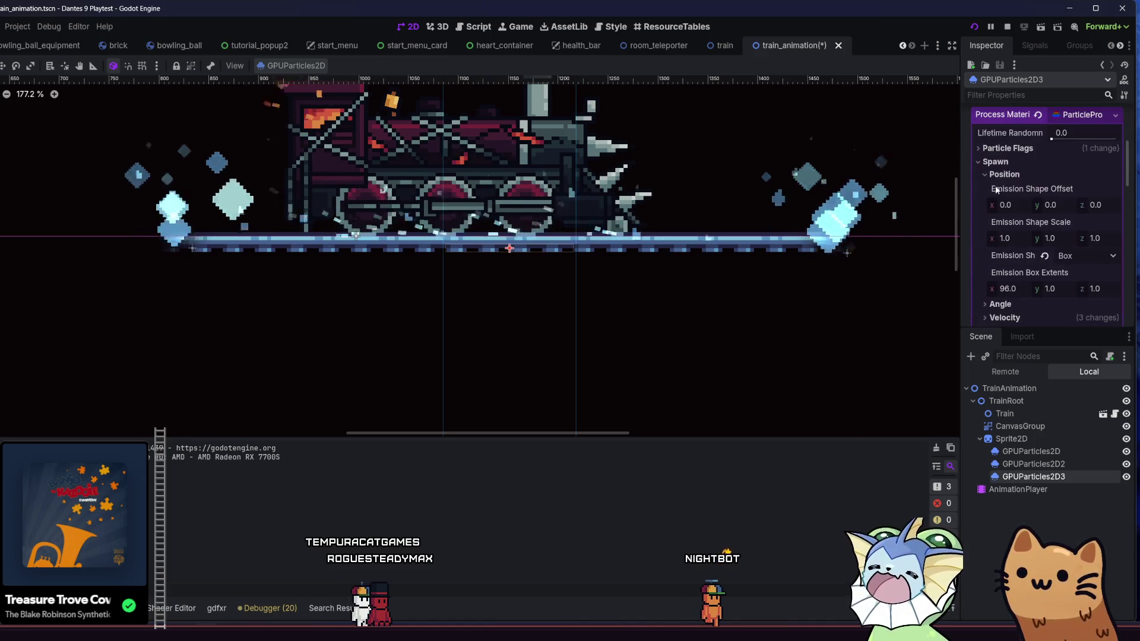
scroll(1001, 188, up, 2)
Review the spawn velocity settings (spread 15, velocity 22.38–52.23) and save the scene.
click(1004, 229)
click(1000, 241)
click(1001, 242)
click(1004, 255)
scroll(1014, 251, down, 4)
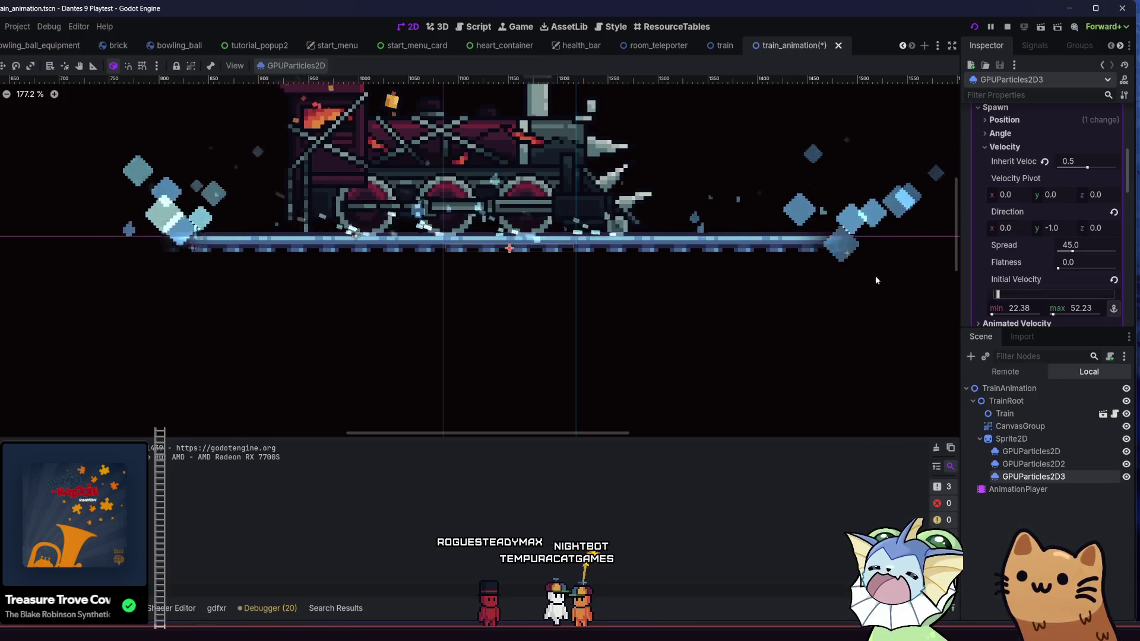
scroll(826, 265, right, 1)
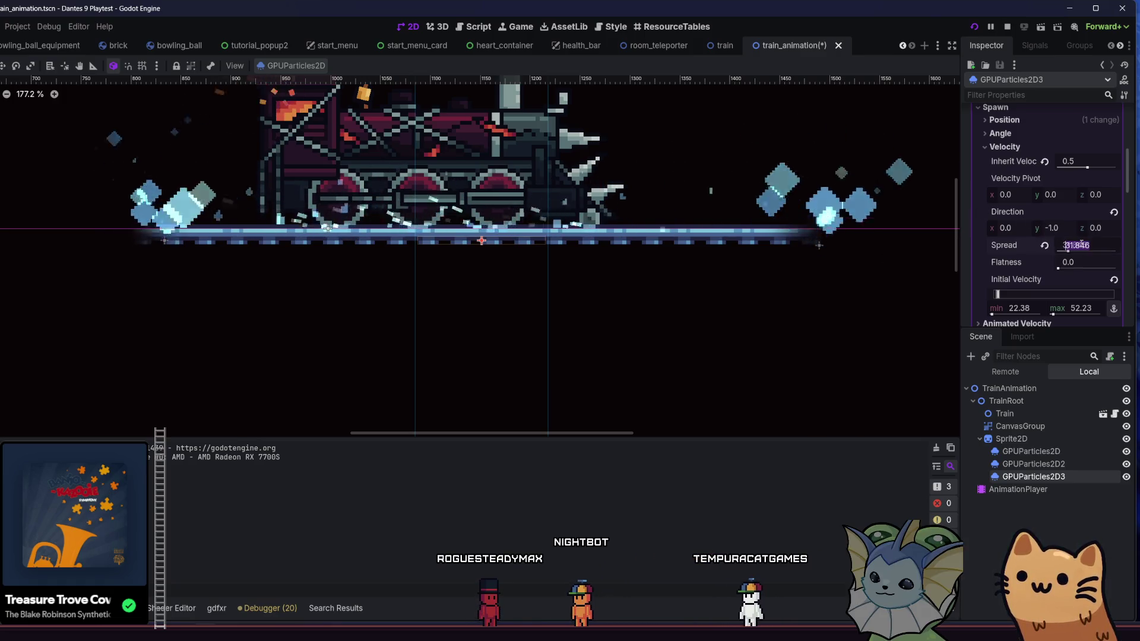
text(15)
key(ctrl+s)
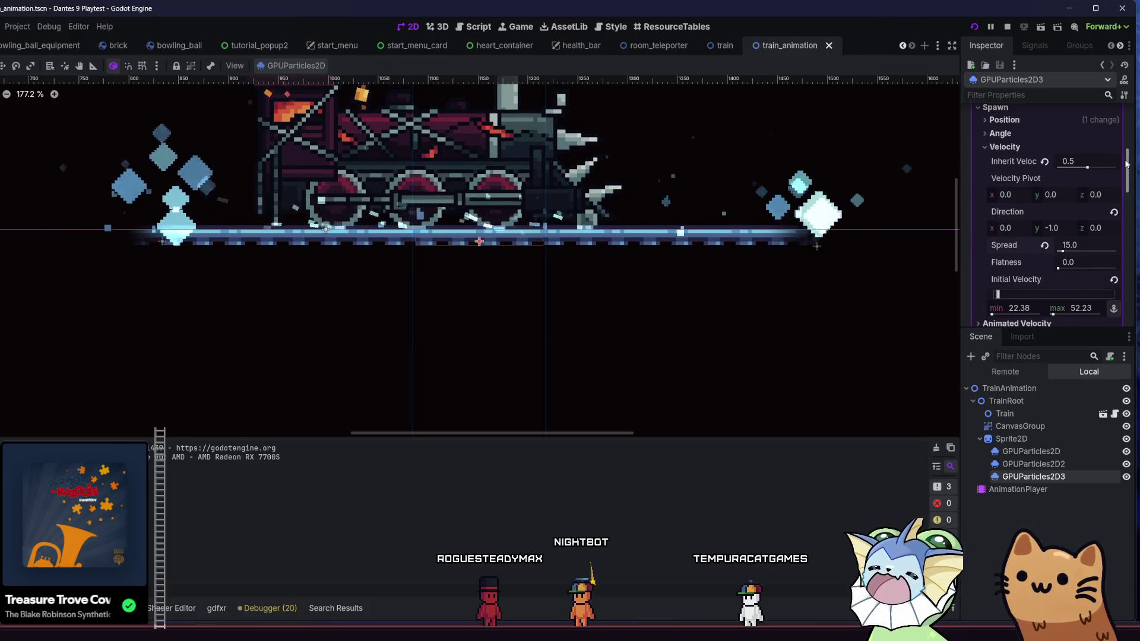
drag(1126, 164, 1113, 124)
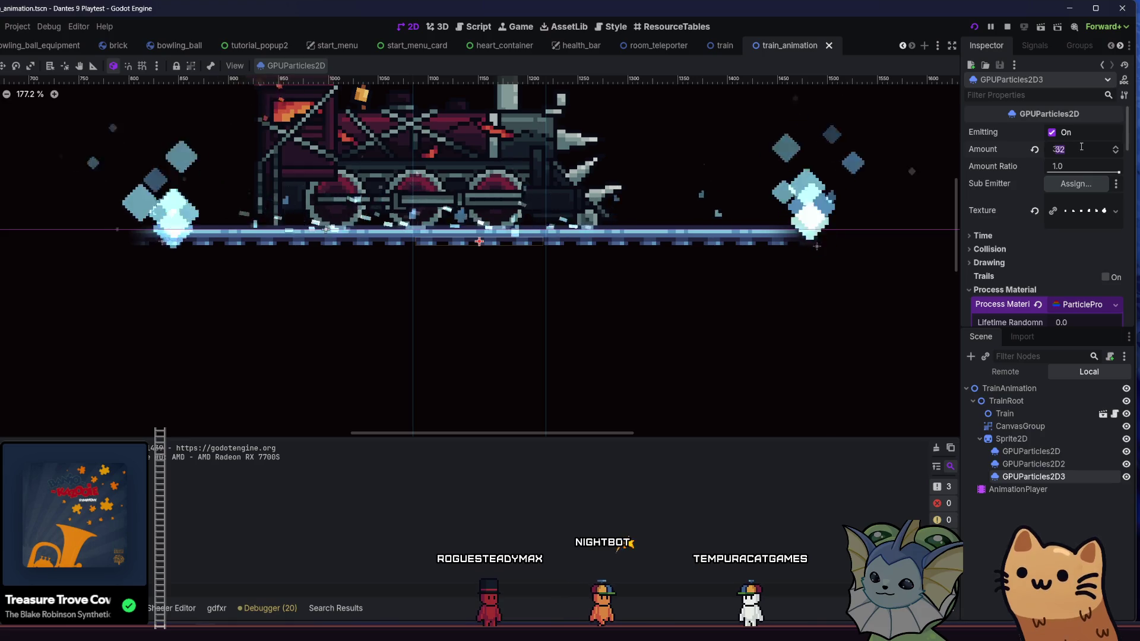
Set GPUParticles2D3's Amount to 64 and save the scene.
text(64)
key(Return)
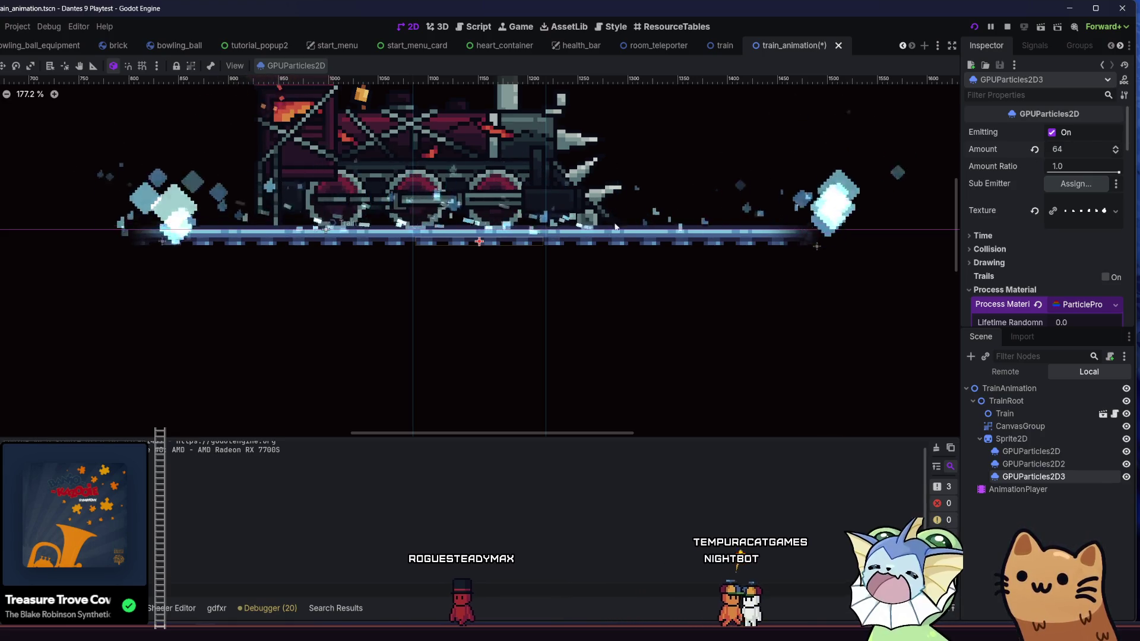
scroll(491, 250, down, 4)
key(ctrl+s)
Set the particle Display animation Speed min and max to 0 and extend Offset max to 1.0.
mouse_move(1127, 121)
mouse_down()
mouse_move(1126, 309)
mouse_move(1123, 204)
mouse_up()
scroll(1006, 142, up, 2)
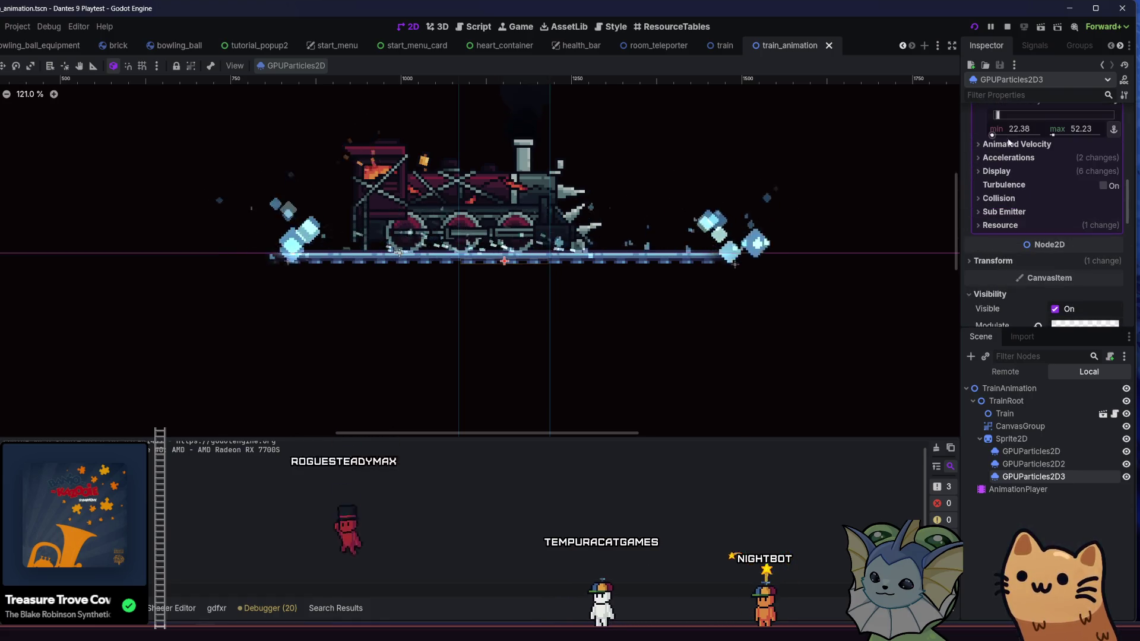
click(1007, 157)
click(1007, 157)
click(1004, 171)
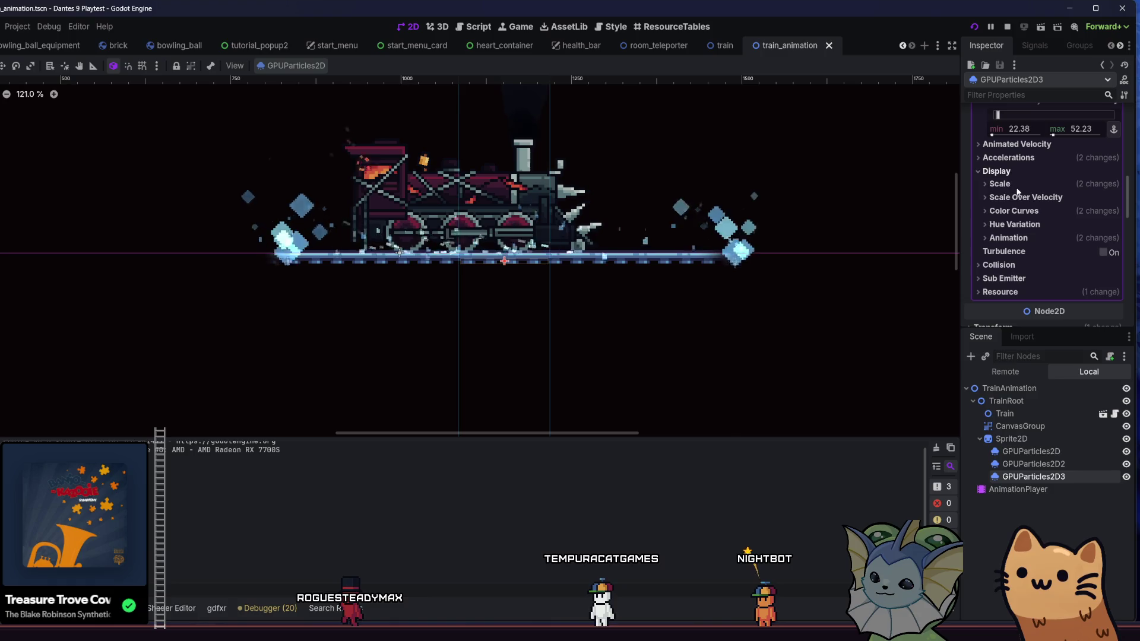
click(1024, 239)
scroll(1021, 262, down, 2)
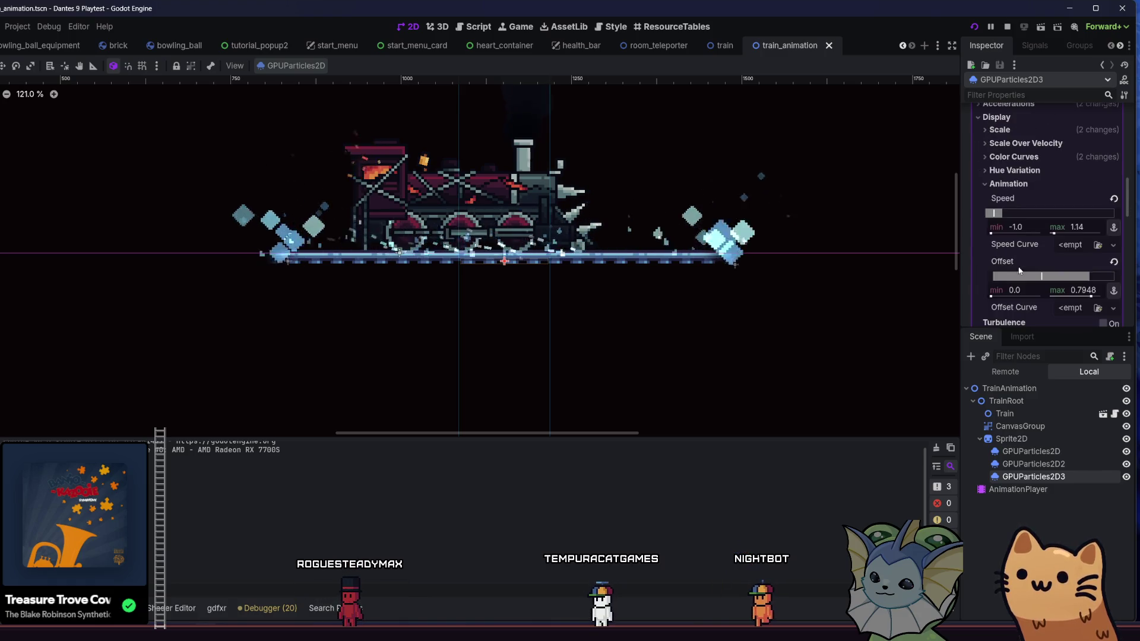
click(1015, 227)
key(Return)
click(1080, 228)
text(0)
key(Return)
drag(1098, 276, 1117, 275)
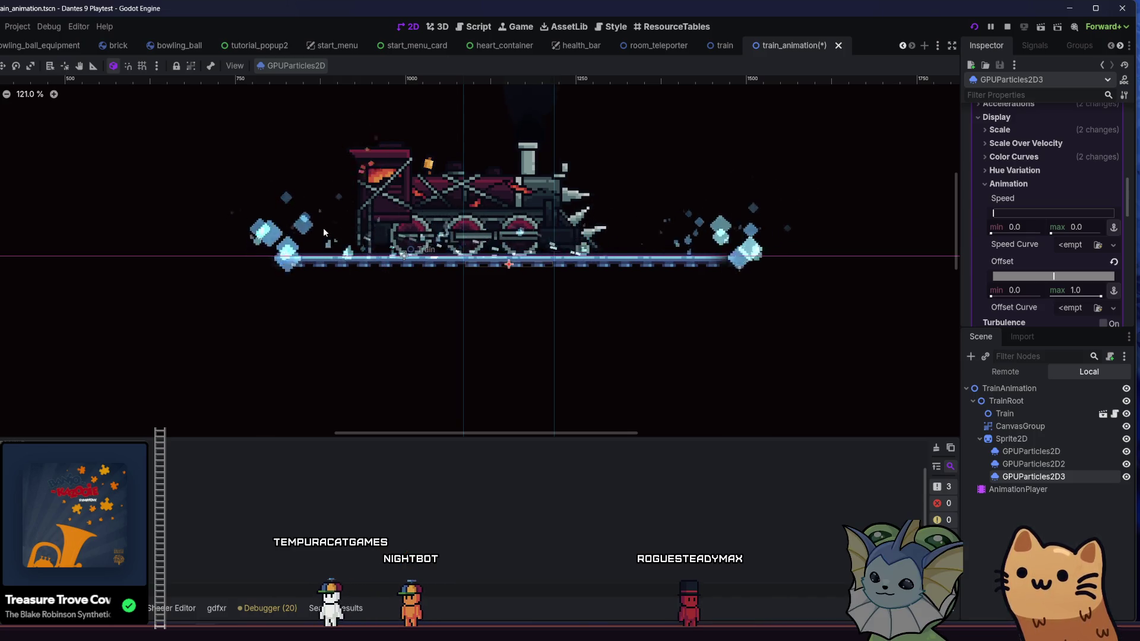
Set the particle Scale range to min 4 and max 5, then save the scene.
mouse_move(323, 227)
mouse_down()
mouse_move(444, 228)
mouse_move(375, 329)
mouse_move(326, 315)
mouse_up()
scroll(1016, 174, up, 6)
scroll(1016, 174, up, 4)
scroll(1016, 174, down, 5)
scroll(1015, 174, down, 5)
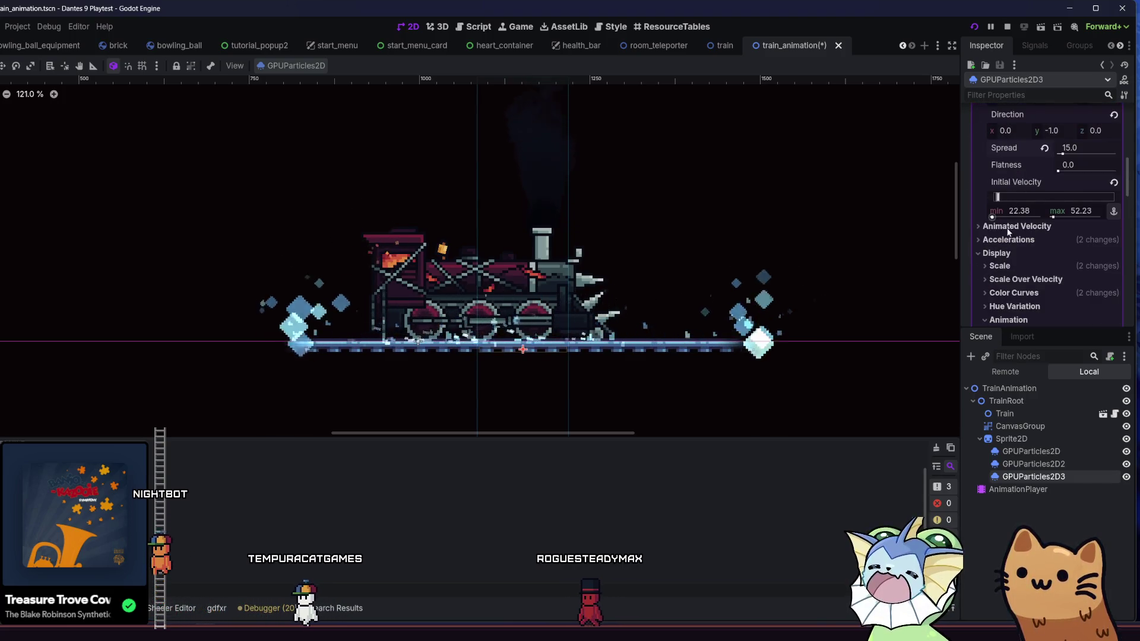
click(1000, 266)
scroll(1026, 273, down, 2)
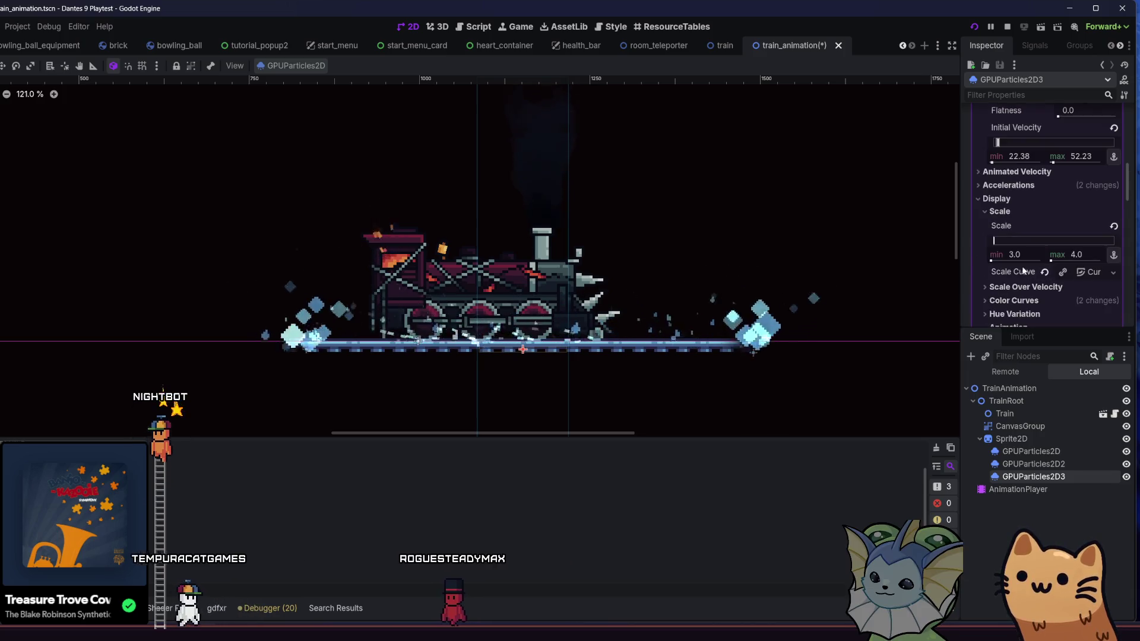
text(4)
click(1078, 255)
text(5)
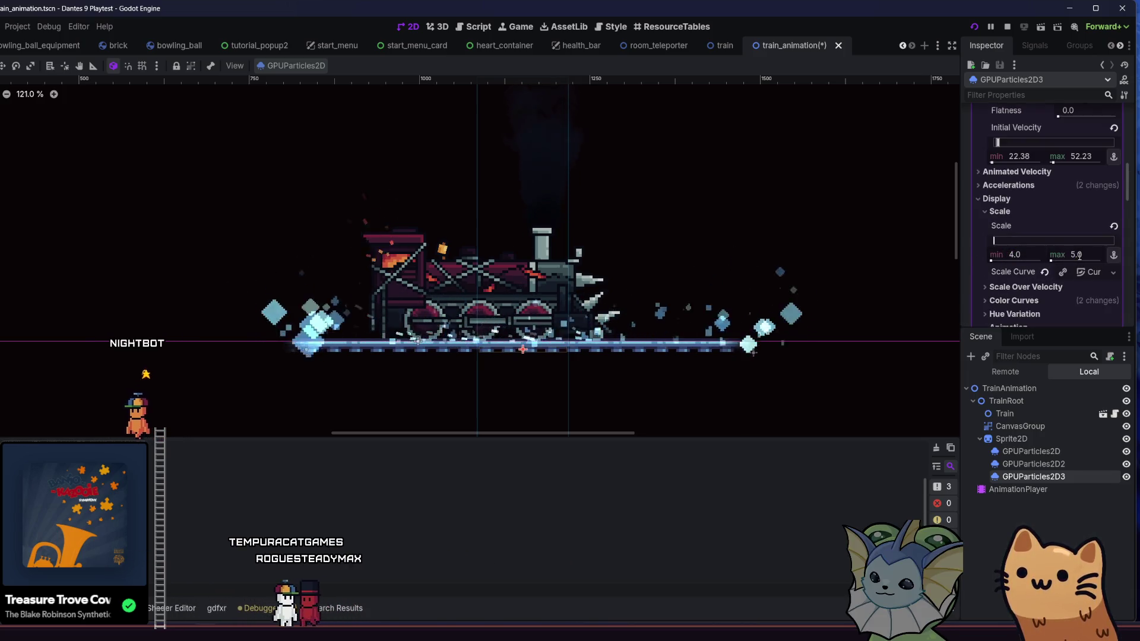
key(ctrl+s)
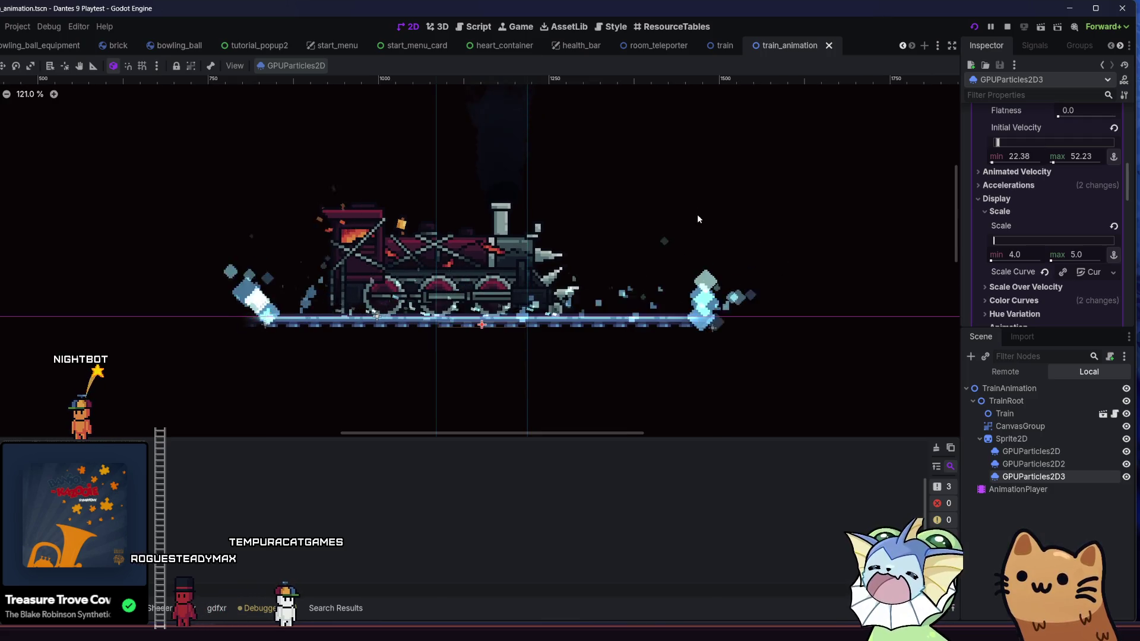
Move the emitter 5 px lower in the canvas and clear the selection.
mouse_move(708, 250)
mouse_down()
mouse_move(790, 229)
mouse_move(733, 192)
mouse_move(713, 200)
mouse_up()
scroll(578, 289, up, 3)
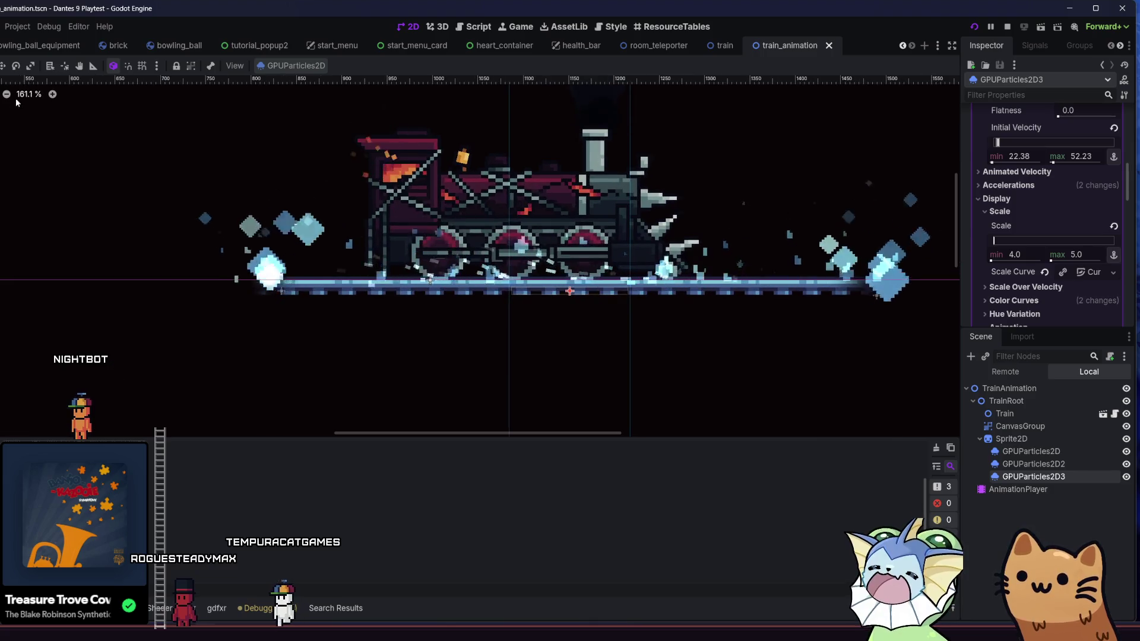
drag(399, 317, 400, 322)
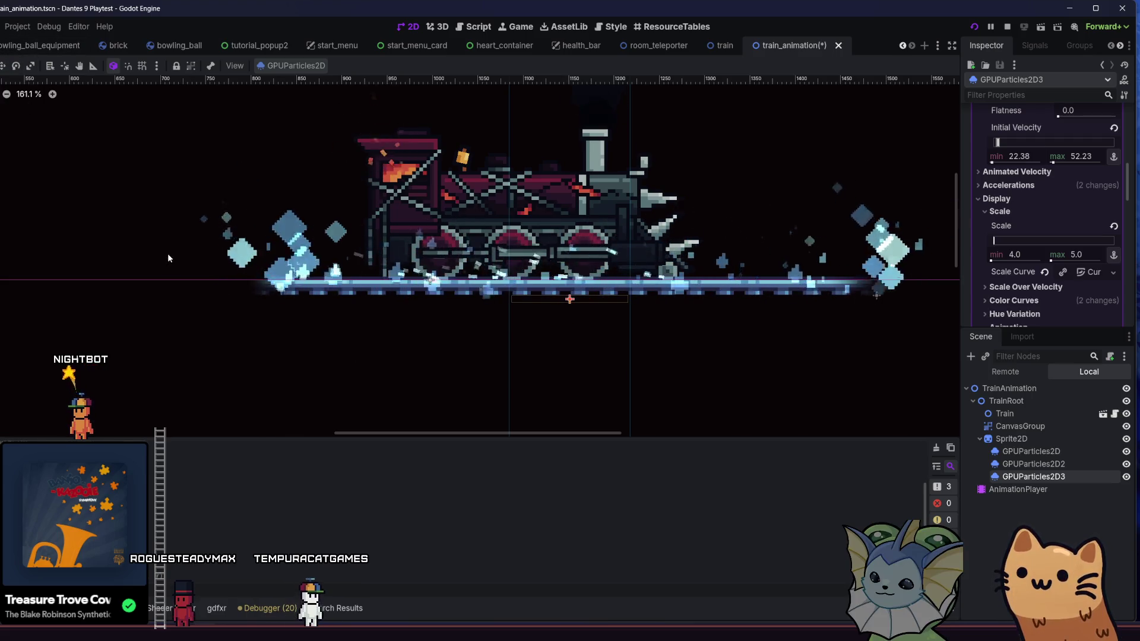
click(134, 282)
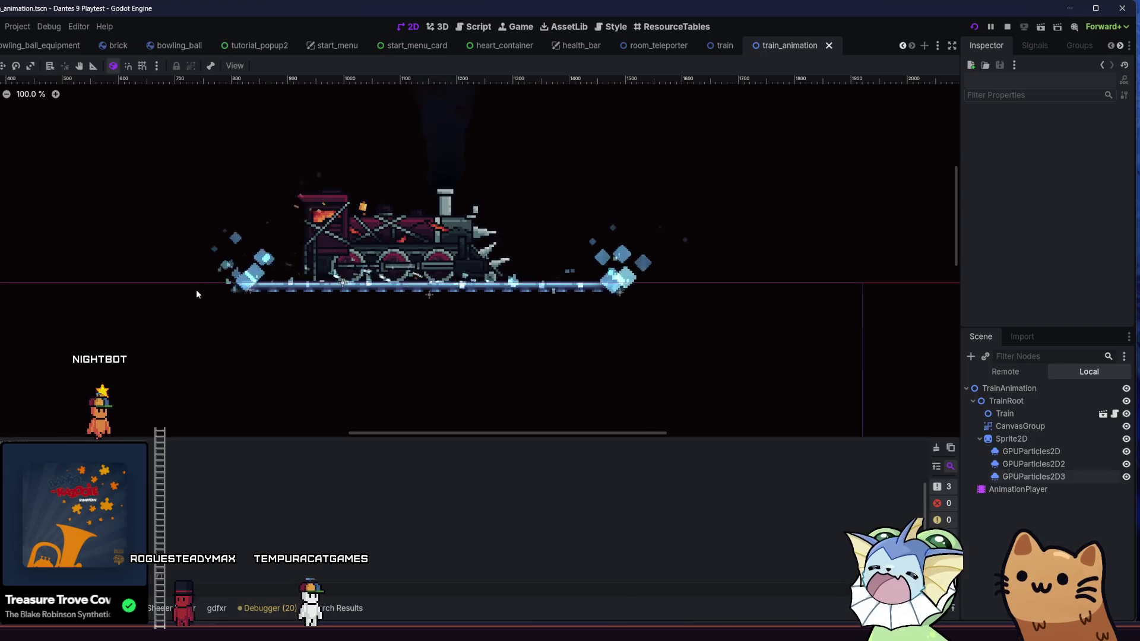
mouse_move(197, 294)
mouse_down()
mouse_move(206, 305)
mouse_move(330, 293)
mouse_move(486, 300)
mouse_move(400, 300)
mouse_up()
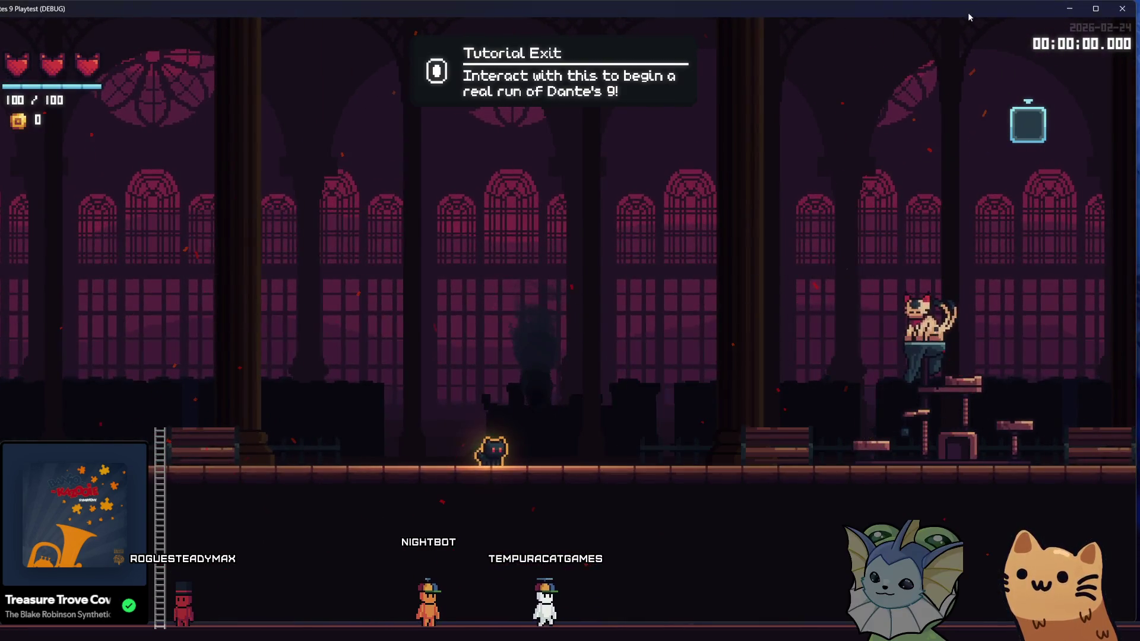
Close and relaunch the game, then start a run from the title menu.
click(1126, 9)
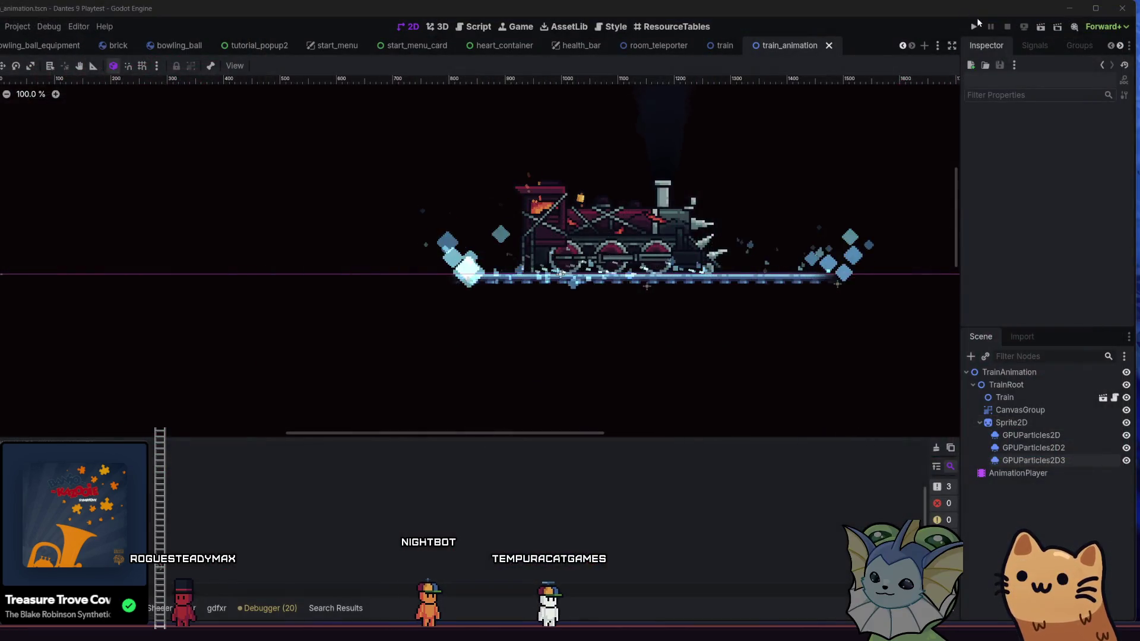
click(976, 26)
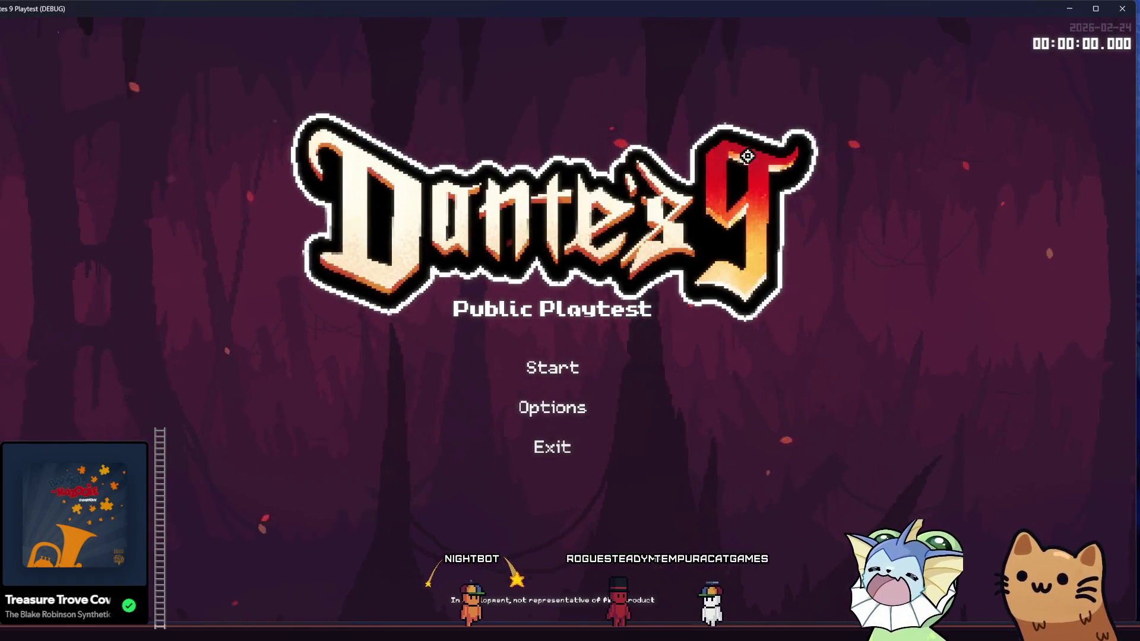
click(569, 356)
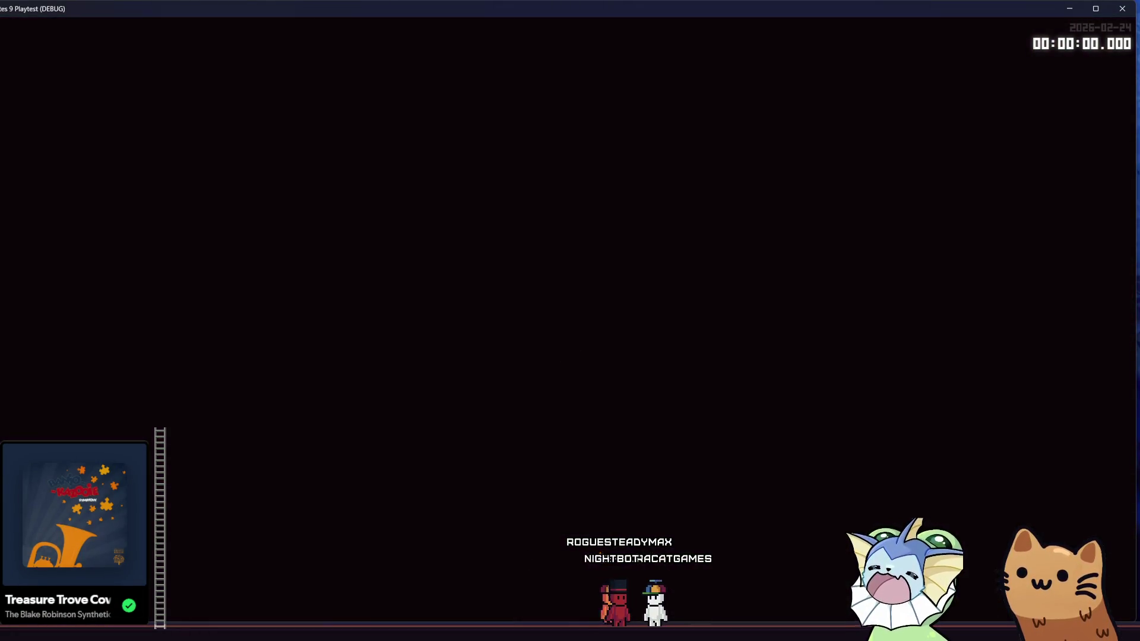
Bind train_animation.tscn to Debug 1 via a 'train' search, watch the train spawn, then close the playtest.
key(grave)
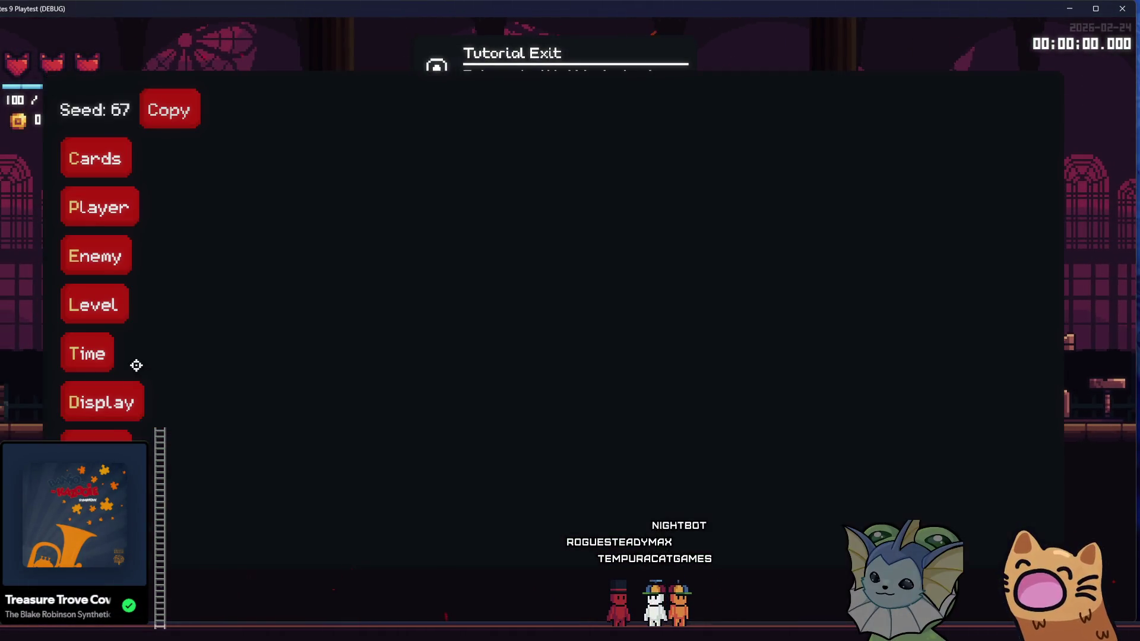
click(111, 433)
text(train)
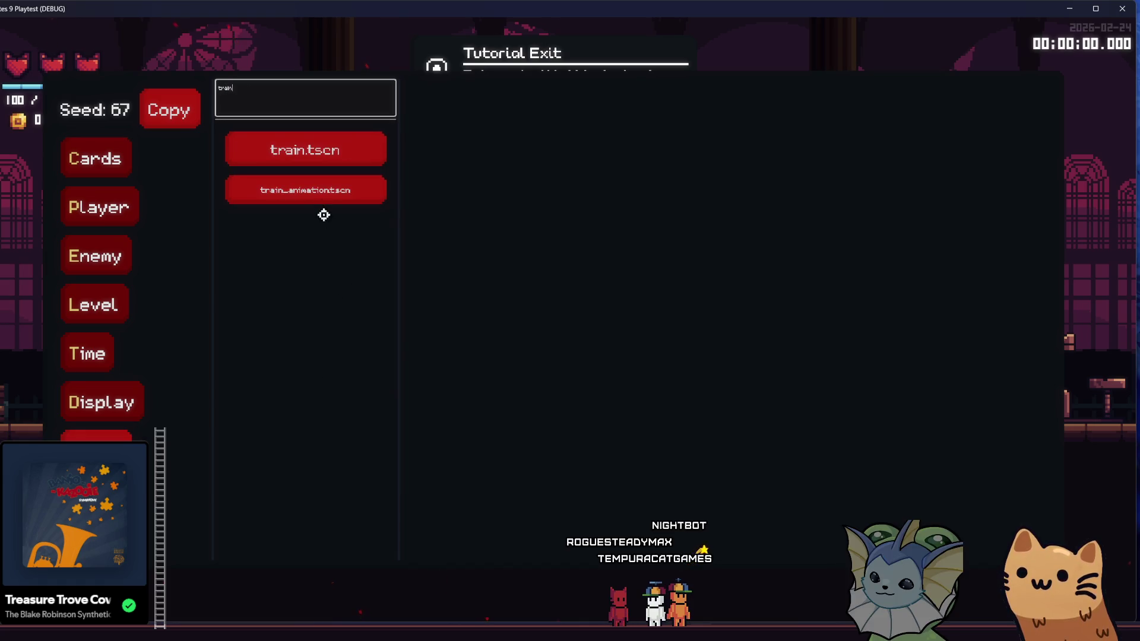
click(327, 191)
click(484, 160)
key(grave)
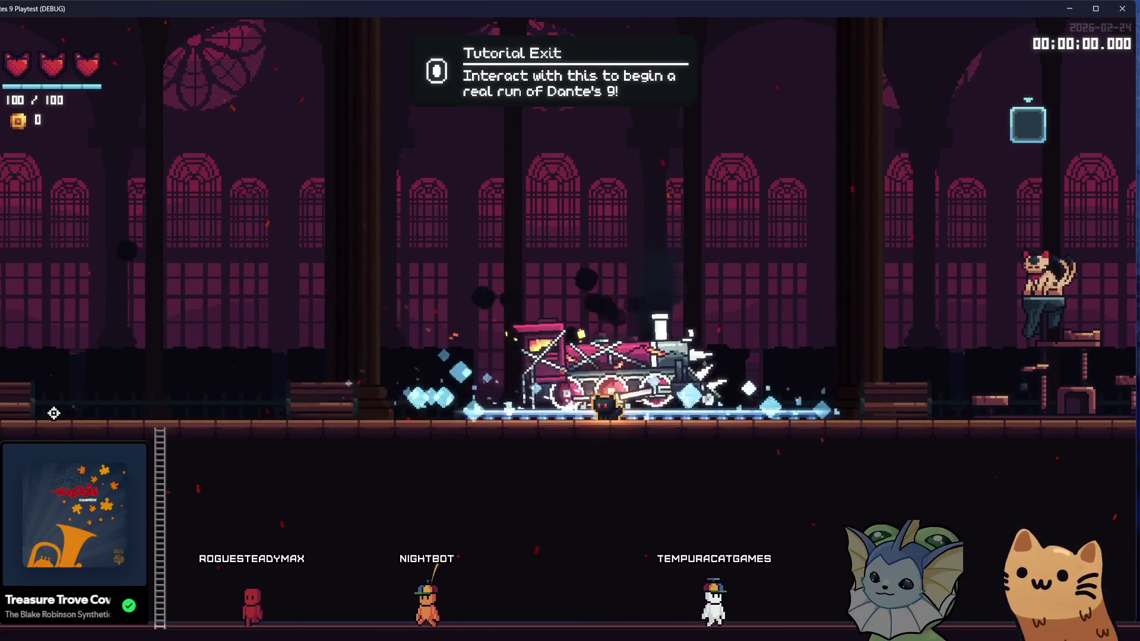
key(a)
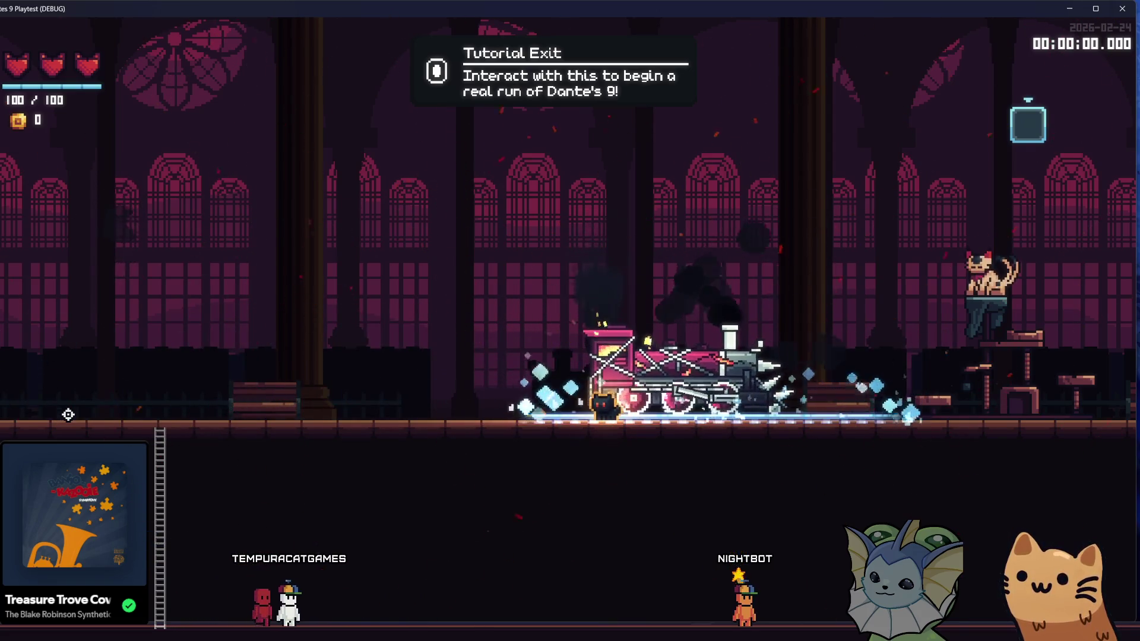
key(F8)
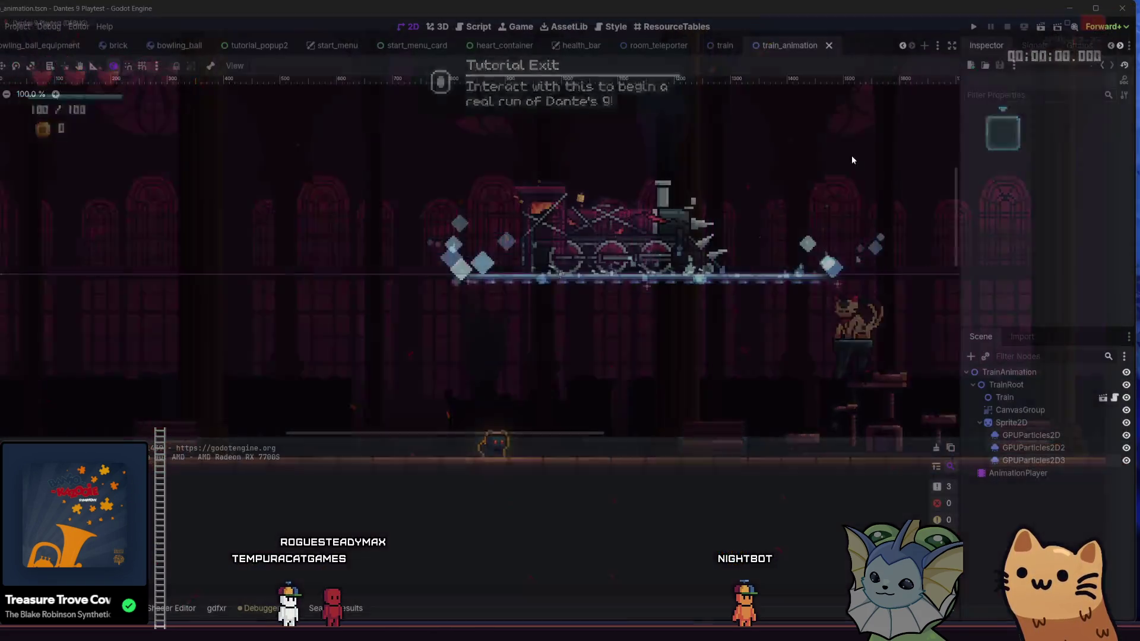
Select the TrainAnimation root node and frame the whole train in view.
scroll(549, 189, right, 5)
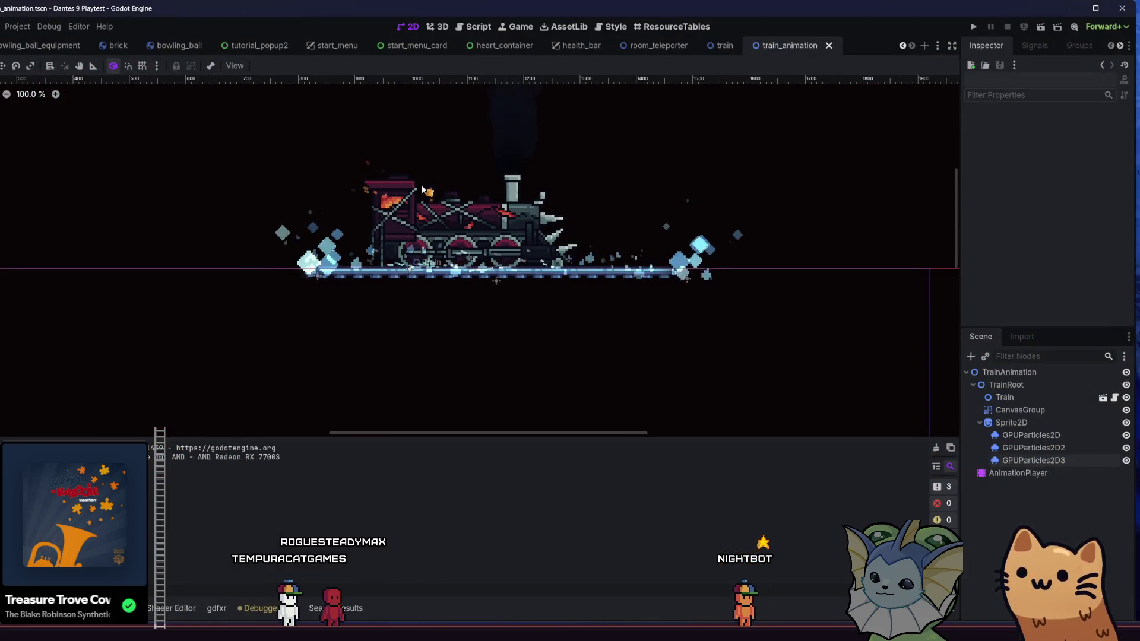
click(965, 371)
key(ctrl+a)
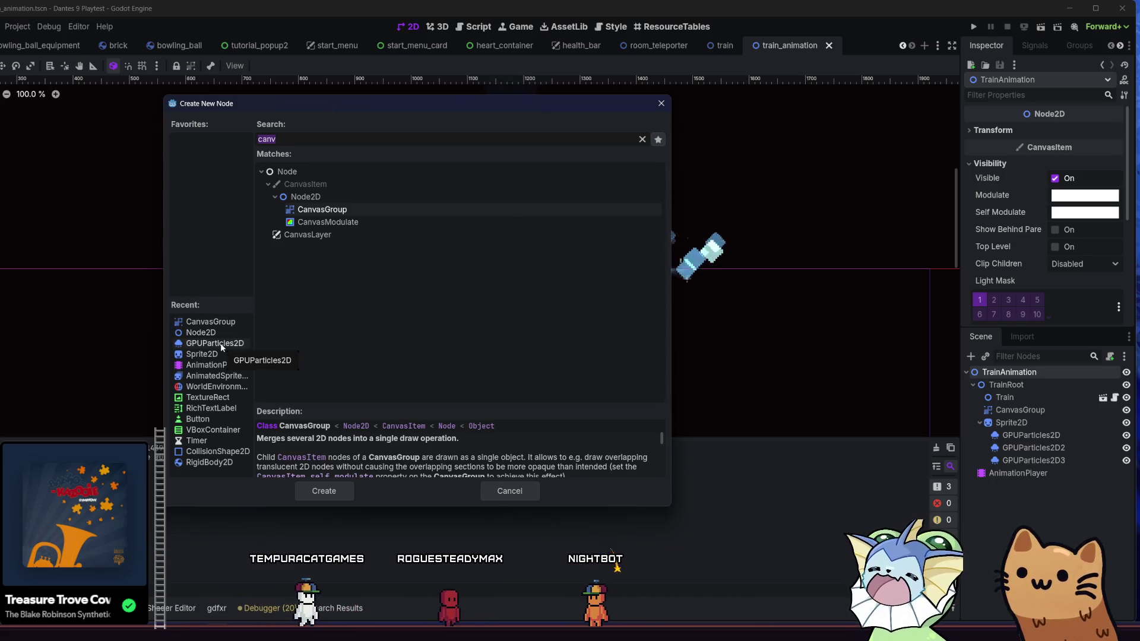
key(Escape)
key(f)
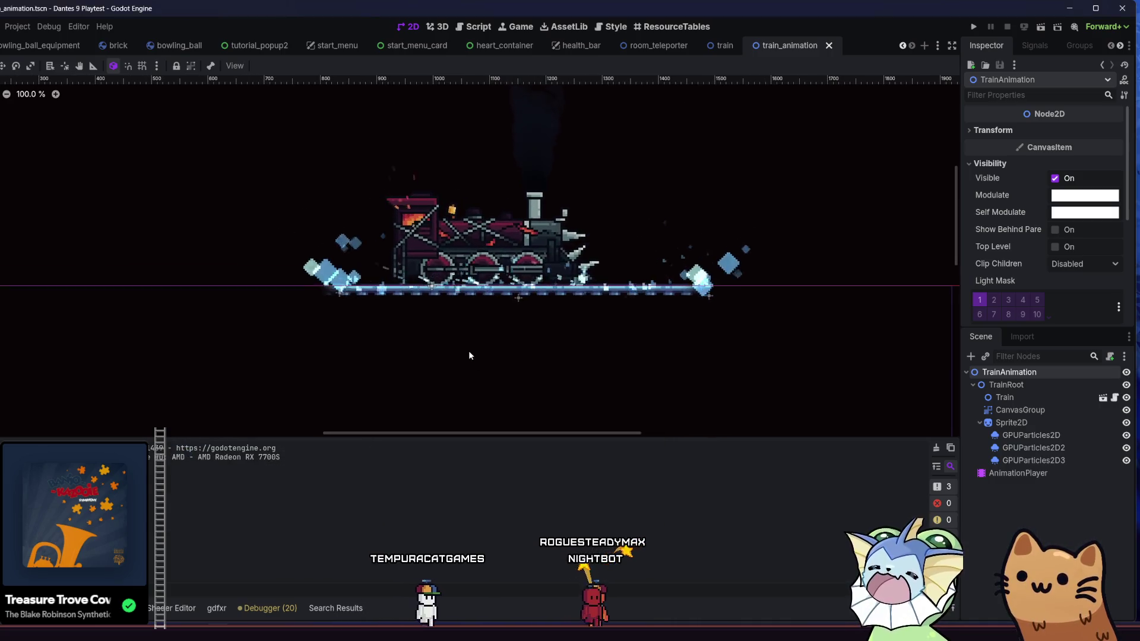
scroll(661, 332, up, 8)
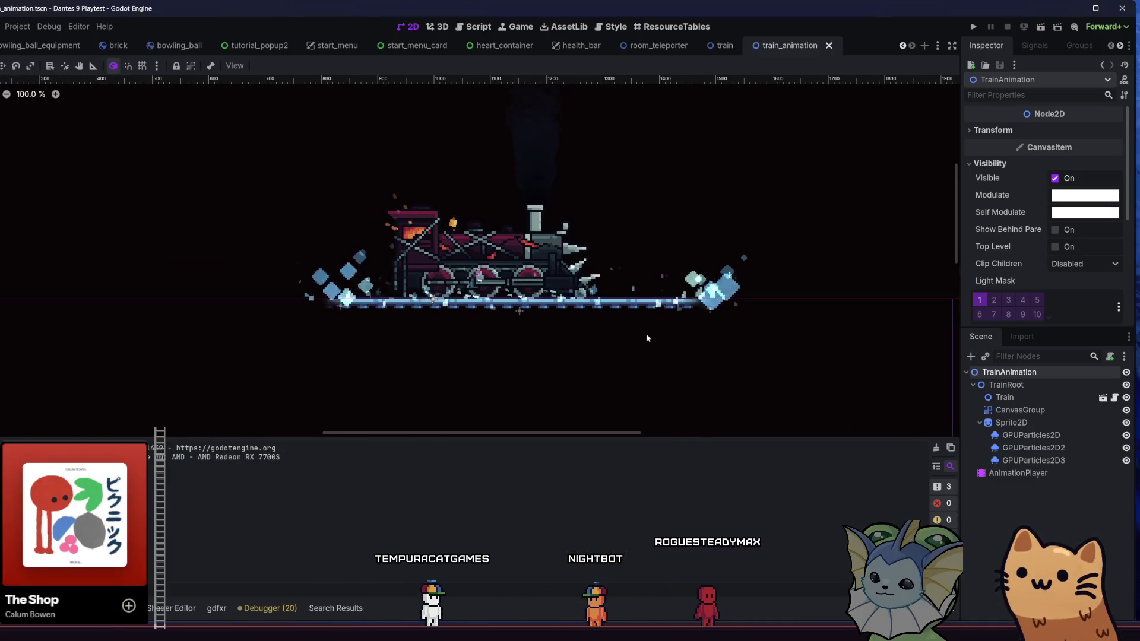
scroll(796, 331, left, 2)
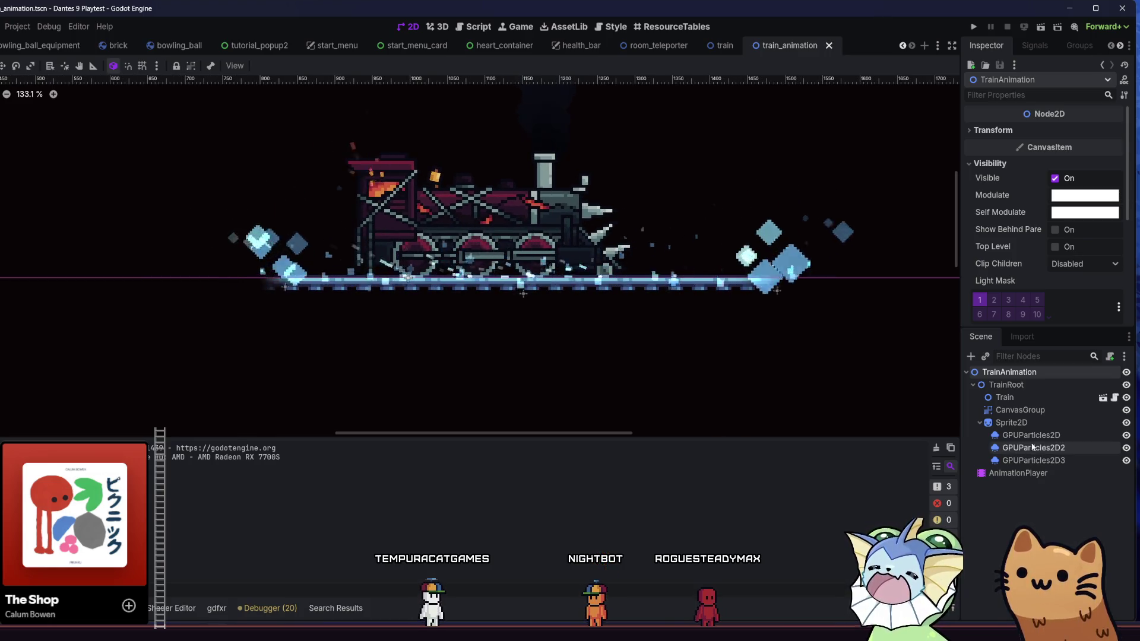
Hide GPUParticles2D and GPUParticles2D2, save the scene, and run the project.
click(1125, 437)
click(1125, 448)
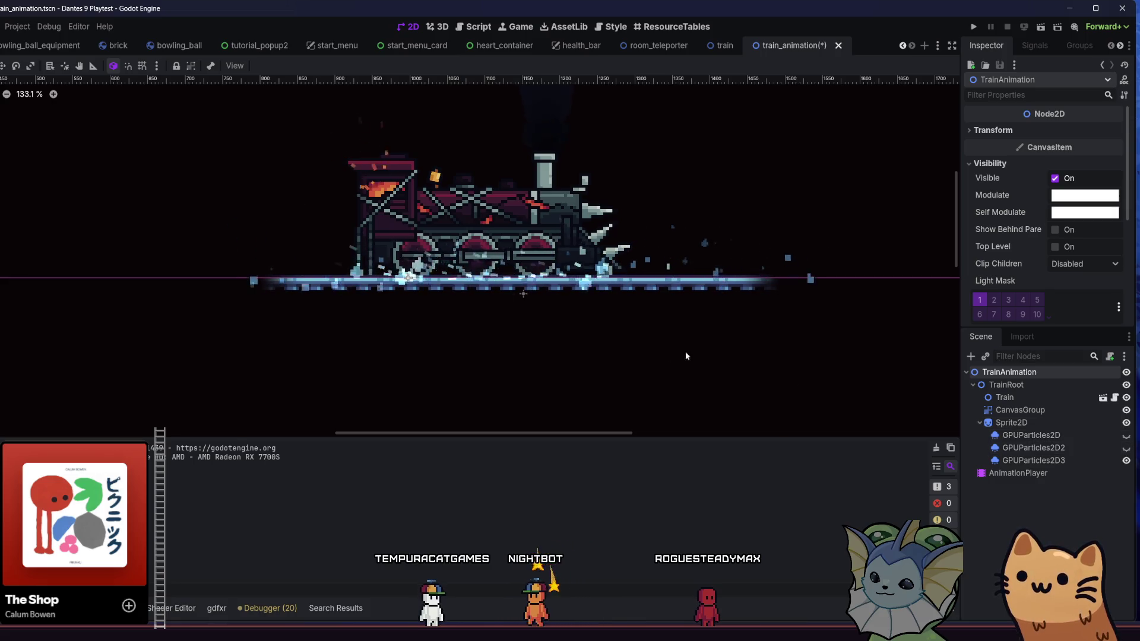
scroll(812, 312, down, 4)
key(ctrl+s)
scroll(816, 197, down, 3)
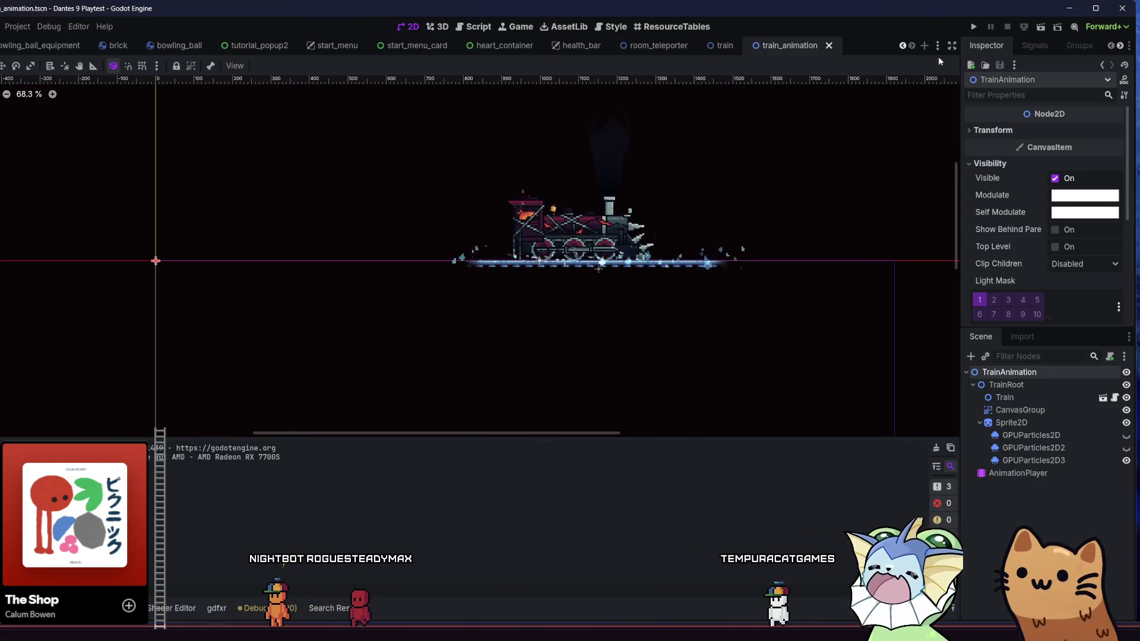
click(974, 27)
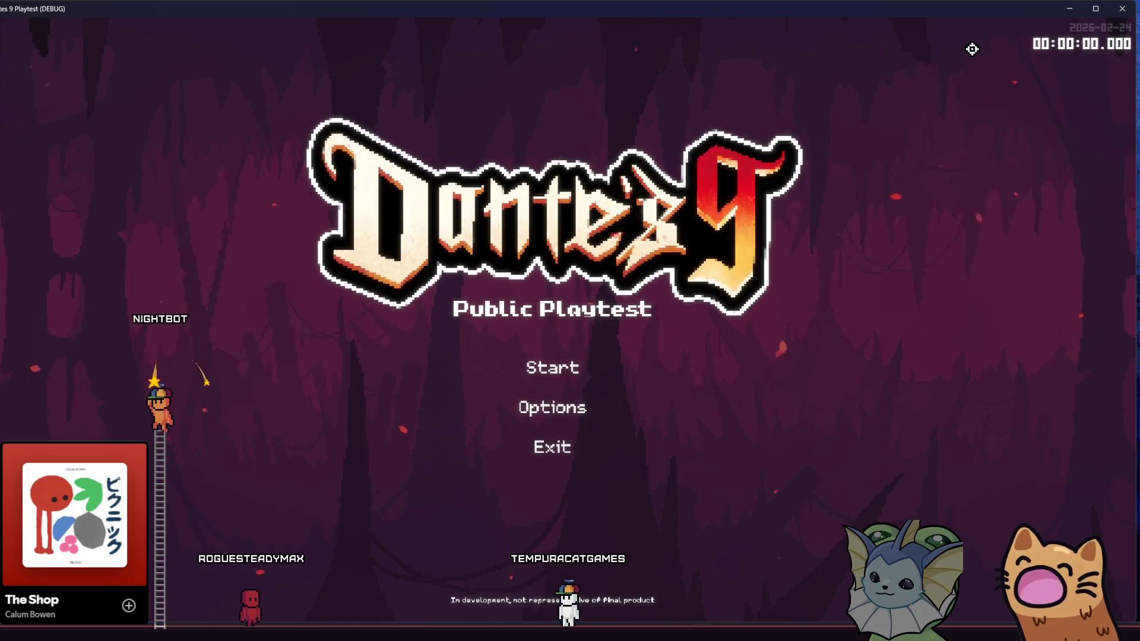
Start a run, bind train_animation.tscn to a debug slot via a 'train' search, and spawn it with G.
click(512, 372)
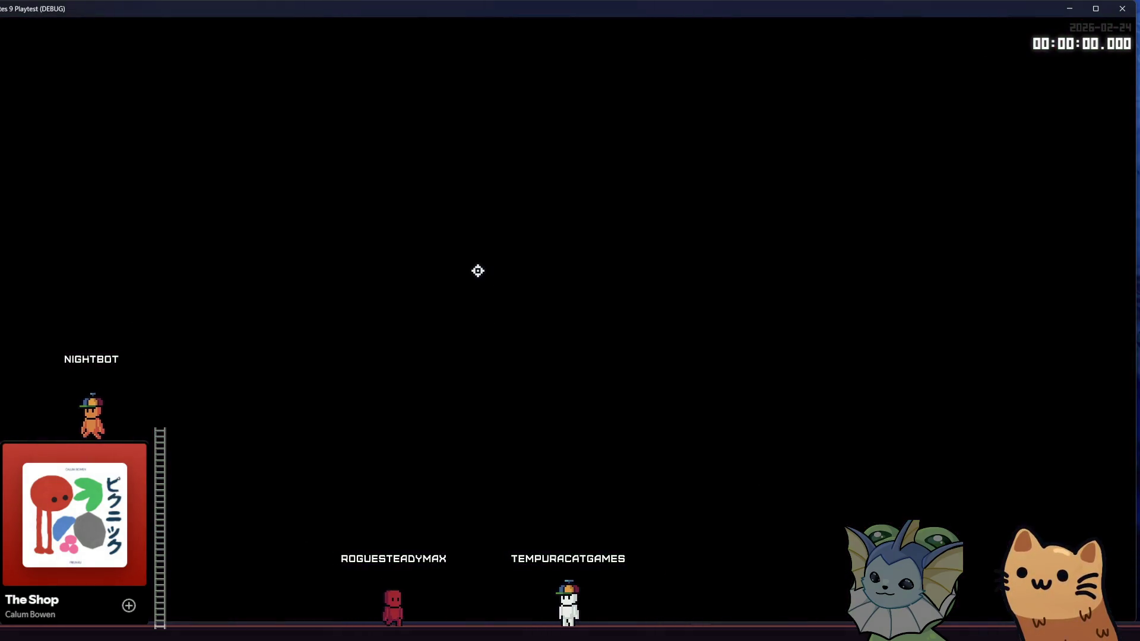
key(F1)
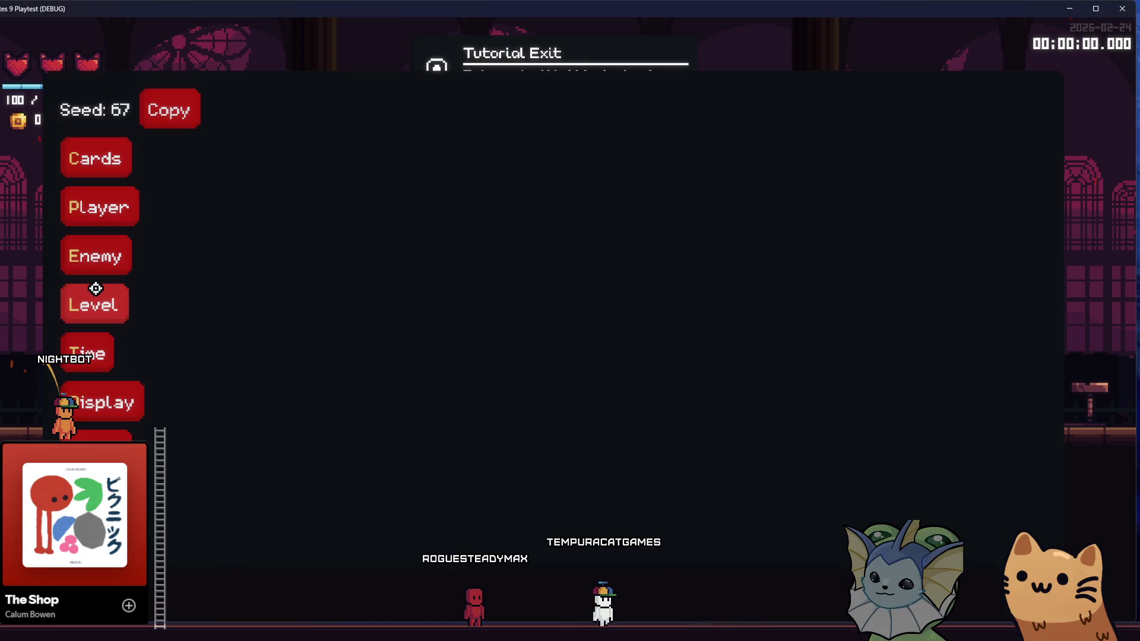
text(train)
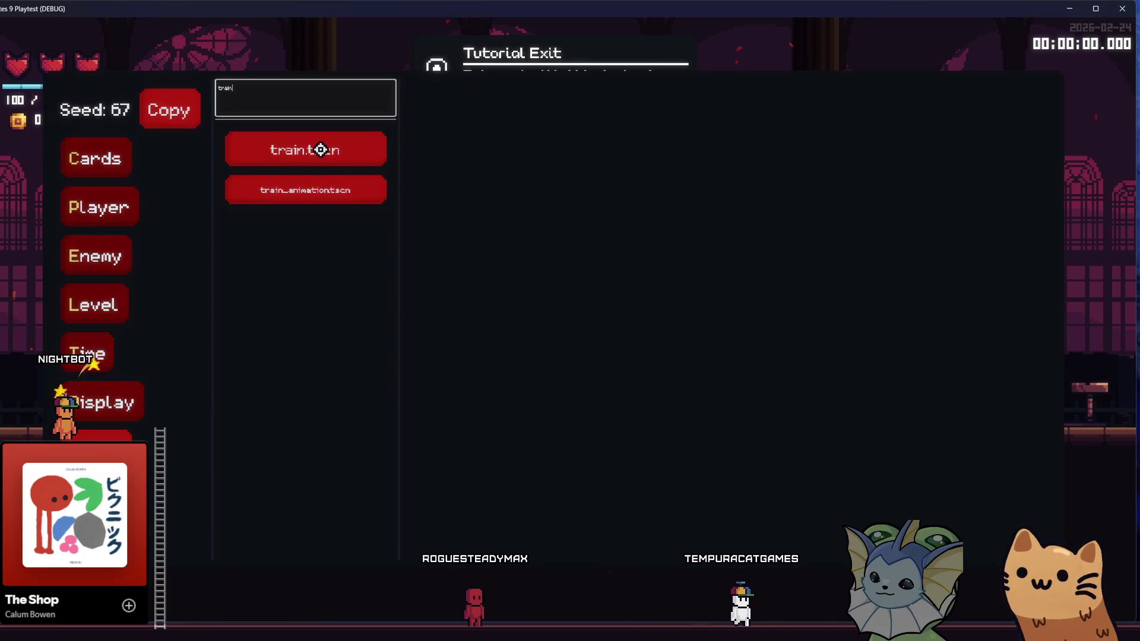
click(374, 191)
click(471, 143)
key(F1)
key(g)
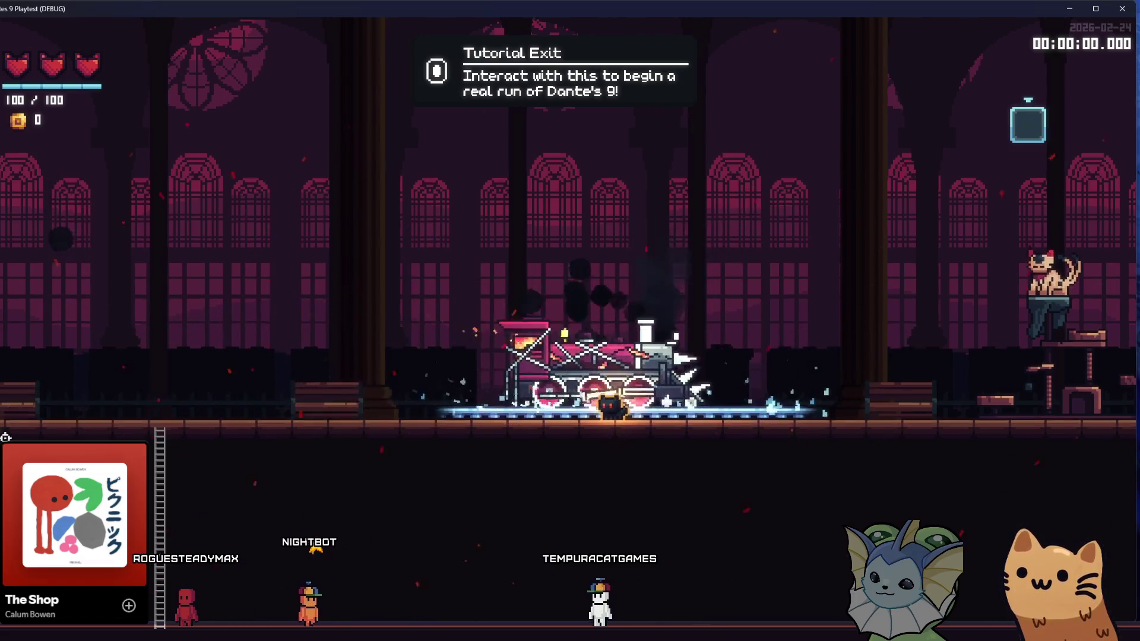
Close the game, set GPUParticles2D3's Inherit Velocity to 0.25, save, and rerun the project.
key(F8)
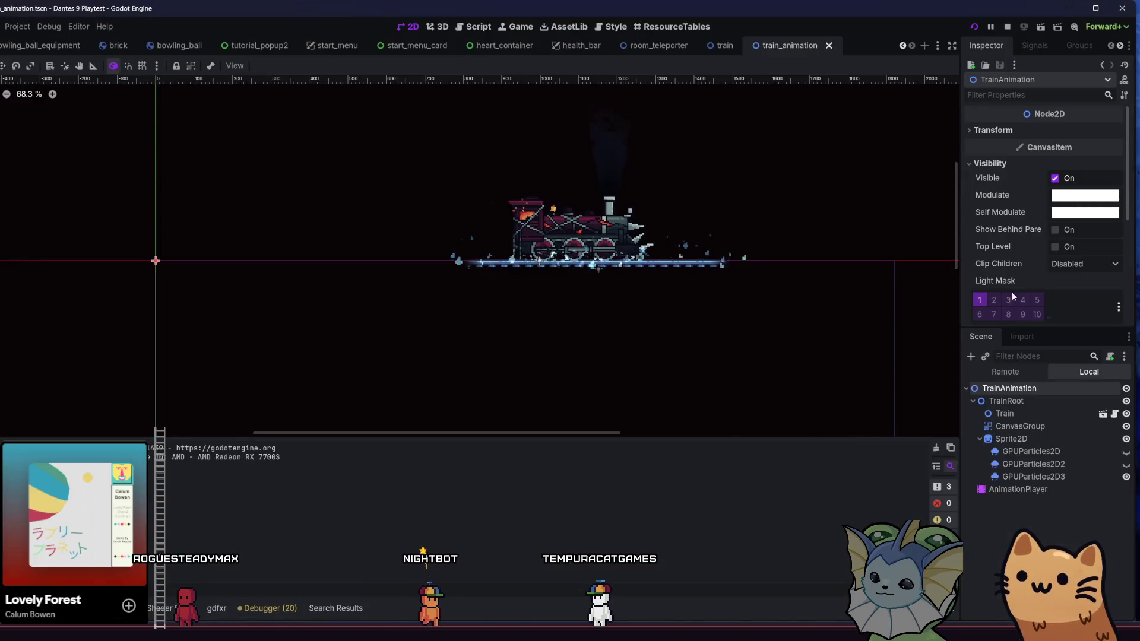
click(1034, 476)
scroll(1009, 243, down, 5)
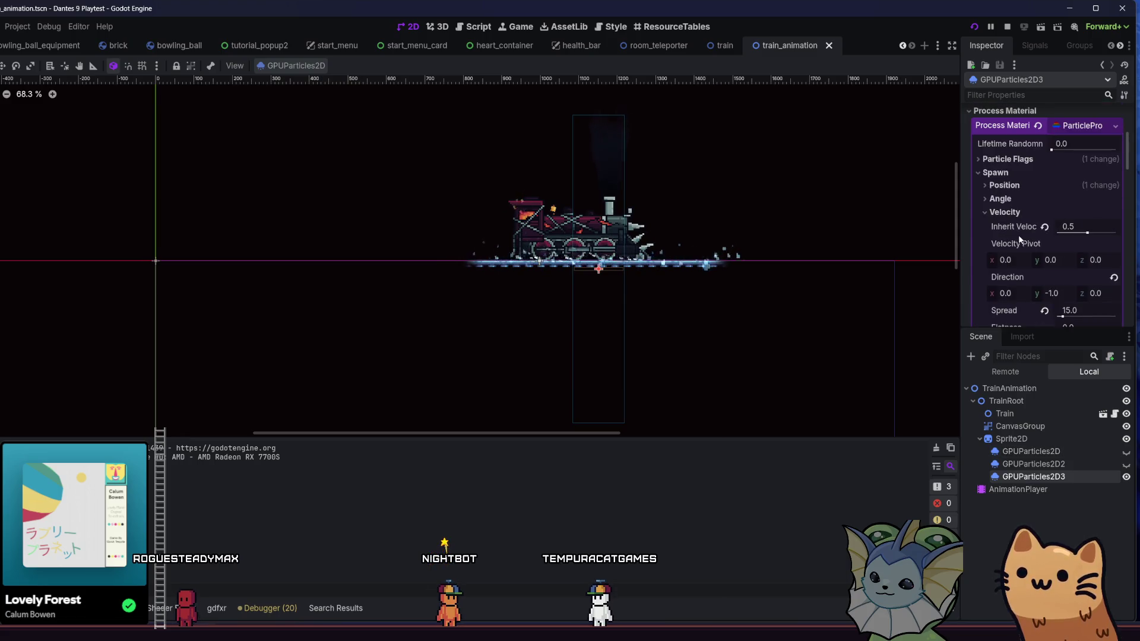
click(1031, 451)
shift+click(1033, 463)
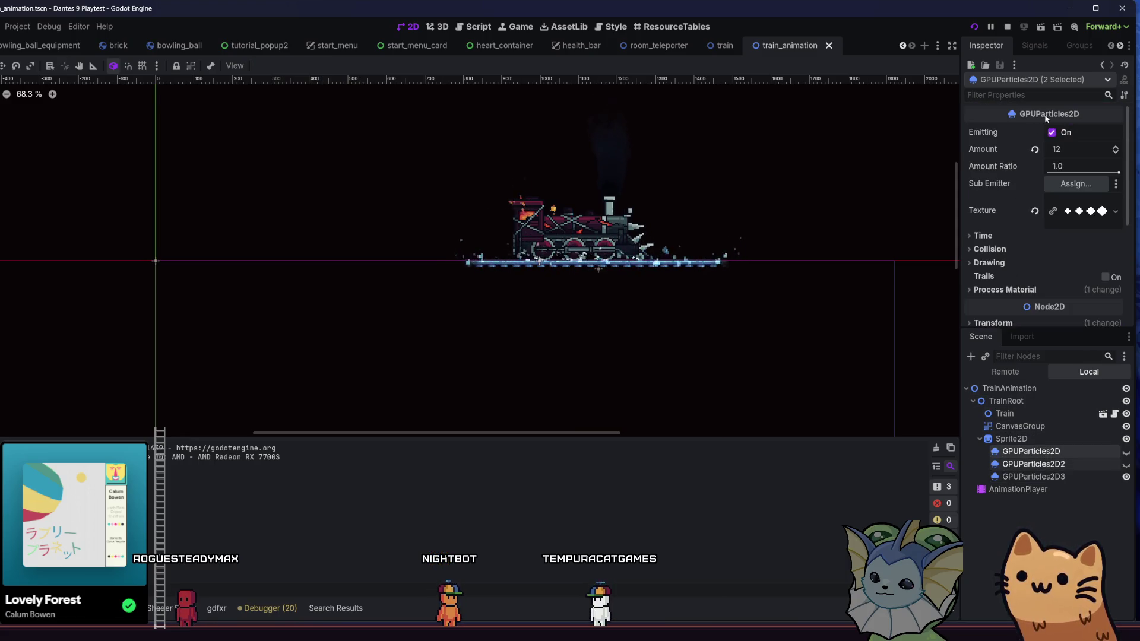
click(1099, 476)
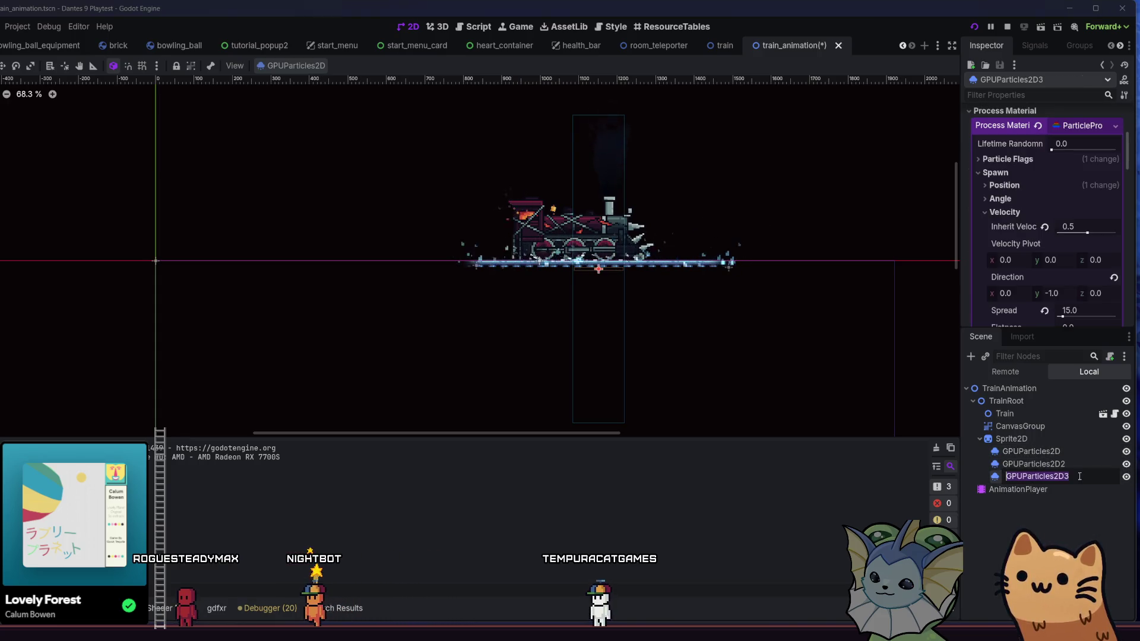
scroll(1033, 232, up, 3)
scroll(1050, 258, down, 3)
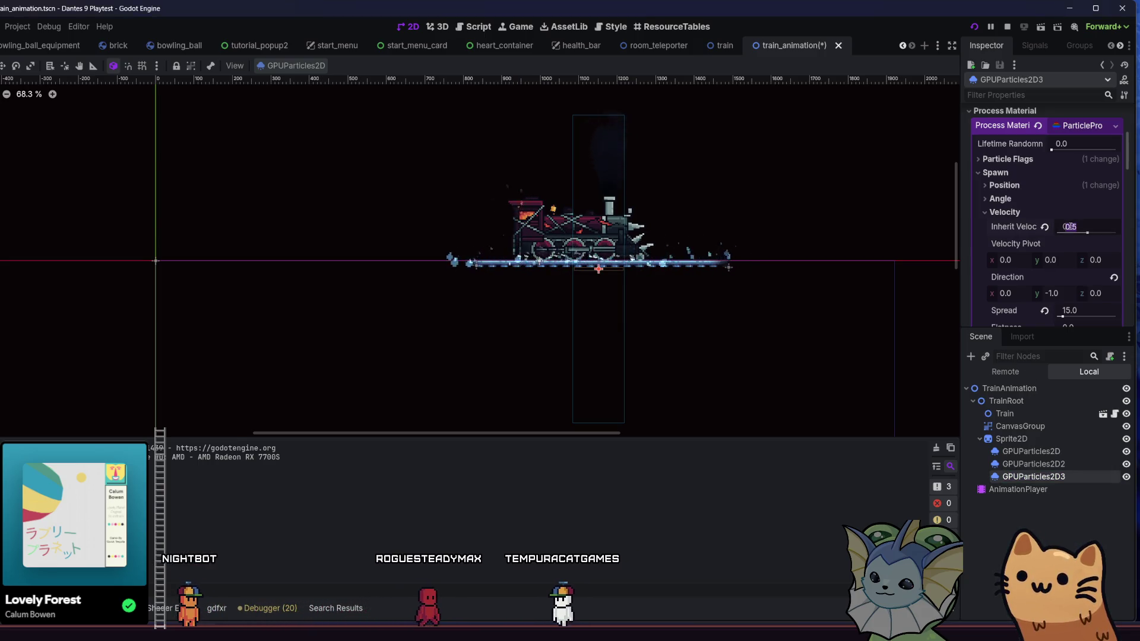
key(ctrl+s)
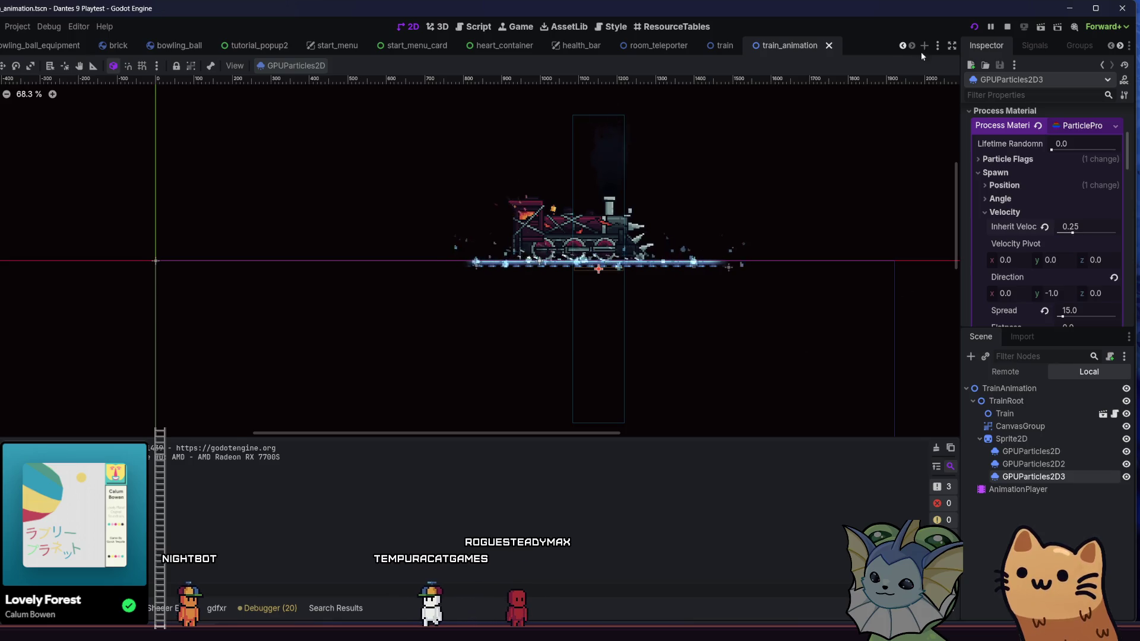
click(973, 26)
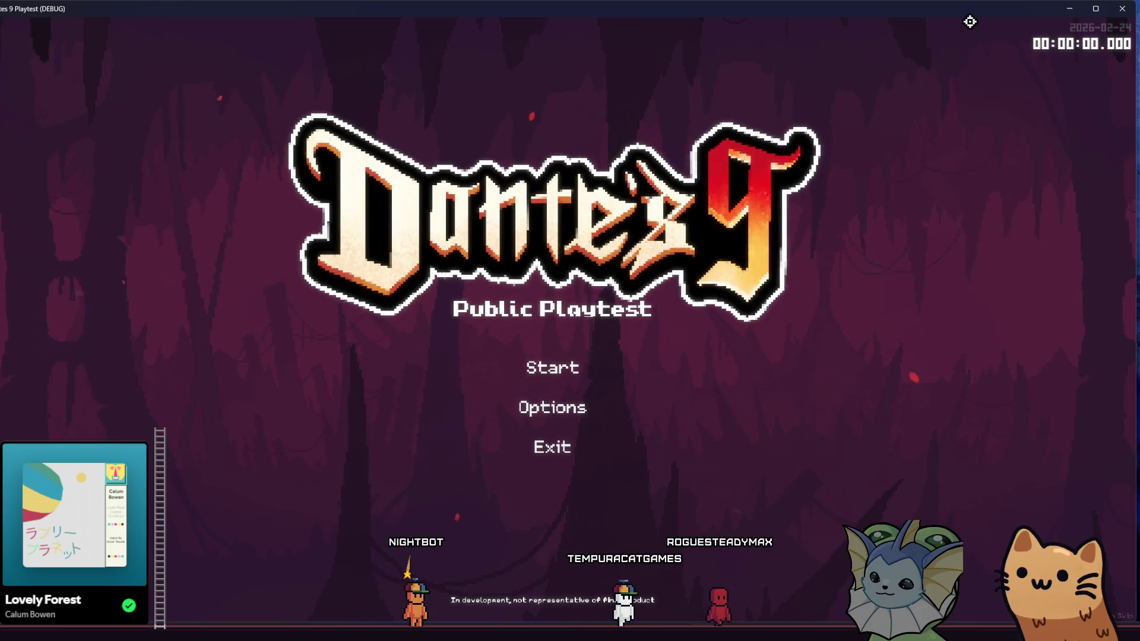
Start a run, bind train_animation.tscn to the first debug slot, and spawn it with Q.
click(577, 373)
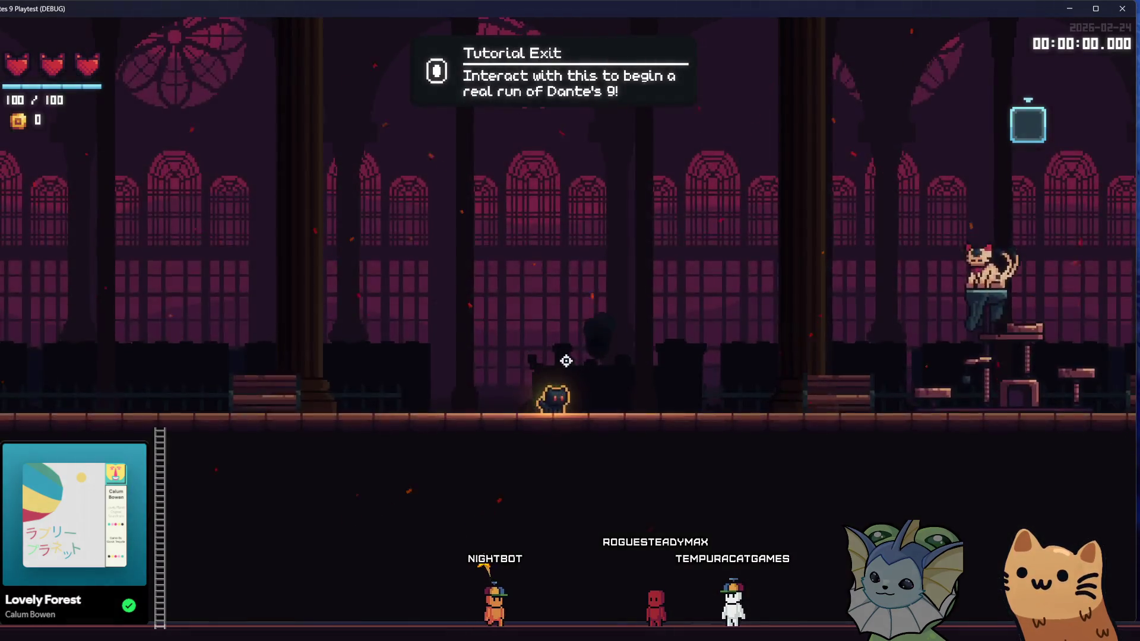
key(F1)
click(64, 438)
text(train)
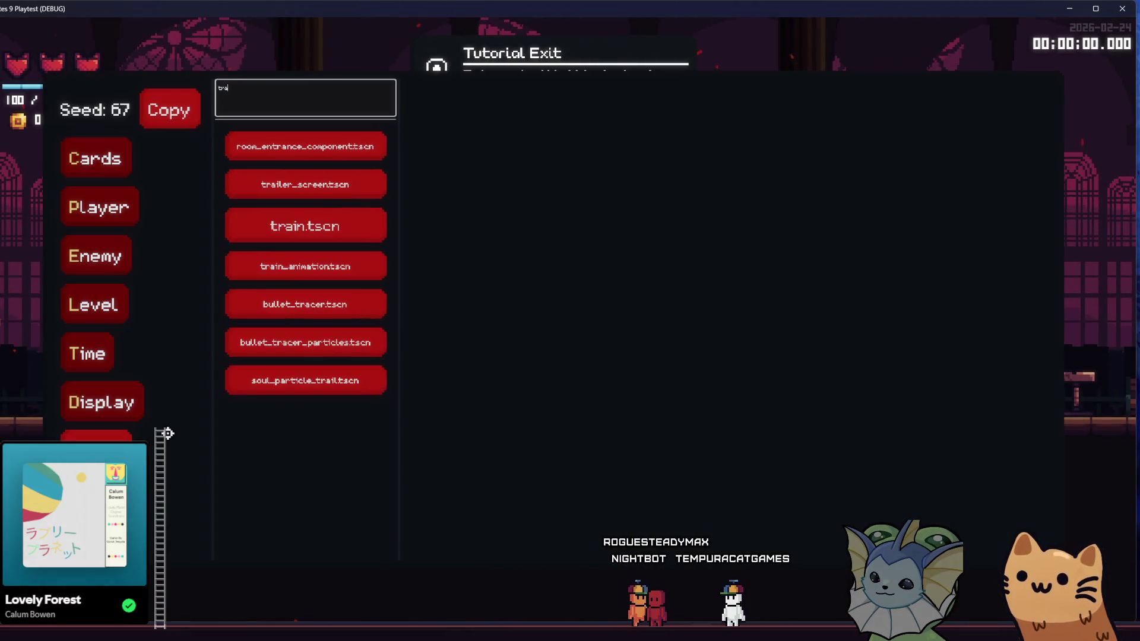
click(287, 182)
click(481, 152)
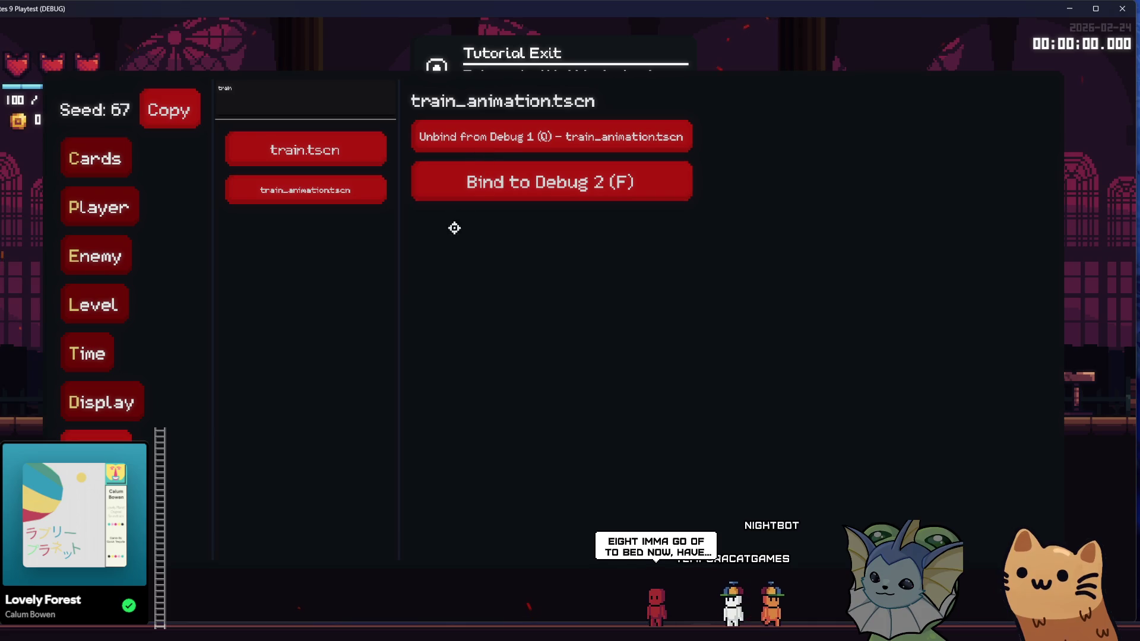
key(F1)
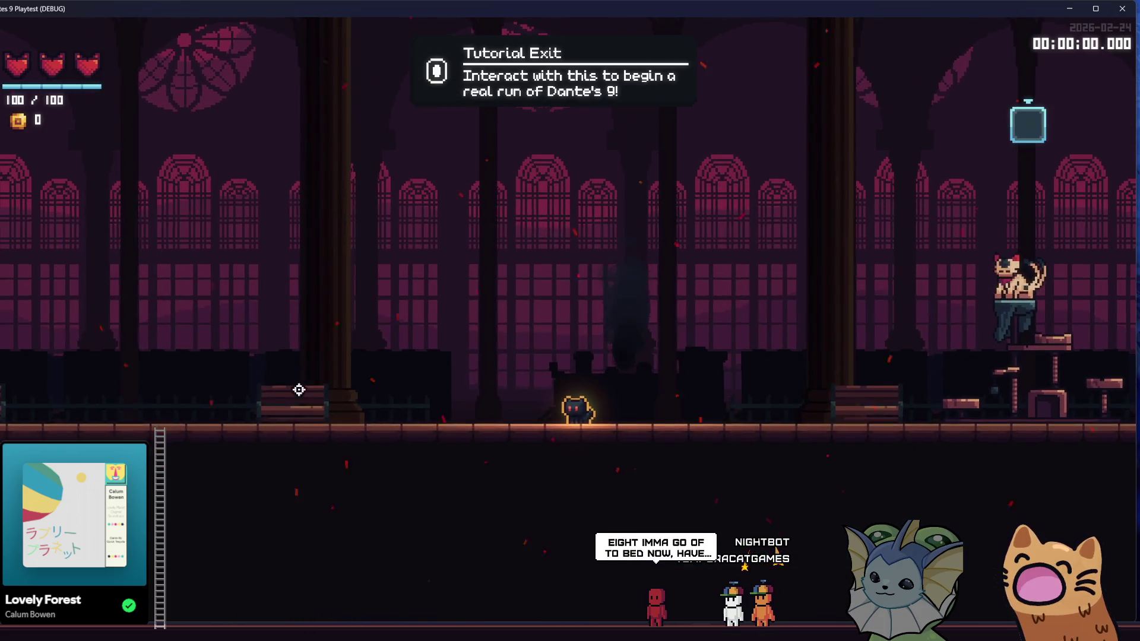
key(q)
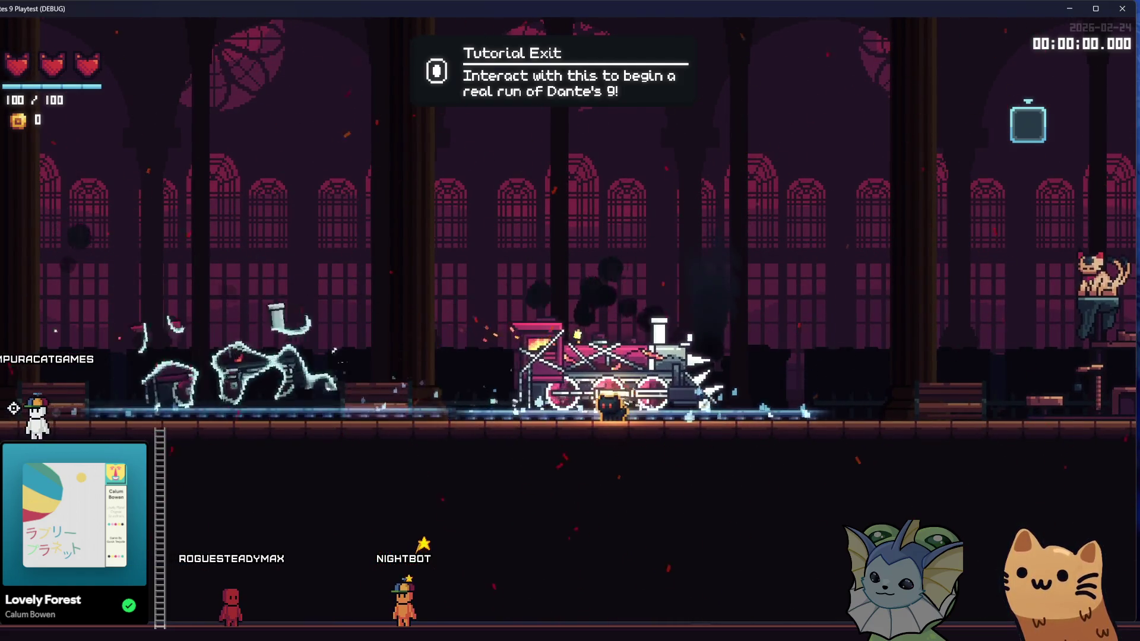
Check the game's time controls in the debug menu, then switch back to Godot.
key(grave)
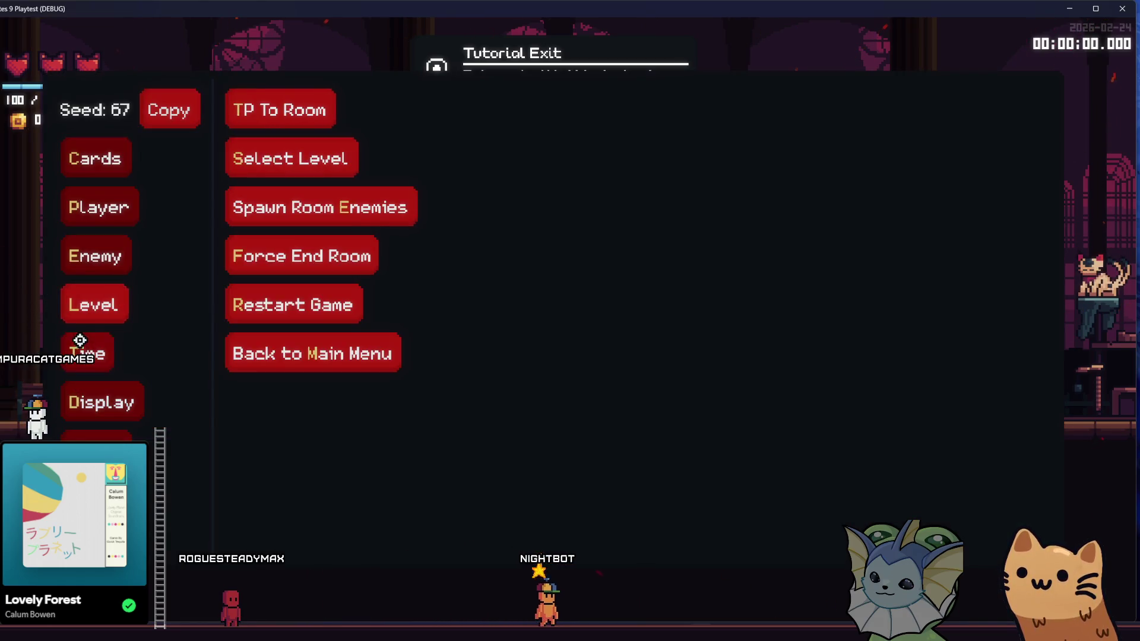
mouse_move(88, 354)
click(253, 101)
key(grave)
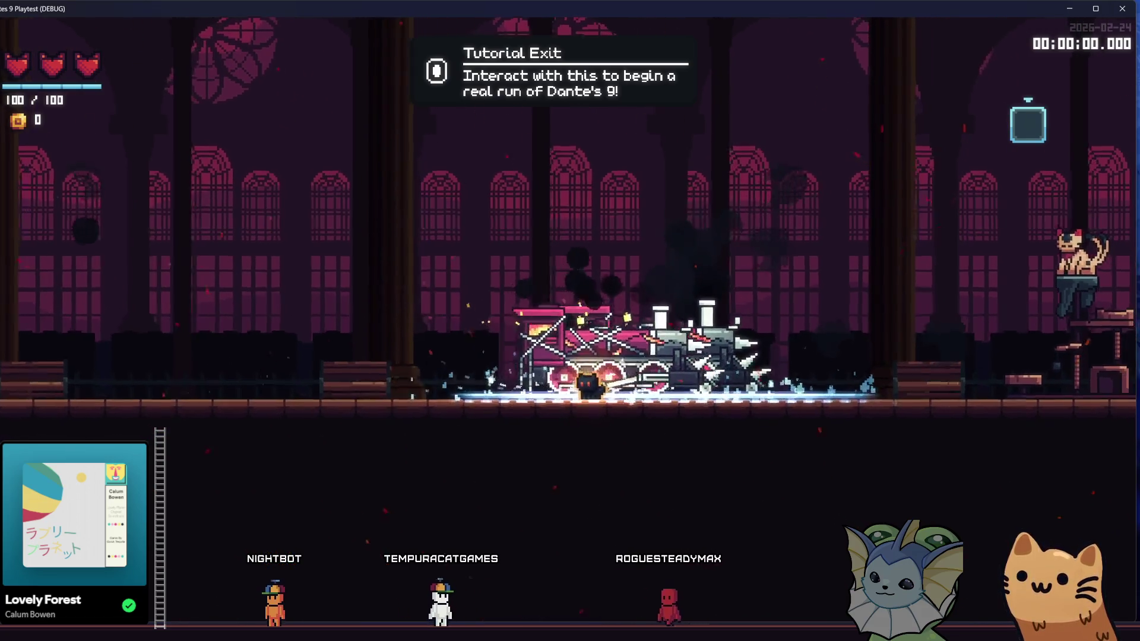
key(alt+Tab)
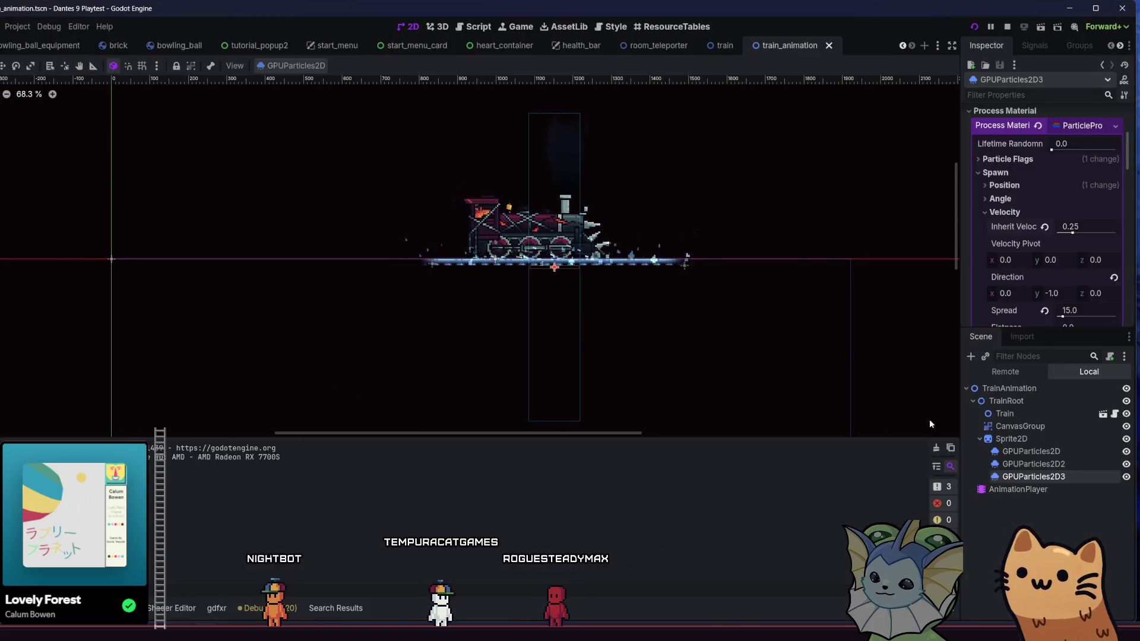
Add a scale track keyed on the Train node in the spawn animation.
click(1003, 414)
click(1018, 490)
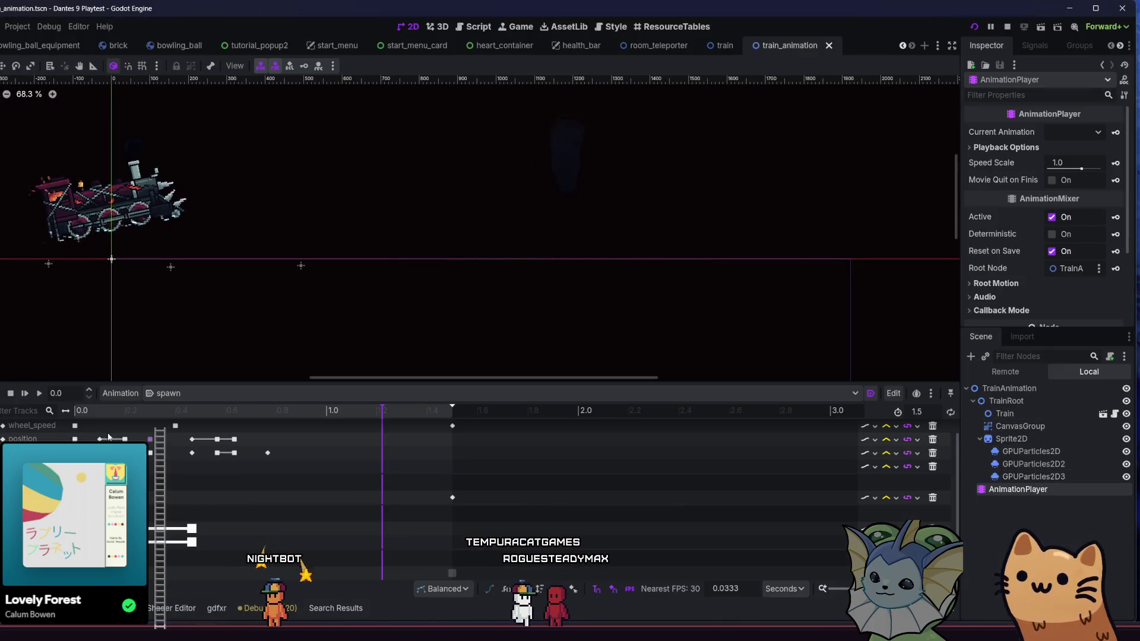
scroll(106, 426, up, 1)
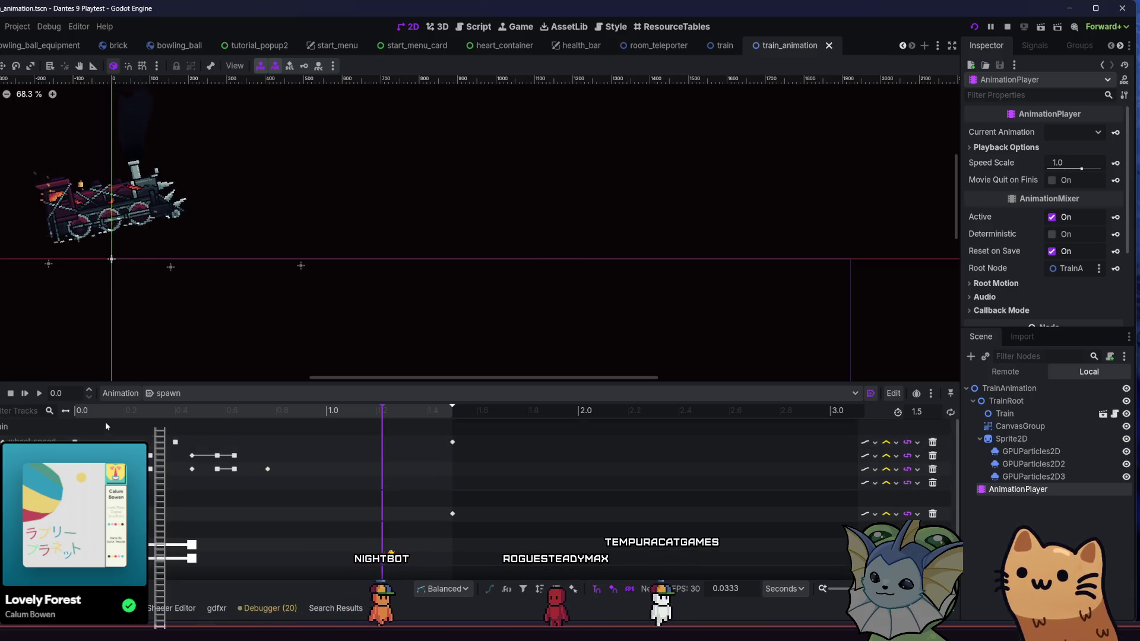
click(1049, 414)
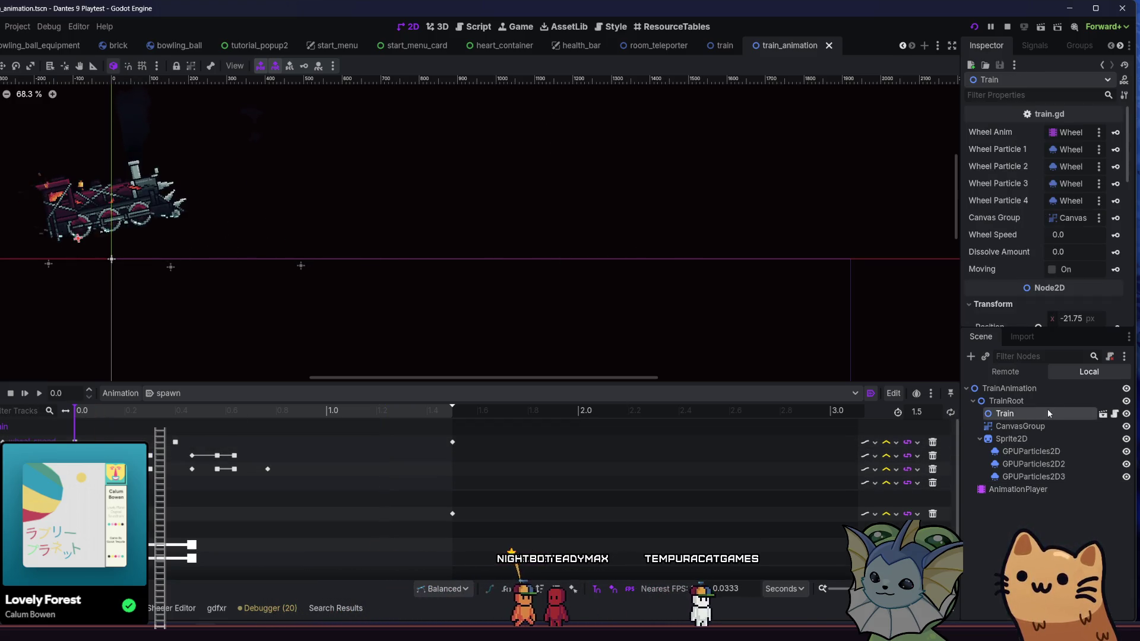
scroll(1012, 290, down, 3)
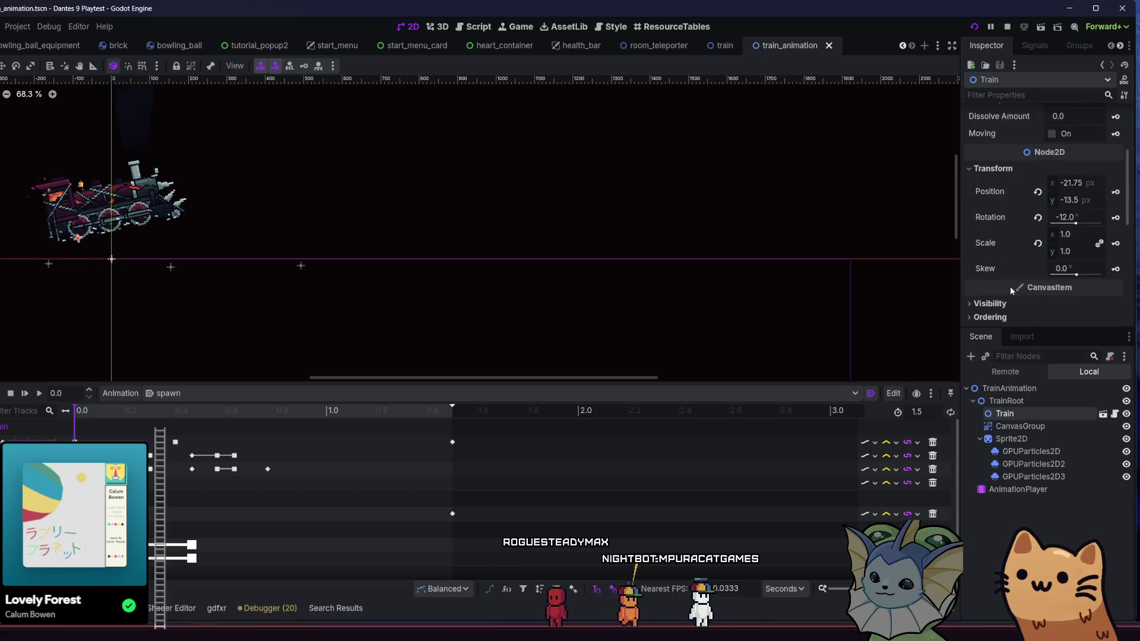
click(1116, 243)
click(305, 353)
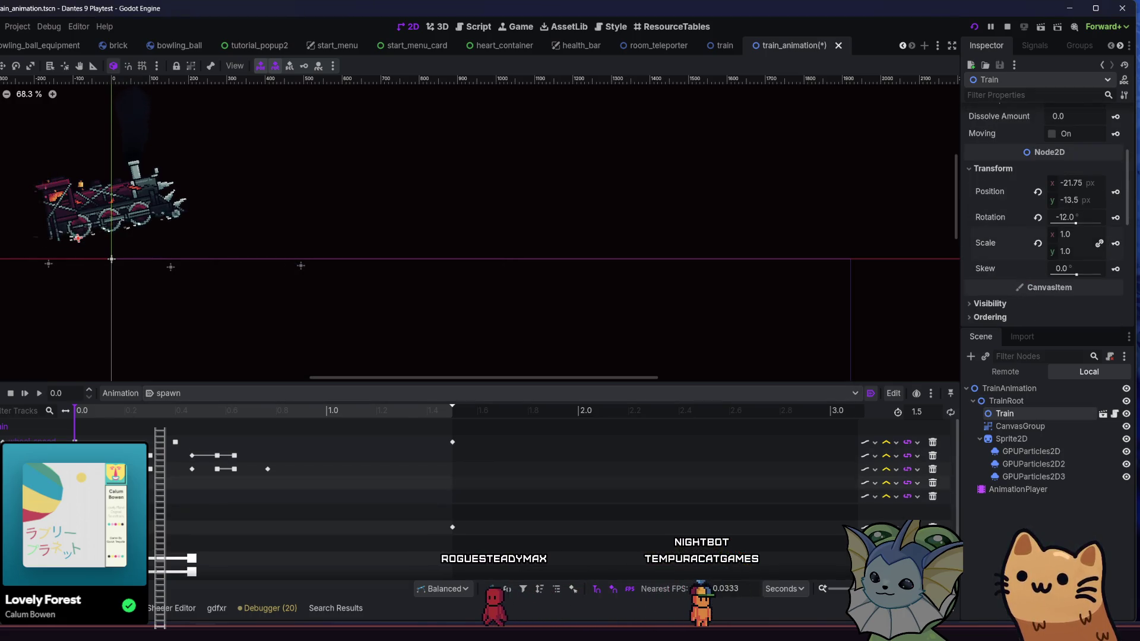
click(75, 496)
scroll(96, 333, up, 1)
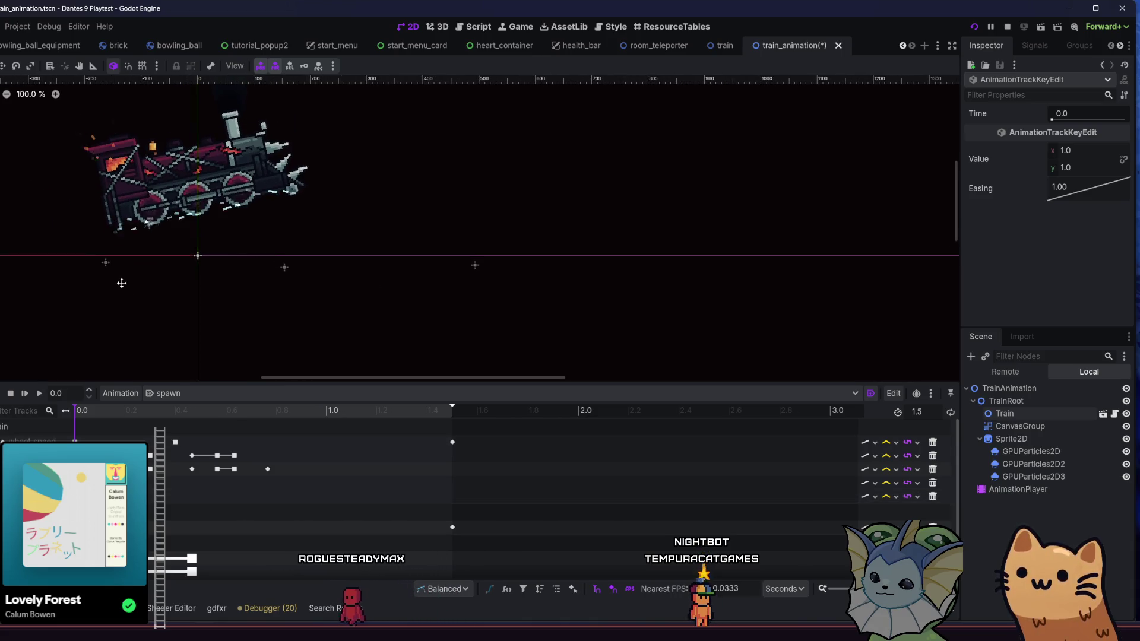
drag(87, 418, 125, 436)
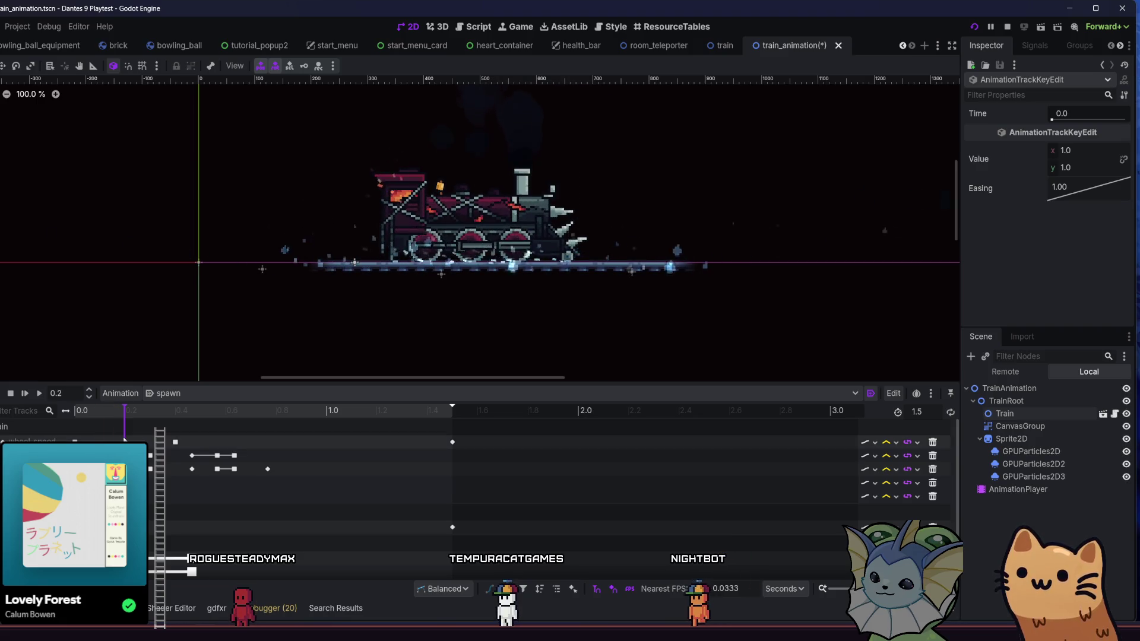
Step the spawn animation frame by frame from 0.2 to 0.3333, then play it.
click(1021, 414)
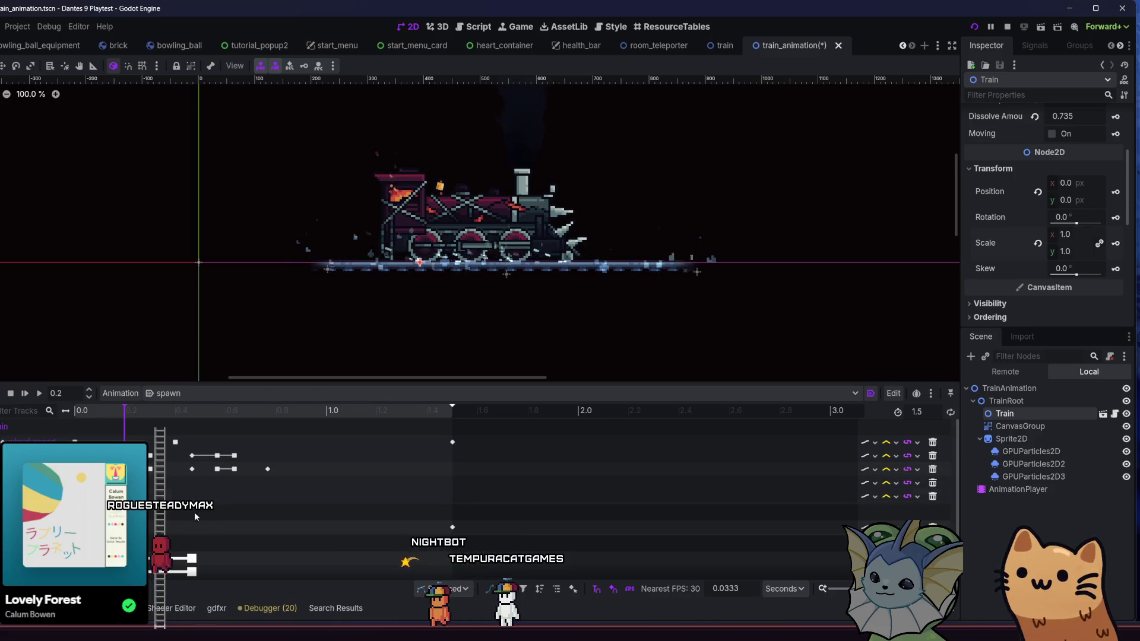
click(125, 469)
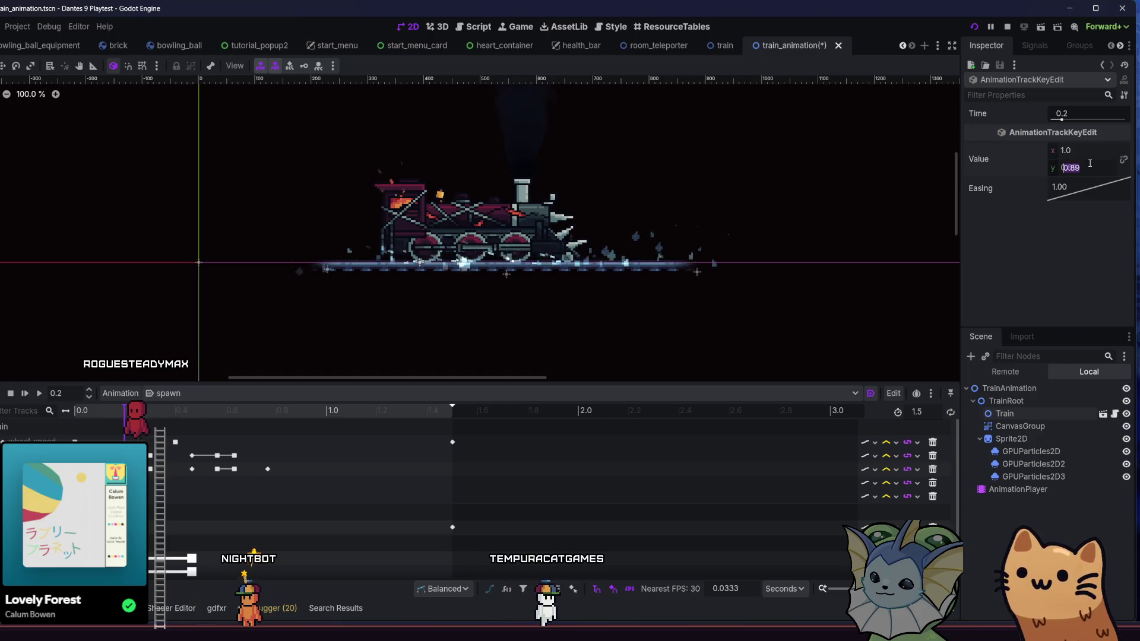
drag(83, 412, 133, 423)
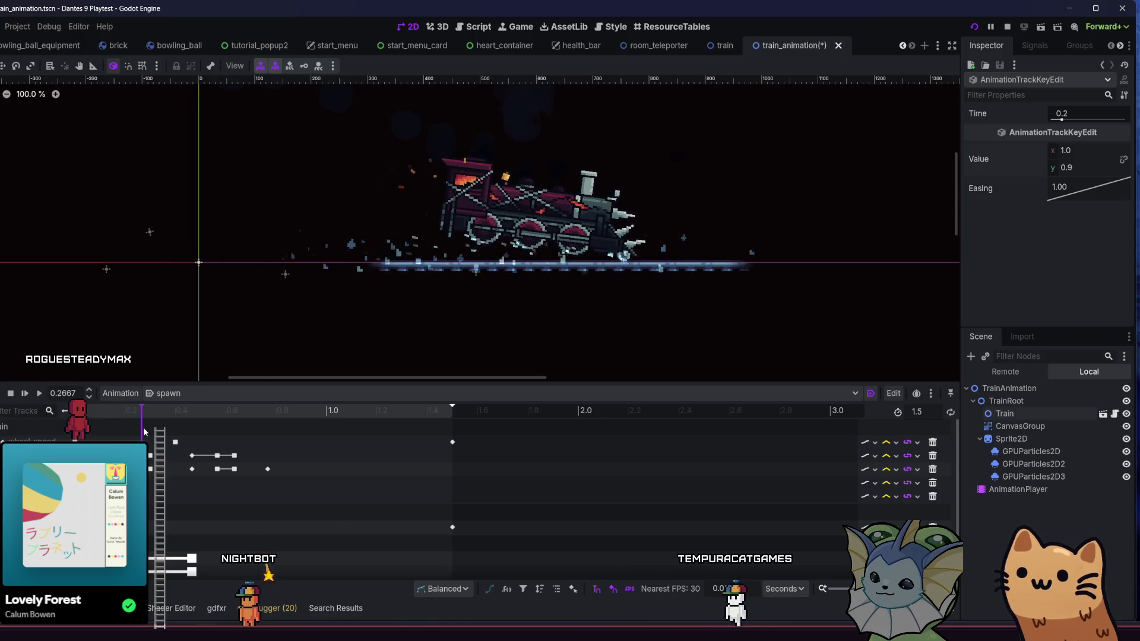
click(76, 496)
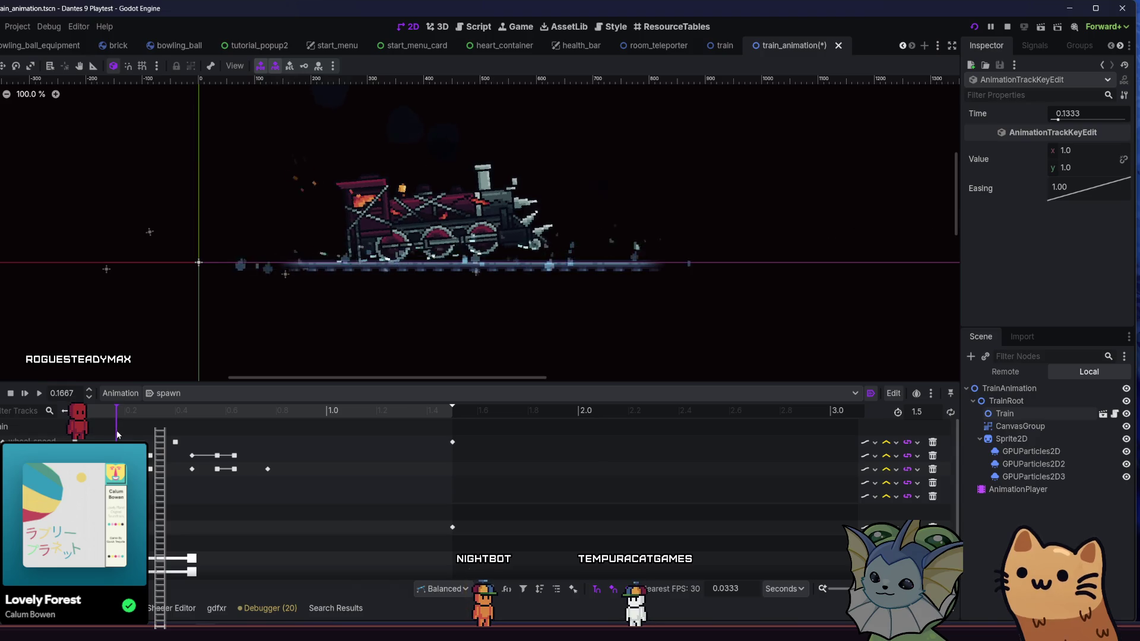
drag(110, 431, 126, 431)
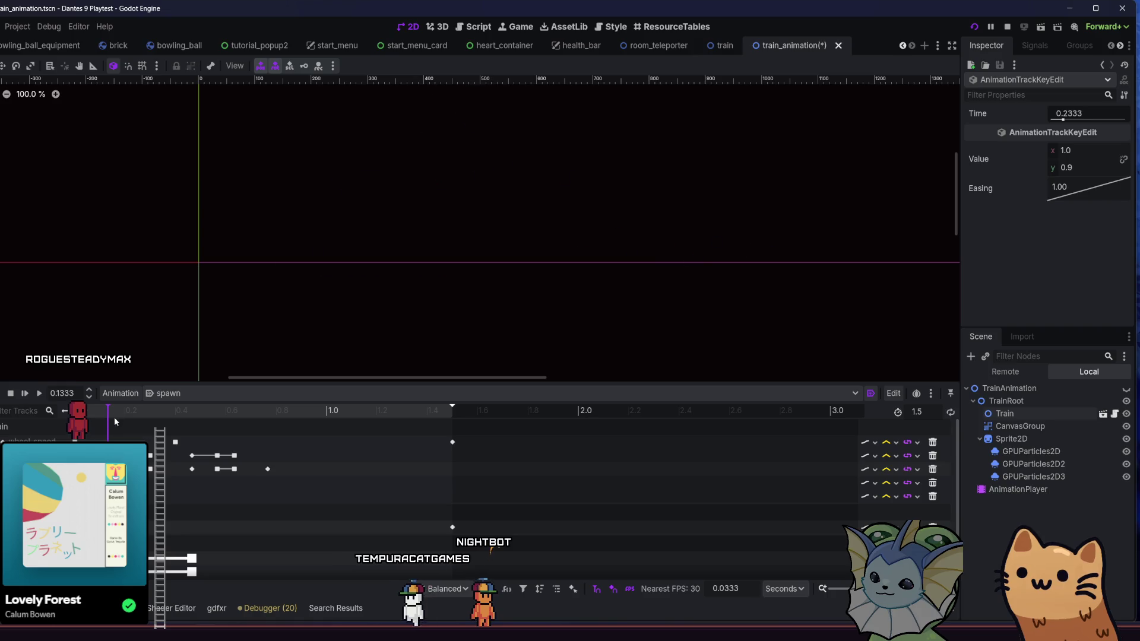
click(134, 426)
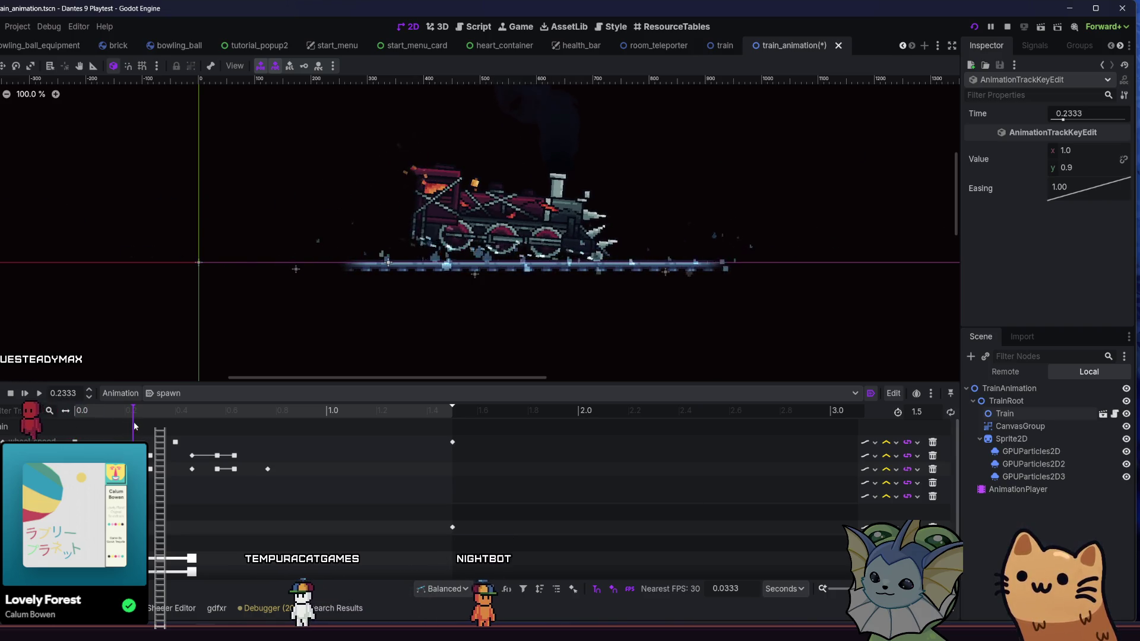
click(143, 426)
click(153, 426)
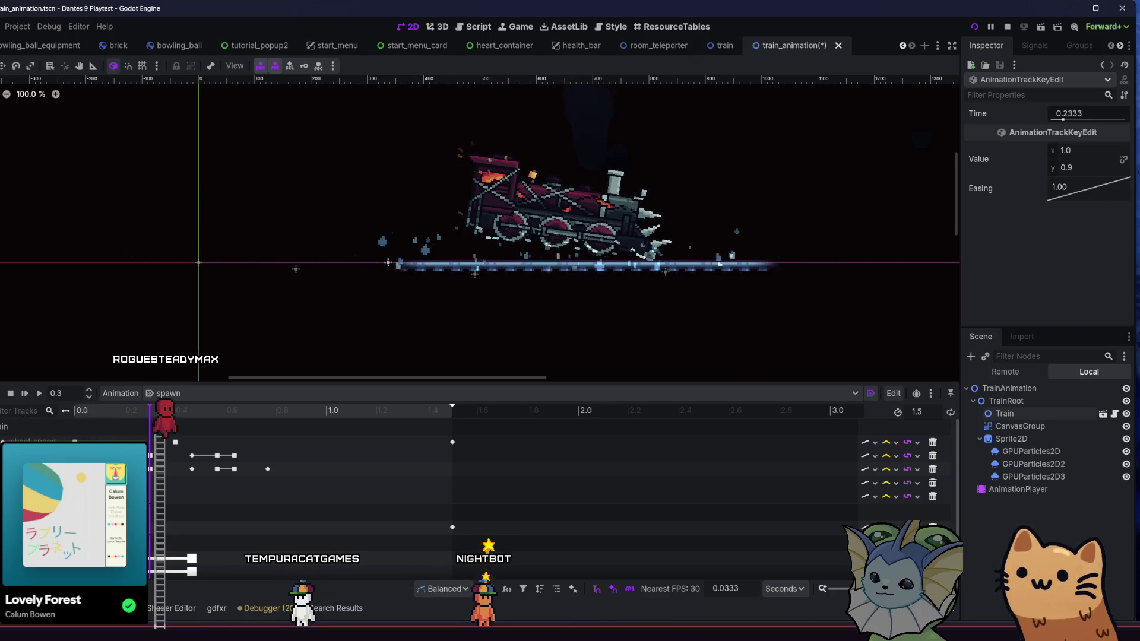
click(163, 428)
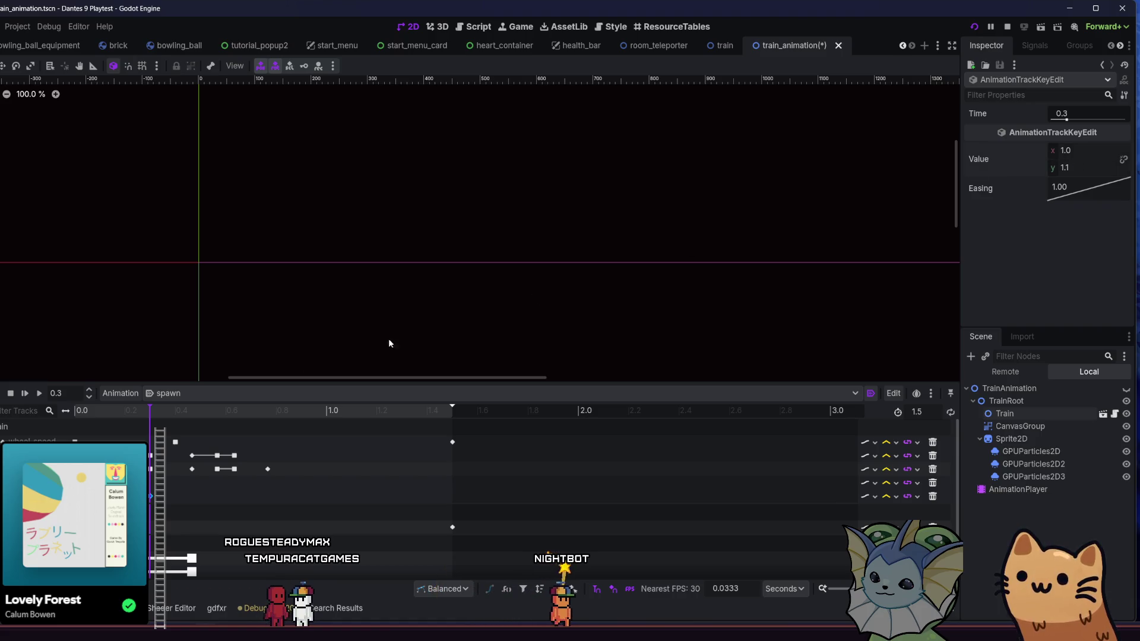
click(38, 395)
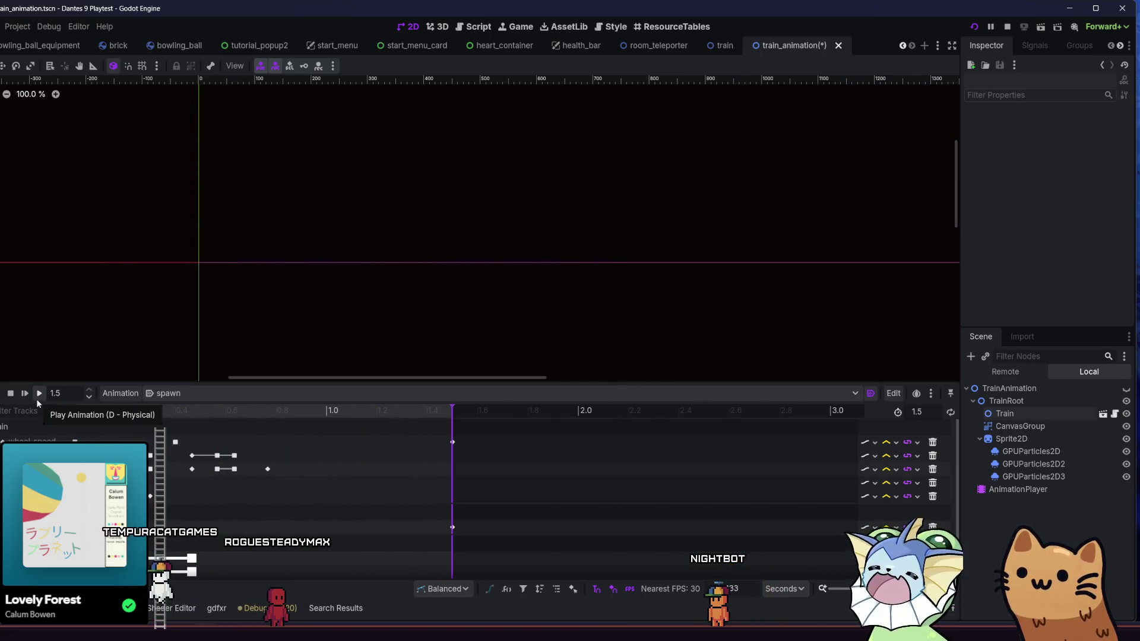
Replay the spawn animation seven times to watch the train roll in and land.
click(38, 397)
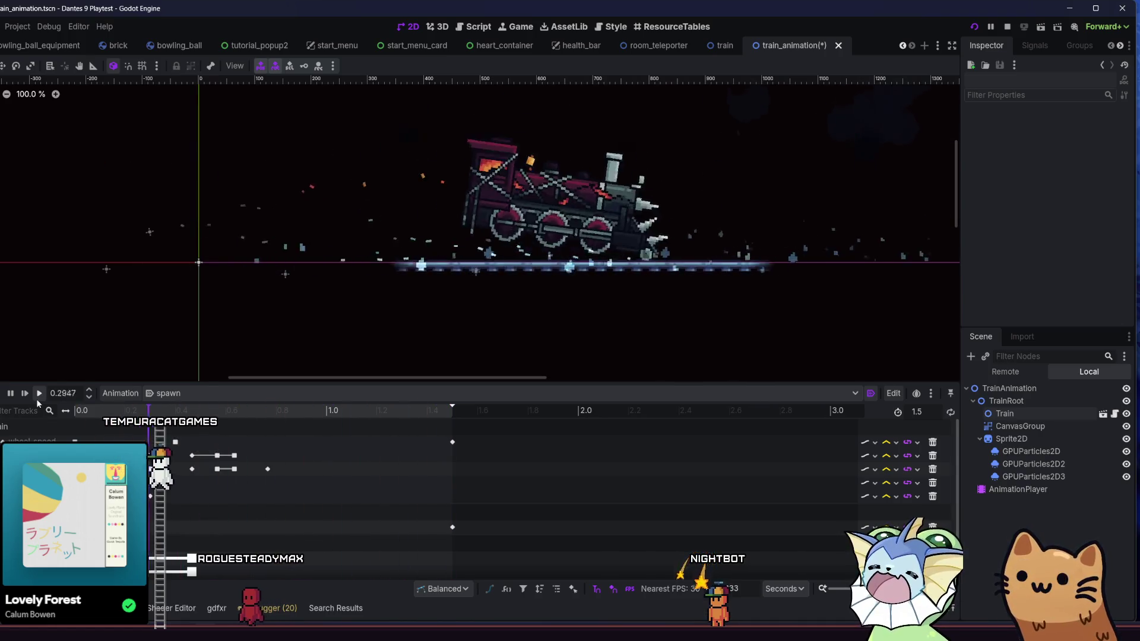
click(38, 398)
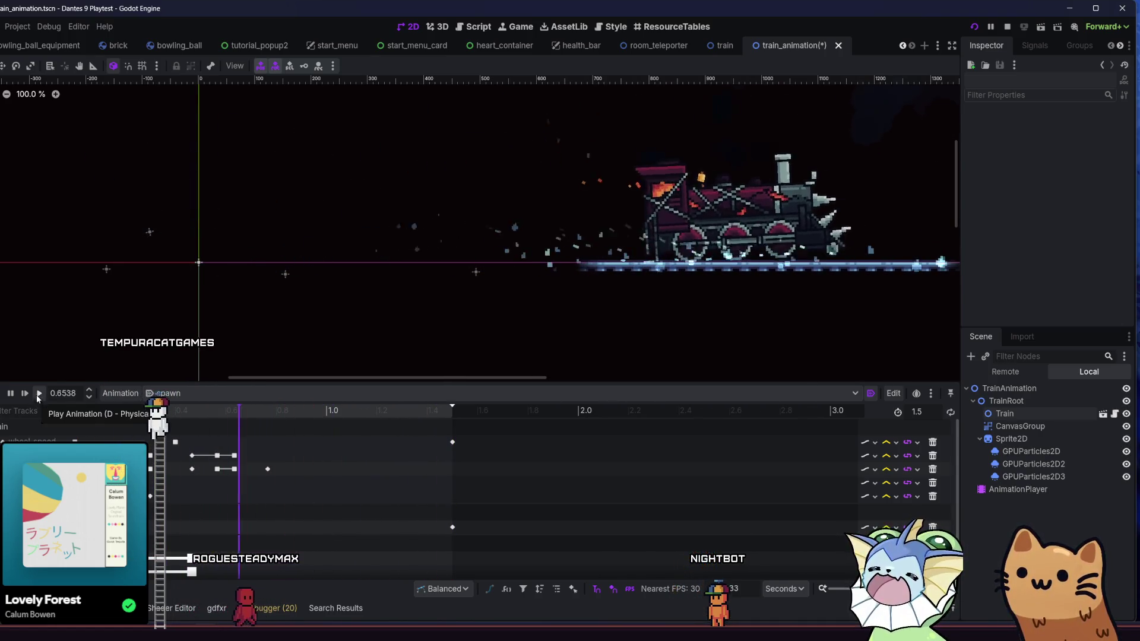
click(39, 395)
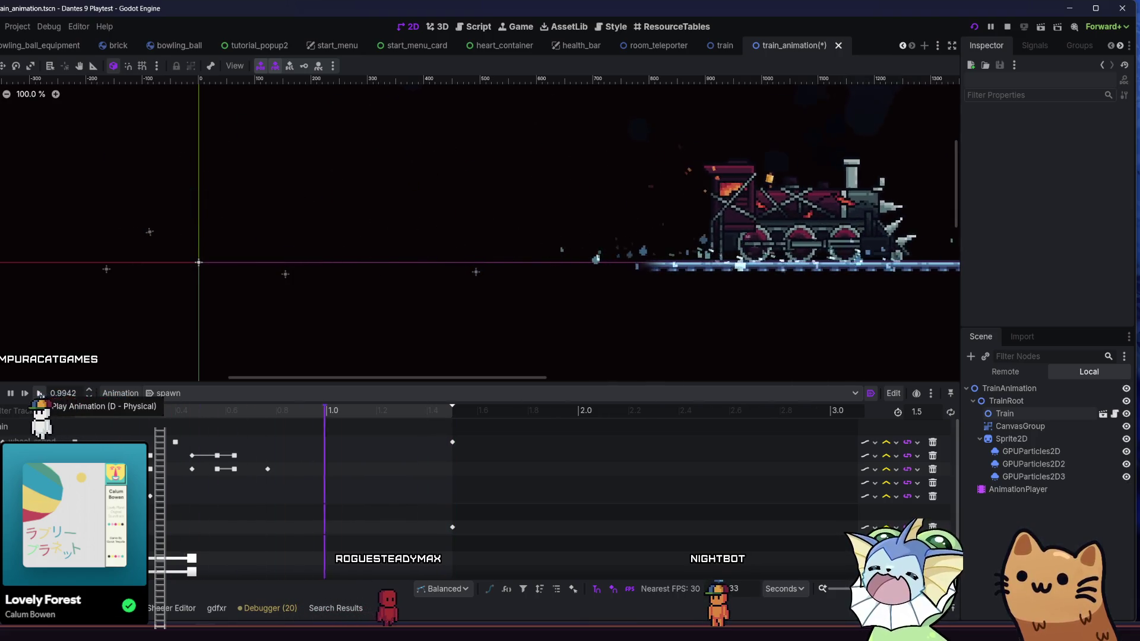
click(39, 394)
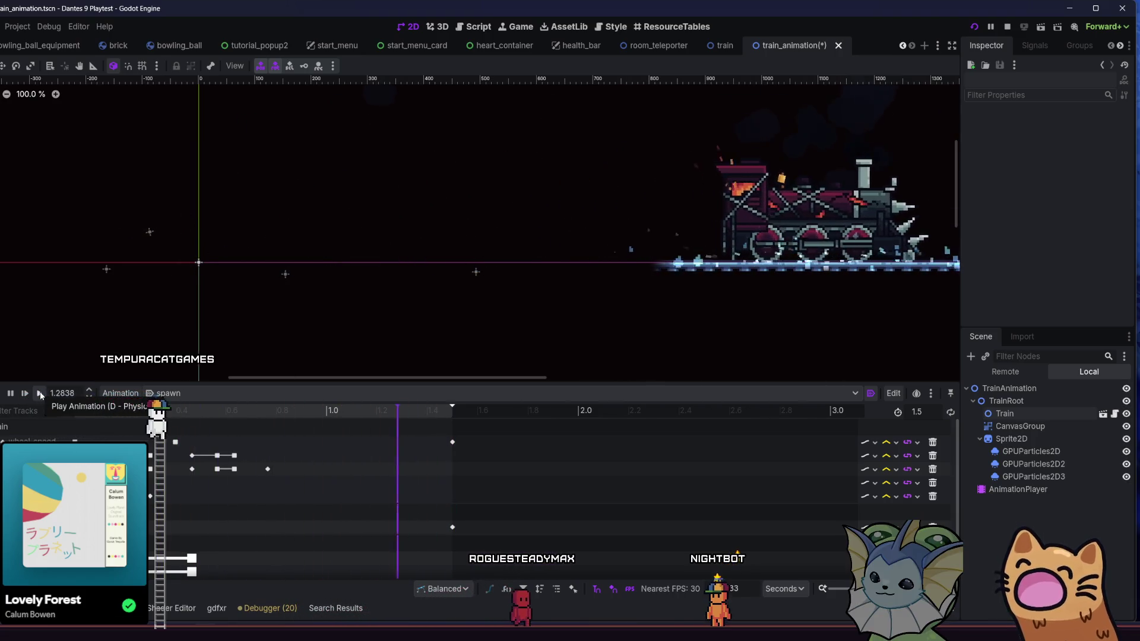
click(39, 395)
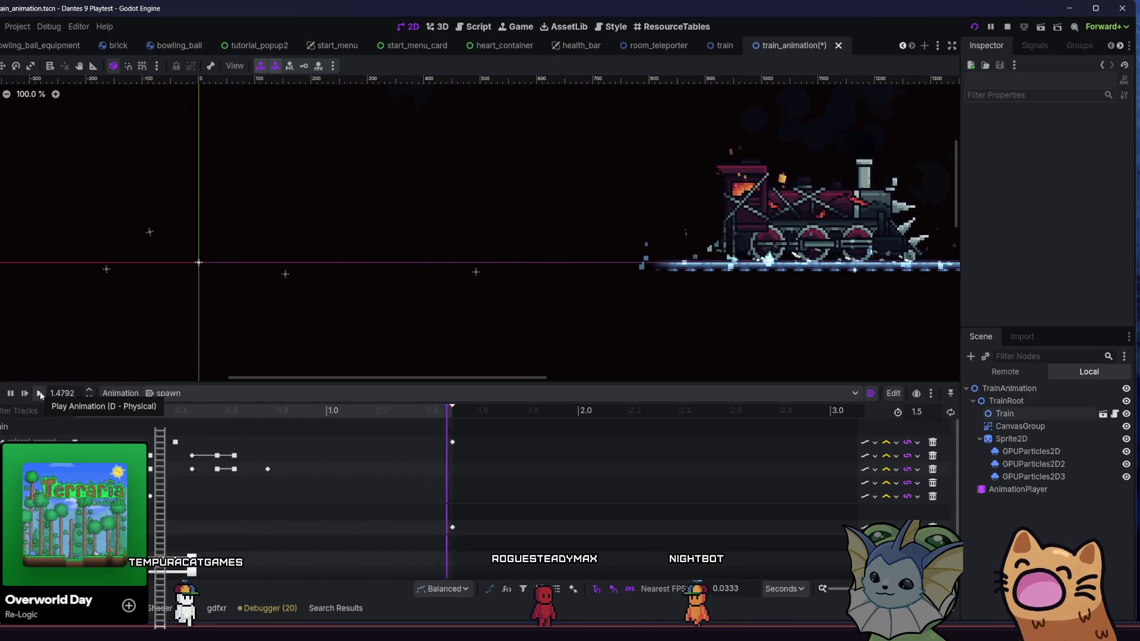
click(40, 394)
click(40, 395)
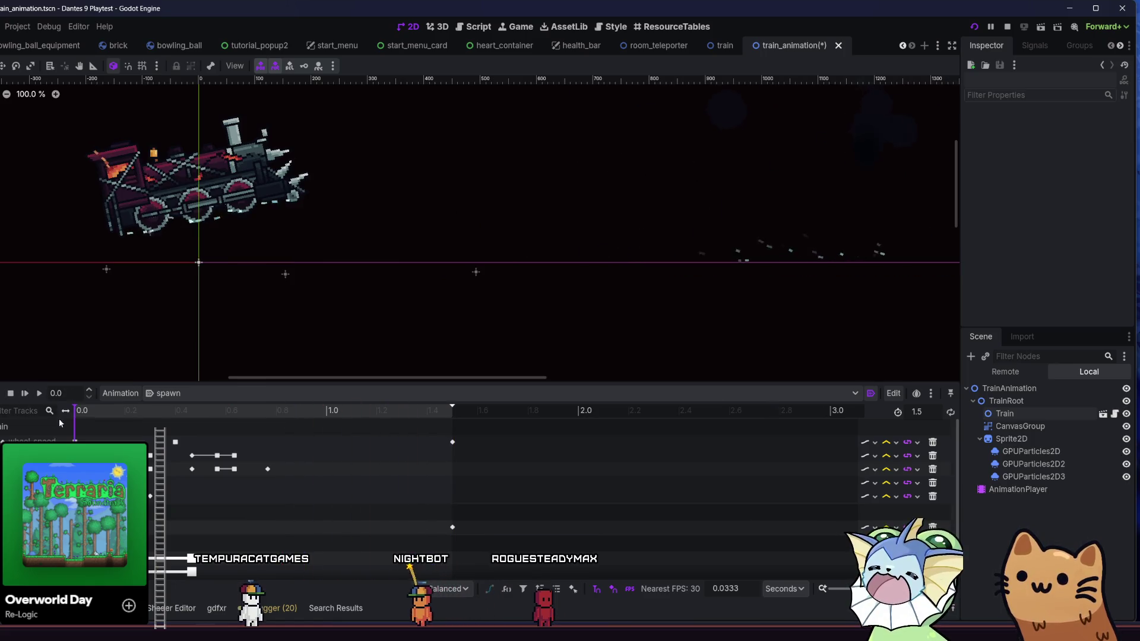
Inspect the keys at 0.2667, 0.3 and 0.4667, then place a lower-track key at 0.5667 and play.
drag(76, 413, 196, 436)
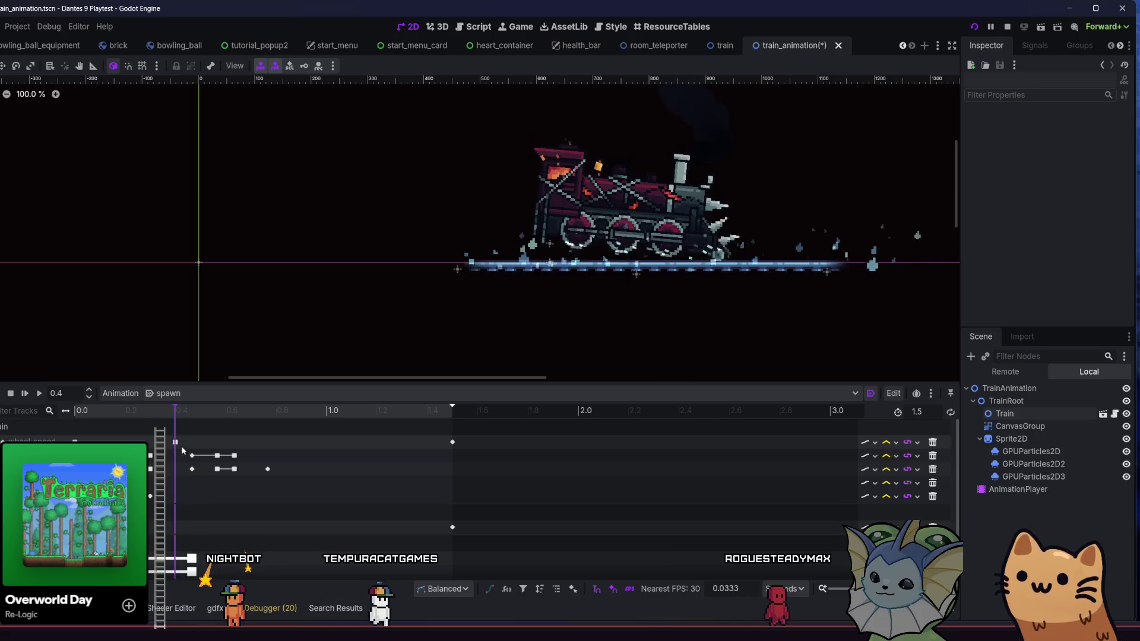
click(150, 497)
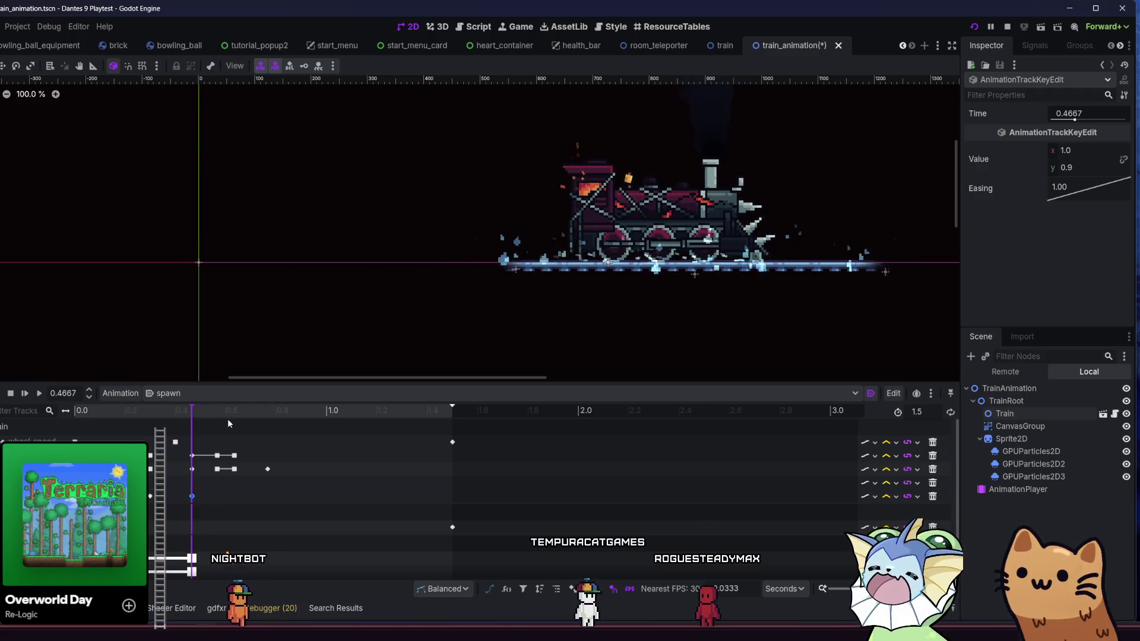
mouse_move(245, 423)
mouse_down()
mouse_move(237, 415)
mouse_move(272, 416)
mouse_move(225, 427)
mouse_up()
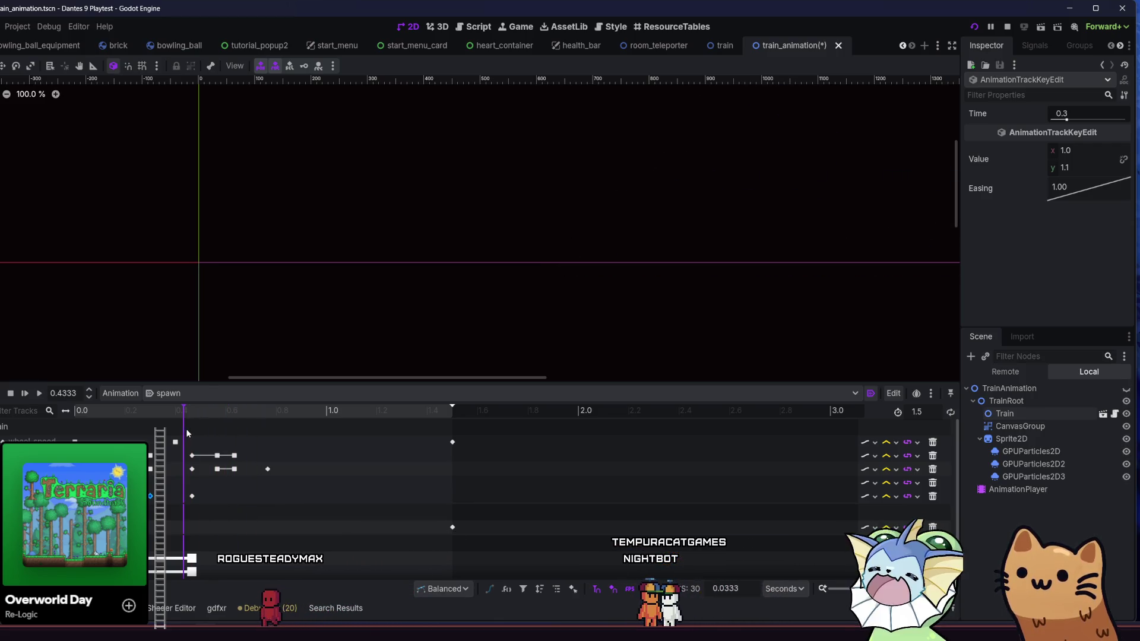
click(192, 456)
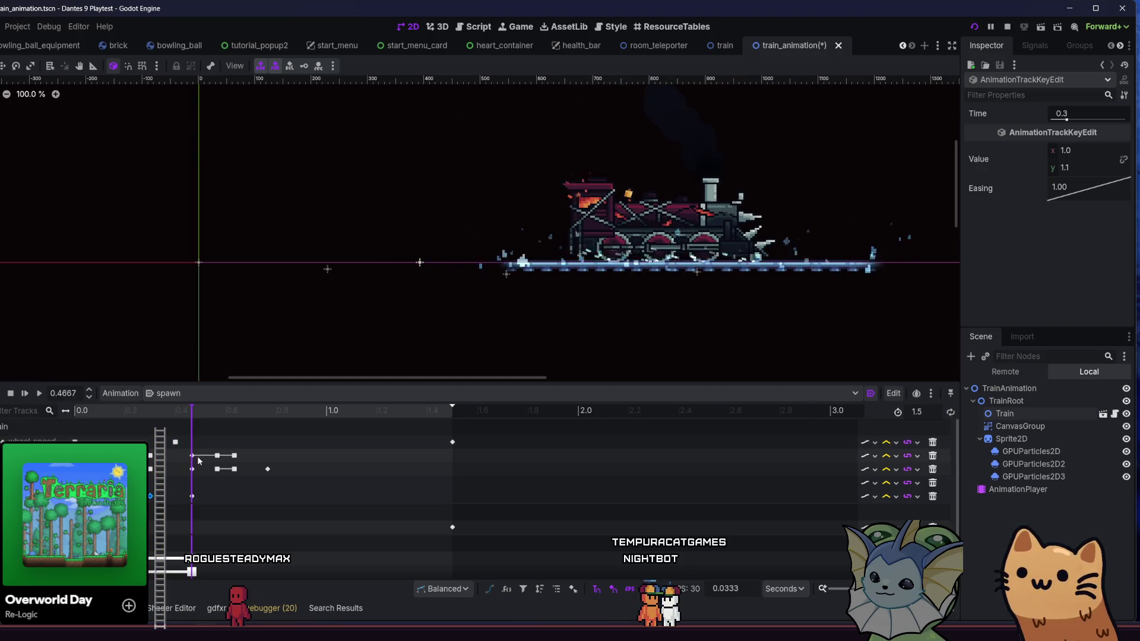
click(216, 457)
click(217, 496)
mouse_move(182, 415)
mouse_down()
mouse_move(287, 429)
mouse_move(23, 440)
mouse_up()
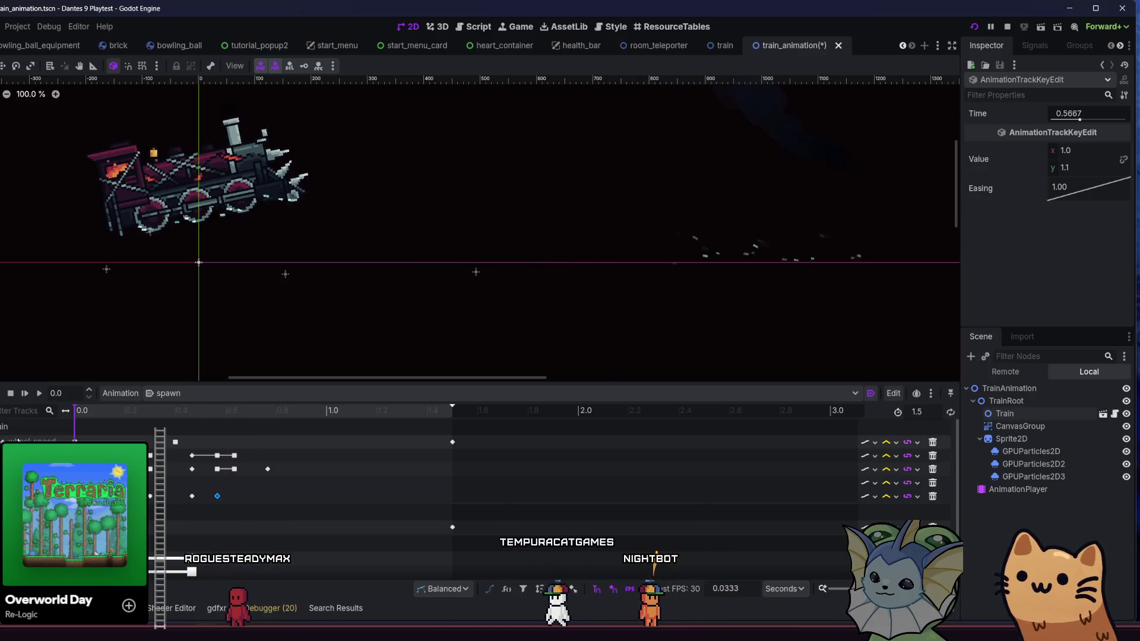
click(39, 394)
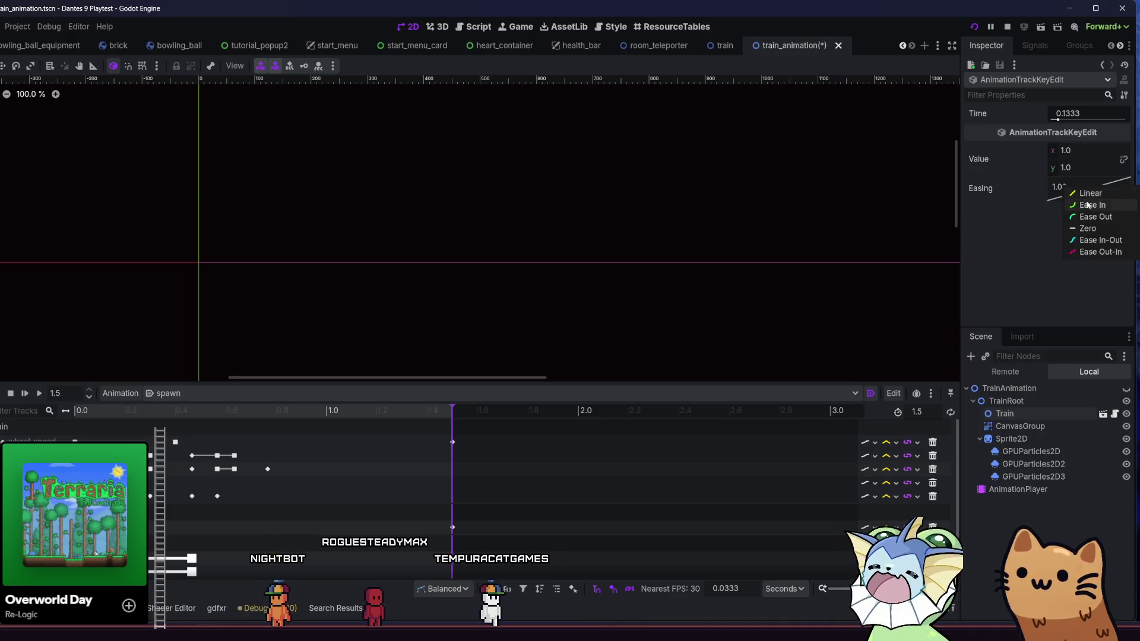
Apply an ease-in preset to the 0.4667 squash key and preview the animation.
click(37, 394)
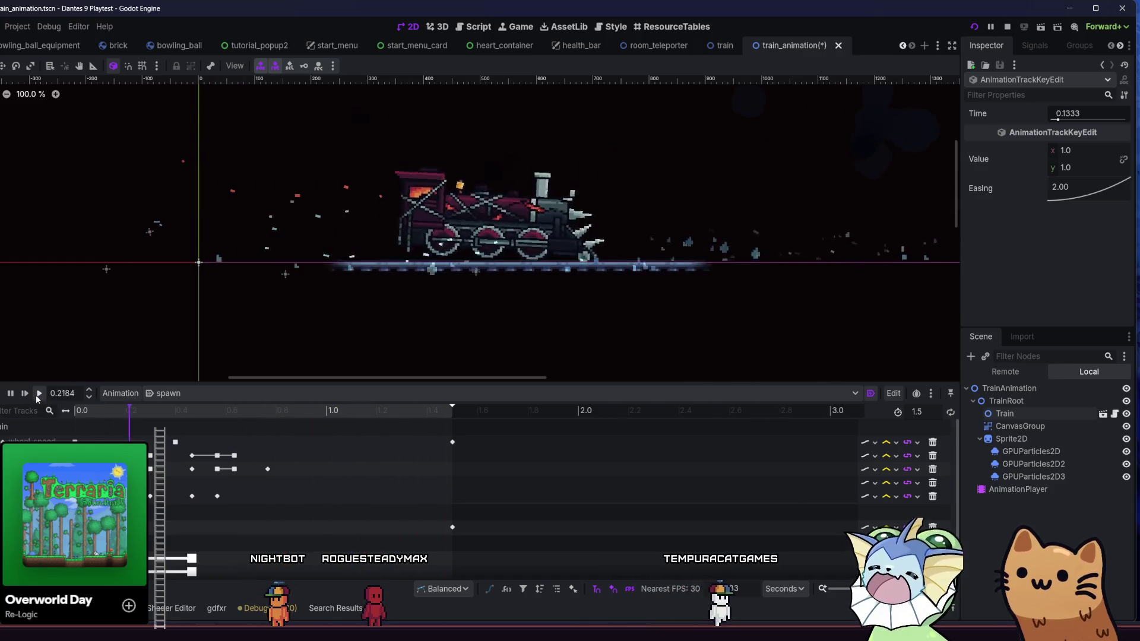
click(10, 393)
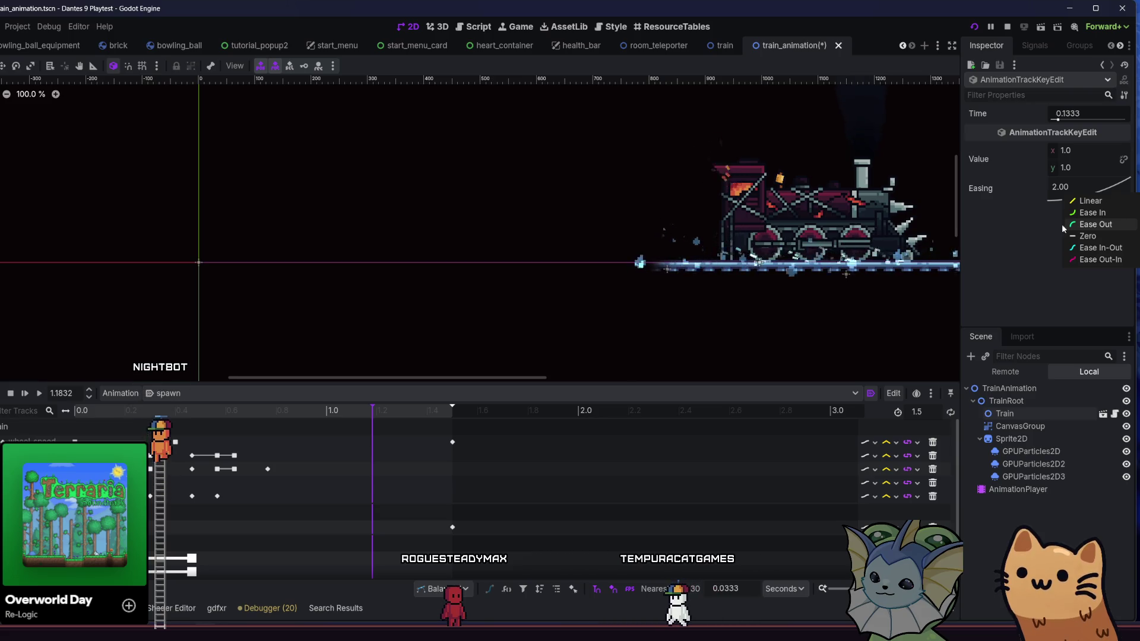
click(218, 496)
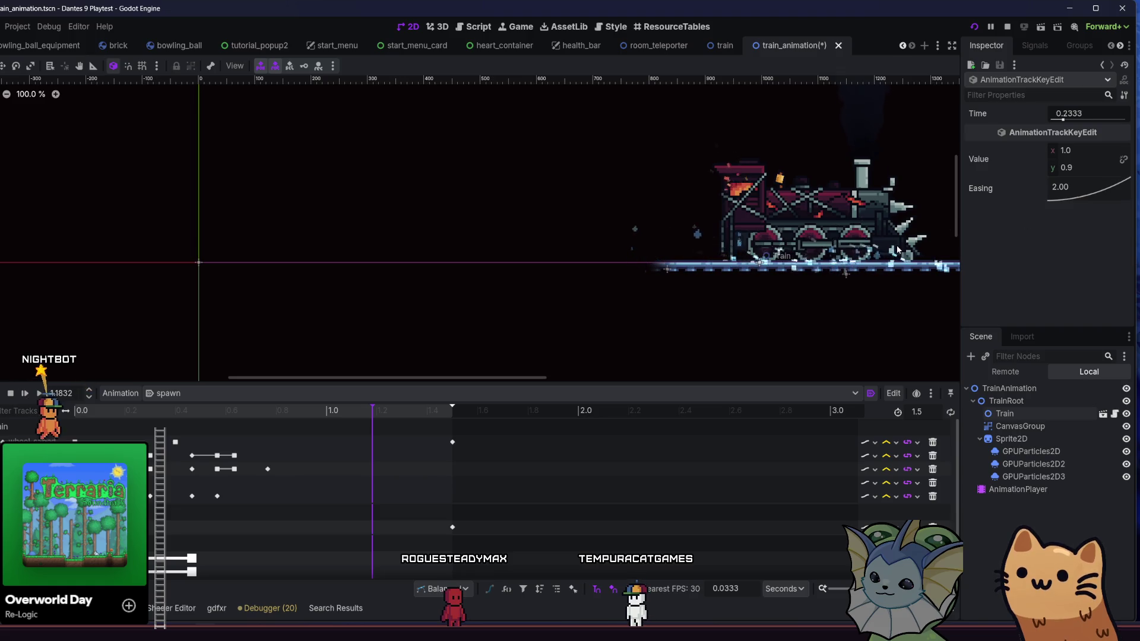
click(150, 496)
right_click(1069, 194)
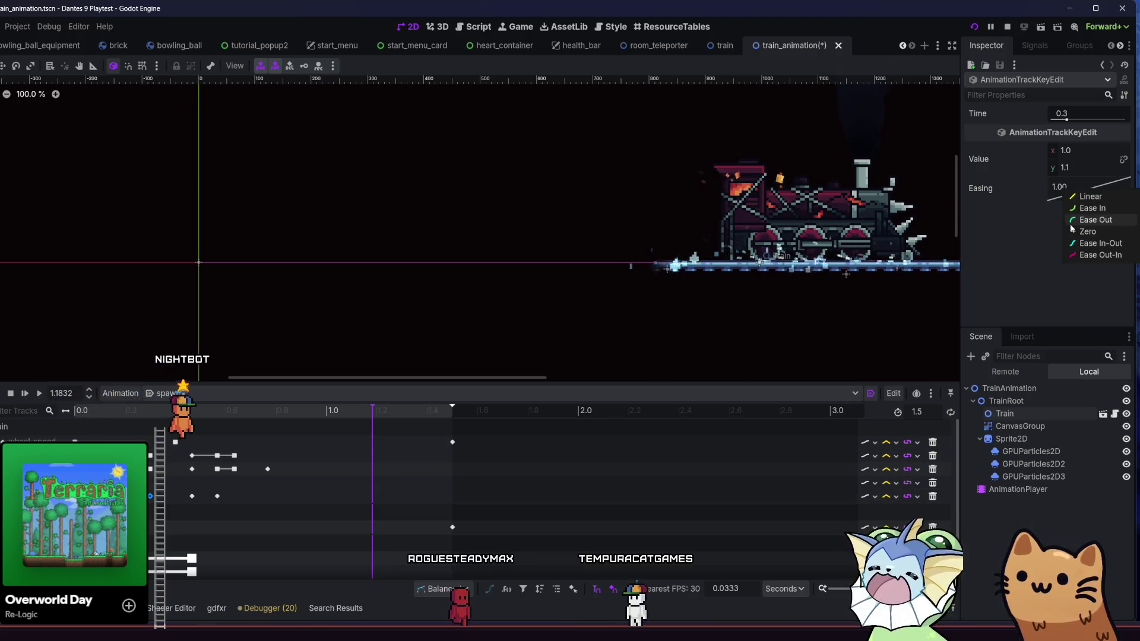
click(192, 495)
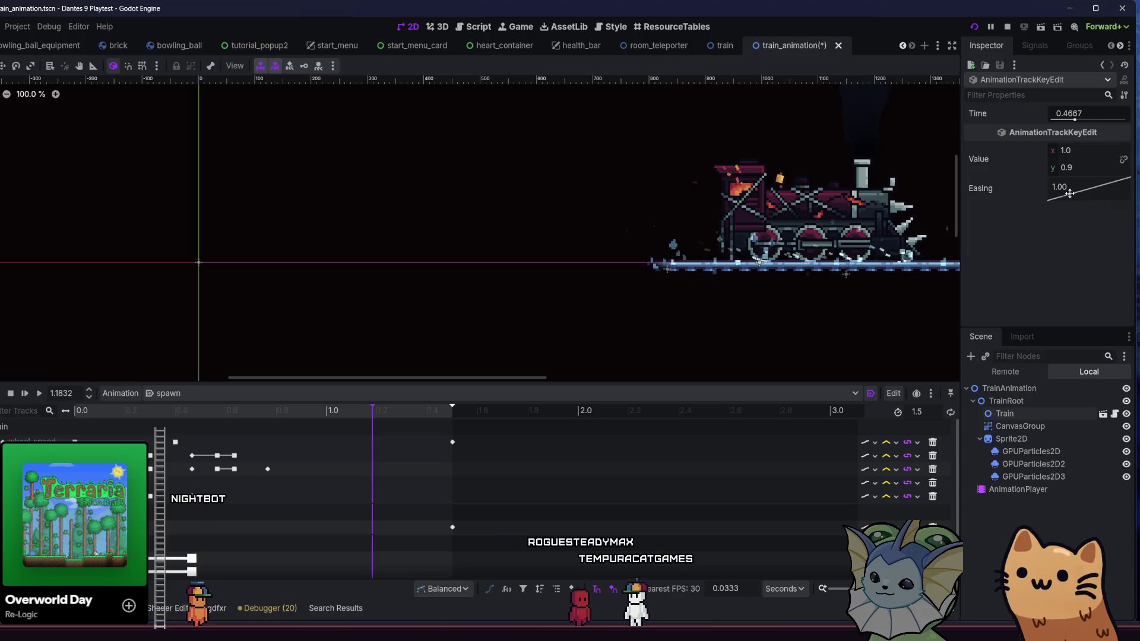
click(1072, 214)
click(39, 394)
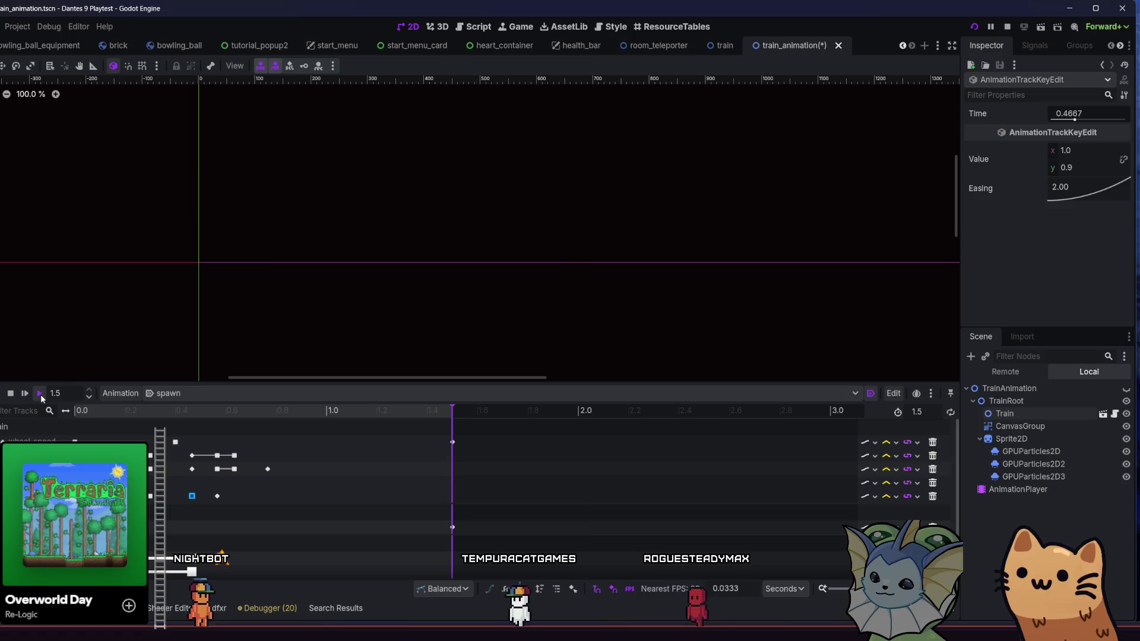
Undo that, then give the 0.3 key an easing preset and the 0.4667 key ease-out, and replay.
key(ctrl+z)
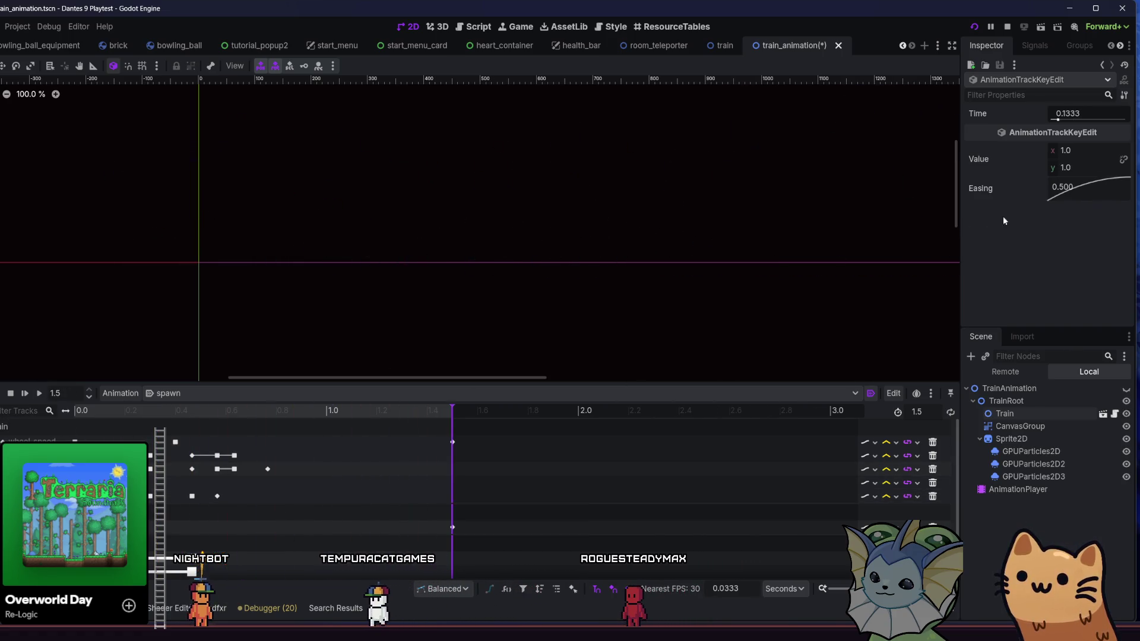
key(ctrl+z)
key(ctrl+z)
right_click(1066, 184)
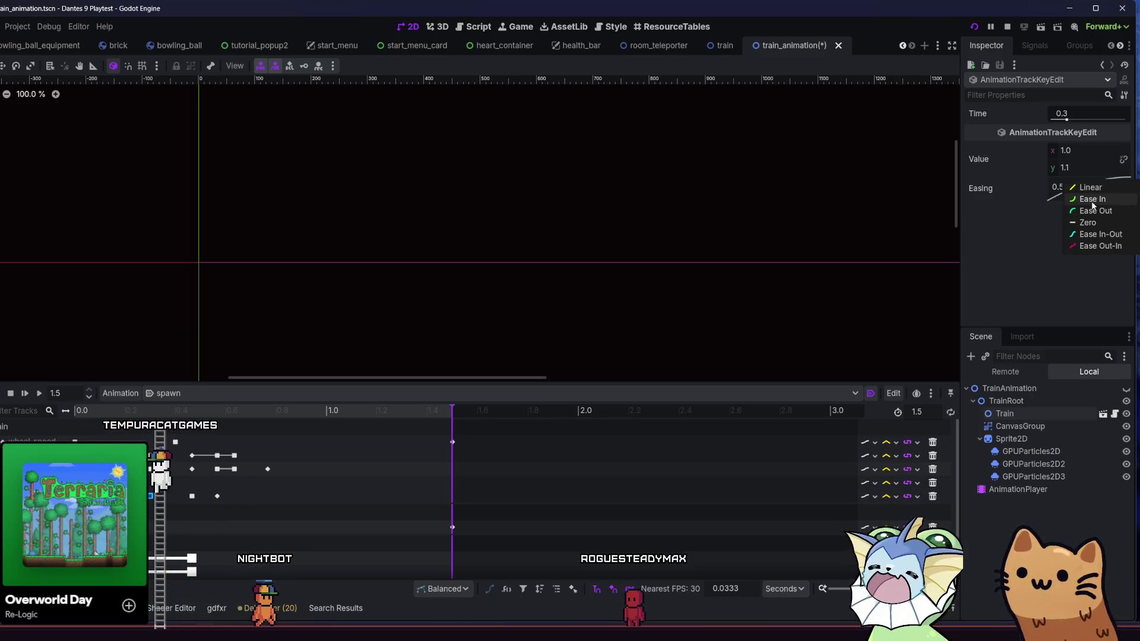
click(1090, 210)
click(197, 500)
click(196, 498)
right_click(1066, 187)
click(1091, 217)
click(34, 394)
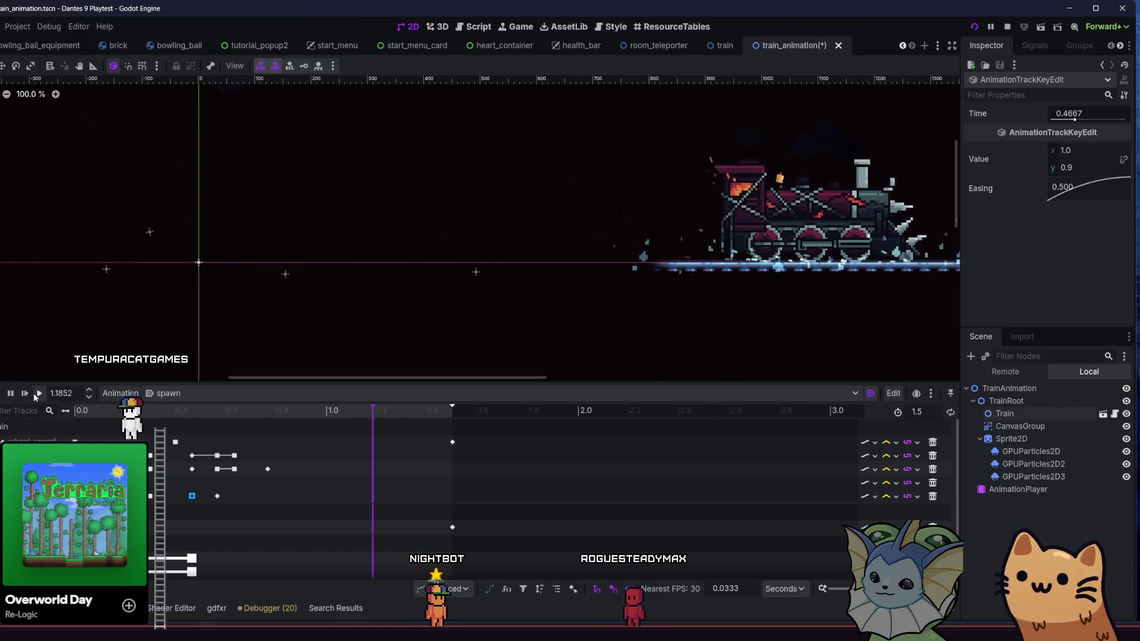
click(33, 394)
Give the 0.1333 scale key ease-out easing, then inspect the 0.3 stretch key.
mouse_move(81, 411)
mouse_down()
mouse_move(132, 411)
mouse_move(89, 411)
mouse_move(127, 411)
mouse_move(127, 437)
mouse_move(183, 436)
mouse_up()
click(109, 495)
mouse_move(99, 414)
mouse_down()
mouse_move(128, 423)
mouse_move(106, 423)
mouse_move(116, 428)
mouse_up()
click(1099, 220)
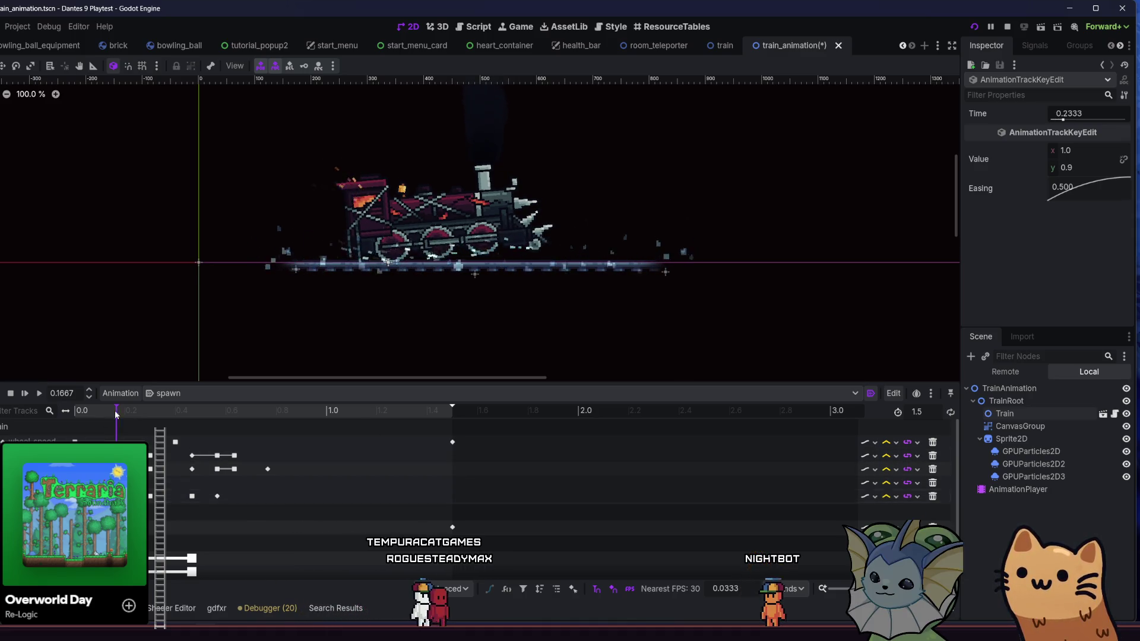
drag(128, 415, 152, 427)
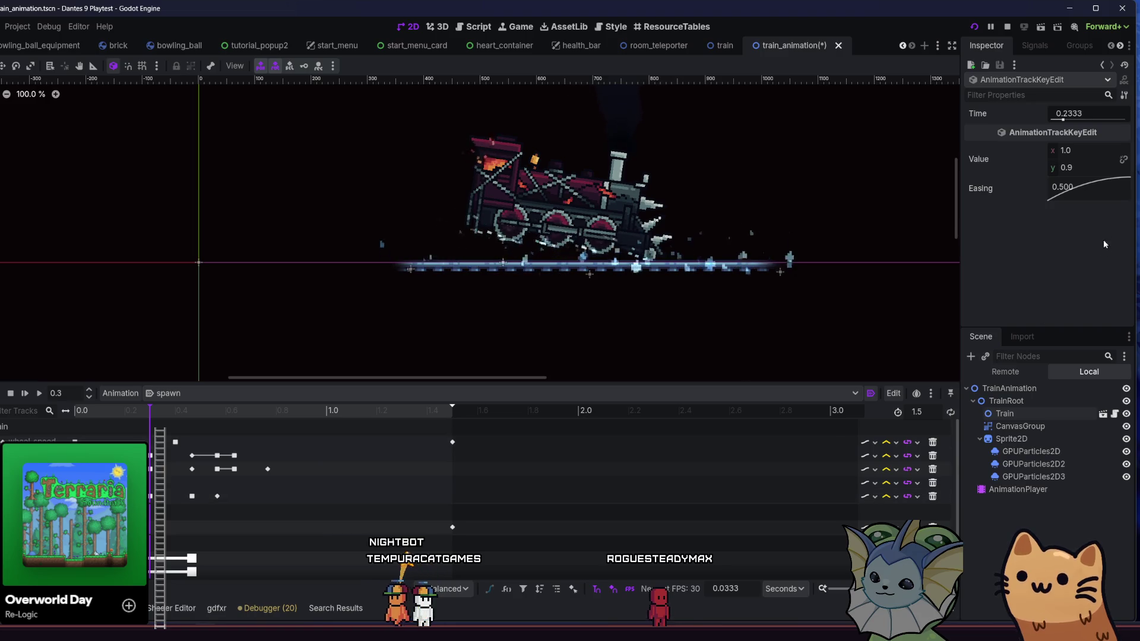
click(151, 497)
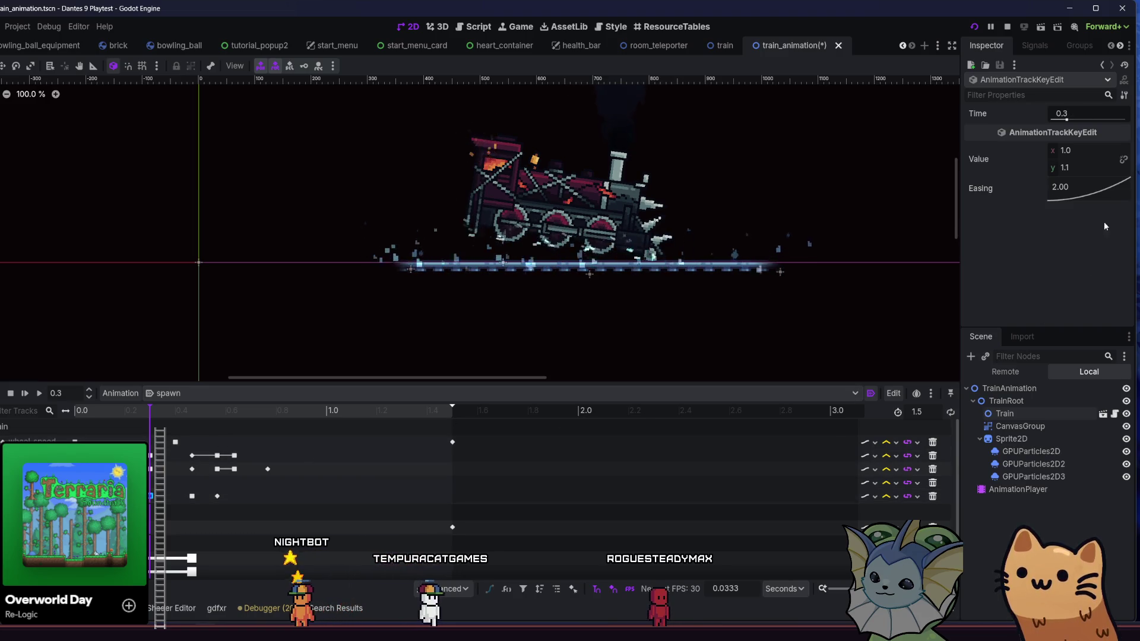
mouse_move(149, 418)
mouse_down()
mouse_move(112, 419)
mouse_move(195, 436)
mouse_move(262, 429)
mouse_move(71, 424)
mouse_up()
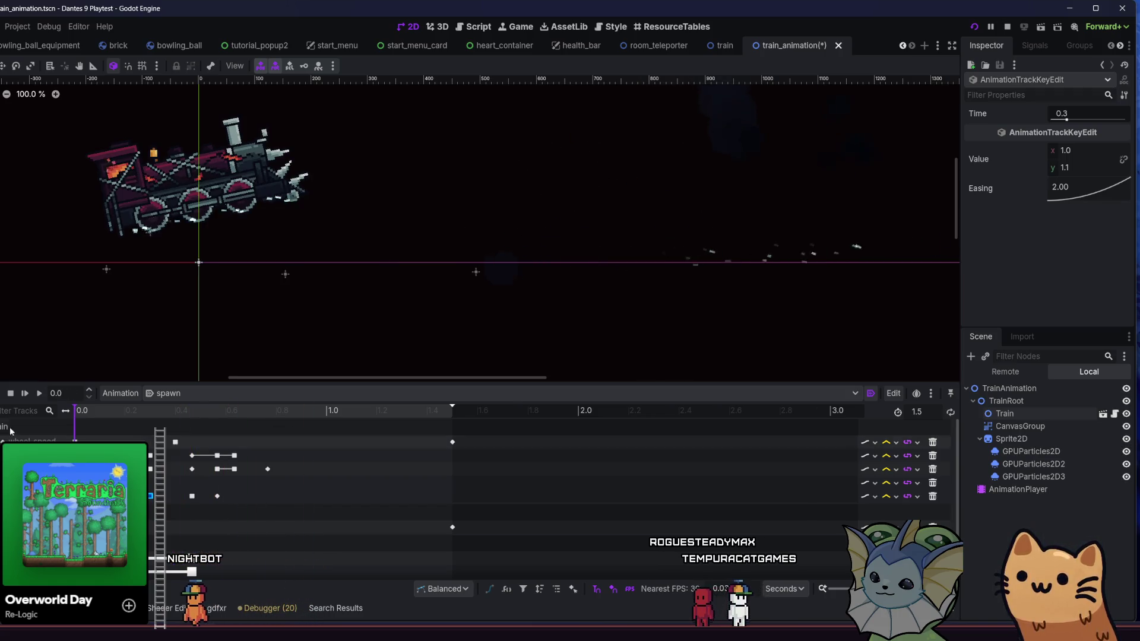
Replay the spawn animation several times to review the squash key at 0.4667.
click(44, 392)
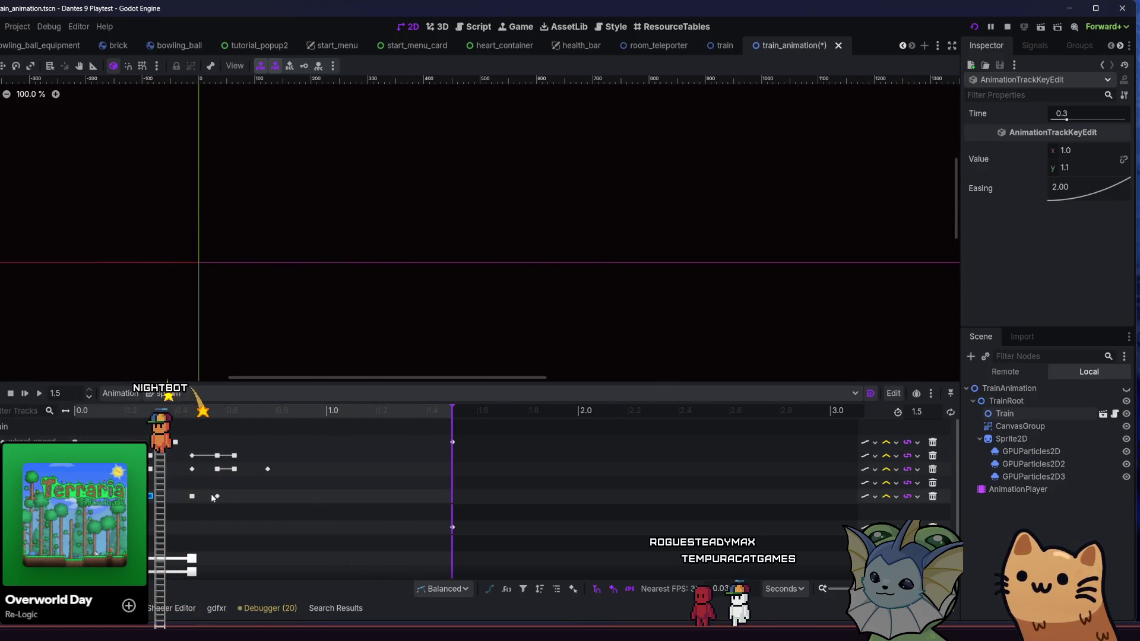
click(39, 393)
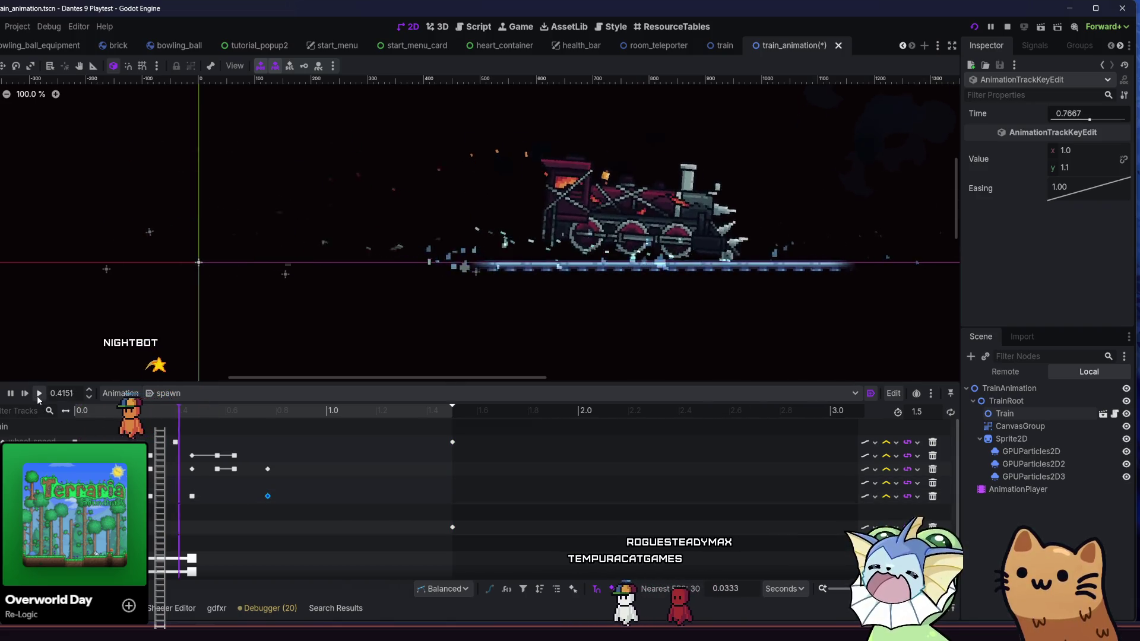
click(36, 395)
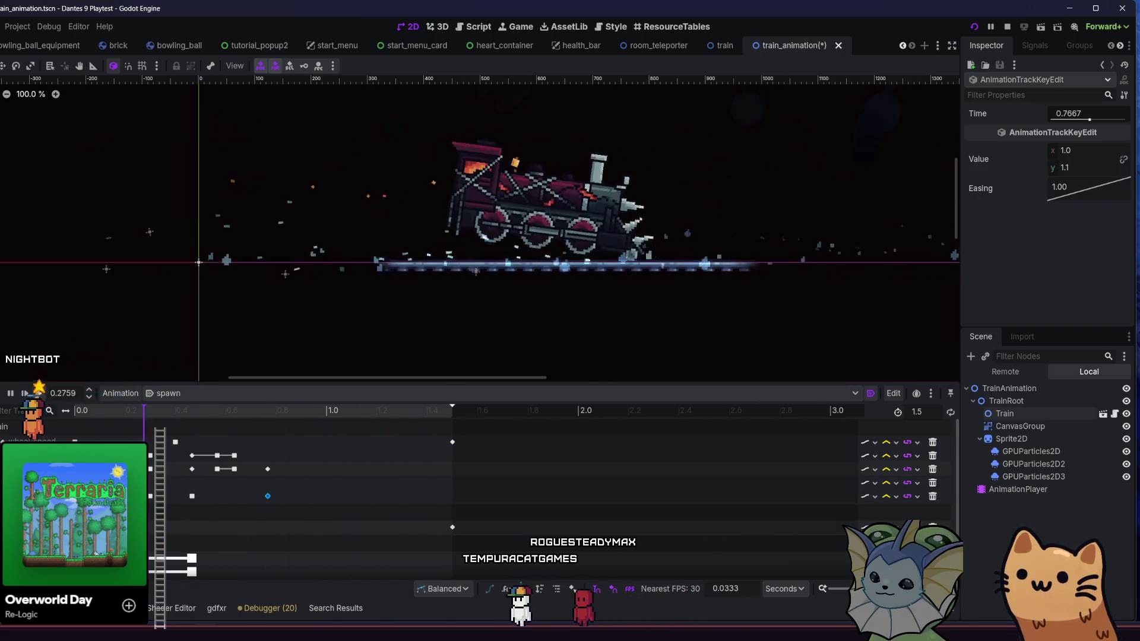
click(37, 395)
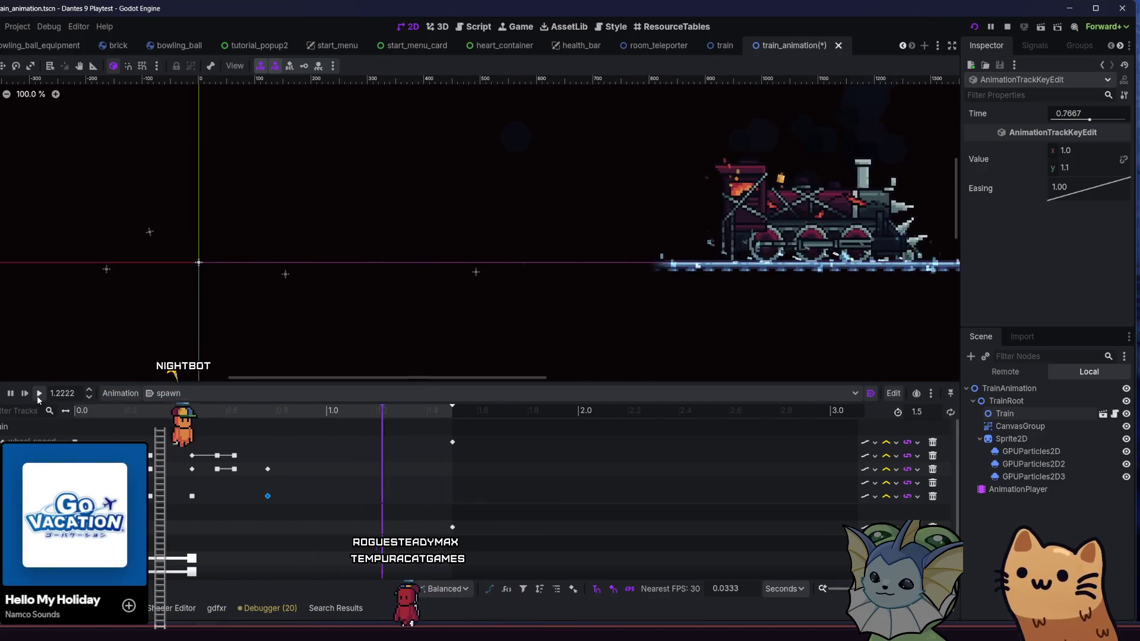
click(192, 495)
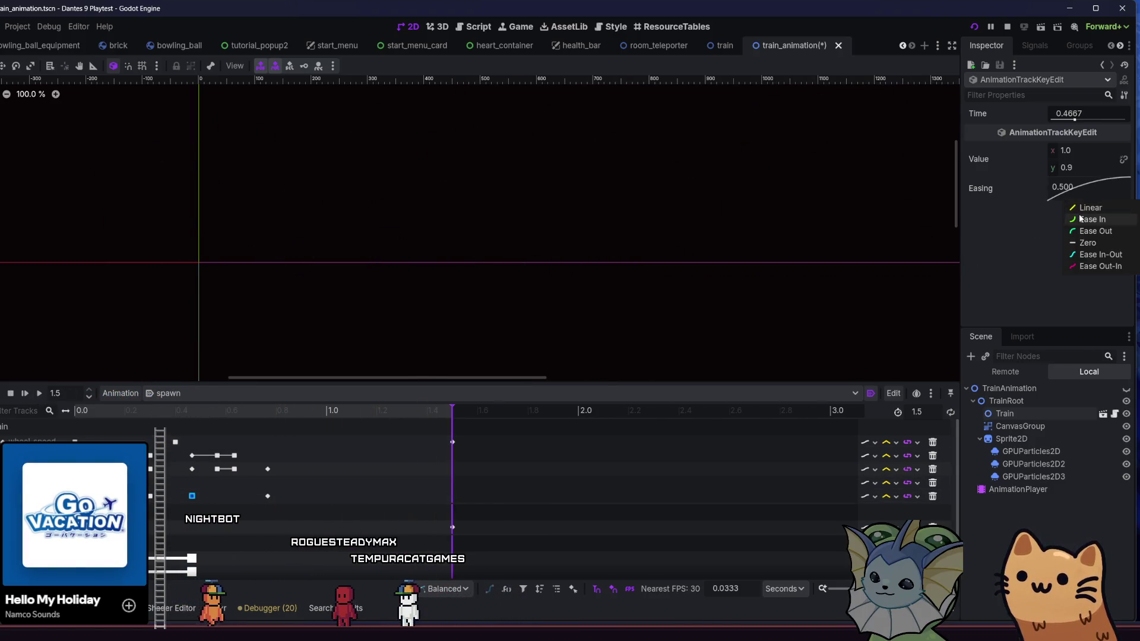
click(41, 395)
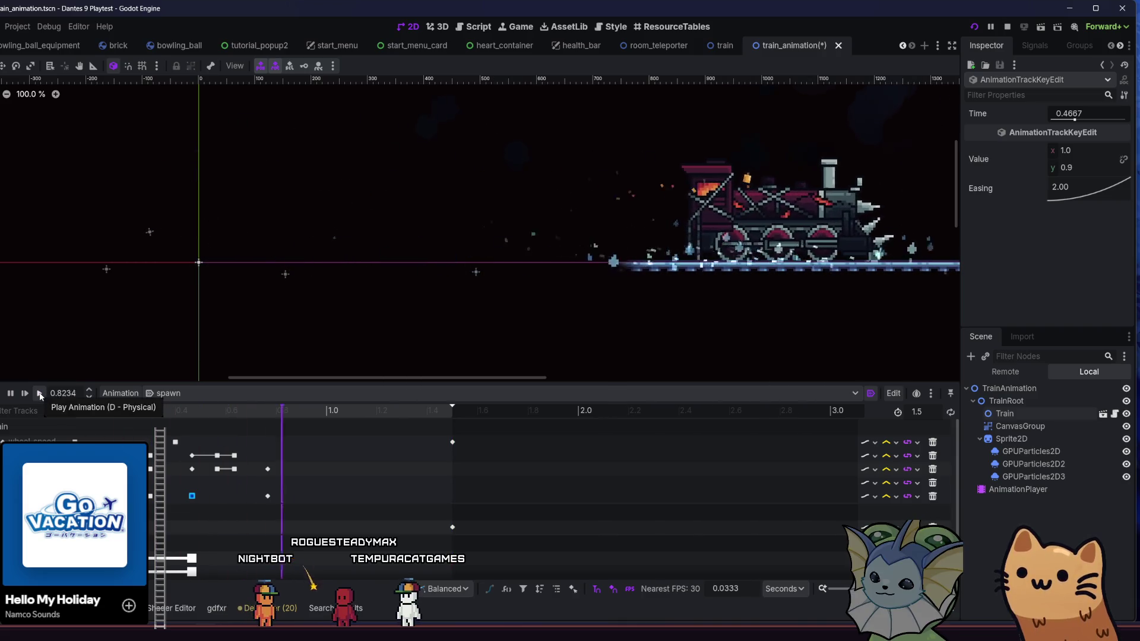
click(40, 395)
click(40, 395)
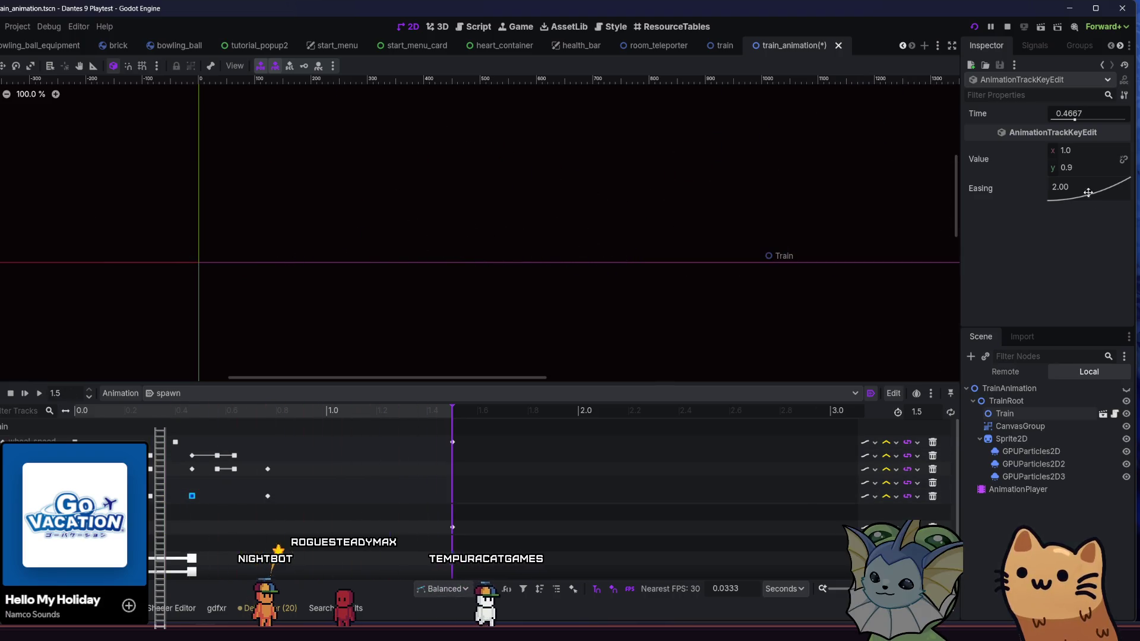
Move the 1.1 stretch key earlier to 0.6333 s and replay to check the timing.
drag(261, 496, 244, 494)
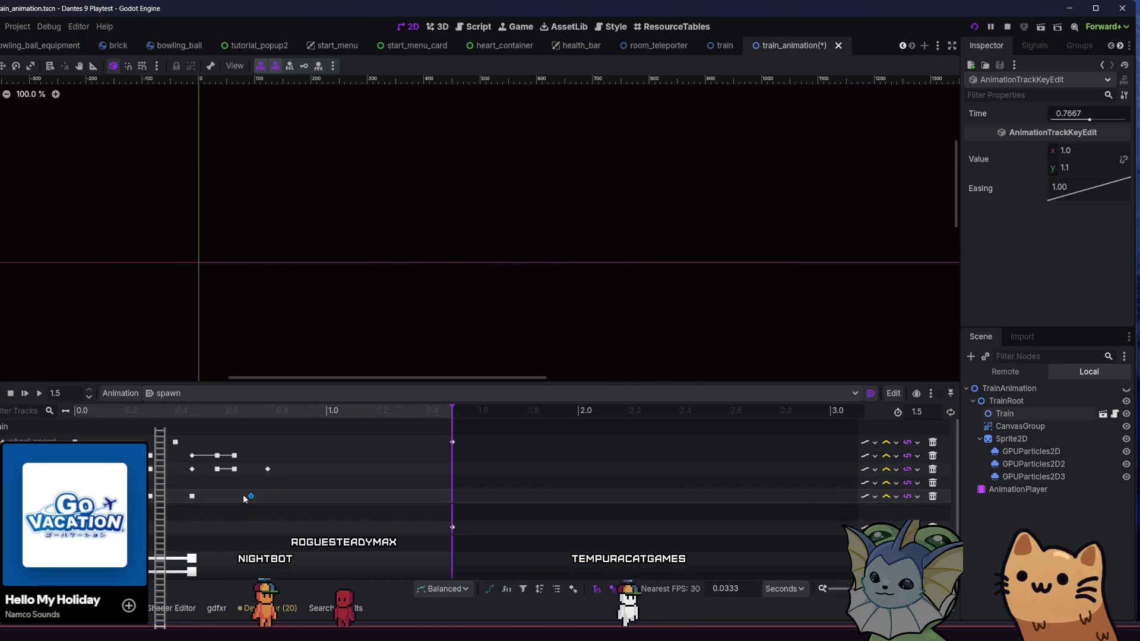
click(38, 394)
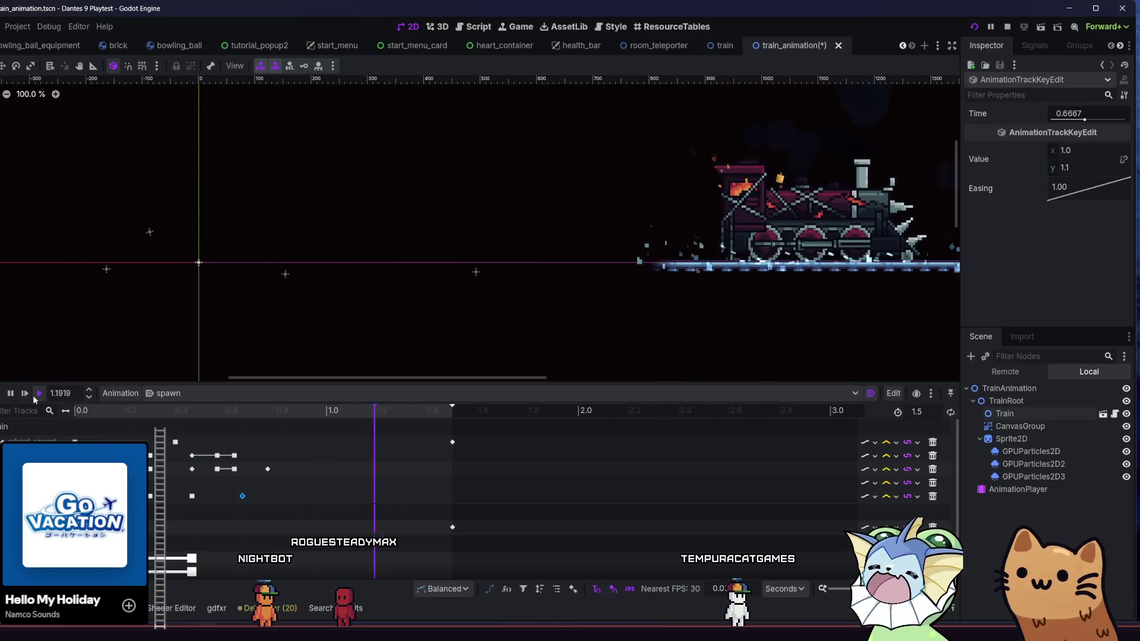
click(34, 394)
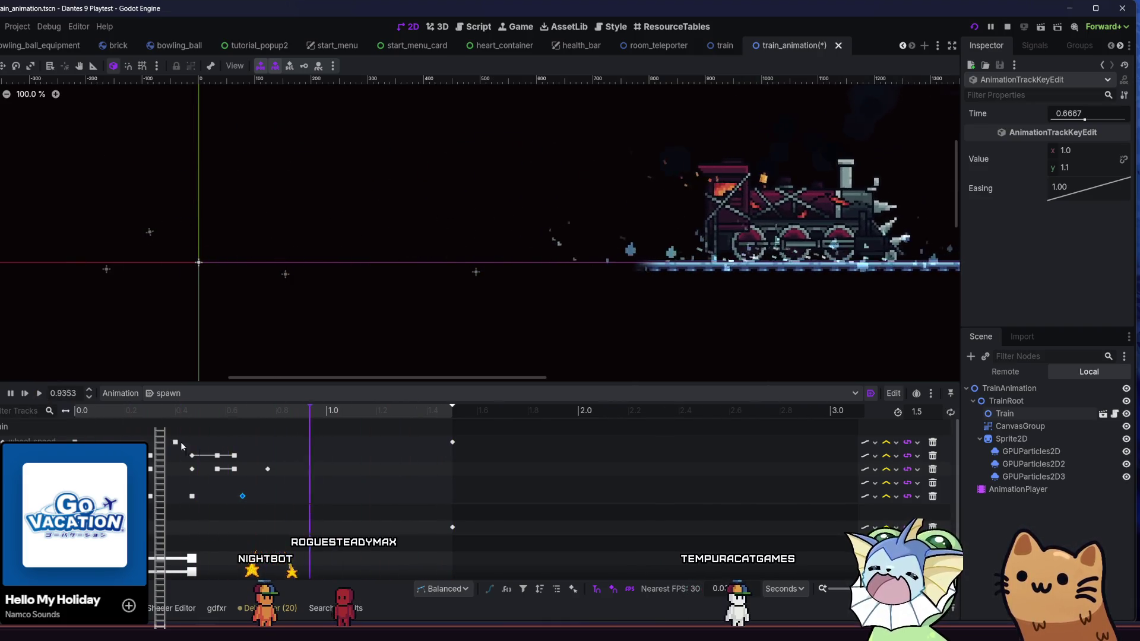
mouse_move(242, 496)
mouse_down()
mouse_move(215, 501)
mouse_move(233, 502)
mouse_up()
click(39, 394)
click(41, 400)
click(39, 394)
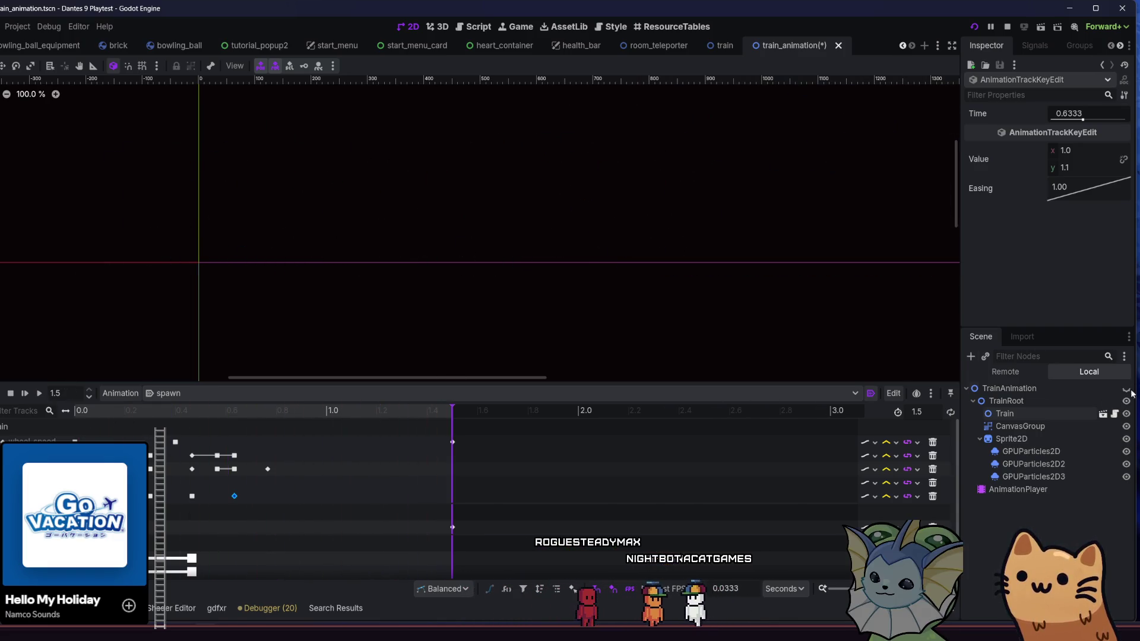
click(1017, 489)
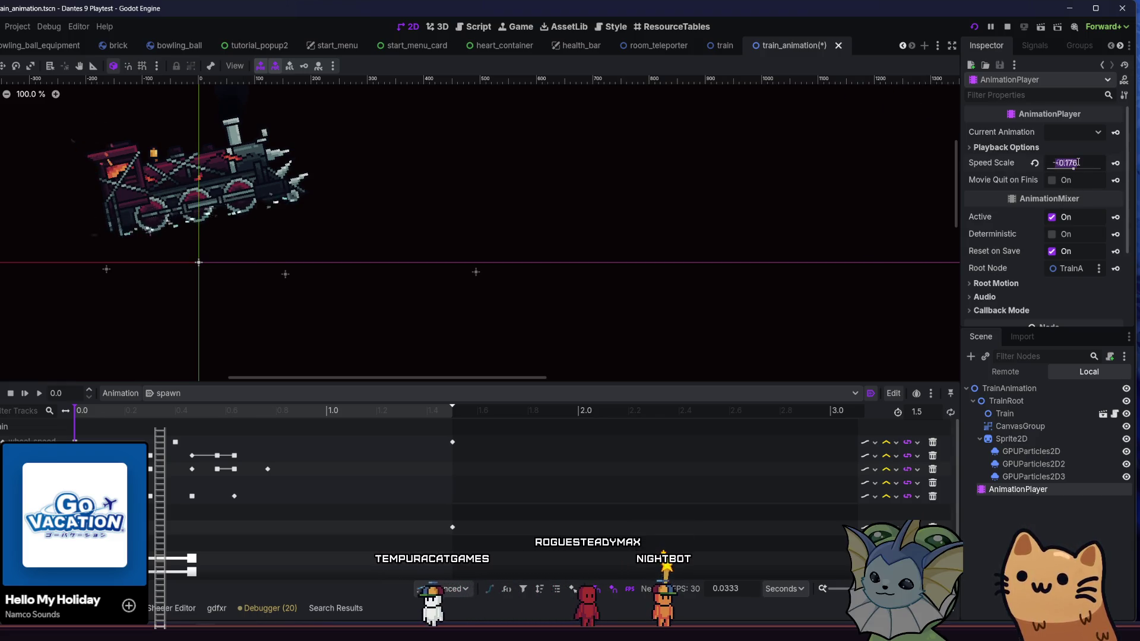
Replay the spawn animation at 0.5 speed scale, then scrub back to about 0.57 s.
click(45, 394)
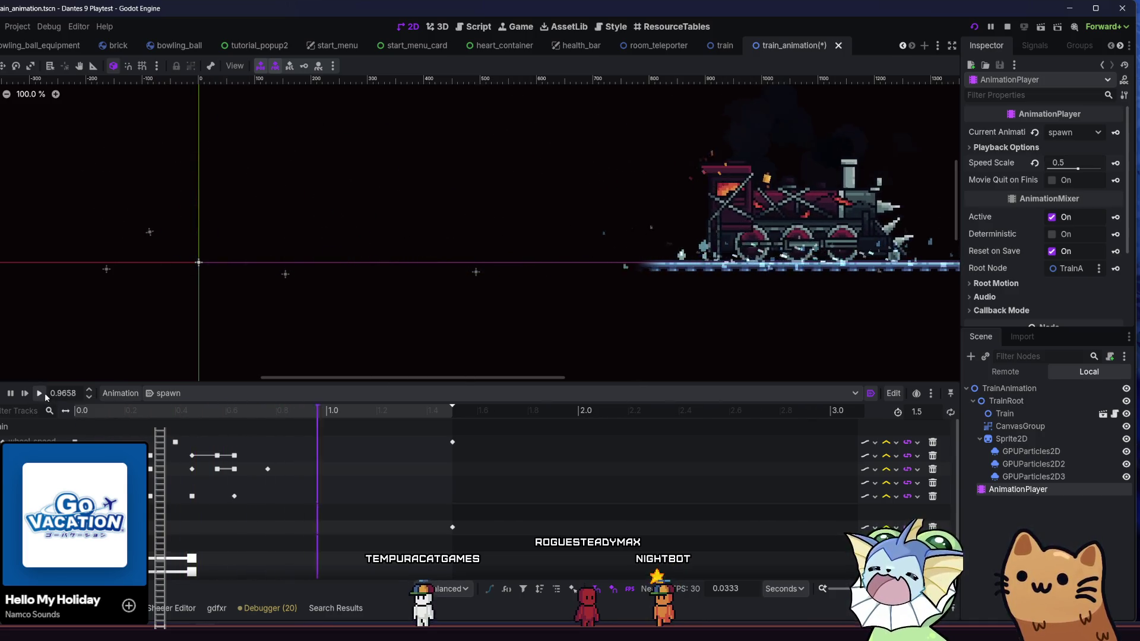
click(44, 394)
scroll(386, 248, left, 3)
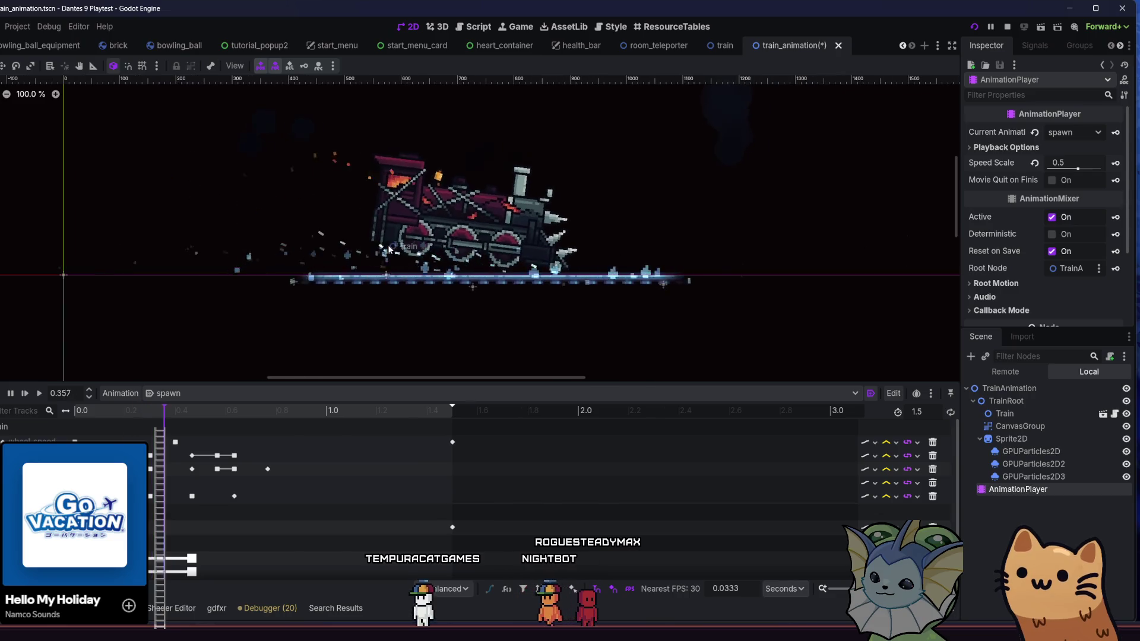
click(40, 394)
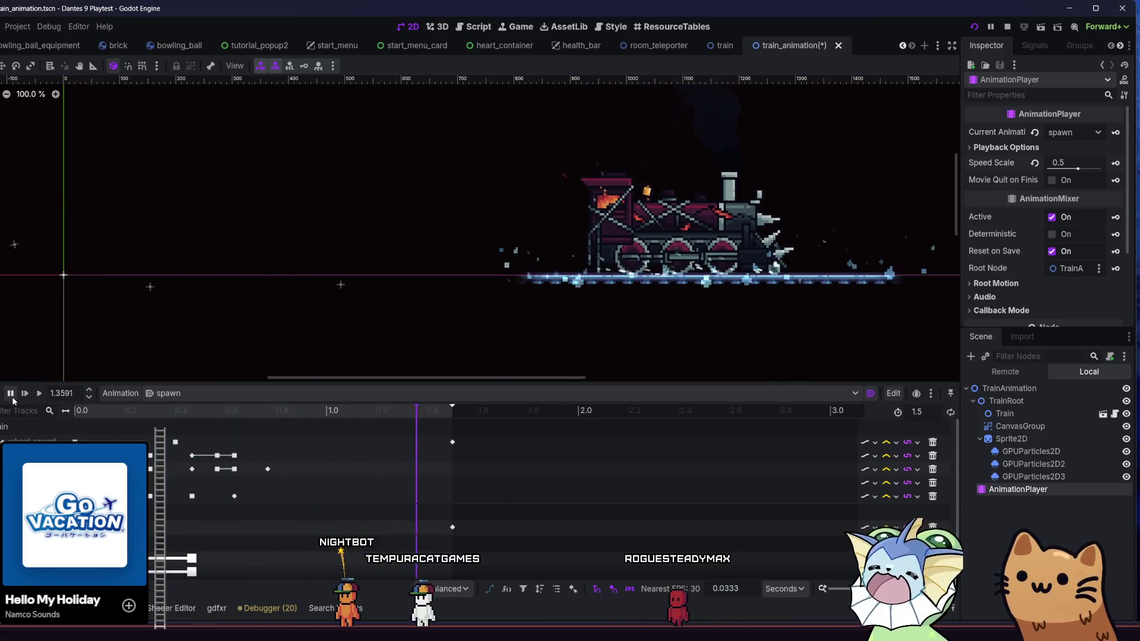
mouse_move(122, 427)
mouse_down()
mouse_move(259, 426)
mouse_move(89, 427)
mouse_move(218, 455)
mouse_up()
Select the 0.4667 squash key and scrub the preview from the train's entry to about 0.47 s.
click(192, 496)
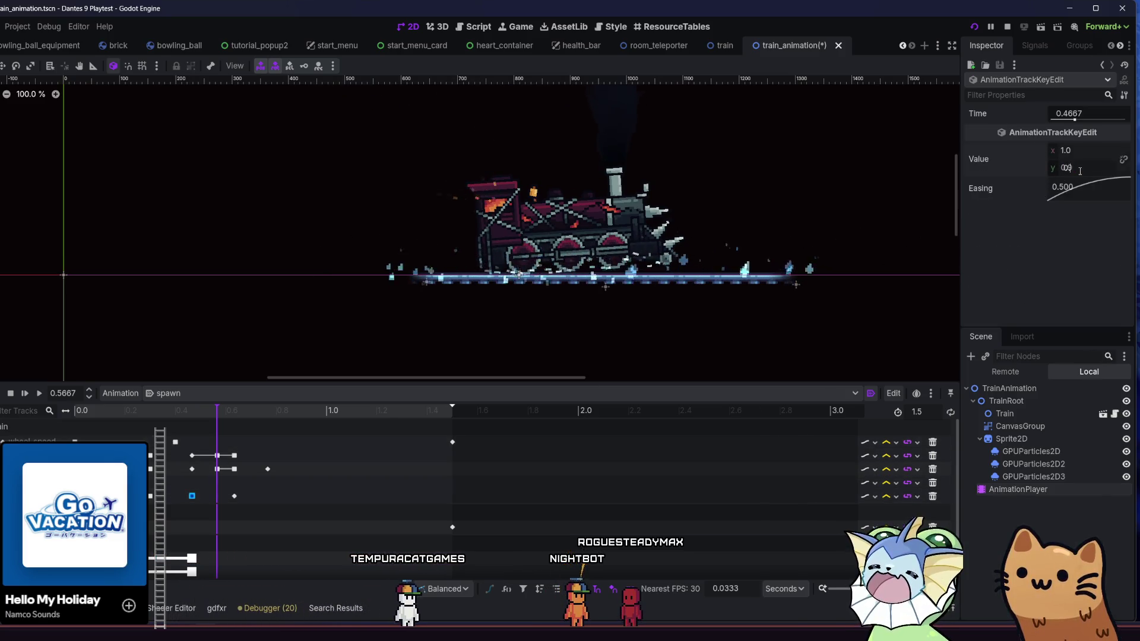
mouse_move(72, 411)
mouse_down()
mouse_move(133, 435)
mouse_move(113, 440)
mouse_up()
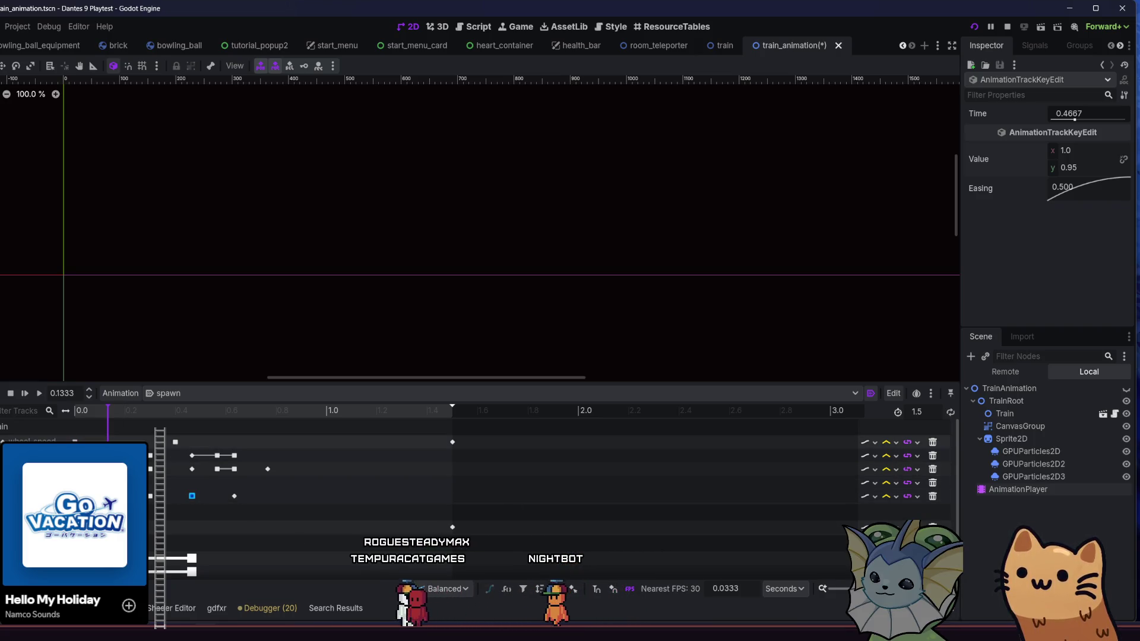
mouse_move(66, 414)
mouse_down()
mouse_move(105, 426)
mouse_move(76, 438)
mouse_move(119, 428)
mouse_up()
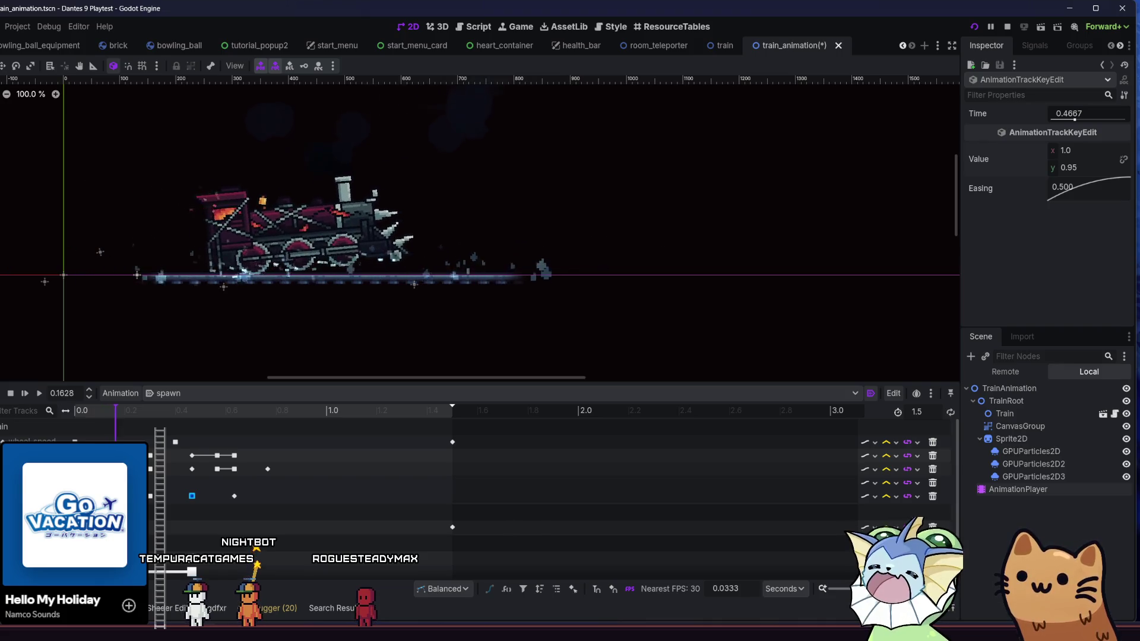
drag(123, 427, 128, 428)
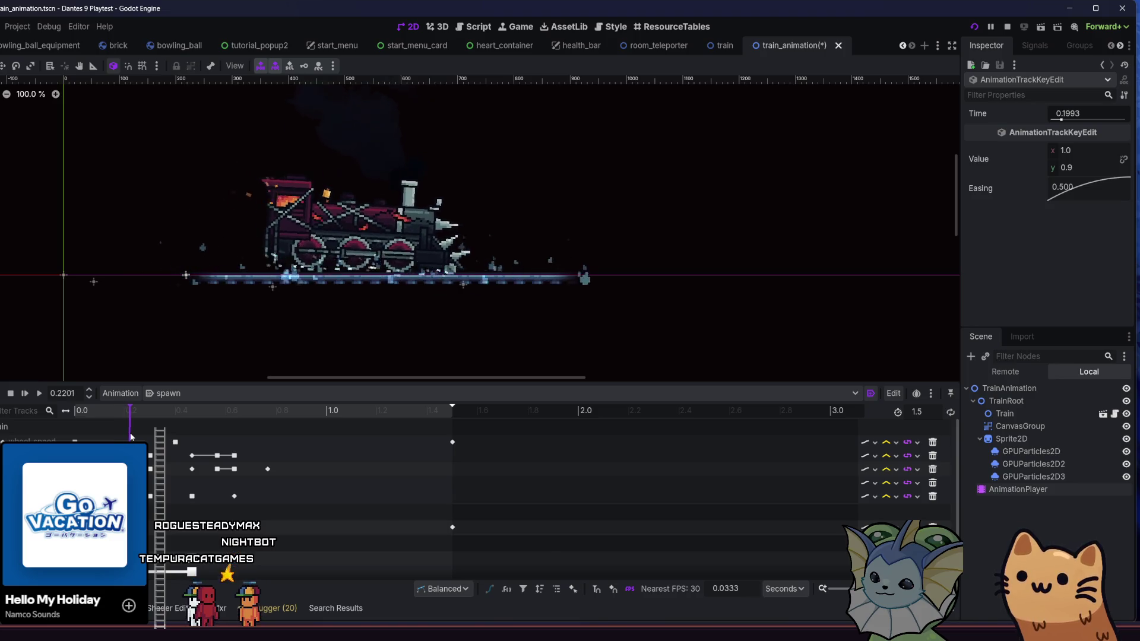
drag(153, 439, 193, 467)
Shift the 0.3 stretch key later to about 0.35 s, then reselect the 0.4667 squash key.
drag(150, 497, 151, 497)
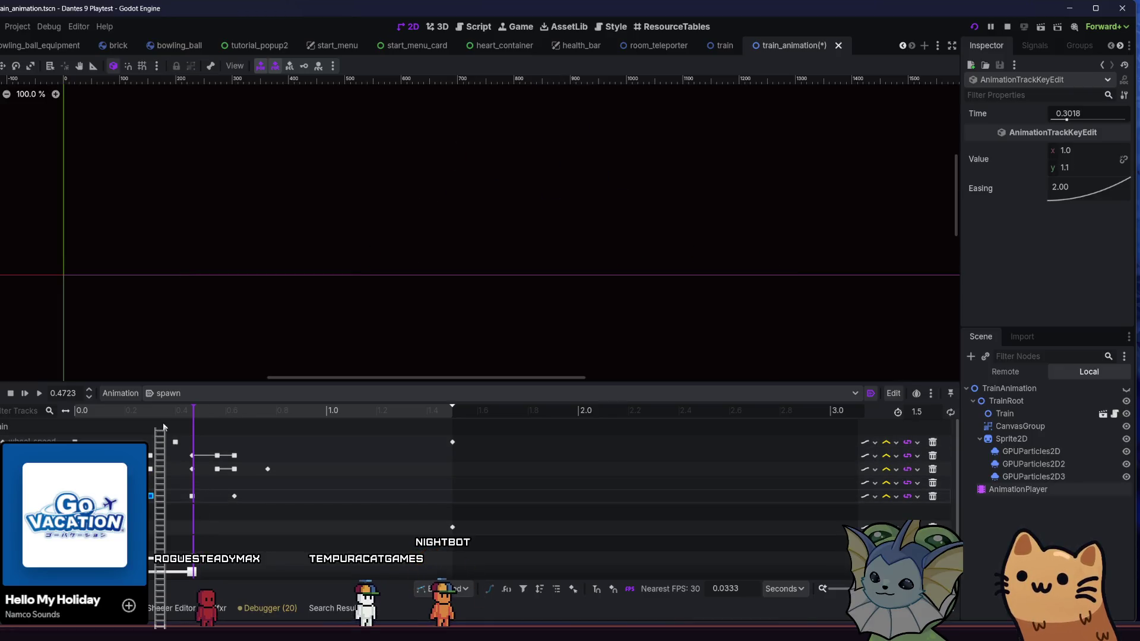
mouse_move(172, 414)
mouse_down()
mouse_move(113, 425)
mouse_move(184, 456)
mouse_up()
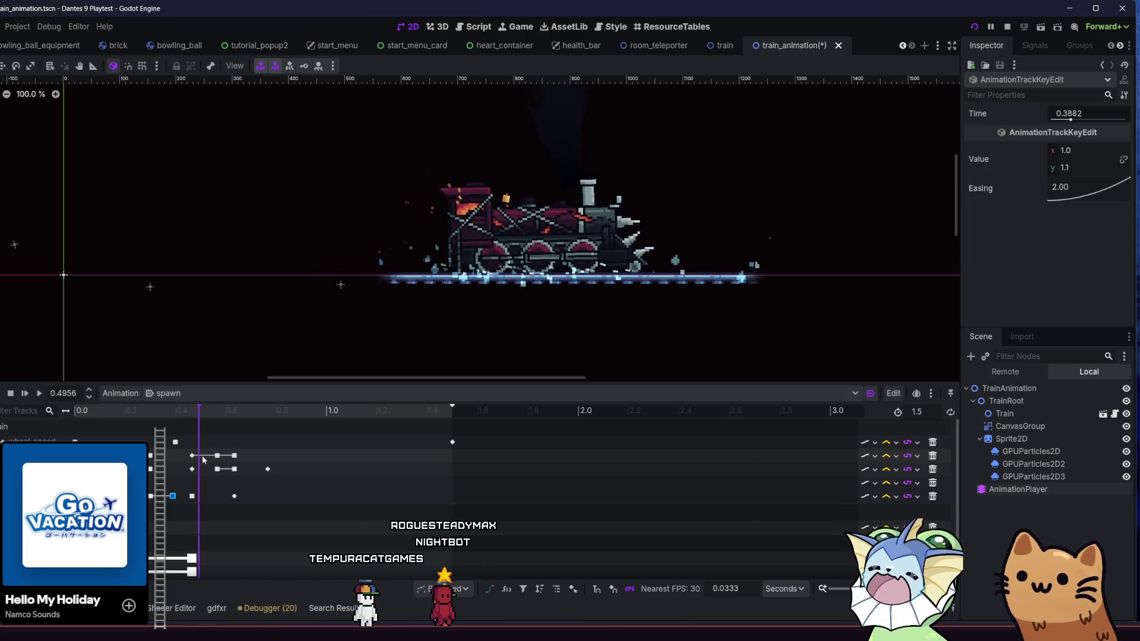
drag(172, 497, 164, 498)
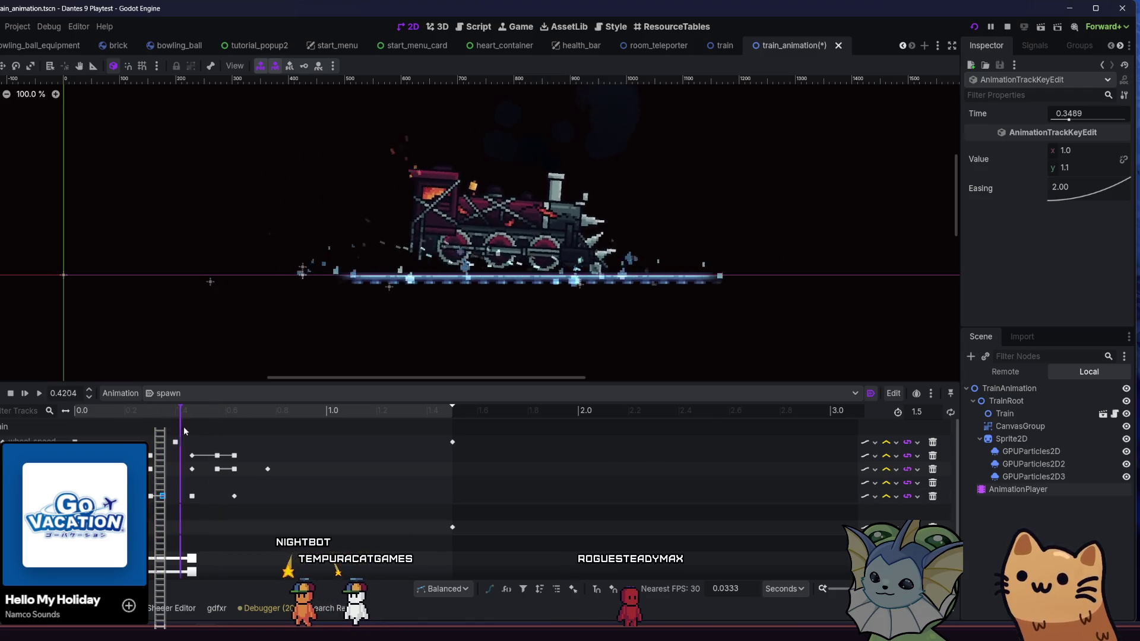
mouse_move(221, 438)
mouse_down()
mouse_move(243, 436)
mouse_move(228, 469)
mouse_up()
click(189, 495)
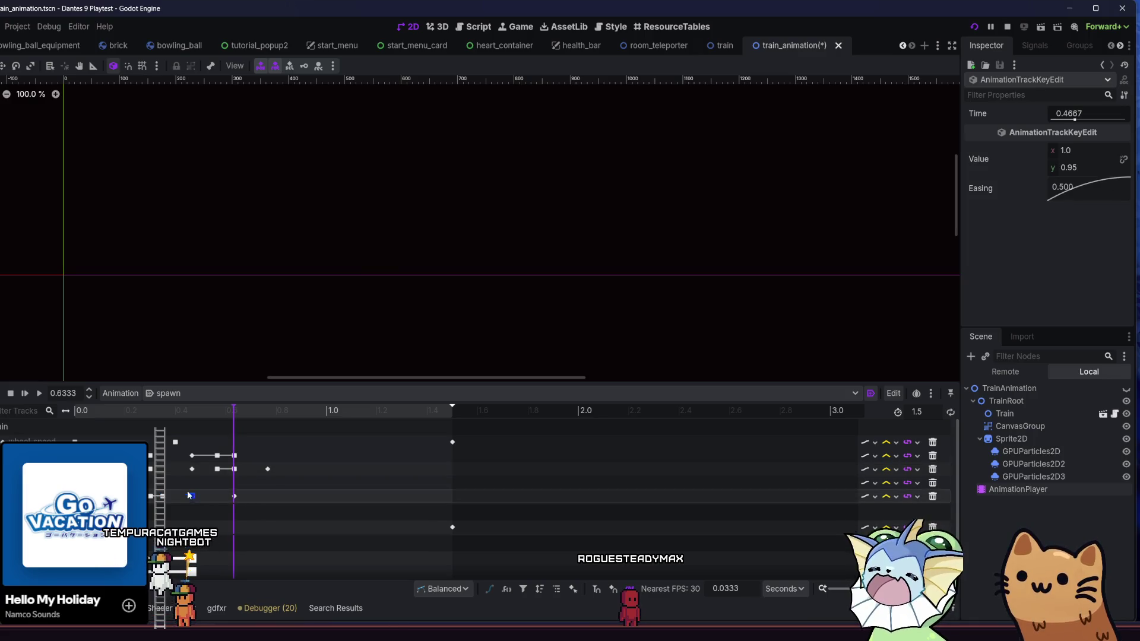
click(38, 393)
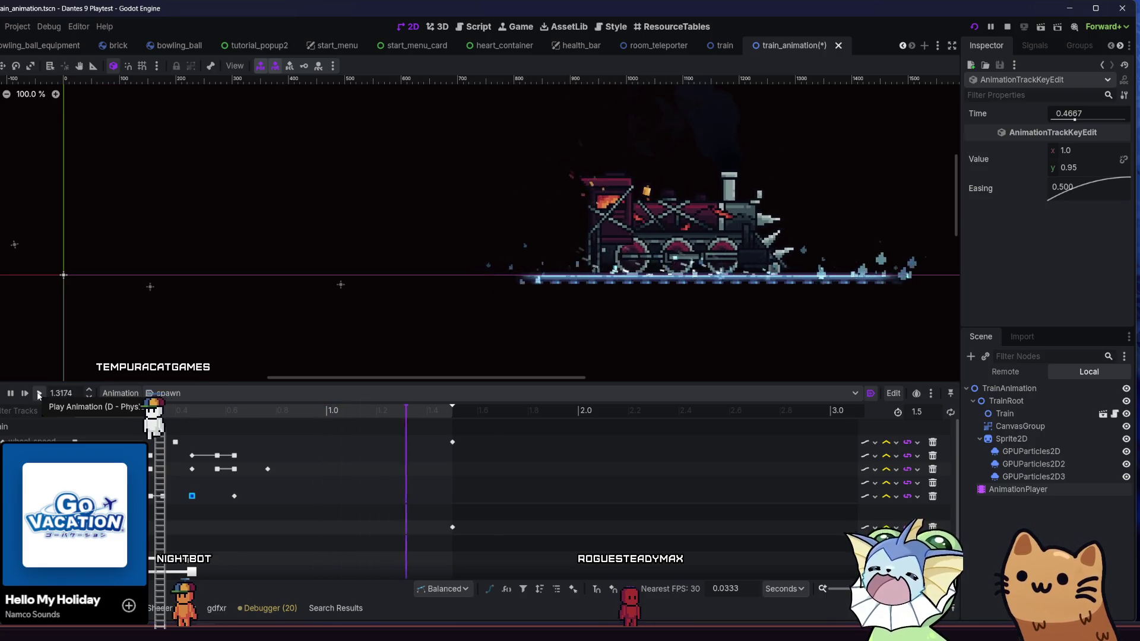
click(39, 394)
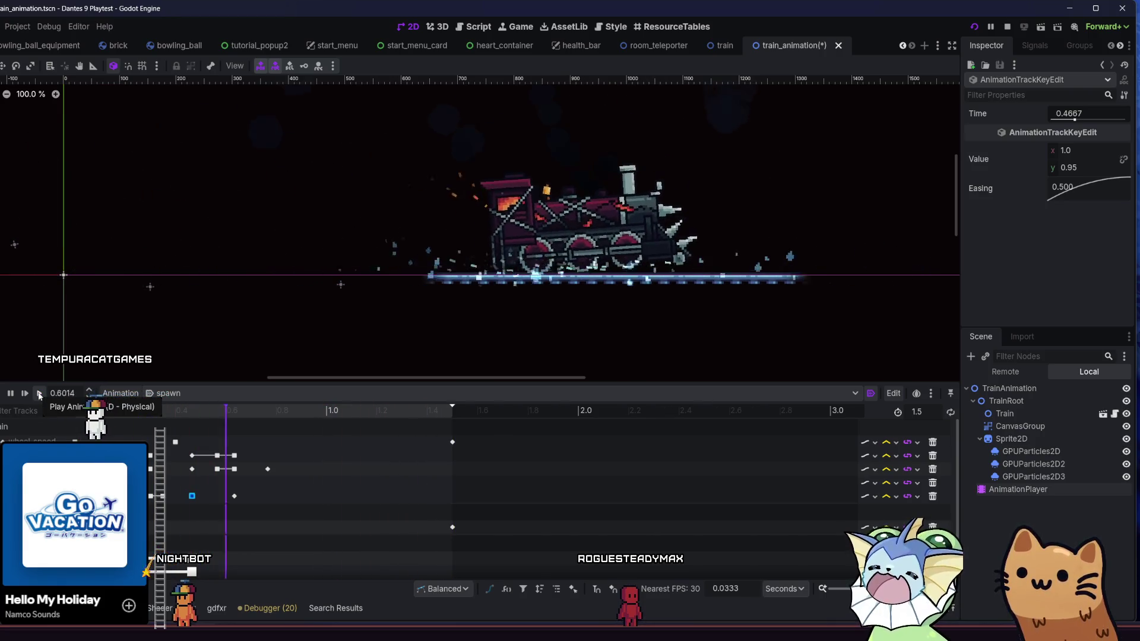
click(40, 395)
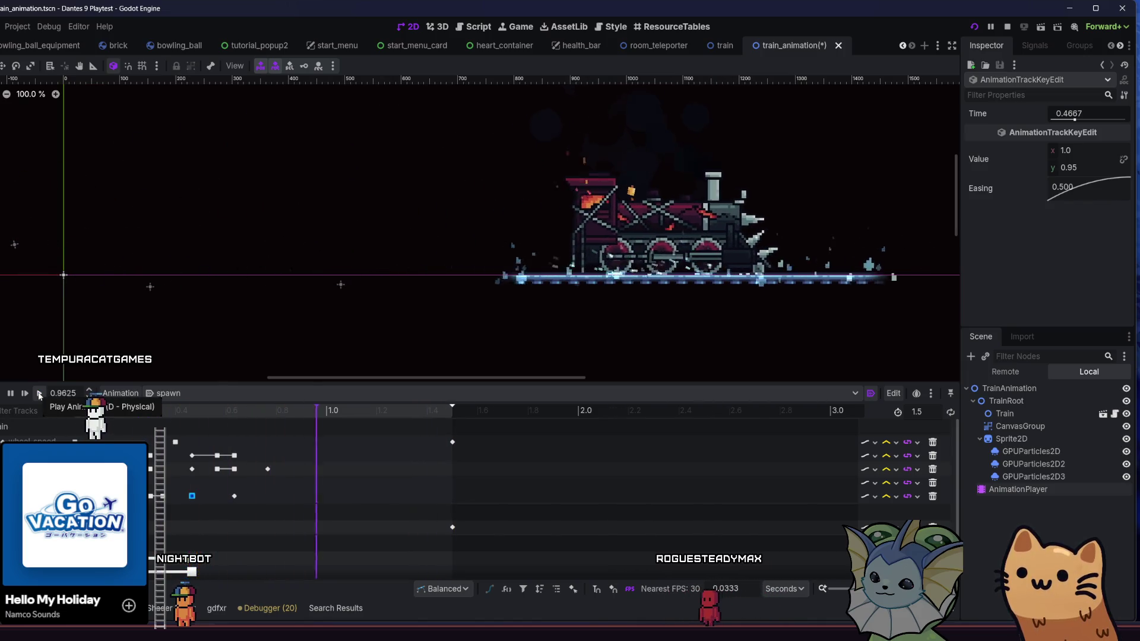
click(40, 395)
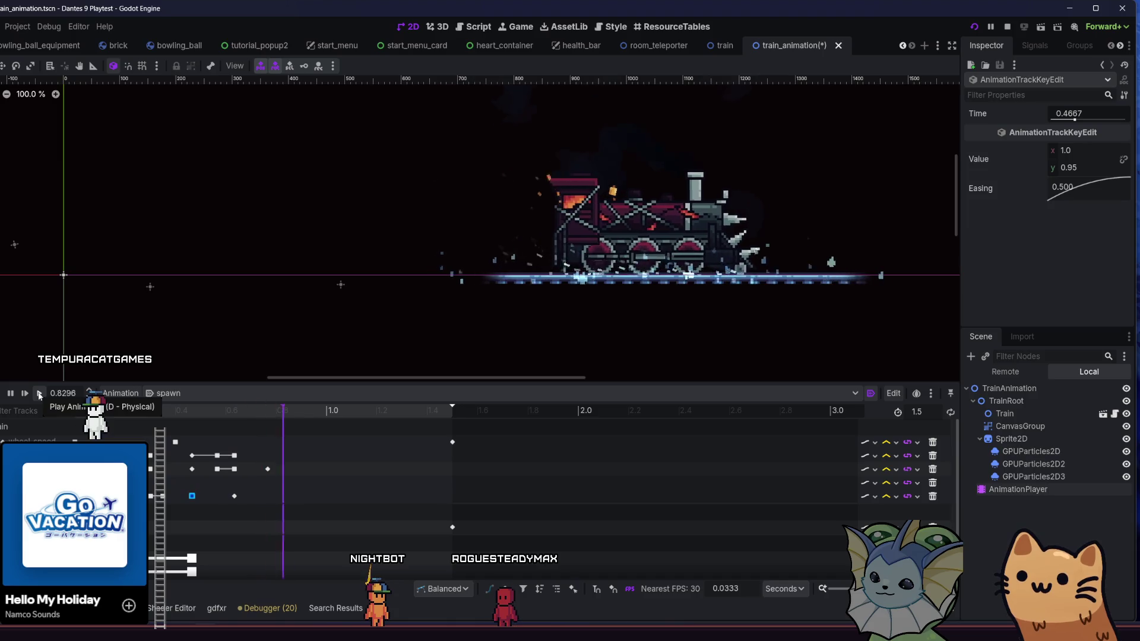
click(152, 496)
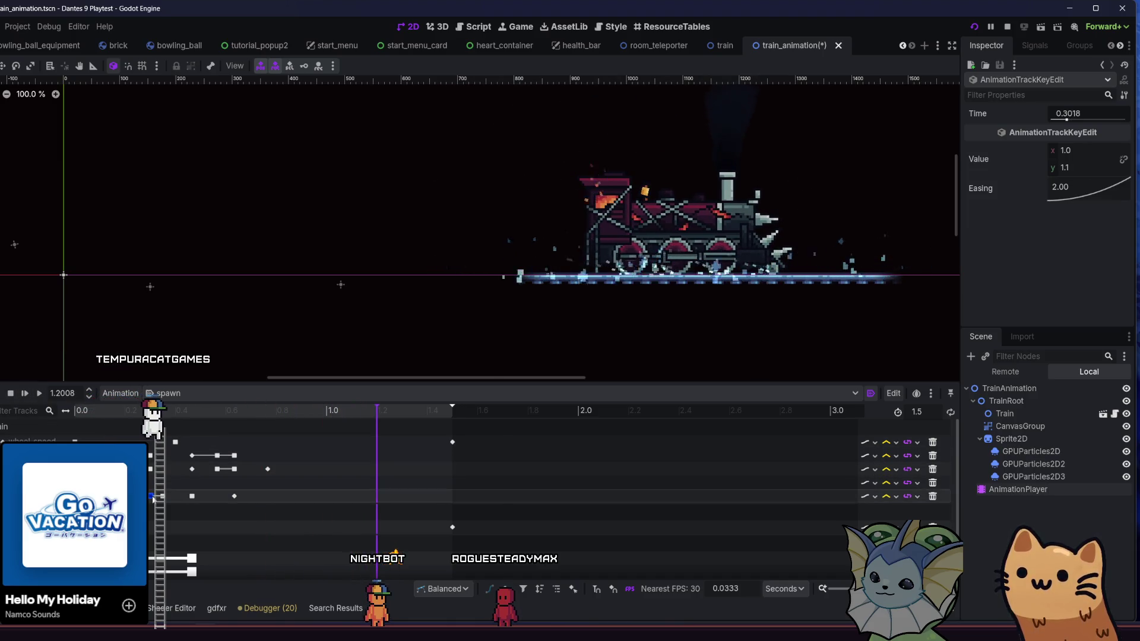
mouse_move(265, 412)
mouse_down()
mouse_move(222, 411)
mouse_move(280, 433)
mouse_up()
Add a key at the current time and select the 0.7639 squash key.
key(ctrl+d)
drag(267, 496, 304, 496)
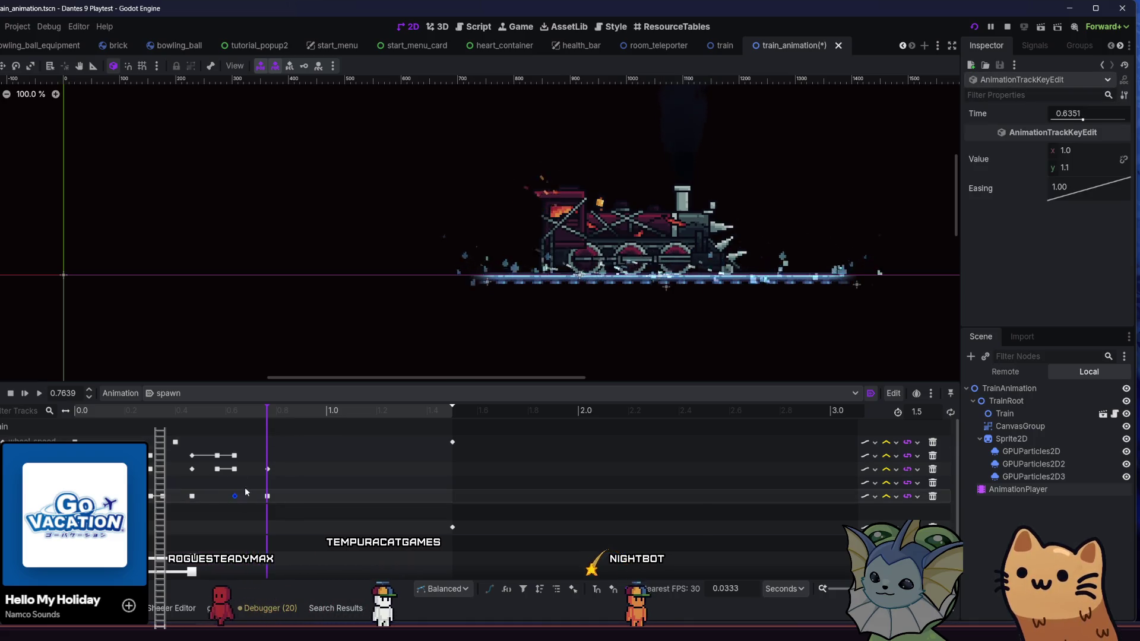
mouse_move(285, 422)
mouse_down()
mouse_move(202, 431)
mouse_move(242, 441)
mouse_move(259, 461)
mouse_up()
click(268, 496)
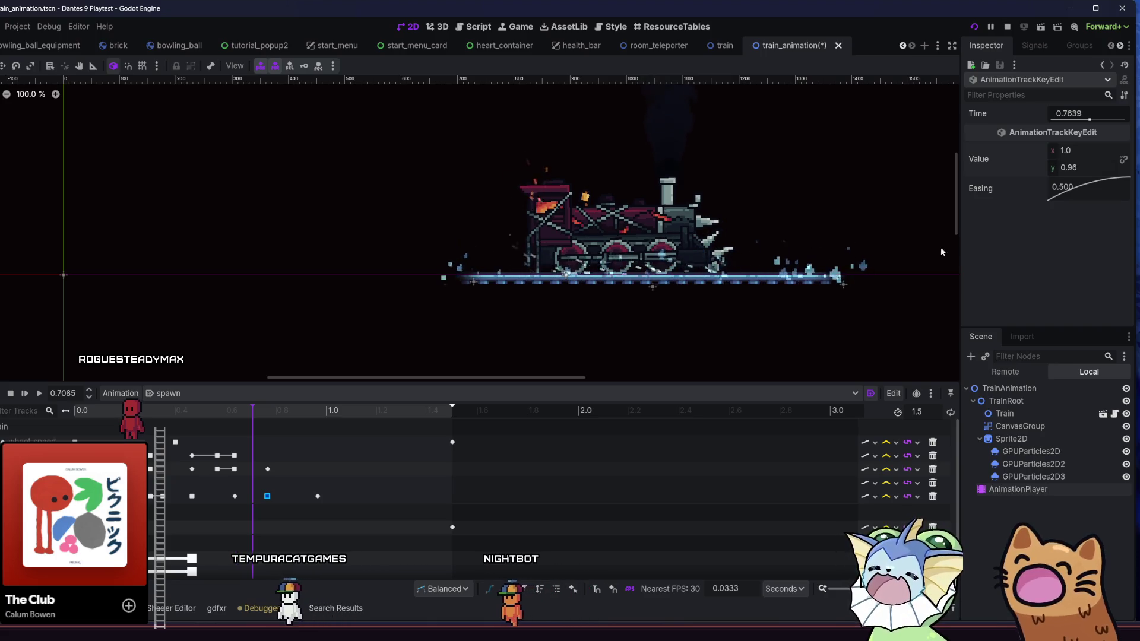
Replay the spawn animation and save the train_animation scene.
click(40, 394)
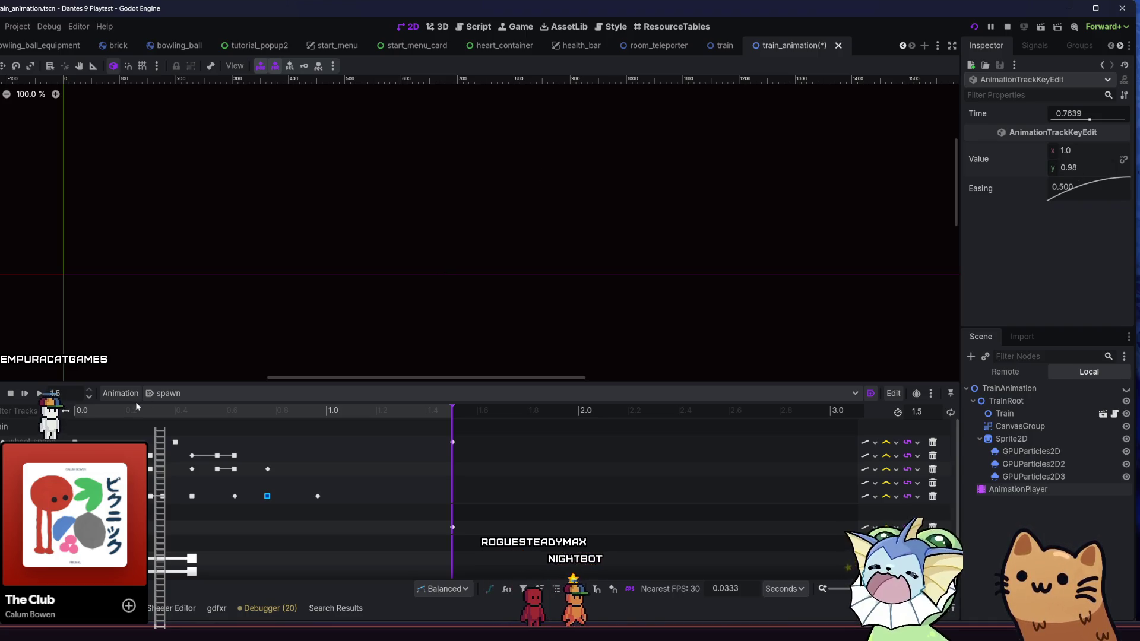
click(40, 393)
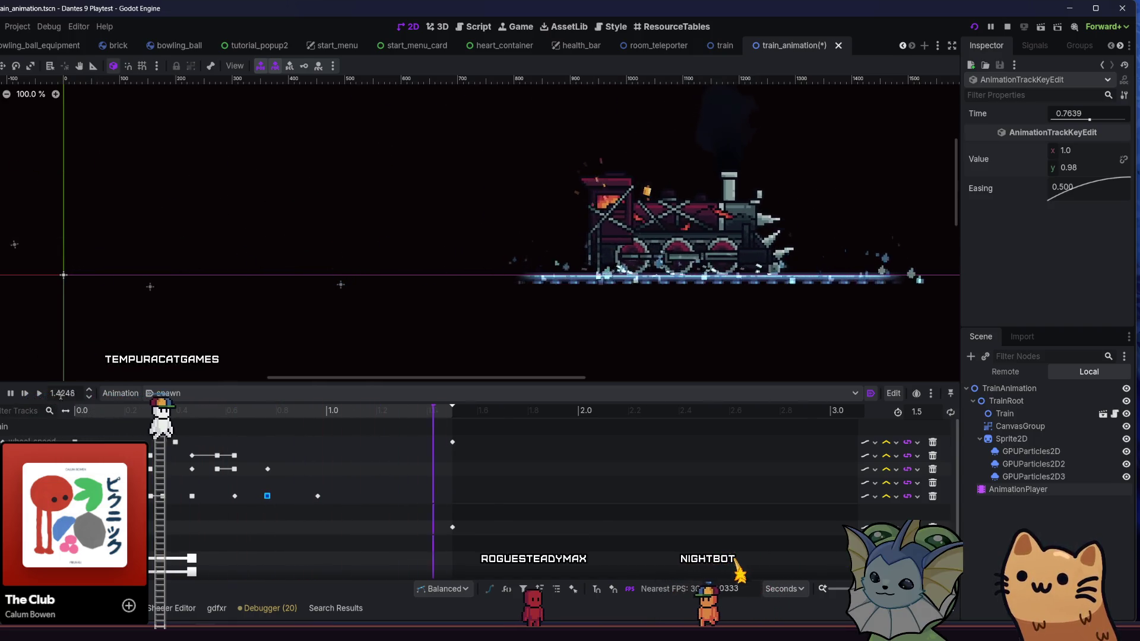
key(ctrl+s)
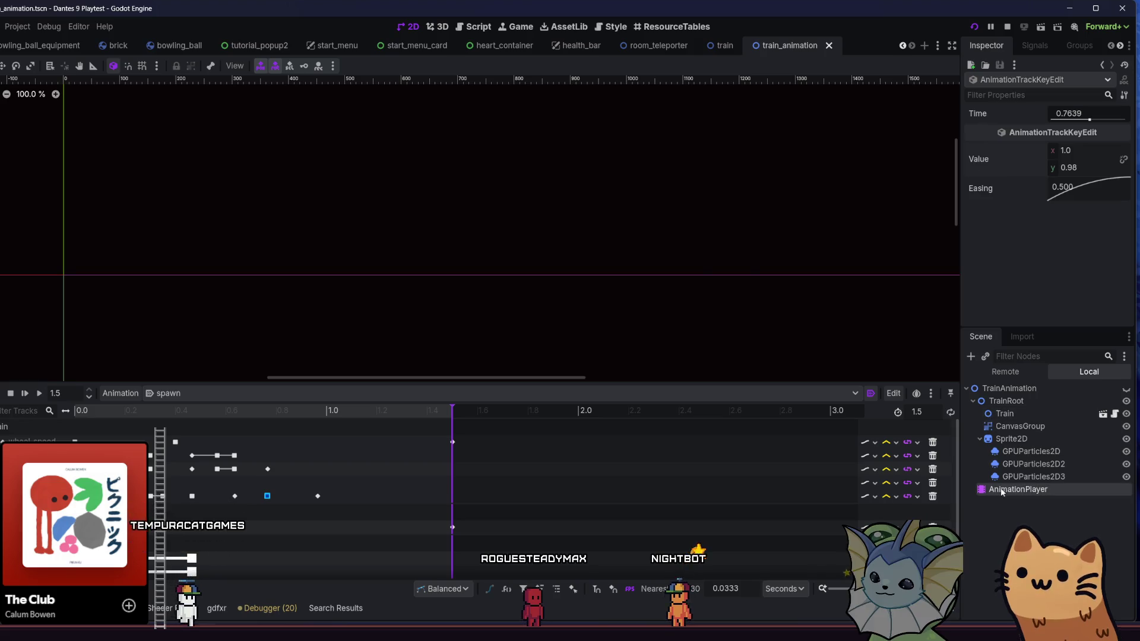
Replay the spawn animation repeatedly to judge the current stretch timing.
click(39, 395)
click(39, 395)
click(39, 395)
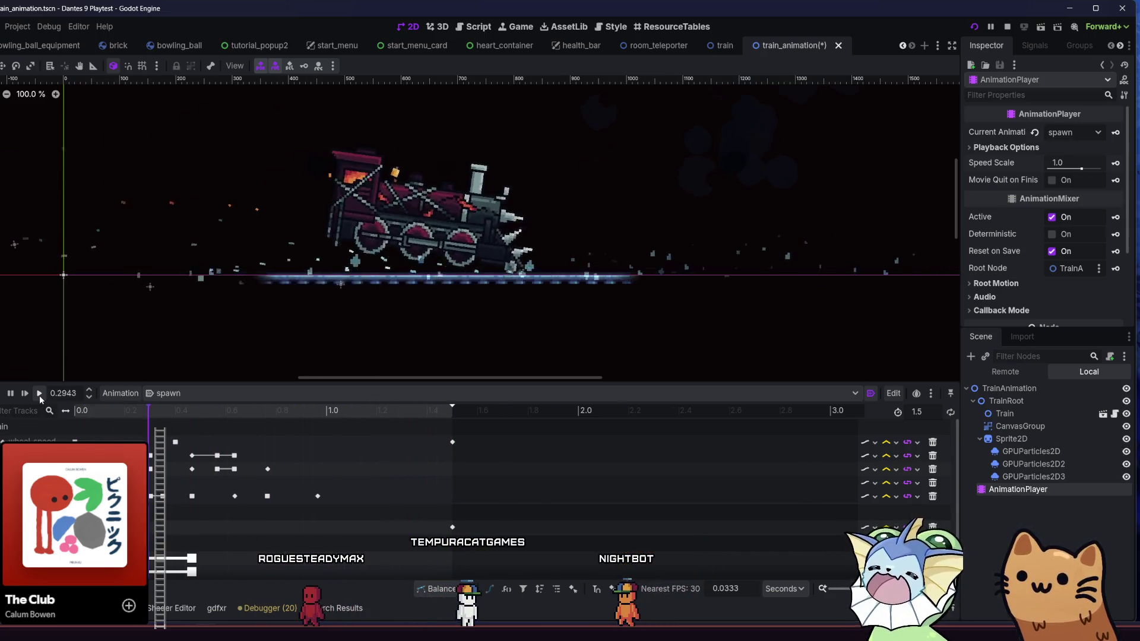
click(39, 395)
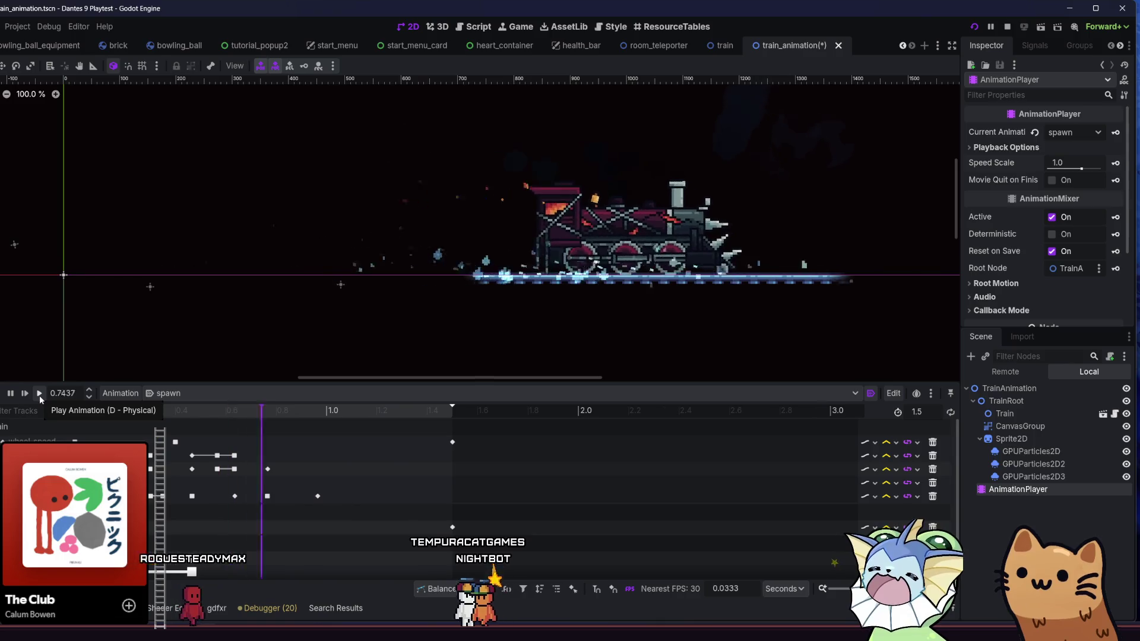
click(39, 395)
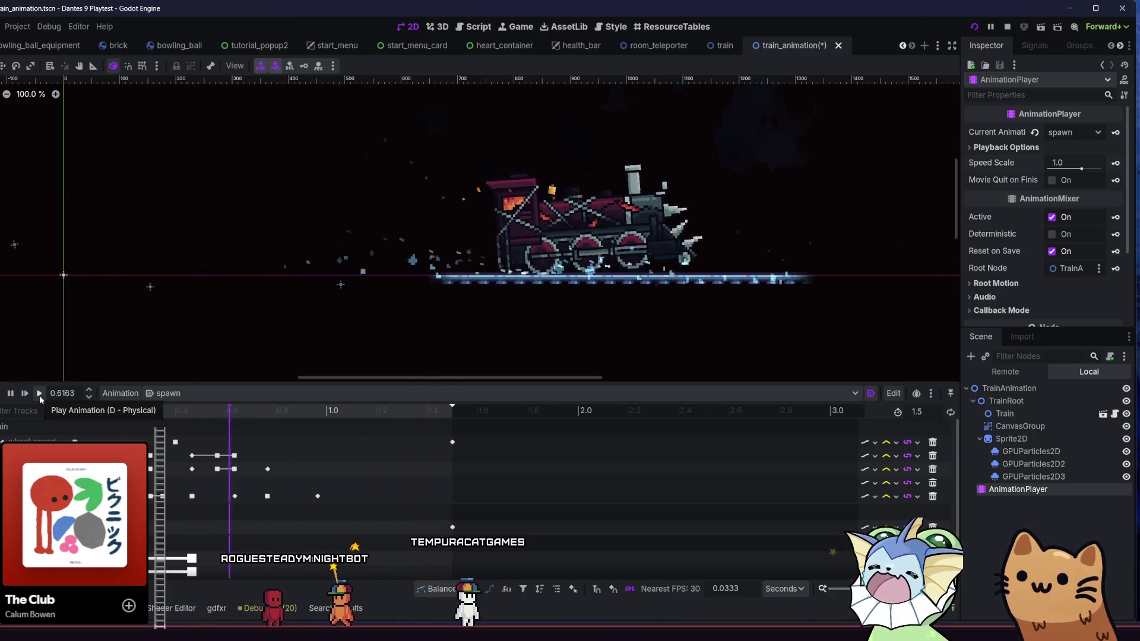
click(39, 396)
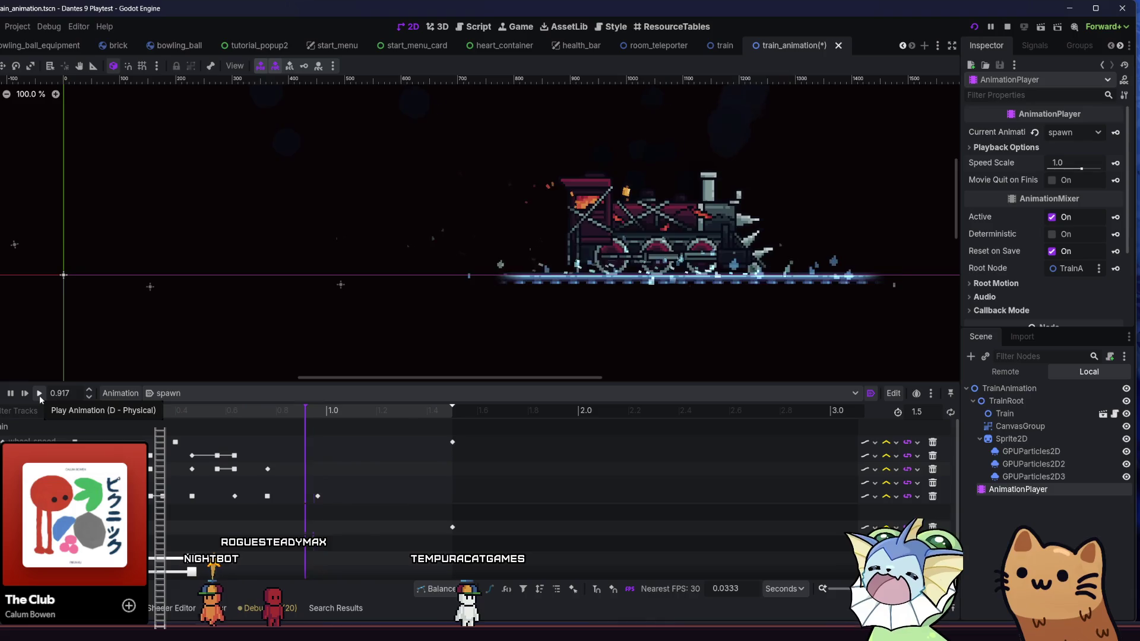
click(40, 395)
click(40, 395)
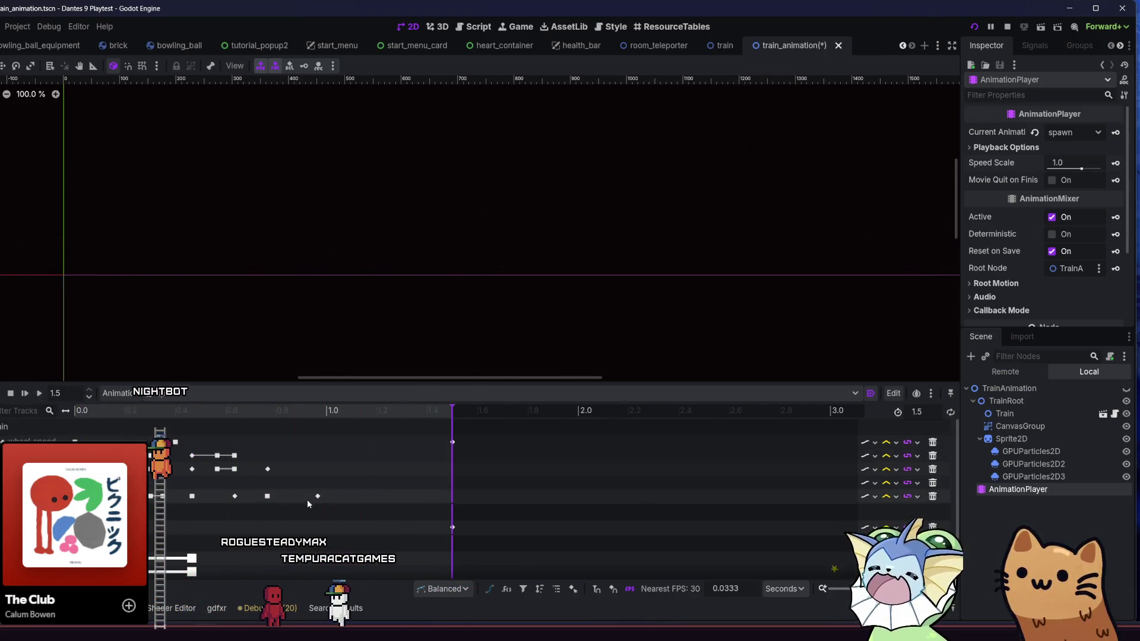
Retime the y 1.1 stretch key to about 1.05 s, replay, and select the 0.7639 squash key.
drag(317, 497, 297, 497)
click(42, 393)
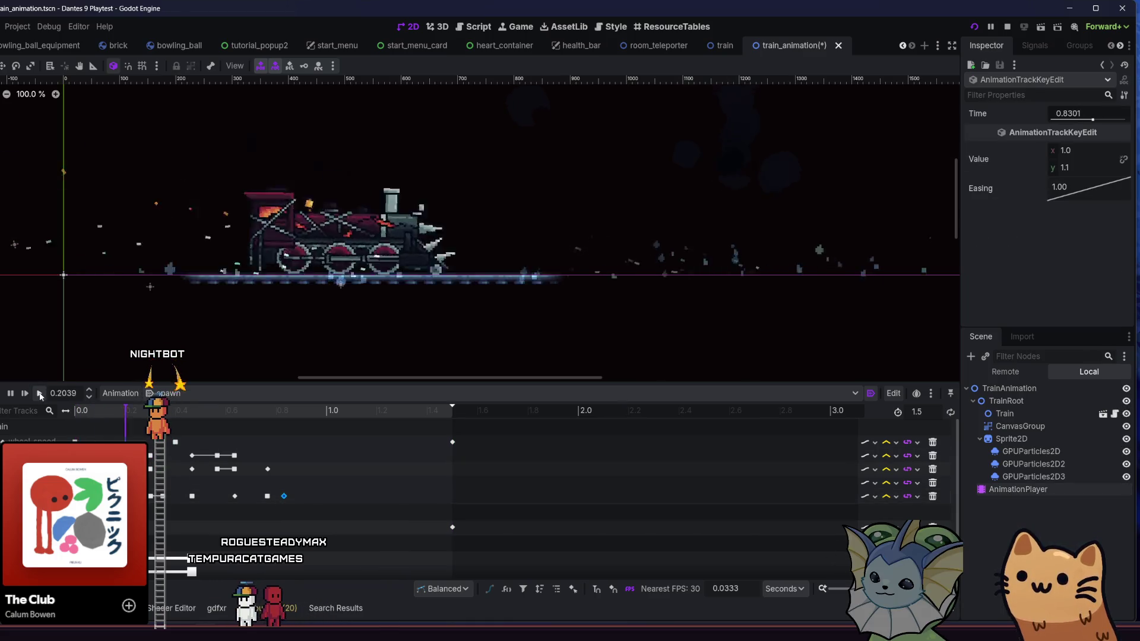
click(41, 394)
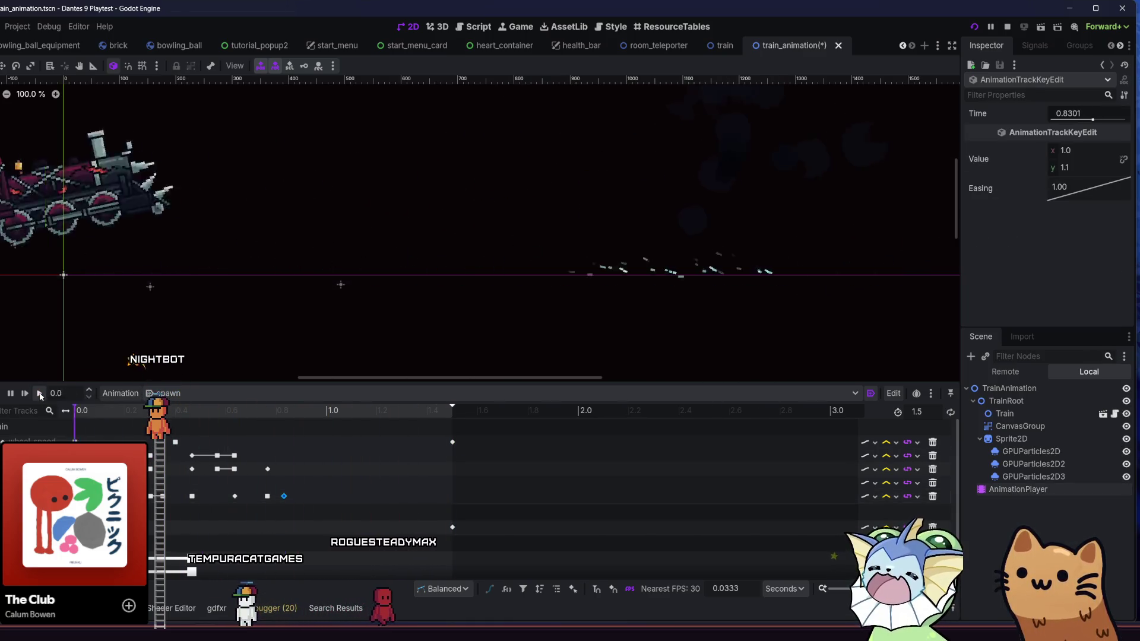
click(40, 394)
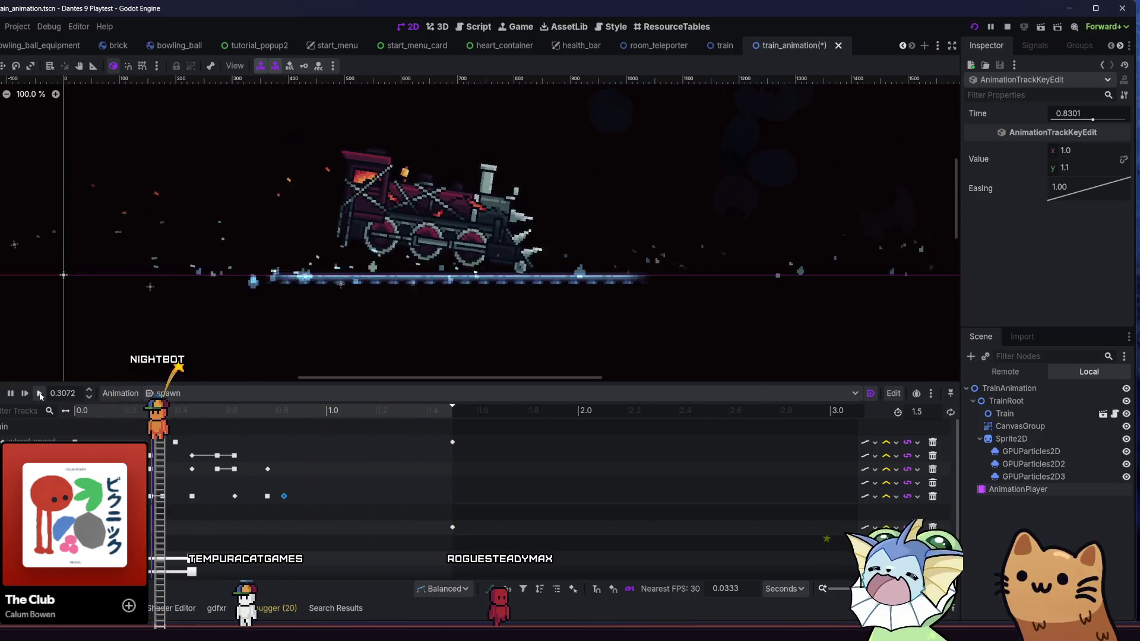
drag(283, 496, 341, 496)
click(39, 393)
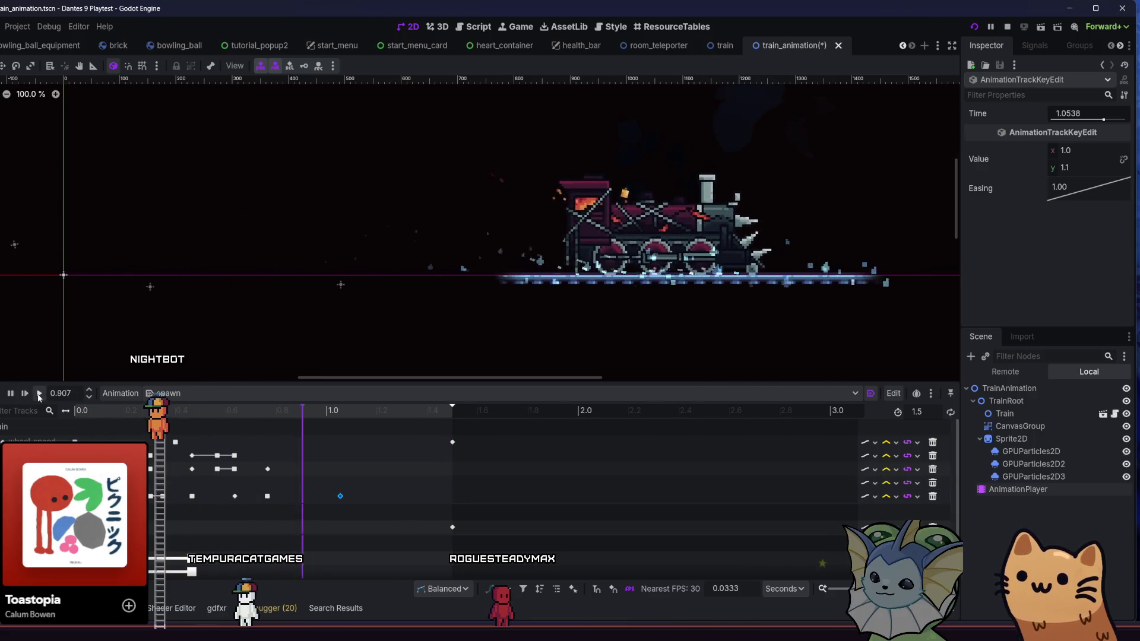
click(39, 394)
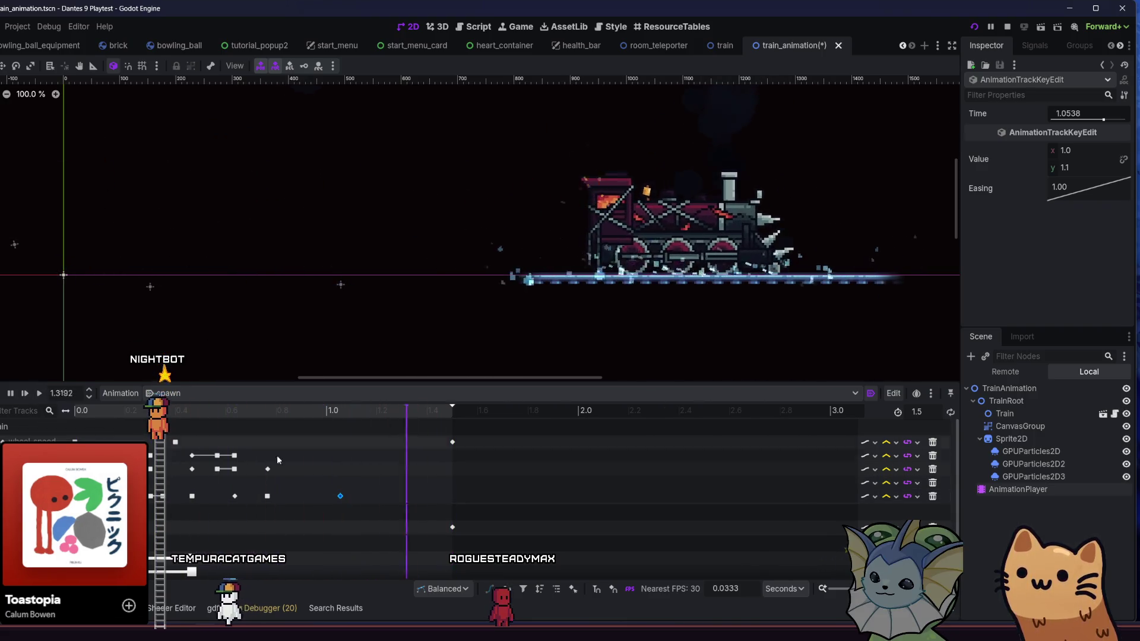
click(267, 496)
right_click(1106, 190)
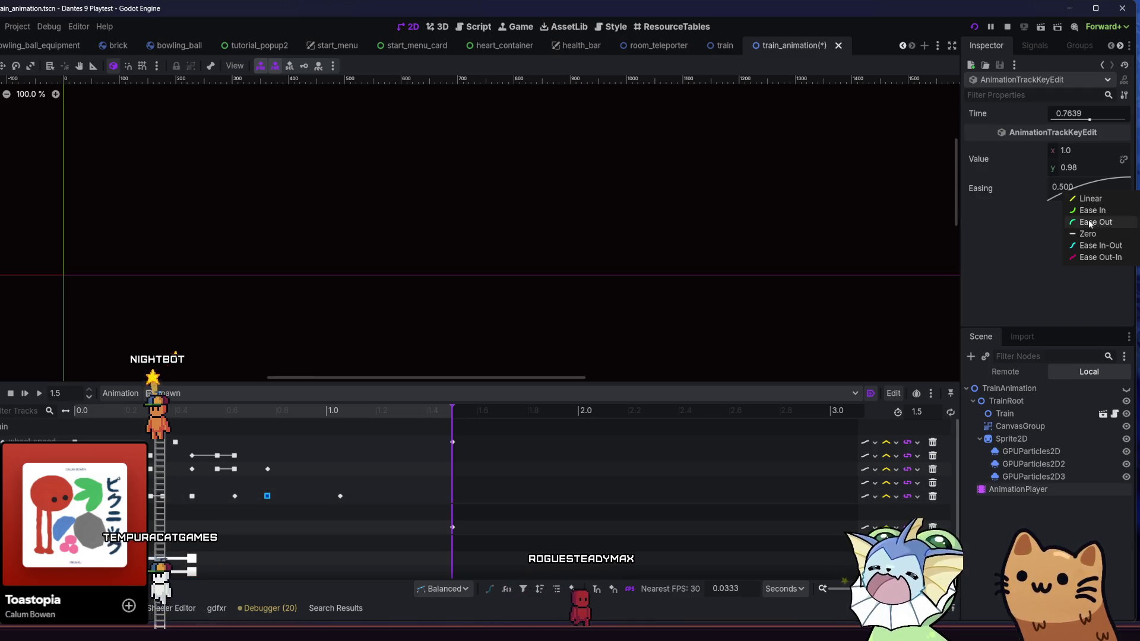
Try Ease In on the 0.7639 squash key, then restore its softer easing.
click(1090, 209)
click(38, 394)
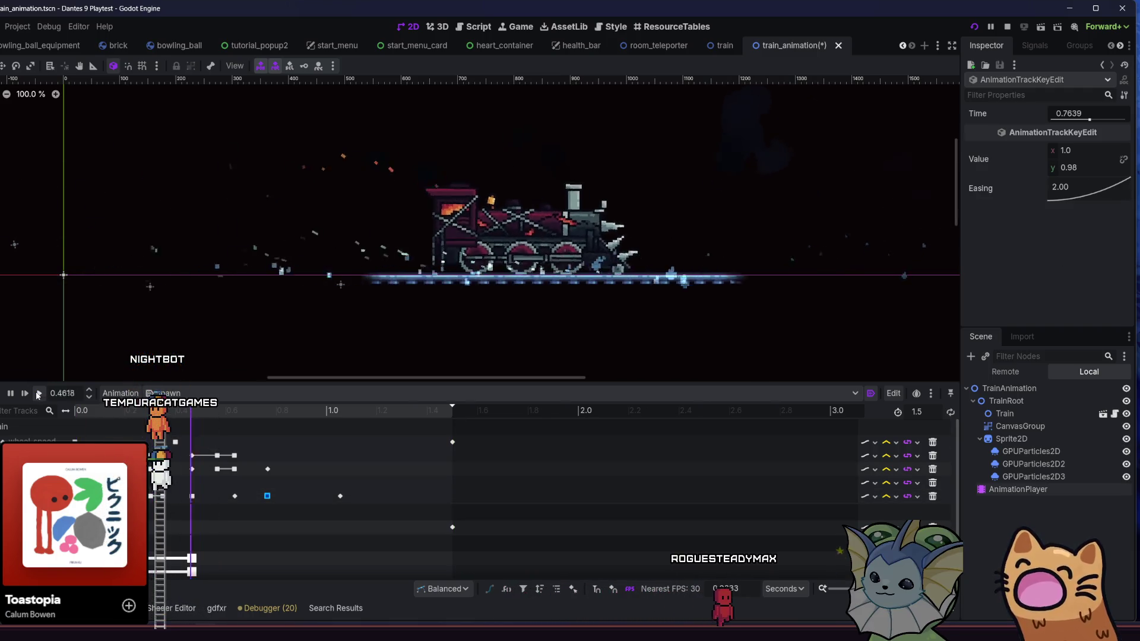
drag(341, 497, 310, 497)
click(37, 392)
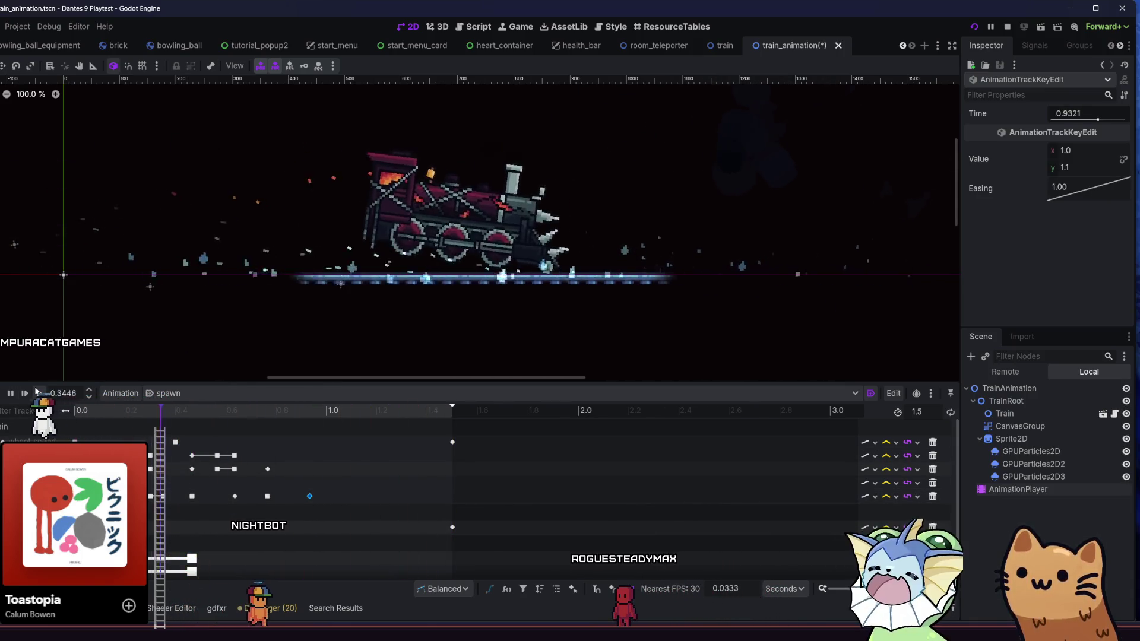
click(37, 392)
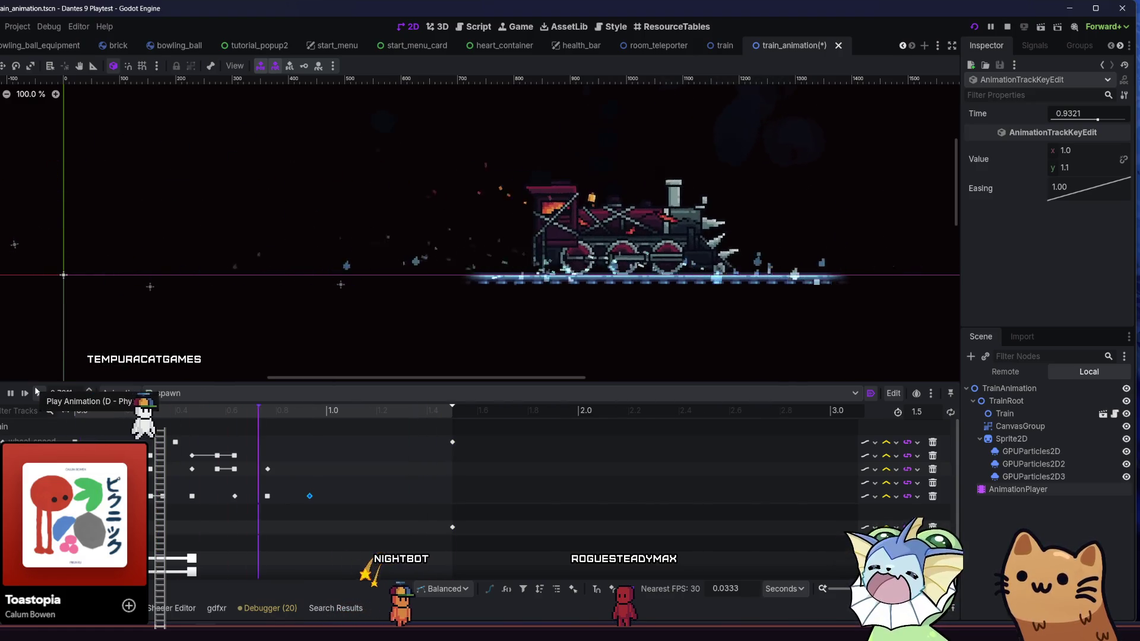
click(268, 496)
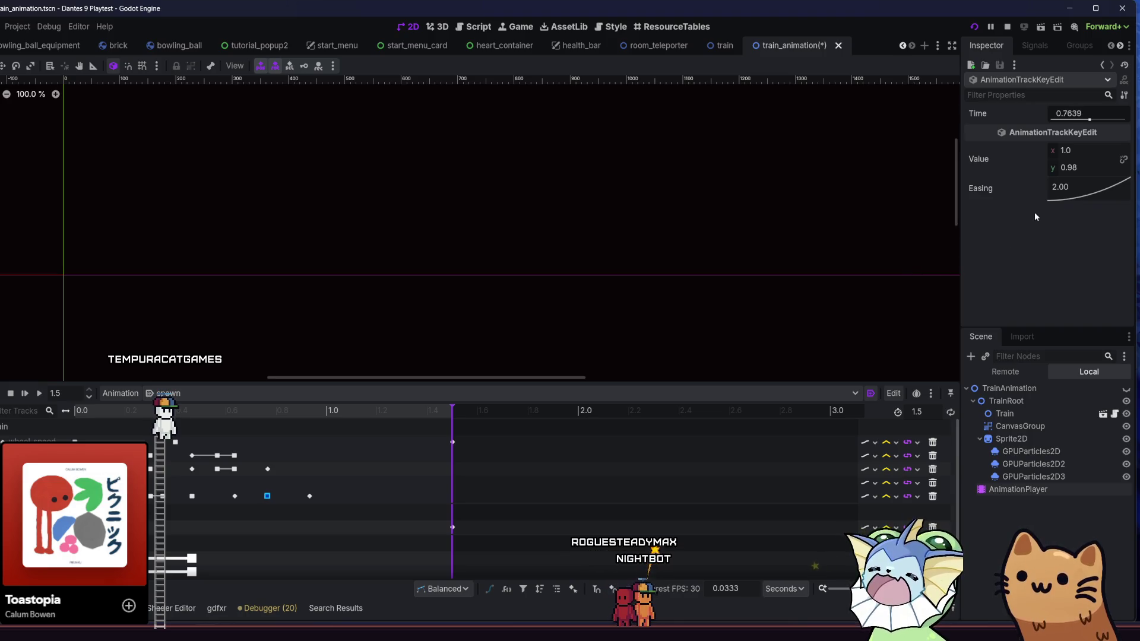
right_click(1067, 199)
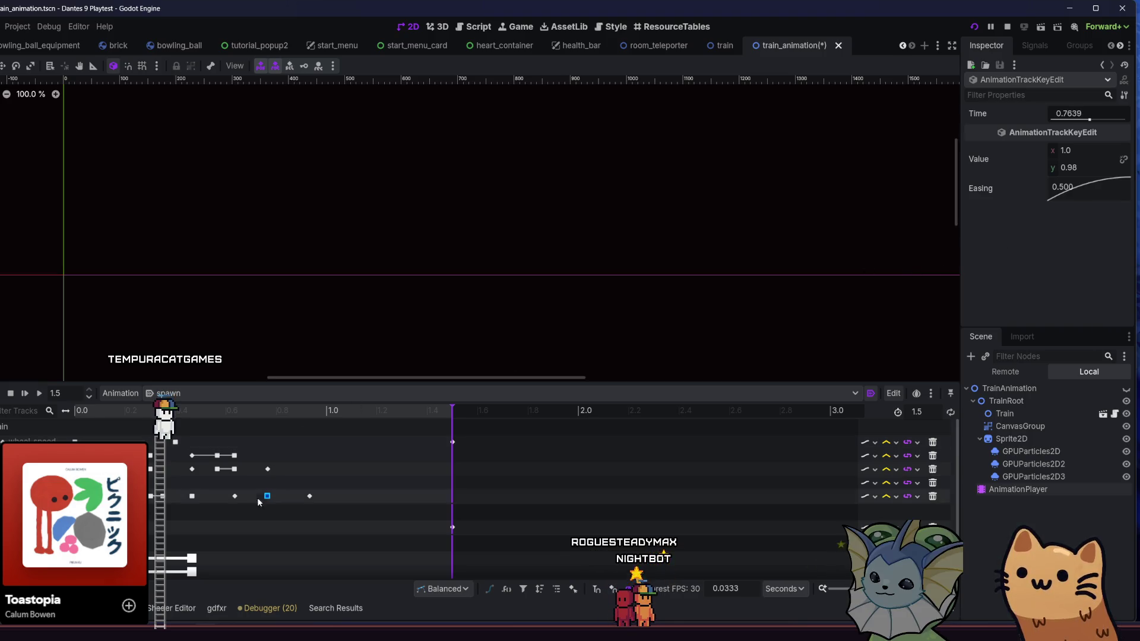
click(34, 393)
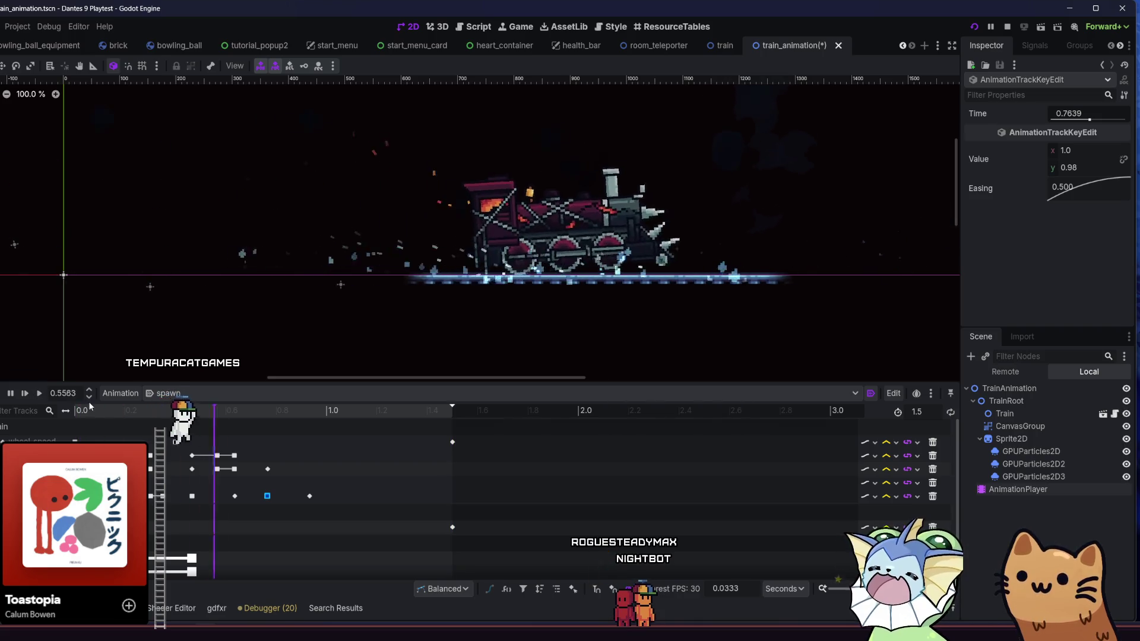
Move the y 1.1 stretch key to about 1.09 s and replay the animation.
key(shift+d)
click(309, 496)
drag(309, 496, 349, 497)
click(36, 394)
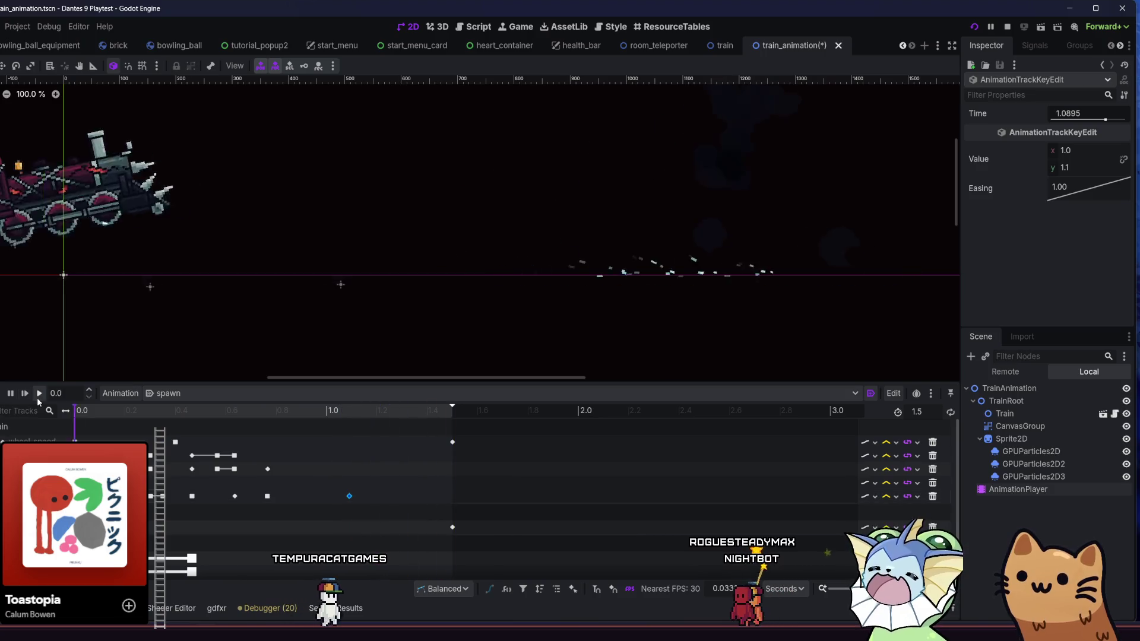
click(37, 394)
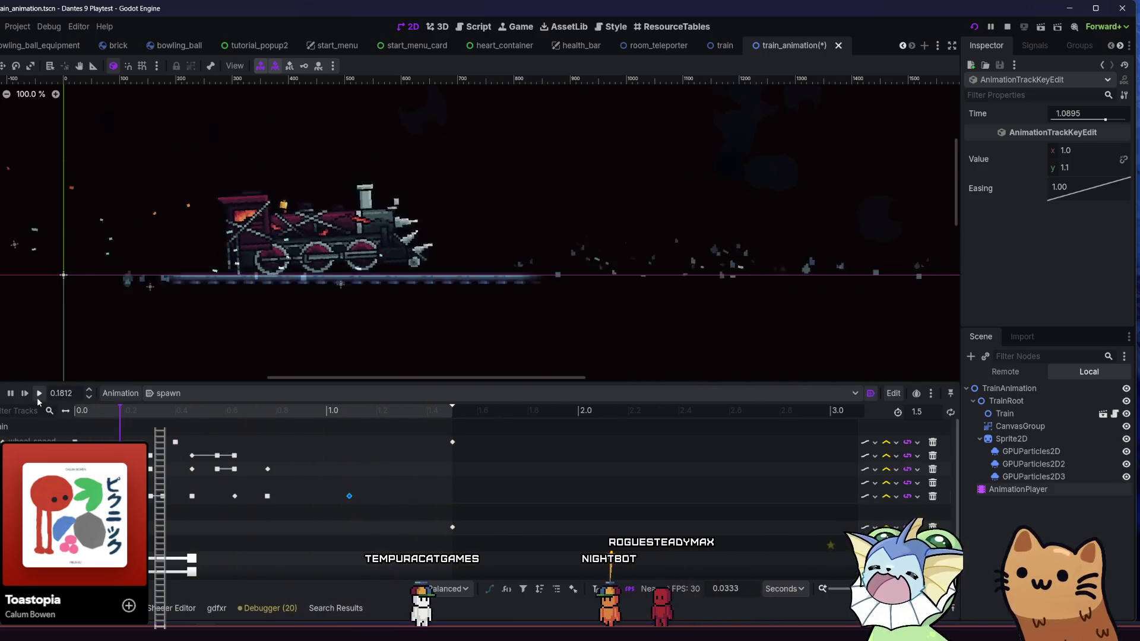
click(37, 397)
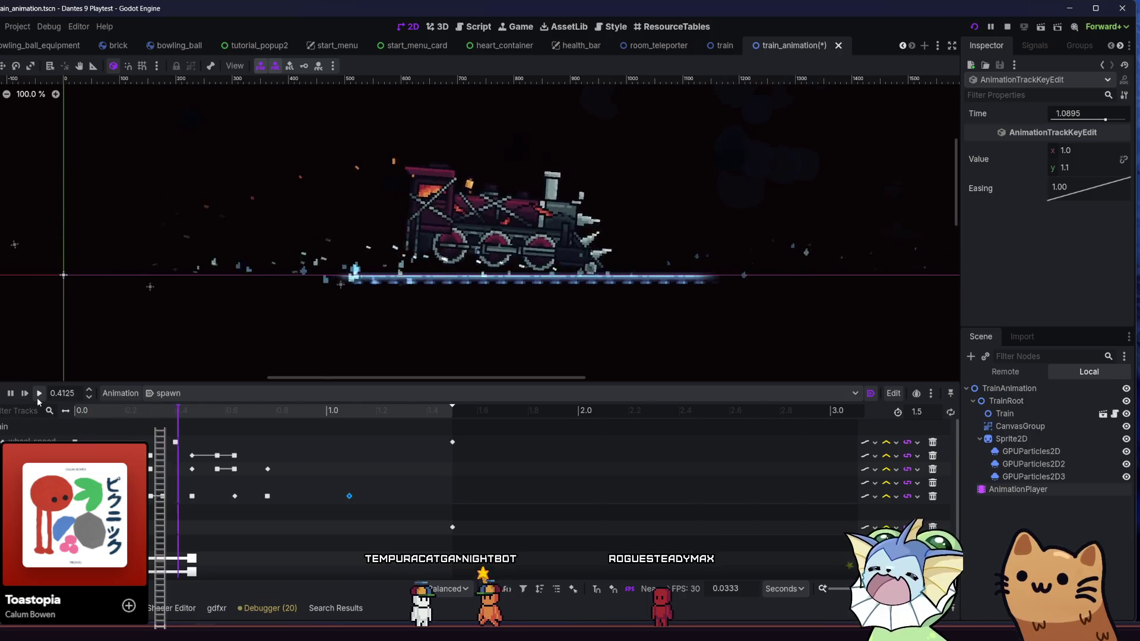
click(37, 398)
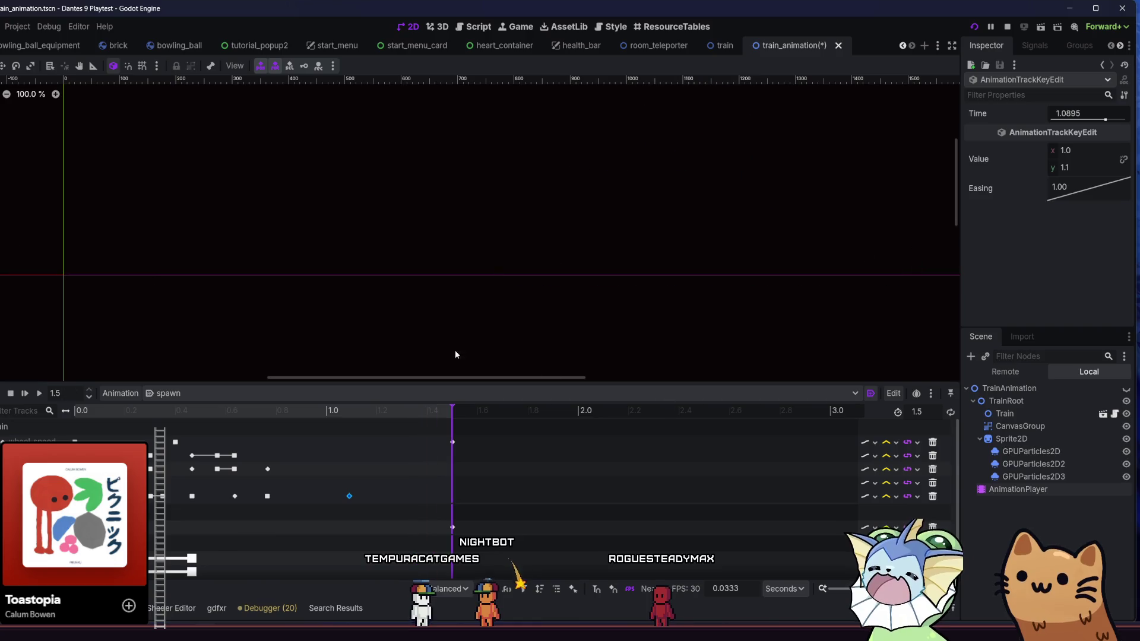
Save train_animation and launch the game with F5 to test the spawn.
key(ctrl+s)
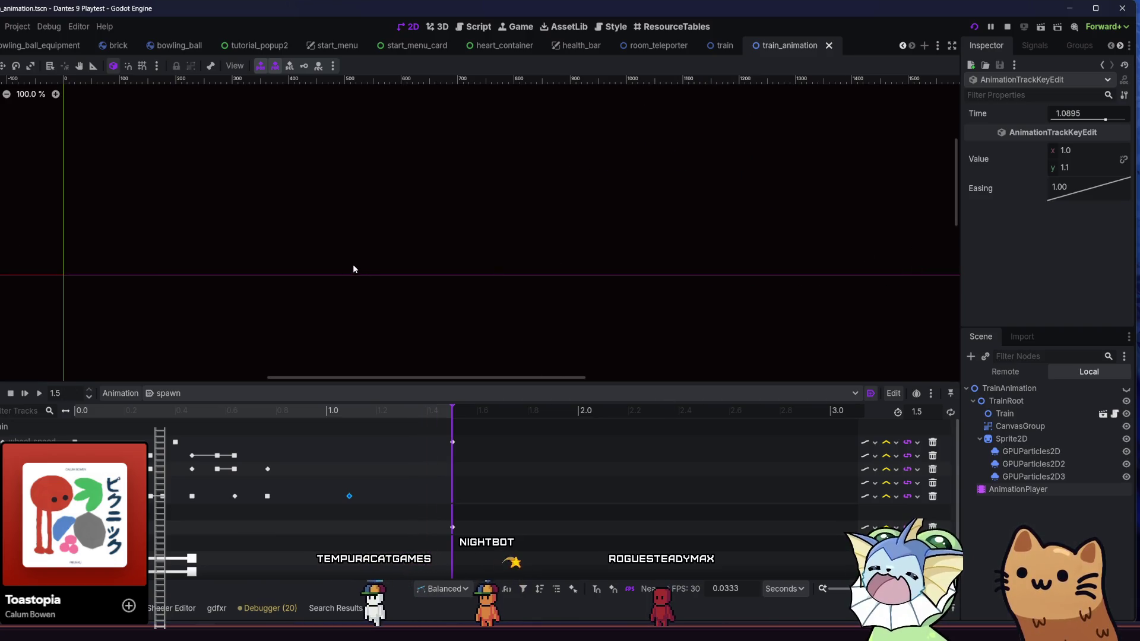
right_click(354, 270)
click(311, 260)
mouse_move(286, 251)
mouse_down()
mouse_move(251, 240)
mouse_move(364, 221)
mouse_move(407, 176)
mouse_move(344, 167)
mouse_up()
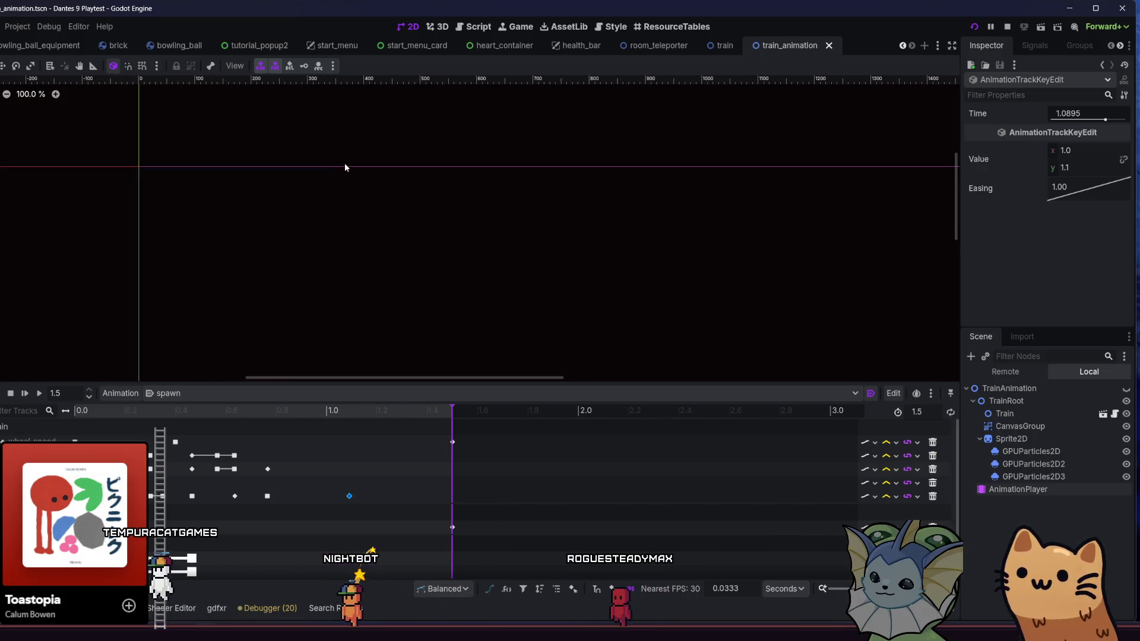
scroll(323, 171, right, 2)
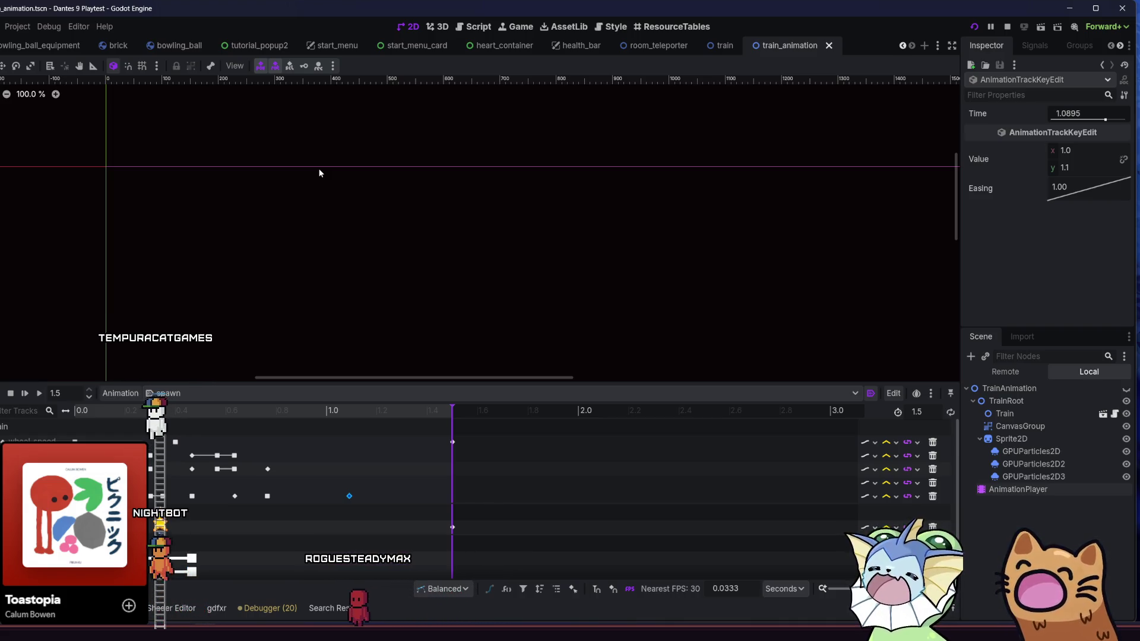
key(F5)
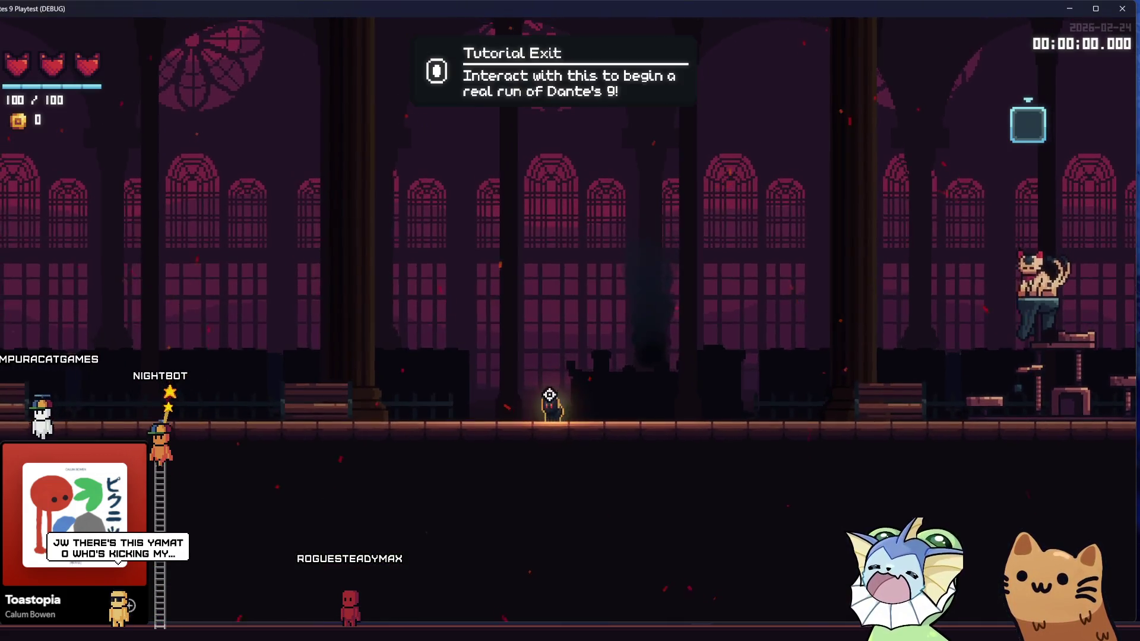
Watch the retimed trains spawn in the tutorial hall, then open the F1 debug panel.
key(Escape)
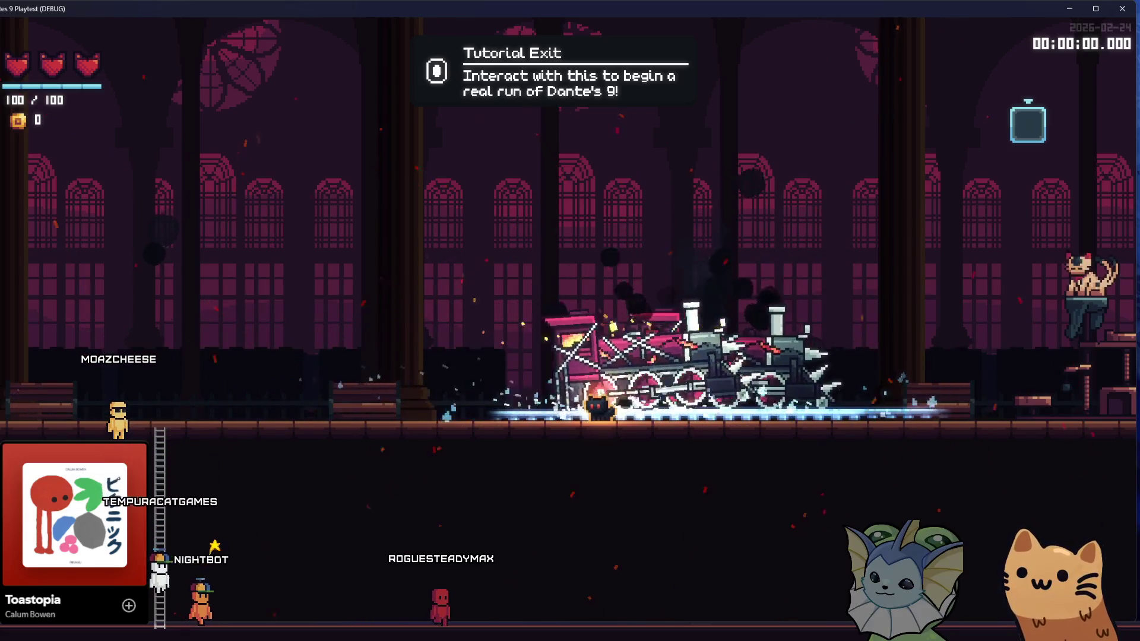
key(F1)
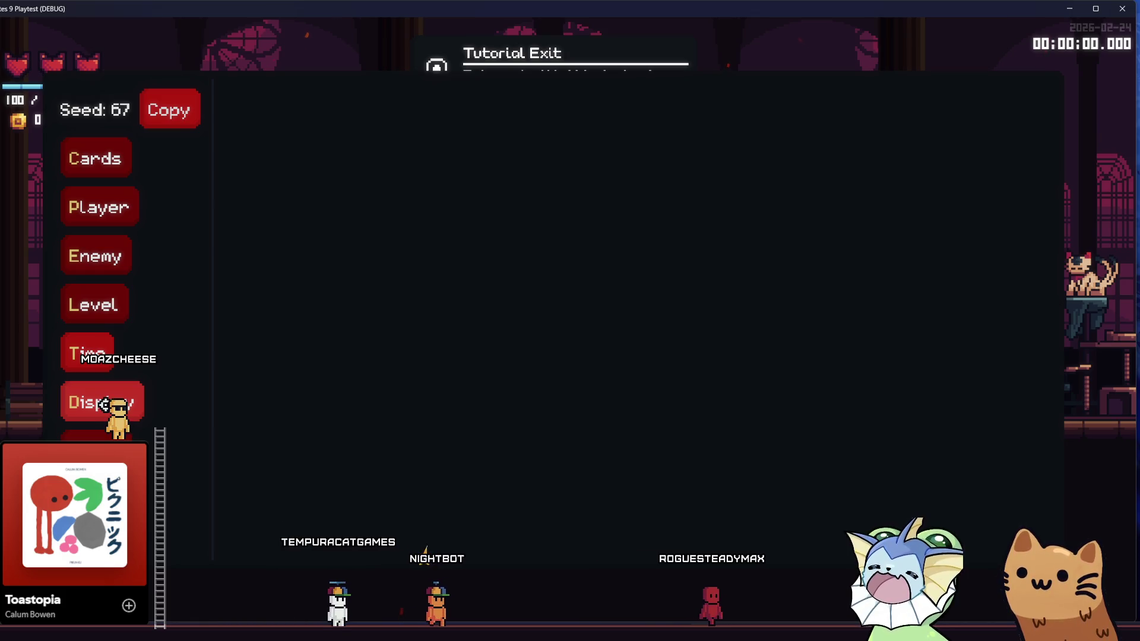
Find train_animation.tscn in the debug menu, set time scale to 0.5, and watch the trains spawn.
click(106, 406)
click(100, 433)
click(106, 406)
click(99, 433)
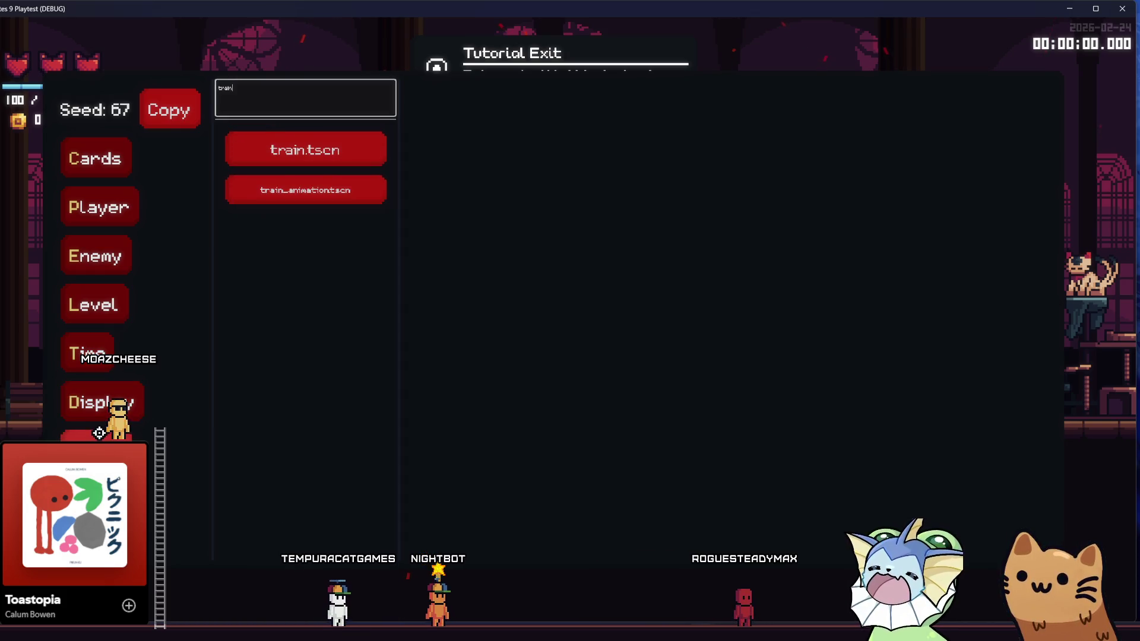
click(237, 188)
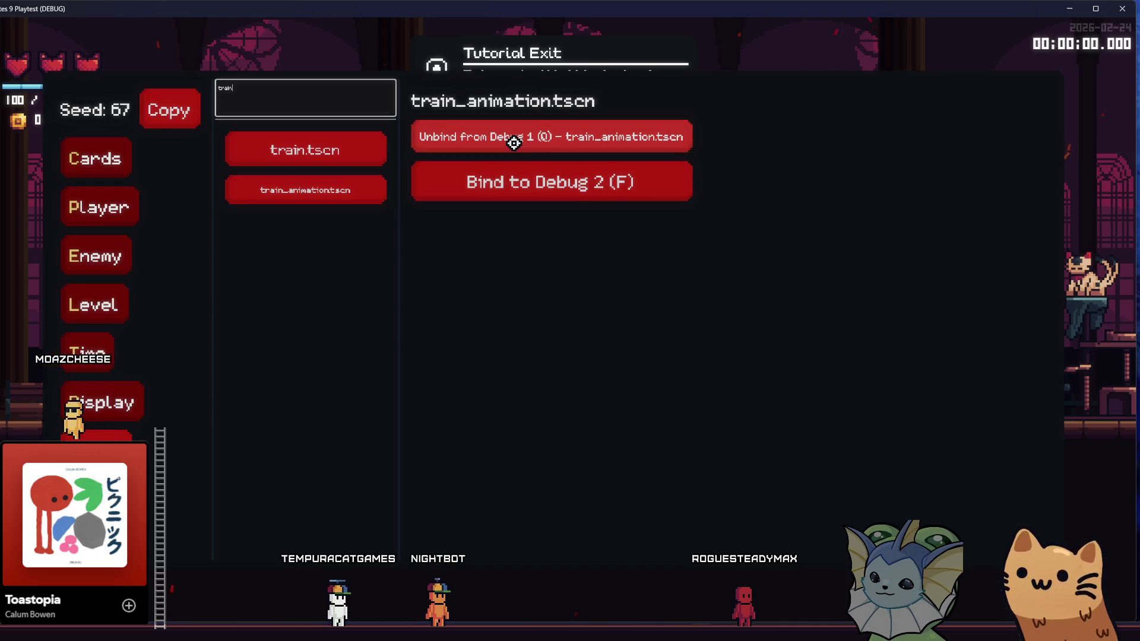
click(89, 341)
click(297, 126)
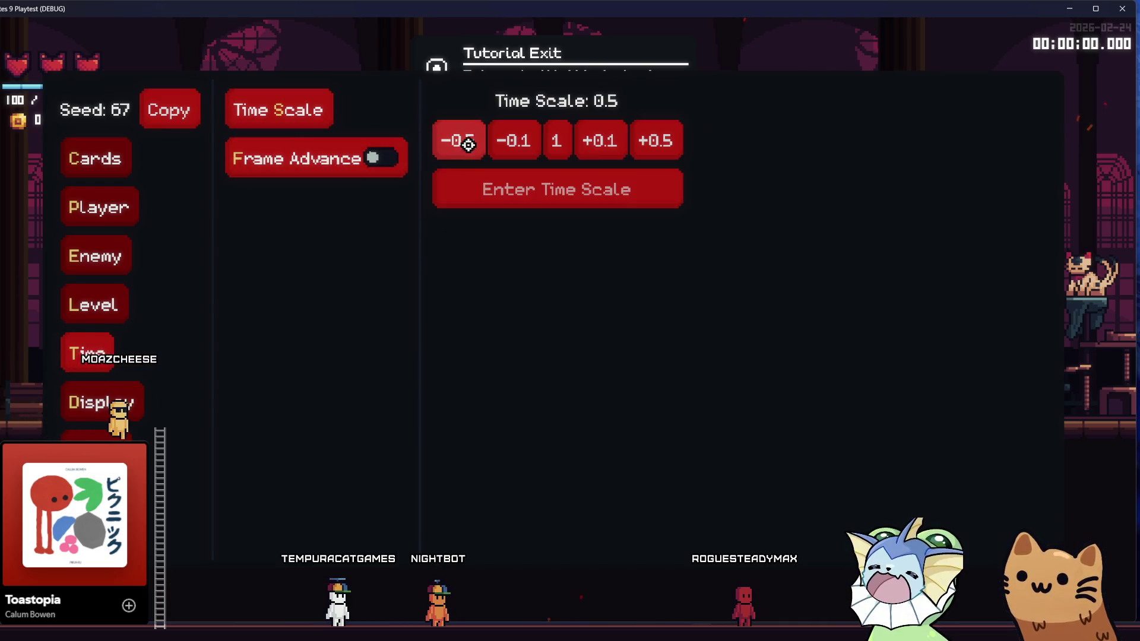
key(Escape)
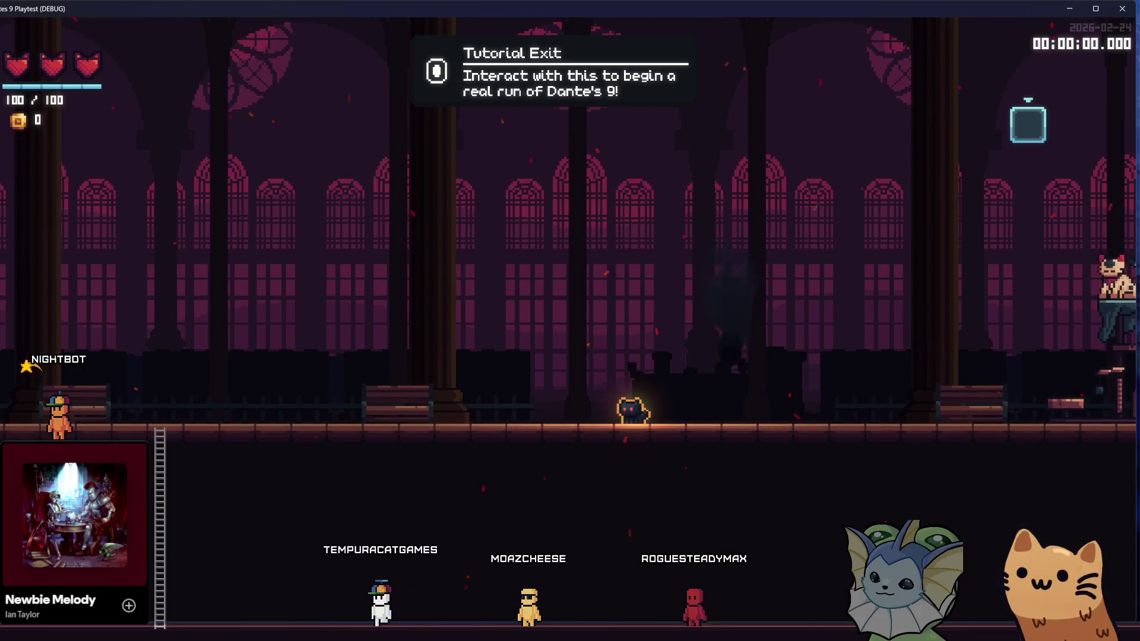
key(a)
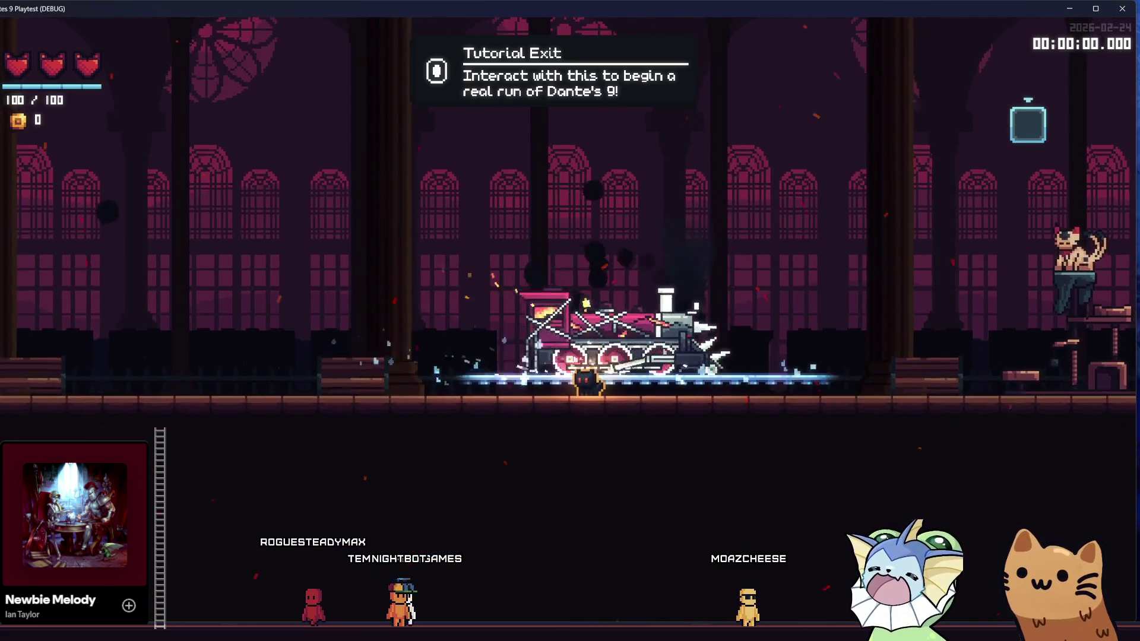
key(alt+Tab)
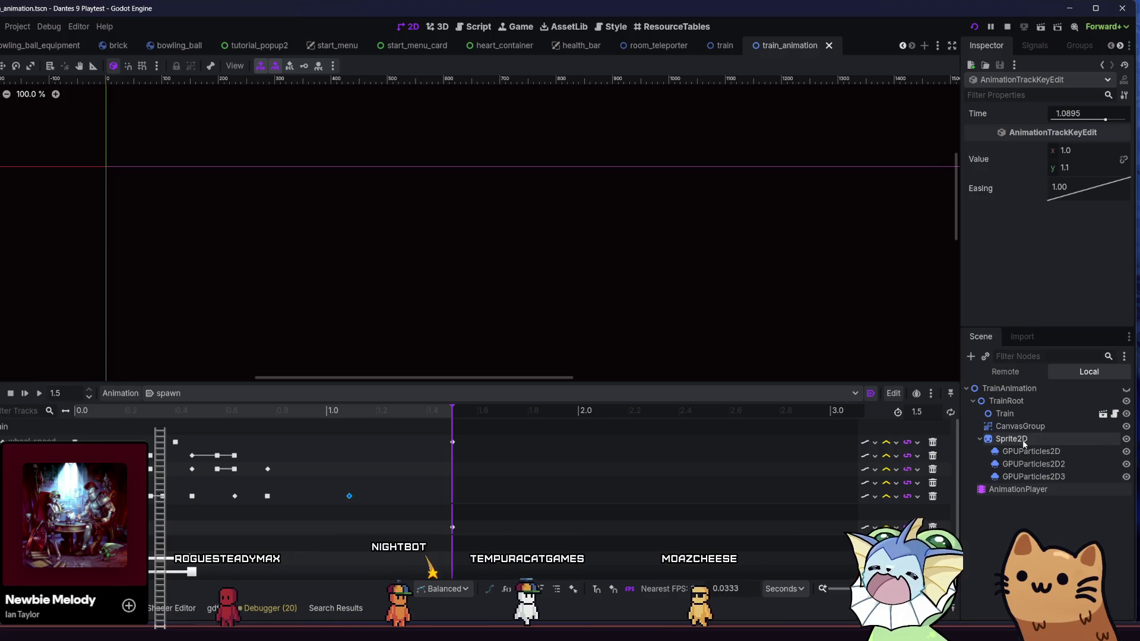
Set the train Smoke emitter's Inherit Velocity to 0.1 and relaunch the game with F5.
click(726, 45)
scroll(1012, 475, down, 3)
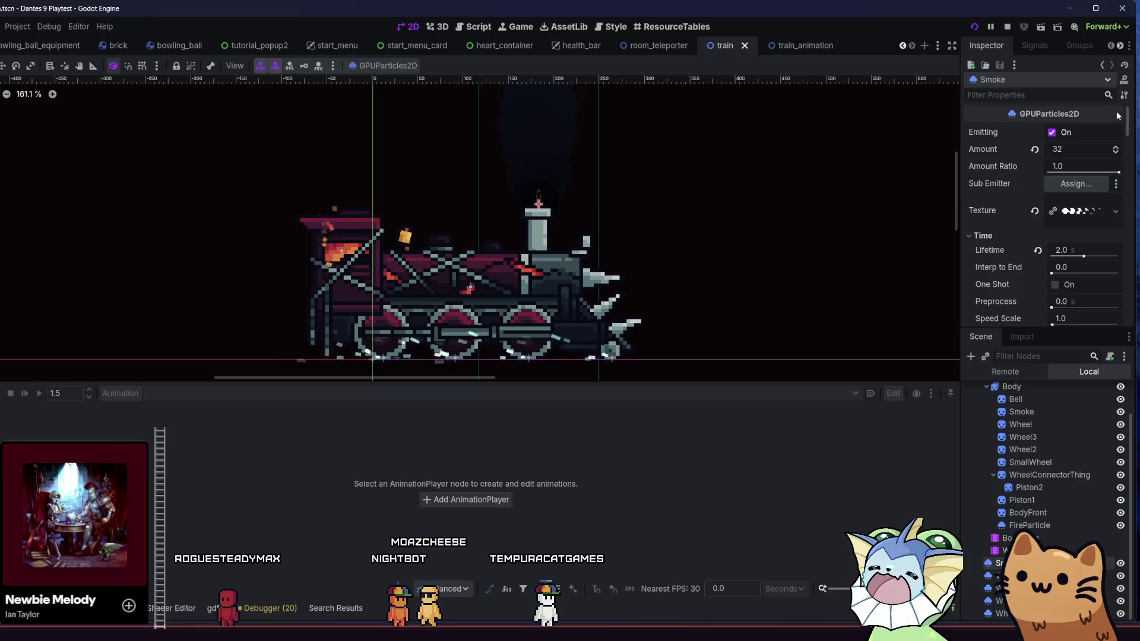
mouse_move(1127, 119)
mouse_down()
mouse_move(1124, 240)
mouse_move(1123, 150)
mouse_move(1120, 170)
mouse_up()
scroll(1077, 200, down, 2)
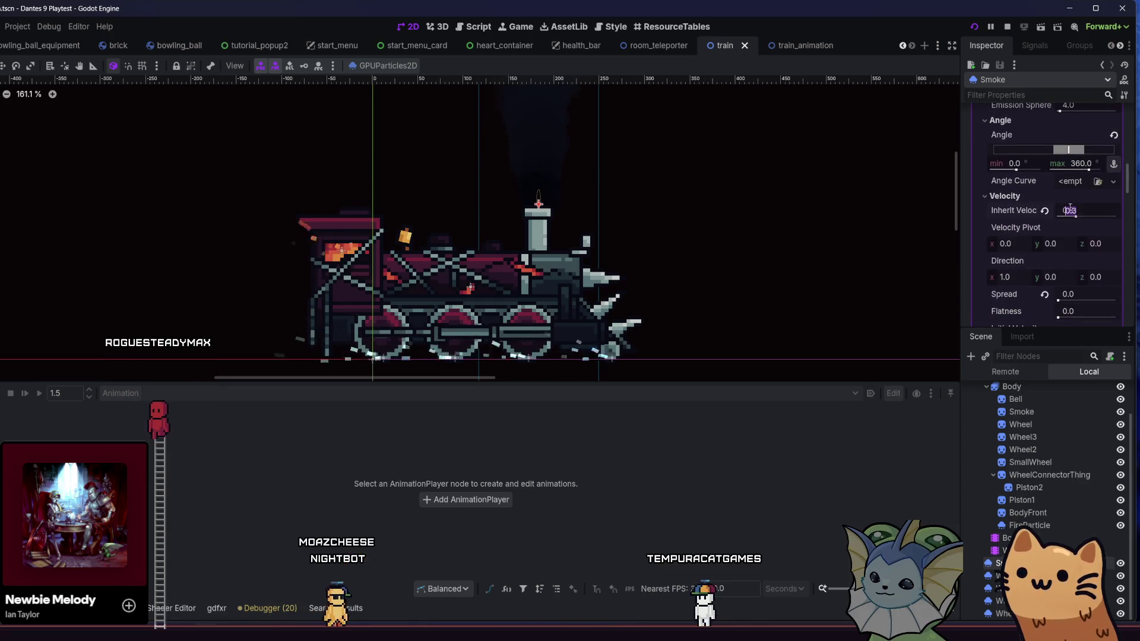
text(0.1)
key(Return)
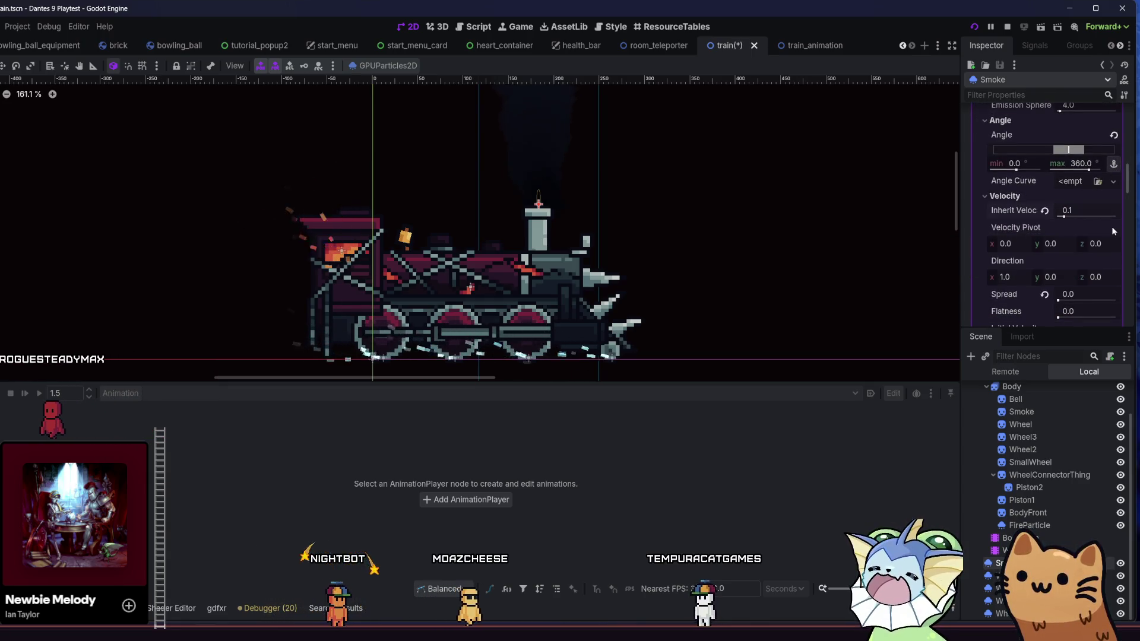
key(F5)
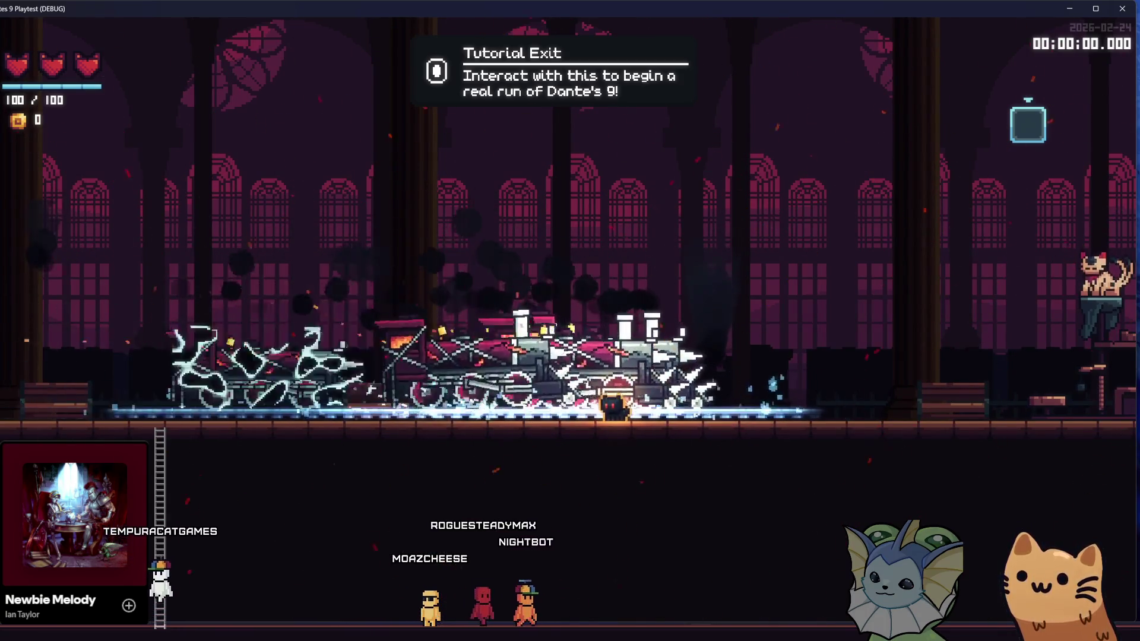
Walk the cat right up the stairs and back left to watch the train's smoke, then return to Godot.
key(d)
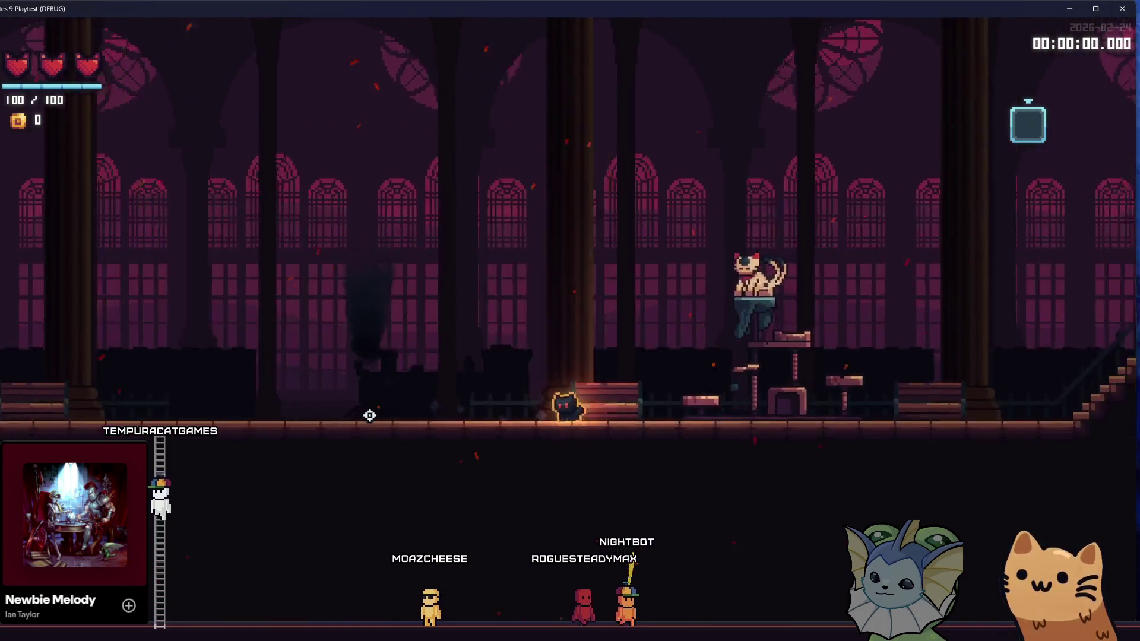
key(d)
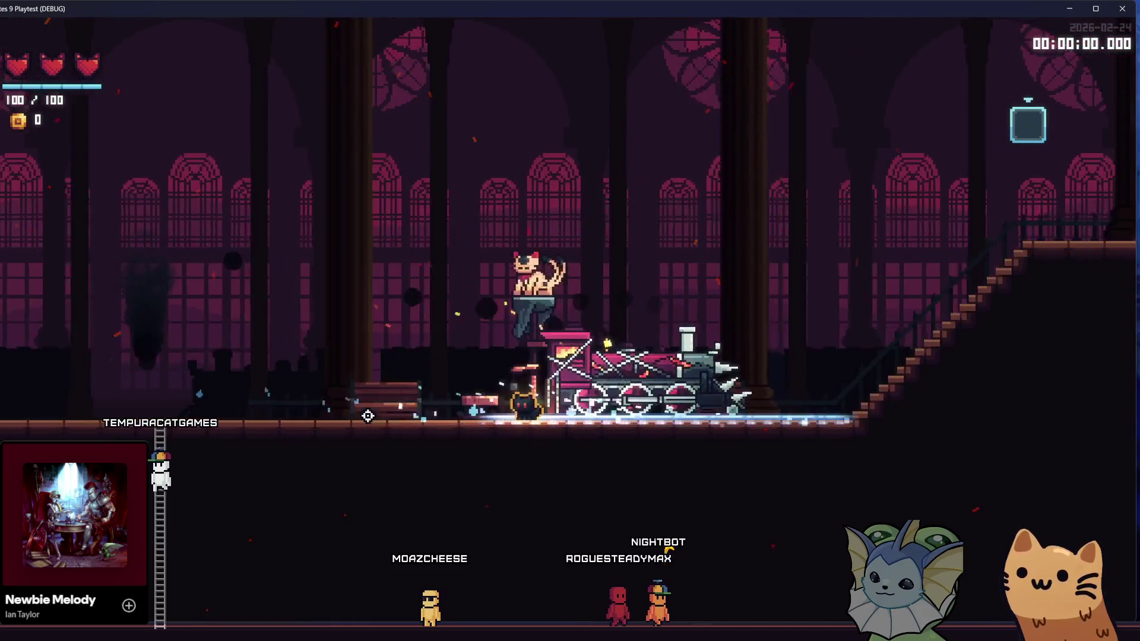
key(d)
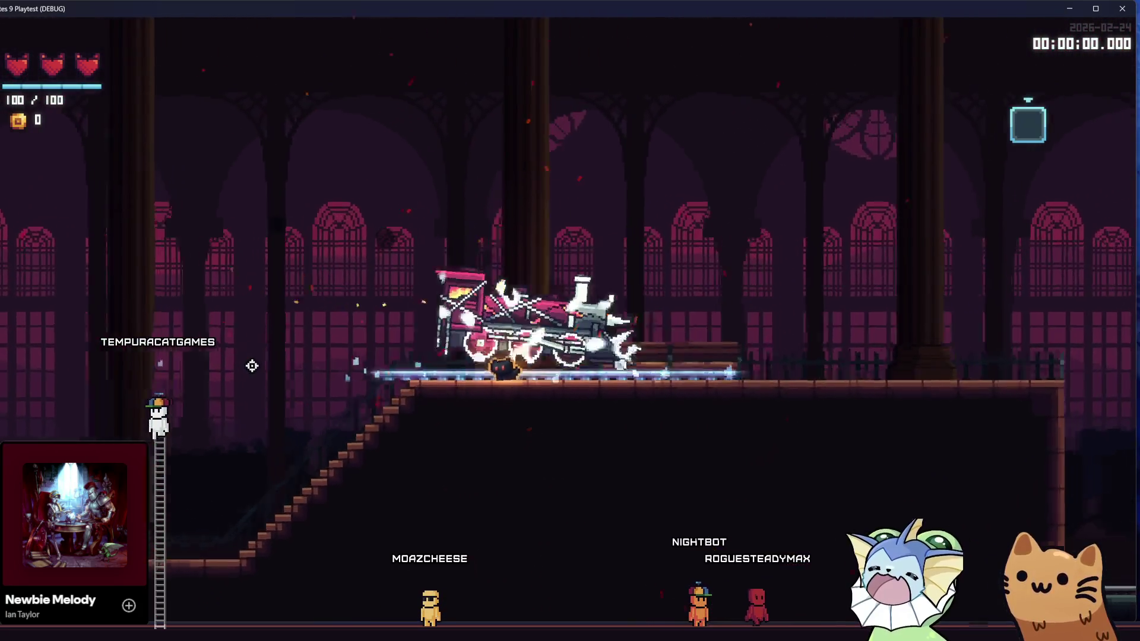
key(a)
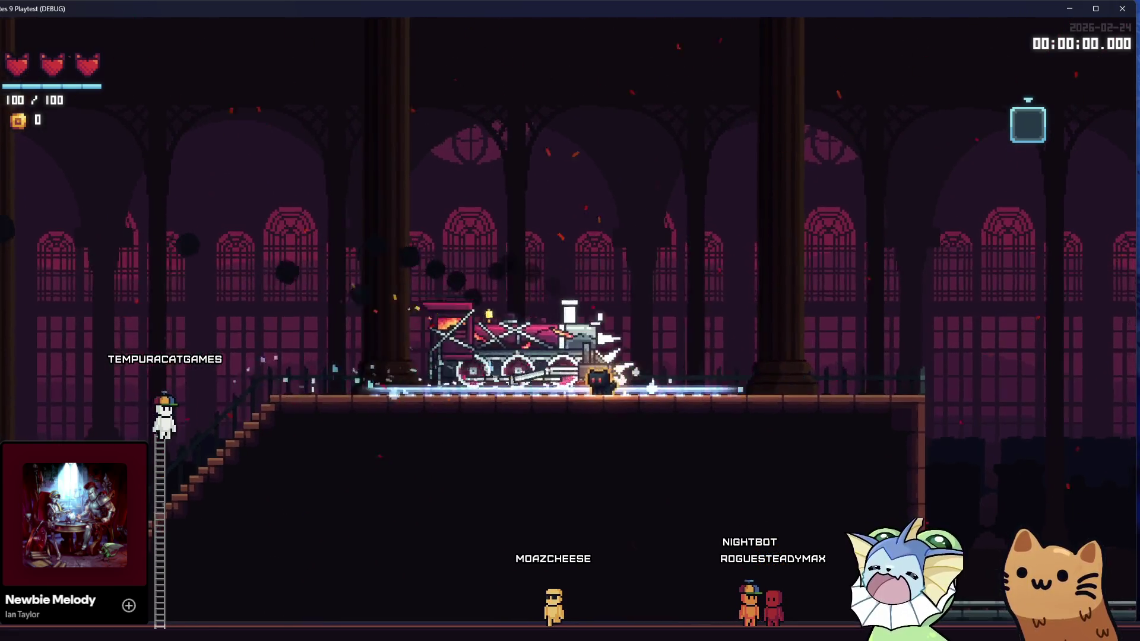
key(alt+Tab)
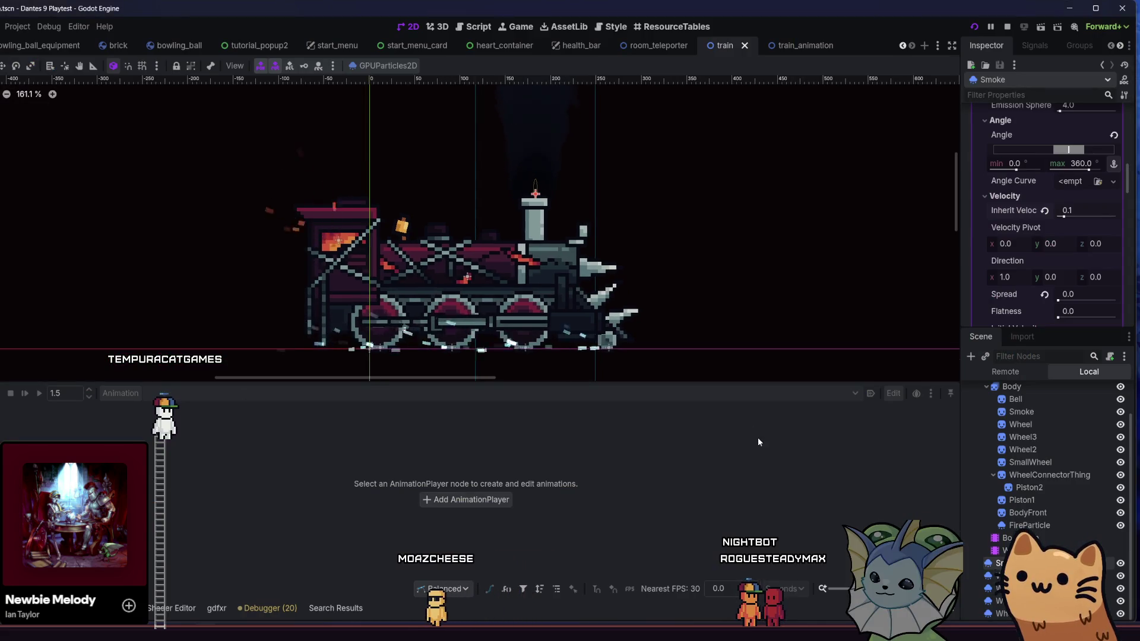
In train_animation's 'spawn' animation, move the 0 s position key up to y -30 (-21.75, -30).
click(790, 45)
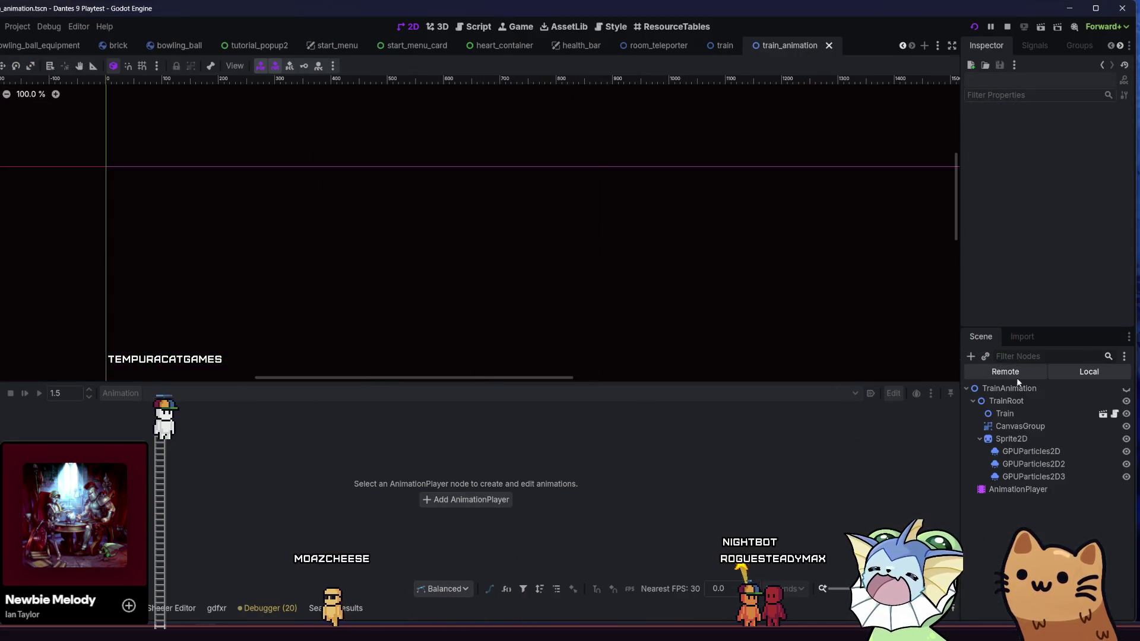
click(1015, 495)
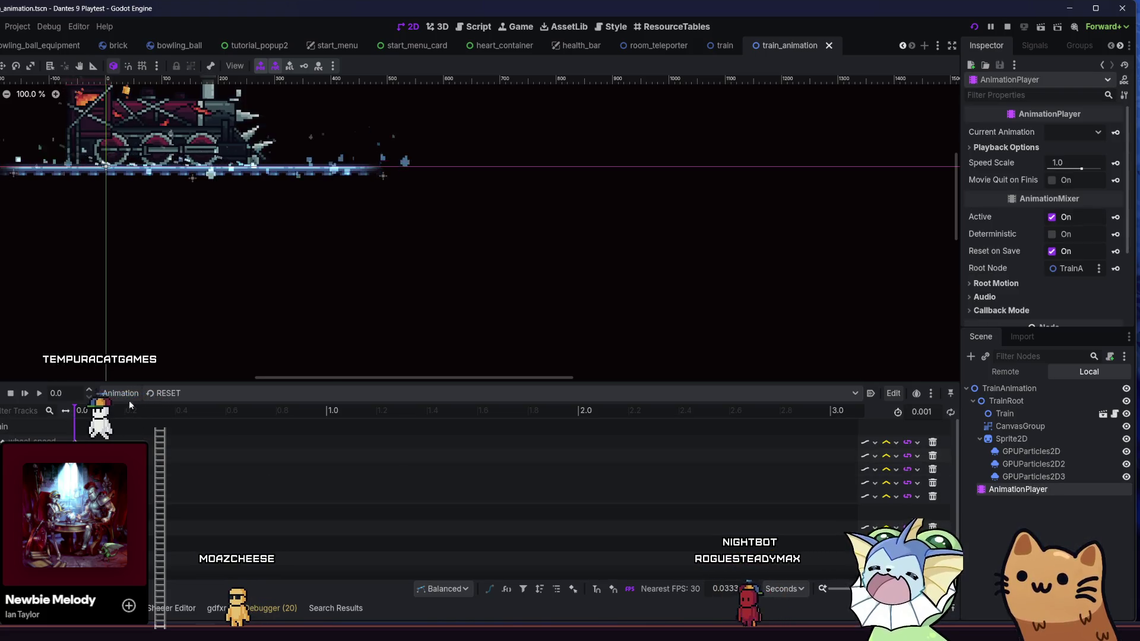
click(156, 394)
click(165, 424)
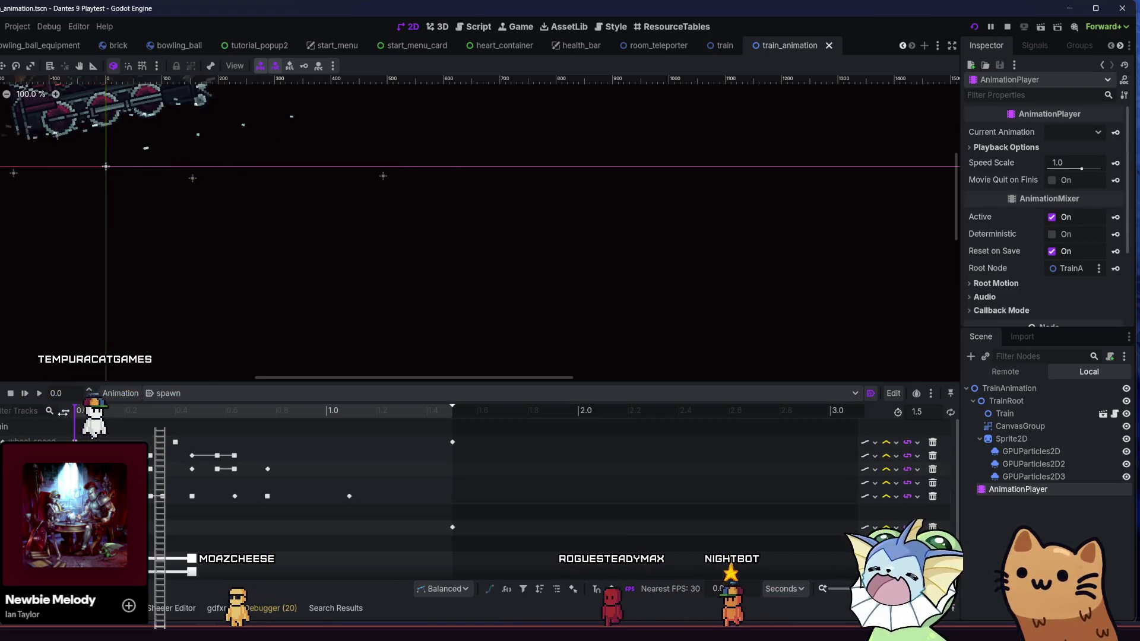
click(76, 455)
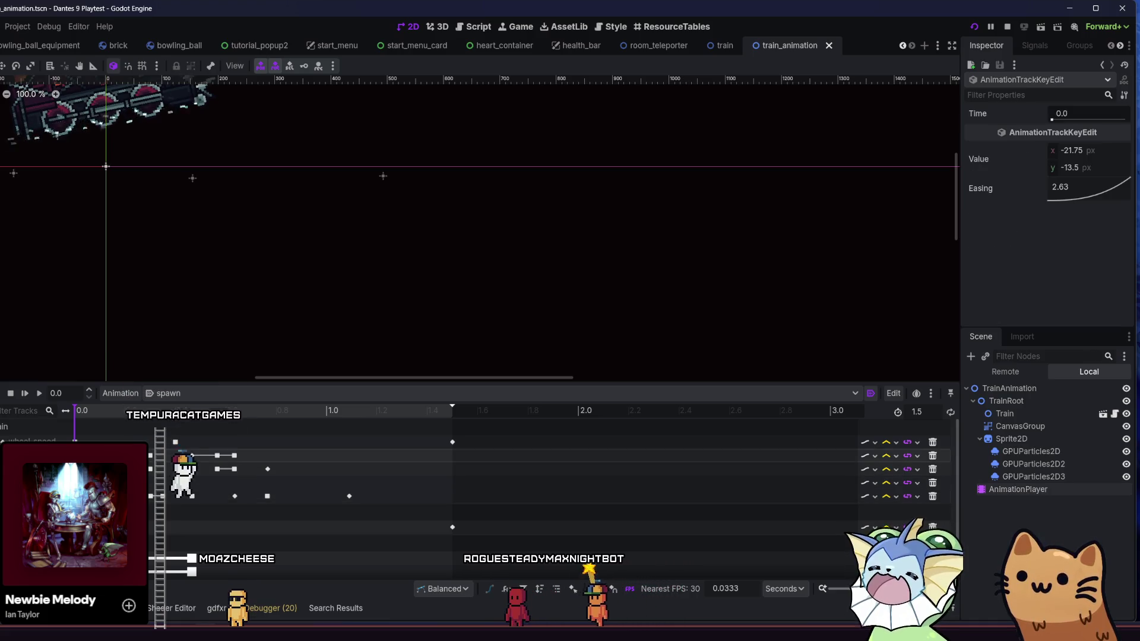
scroll(305, 331, up, 3)
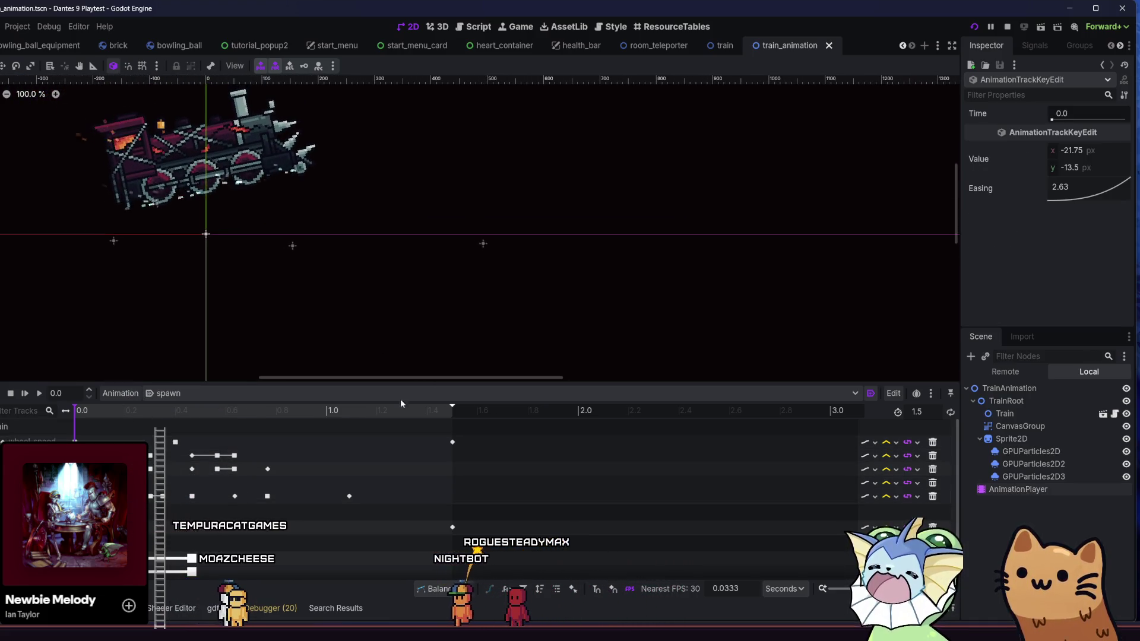
scroll(172, 555, down, 2)
scroll(171, 555, up, 2)
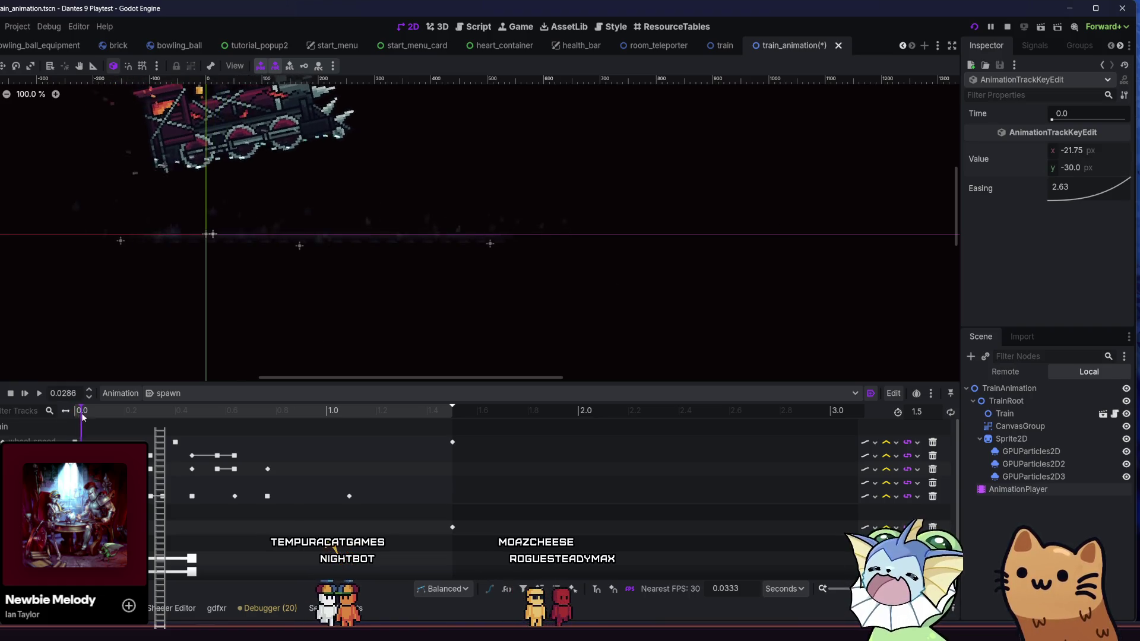
Preview the train sliding onto the track, then save and playtest the game.
drag(73, 416, 142, 428)
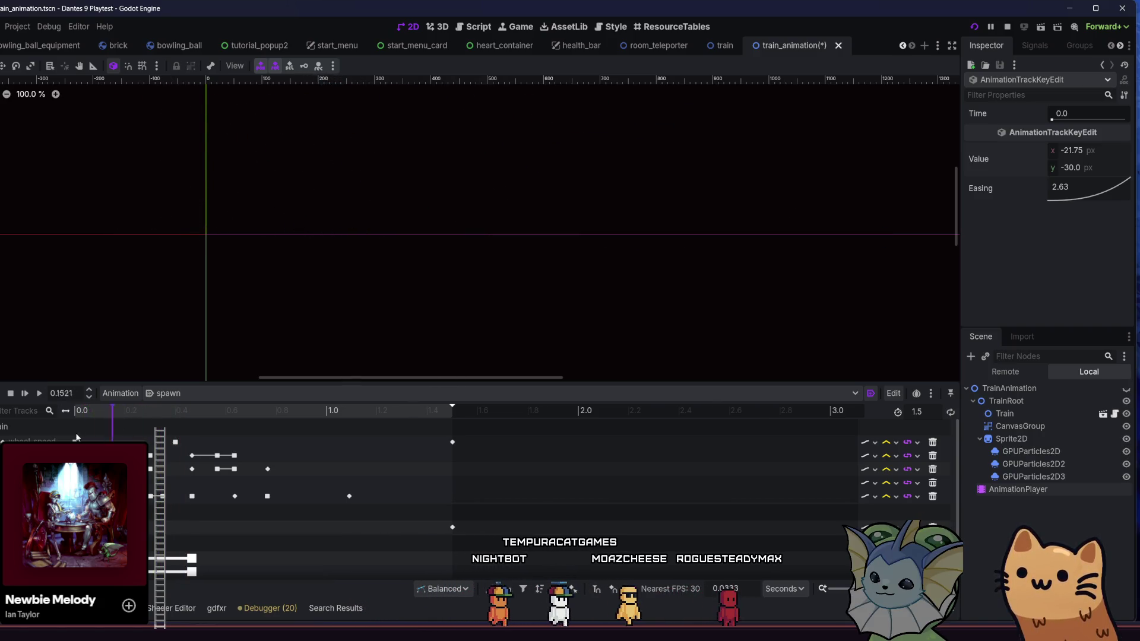
key(F5)
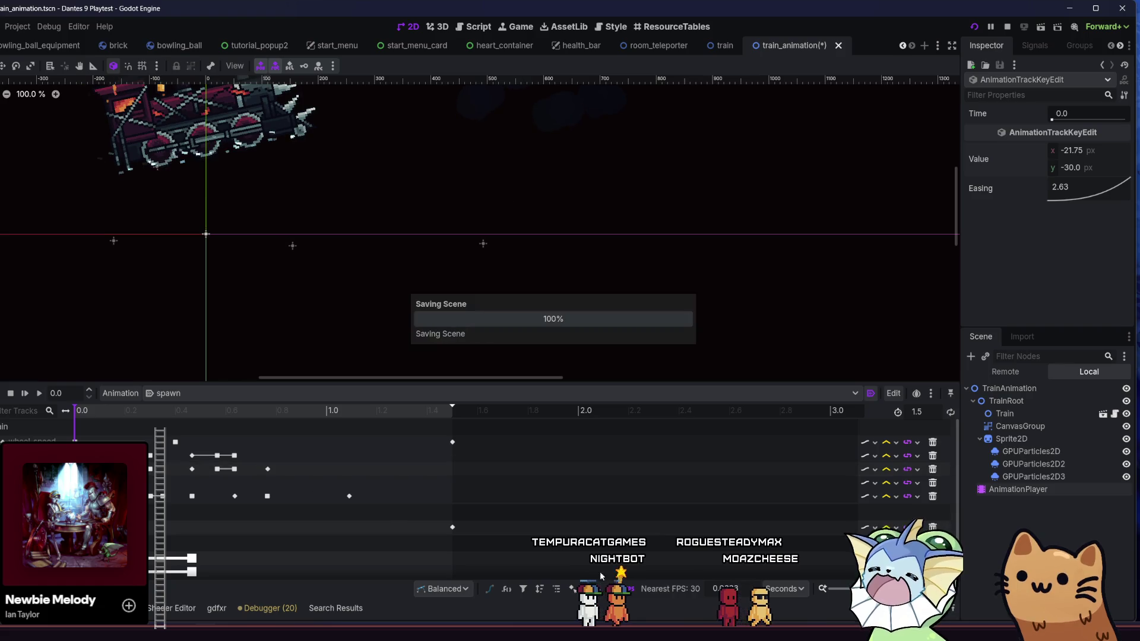
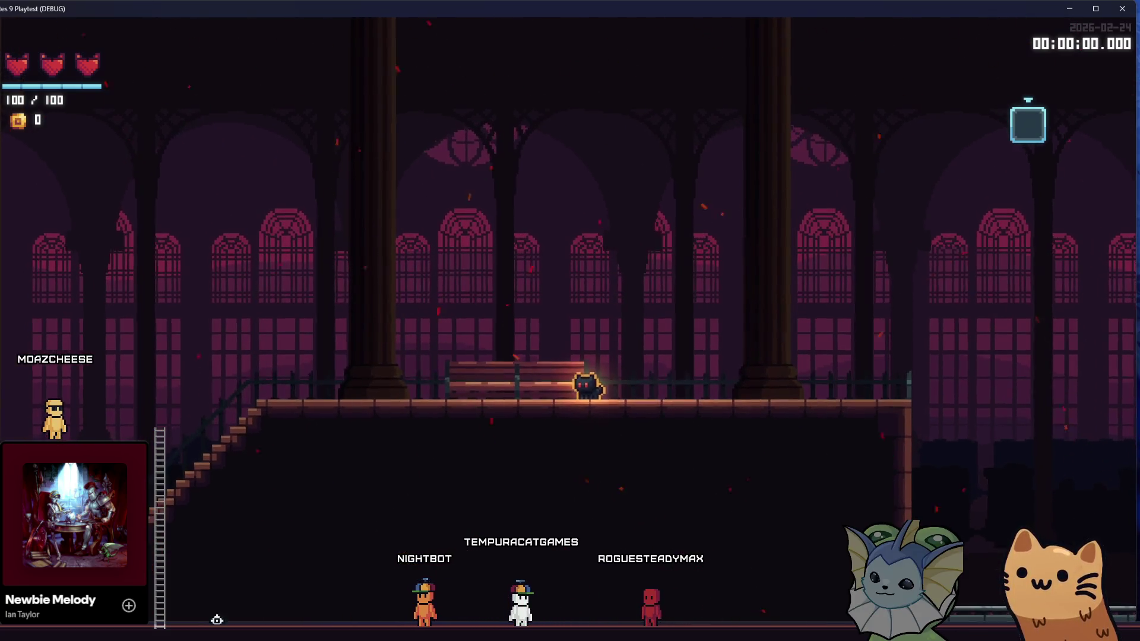
Stop the playtest and zoom and pan the 2D viewport to frame the train.
key(F8)
scroll(451, 291, down, 3)
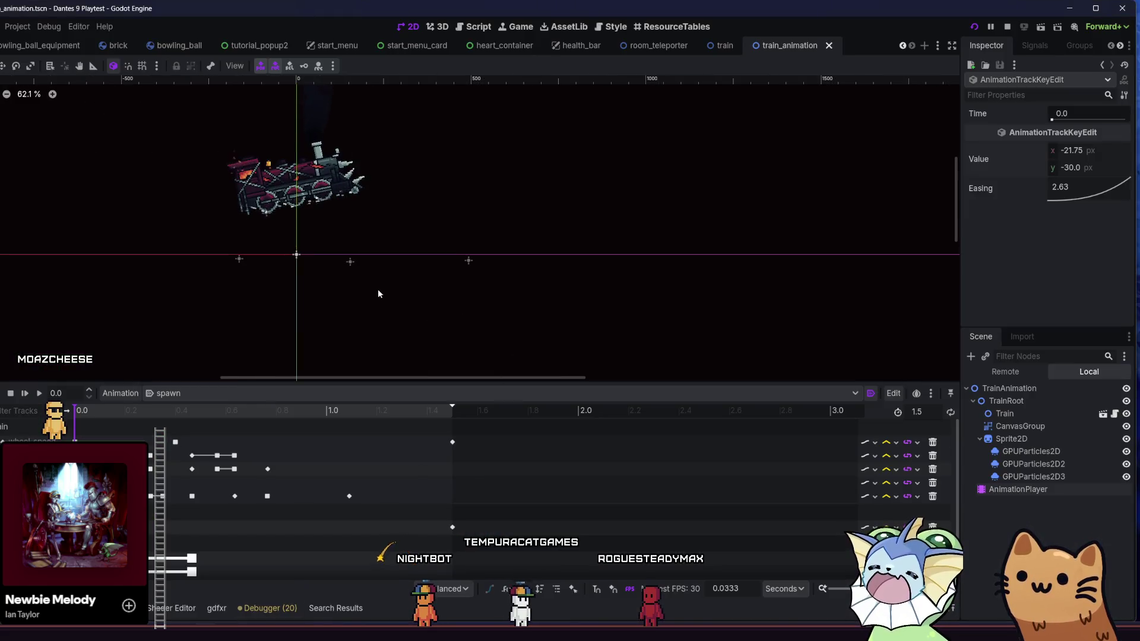
scroll(371, 301, down, 3)
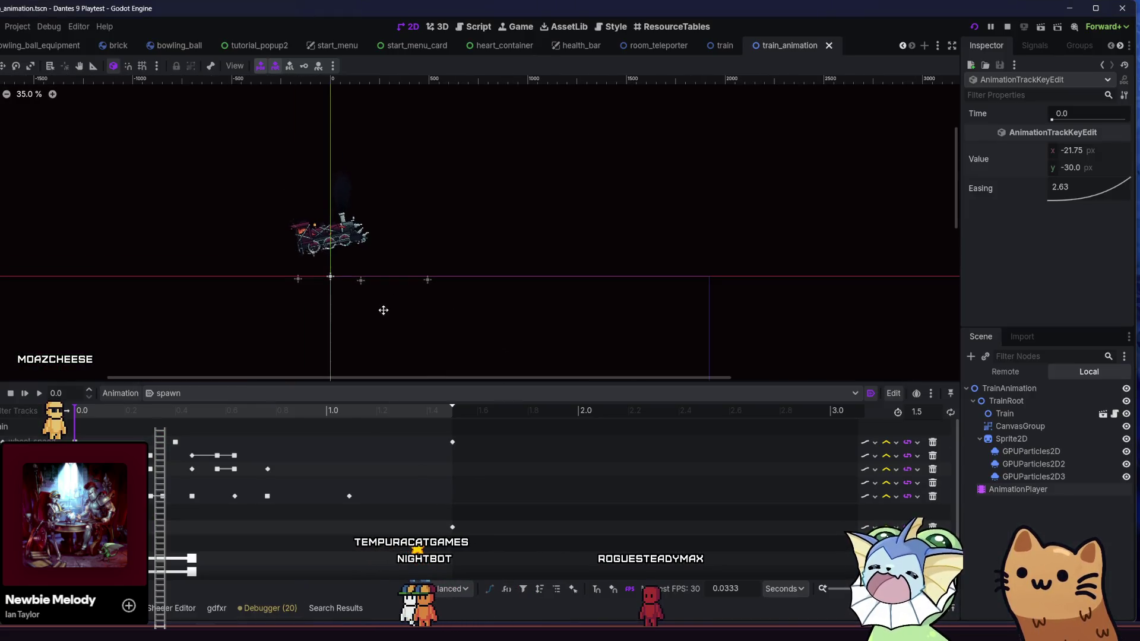
drag(384, 316, 332, 294)
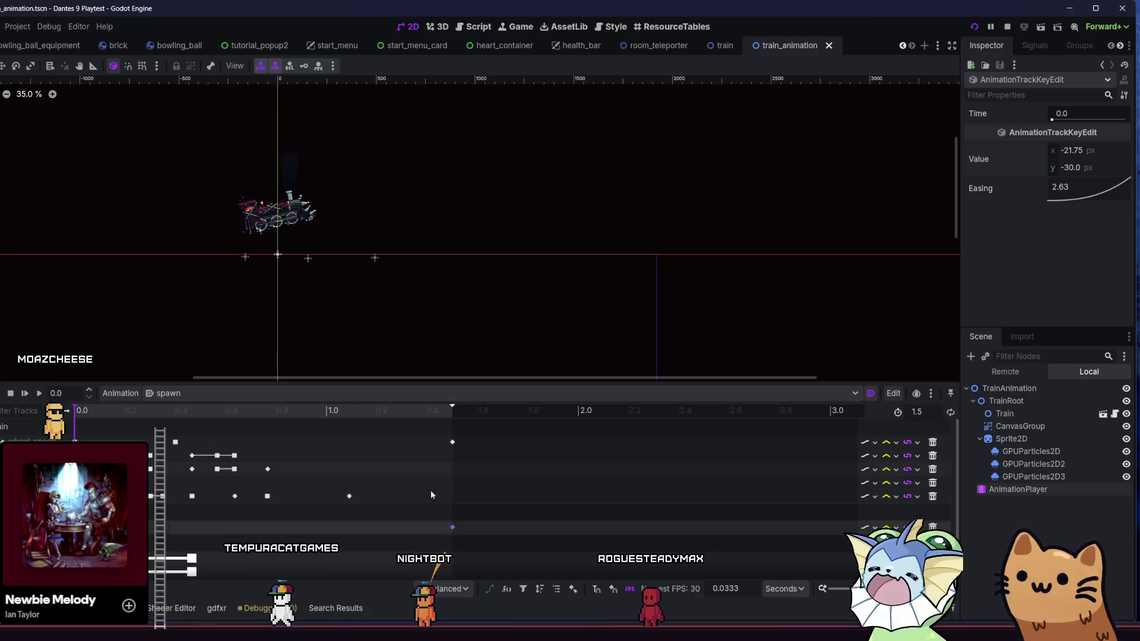
scroll(451, 457, down, 1)
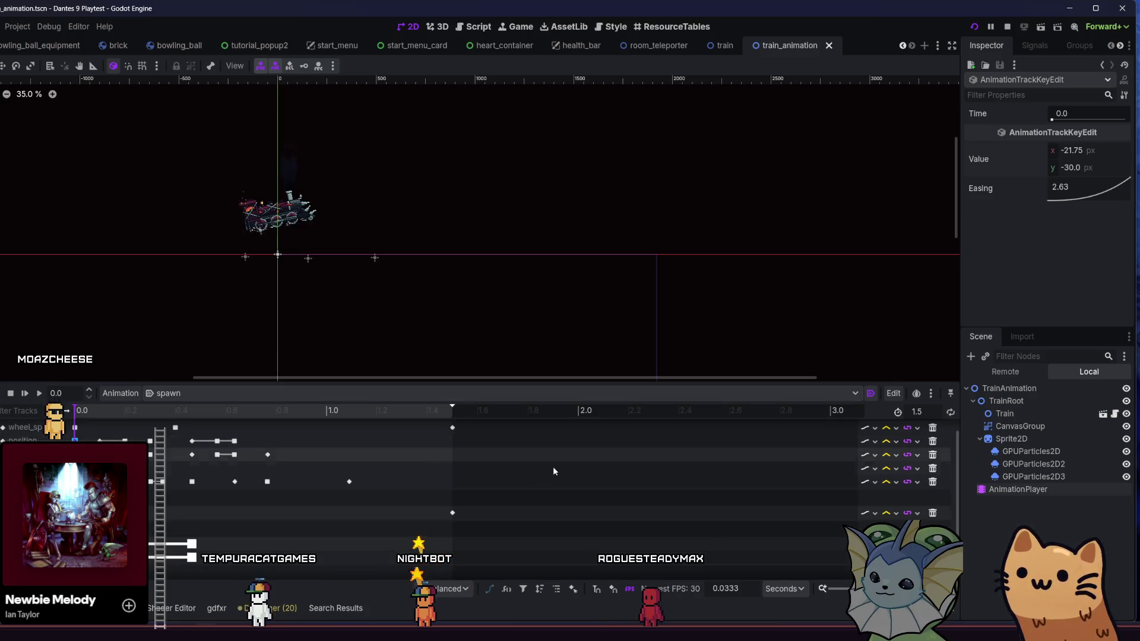
scroll(394, 508, up, 1)
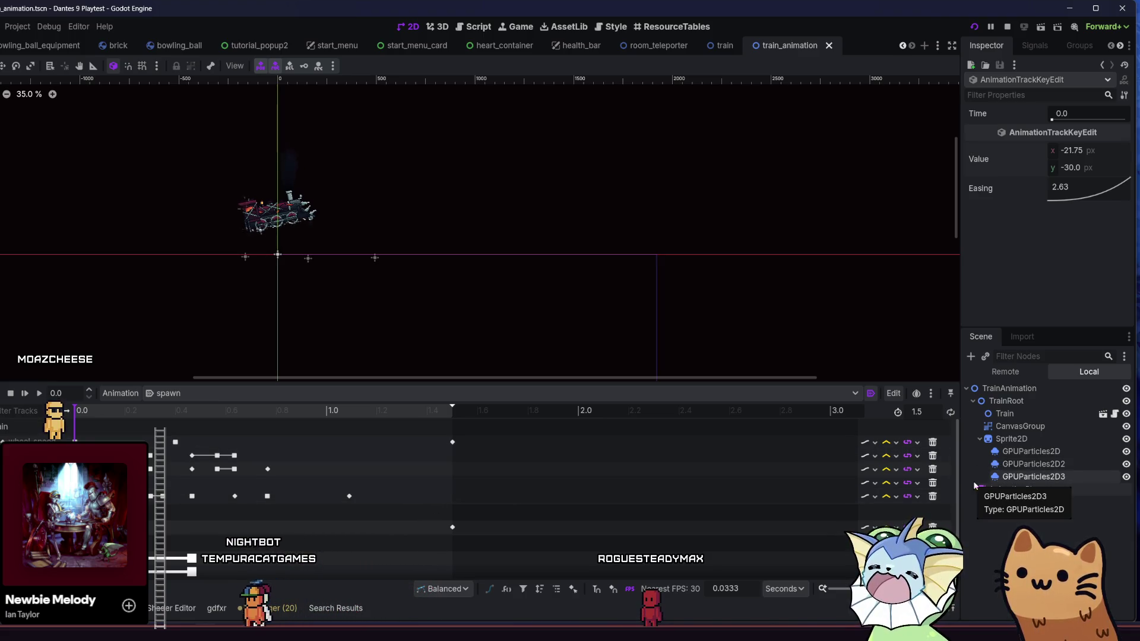
Set the spawn animation length to 3.0 seconds.
click(917, 411)
text(3)
key(Return)
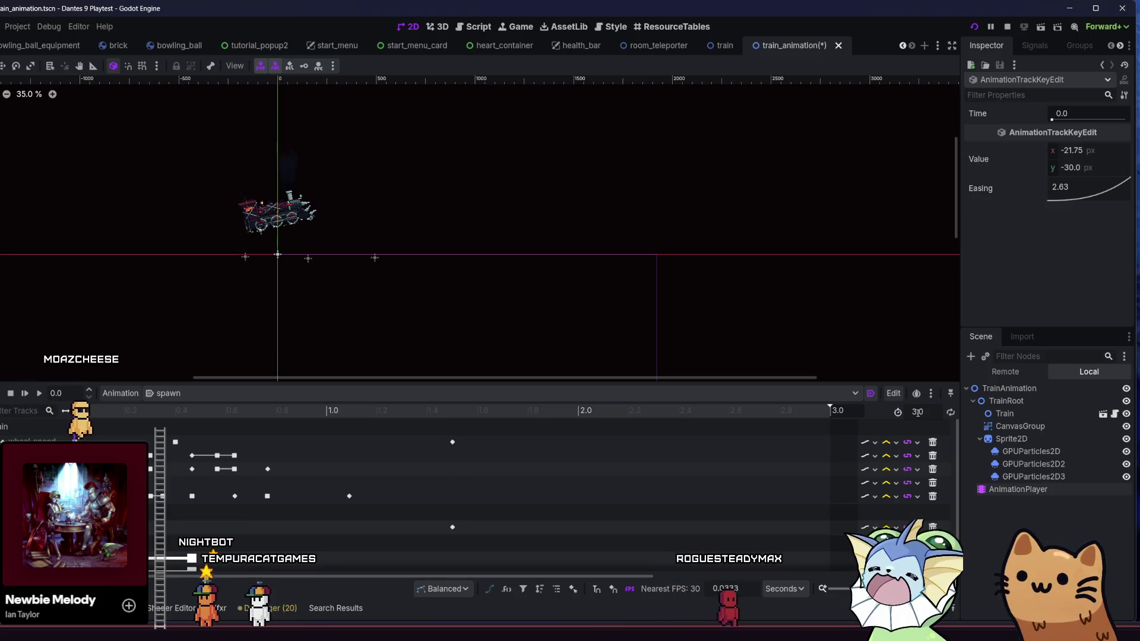
Move the two 1.5 s keyframes, including the 1000 px position key, to exactly 3.0 s.
drag(452, 527, 830, 527)
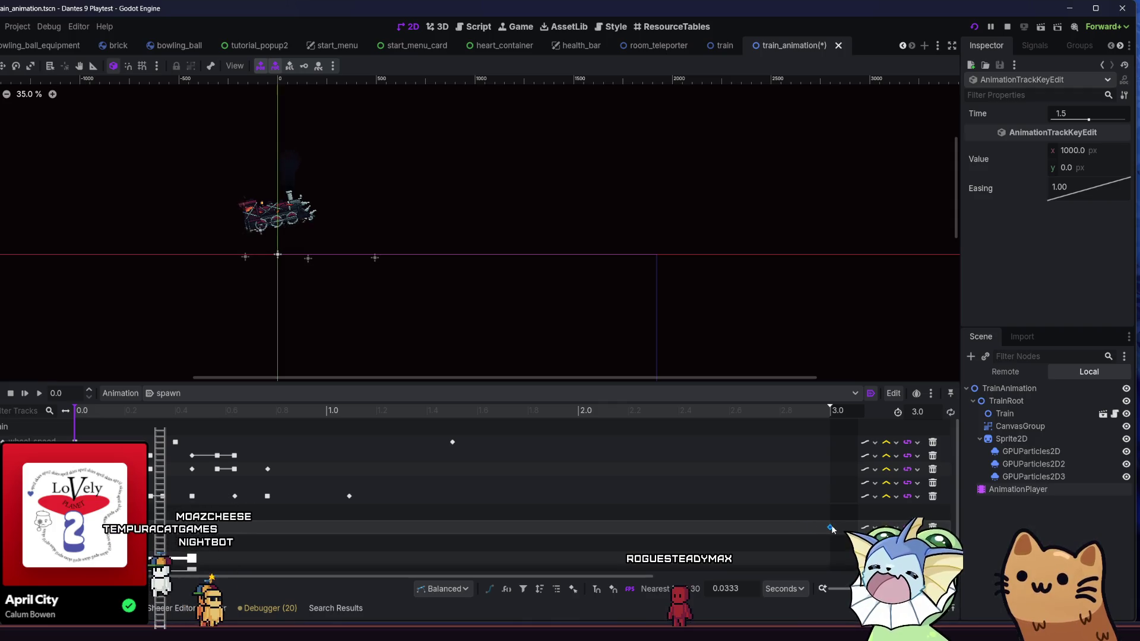
drag(453, 443, 830, 446)
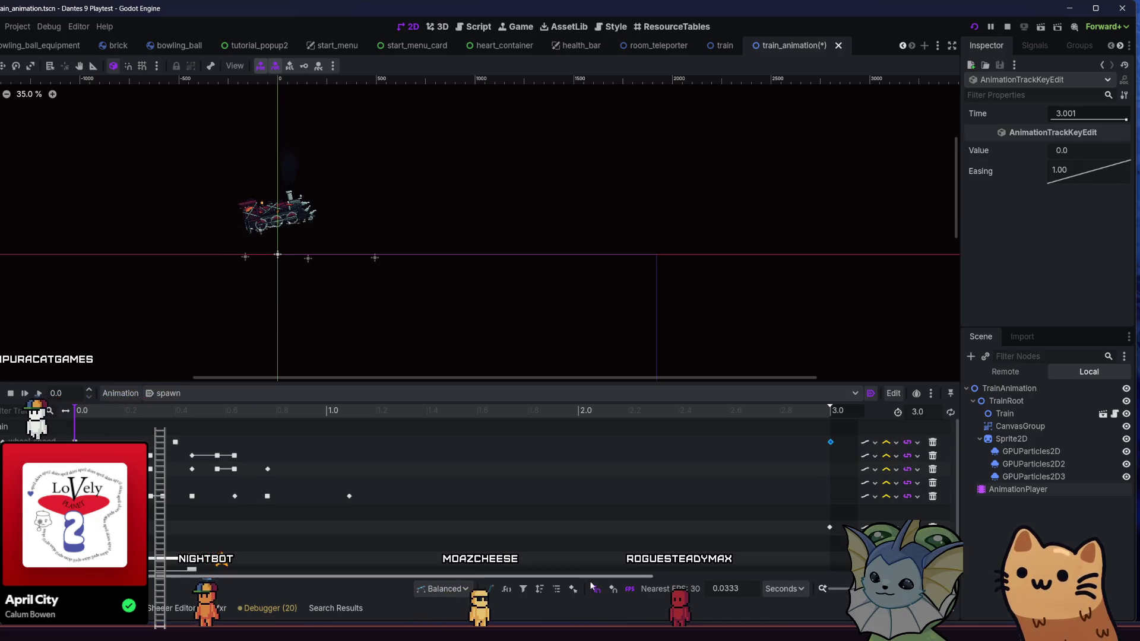
click(829, 528)
drag(827, 530, 828, 530)
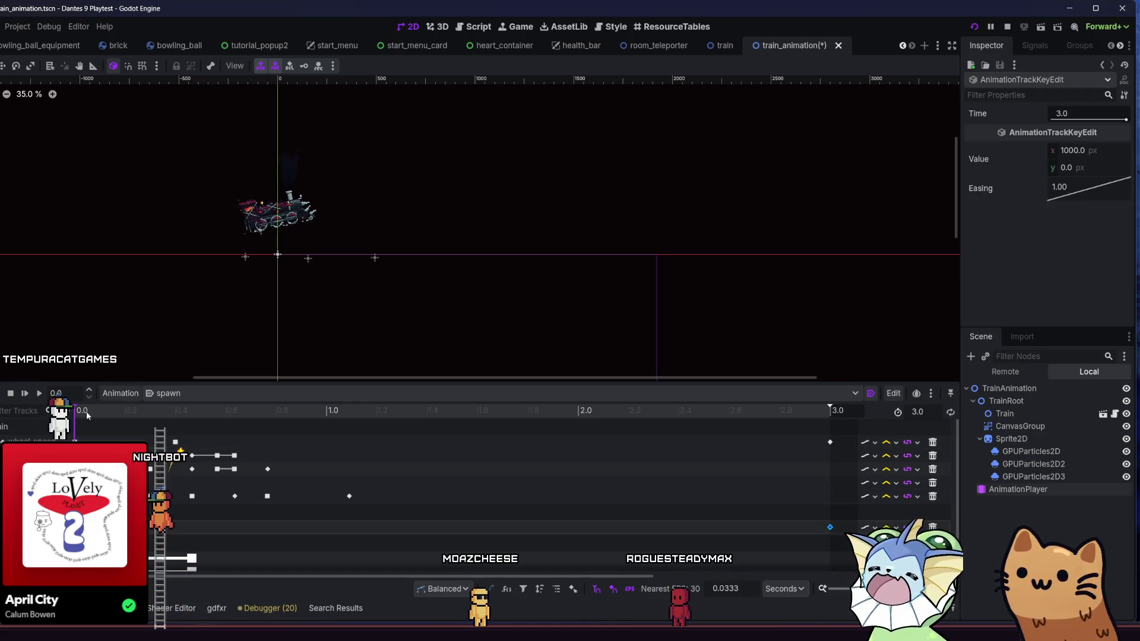
drag(84, 410, 184, 410)
click(171, 444)
click(174, 441)
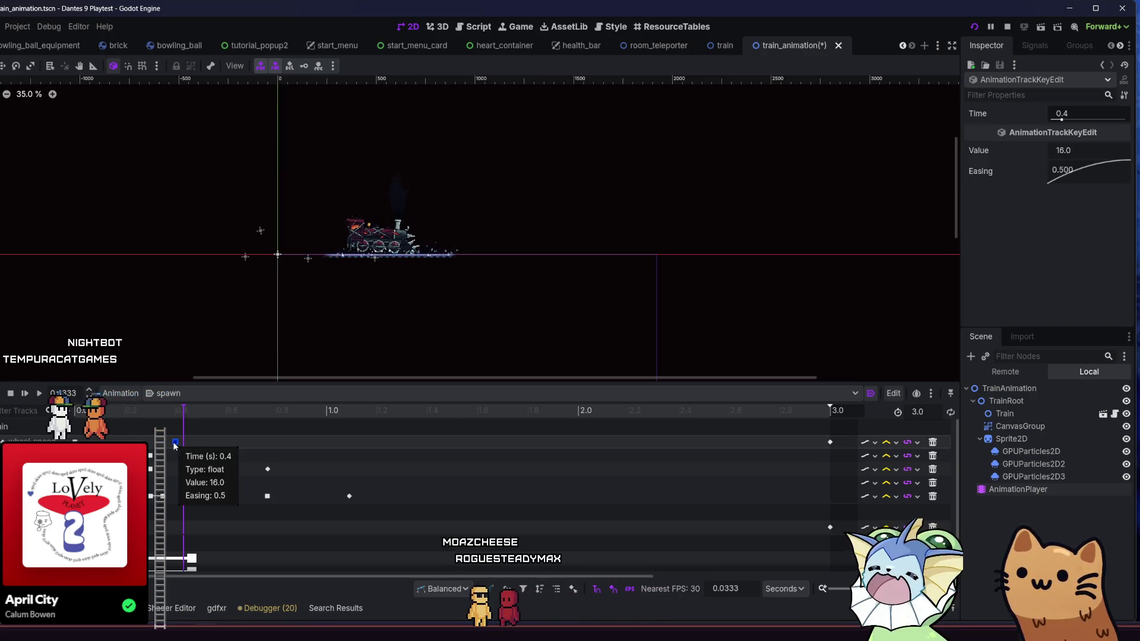
click(76, 442)
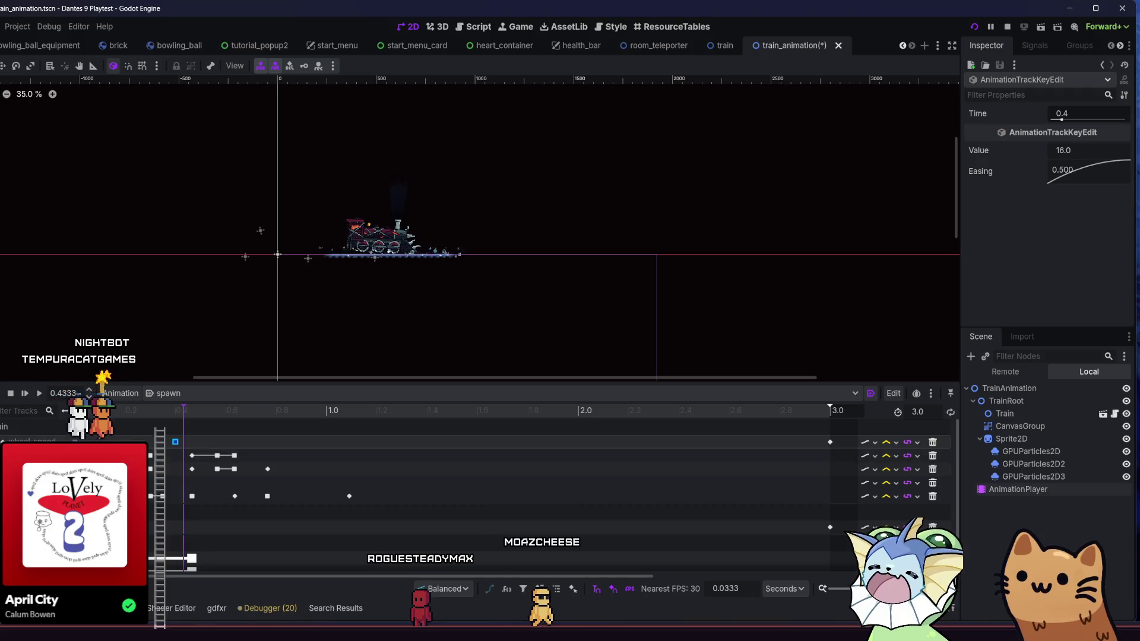
click(830, 442)
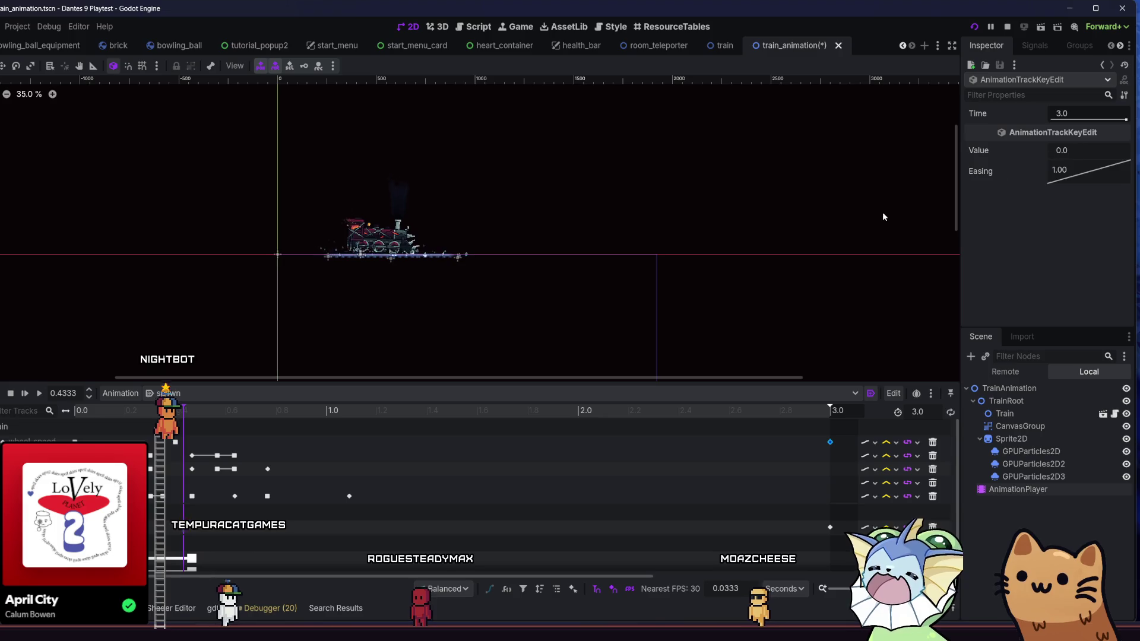
click(175, 410)
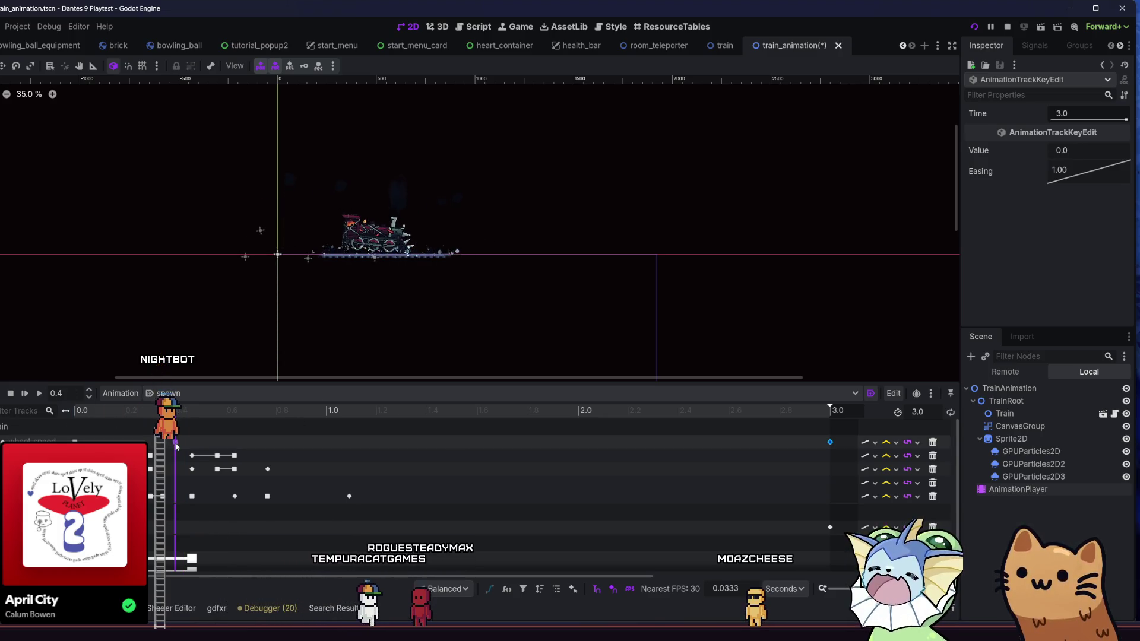
click(225, 411)
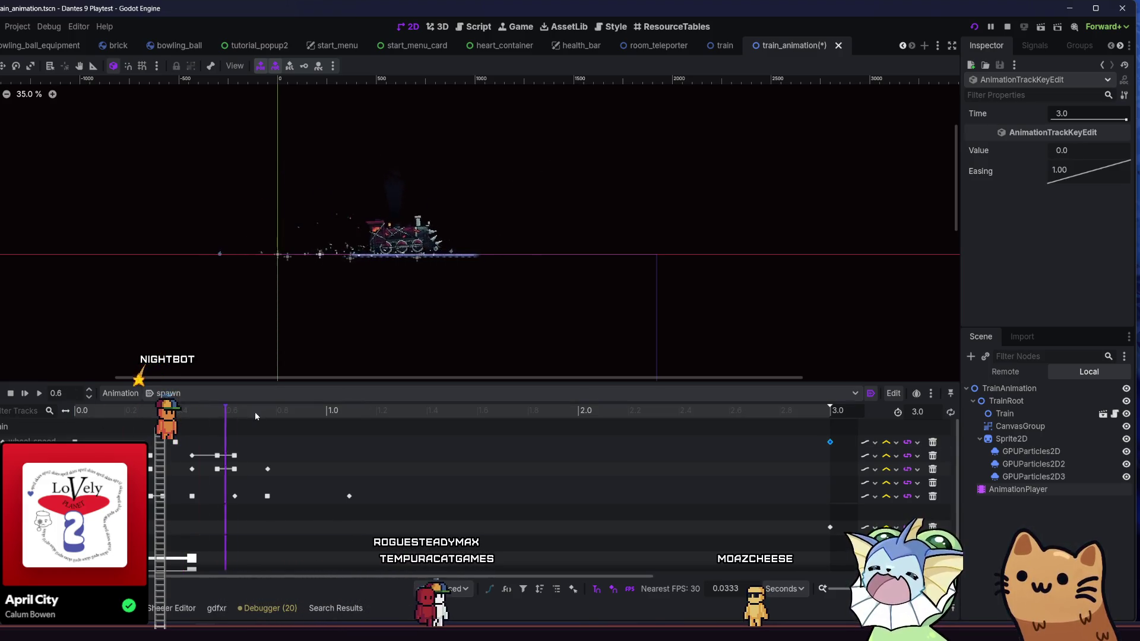
mouse_move(469, 415)
mouse_down()
mouse_move(663, 412)
mouse_move(119, 410)
mouse_move(359, 410)
mouse_up()
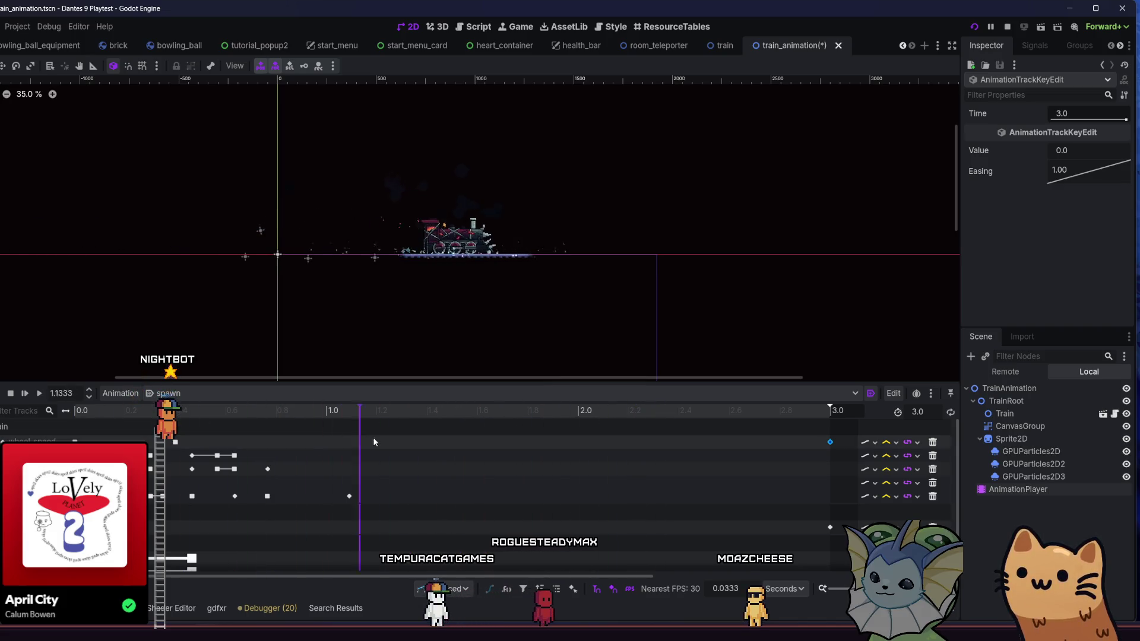
scroll(443, 451, down, 2)
click(451, 565)
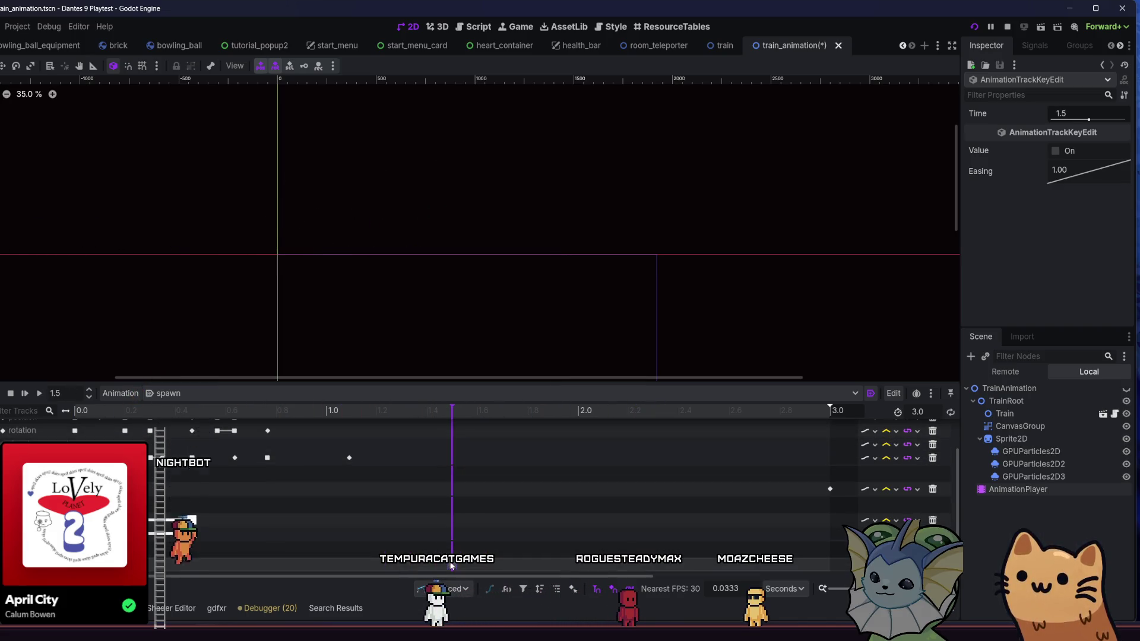
Retime the On key to 3.0 s and preview the train driving off.
click(450, 565)
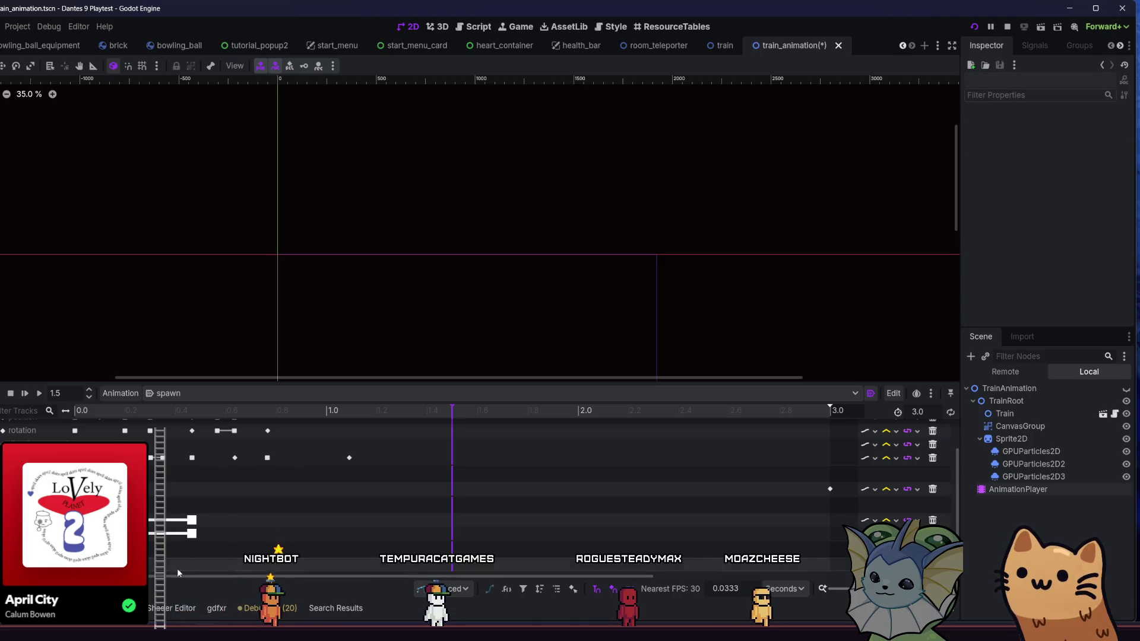
click(831, 564)
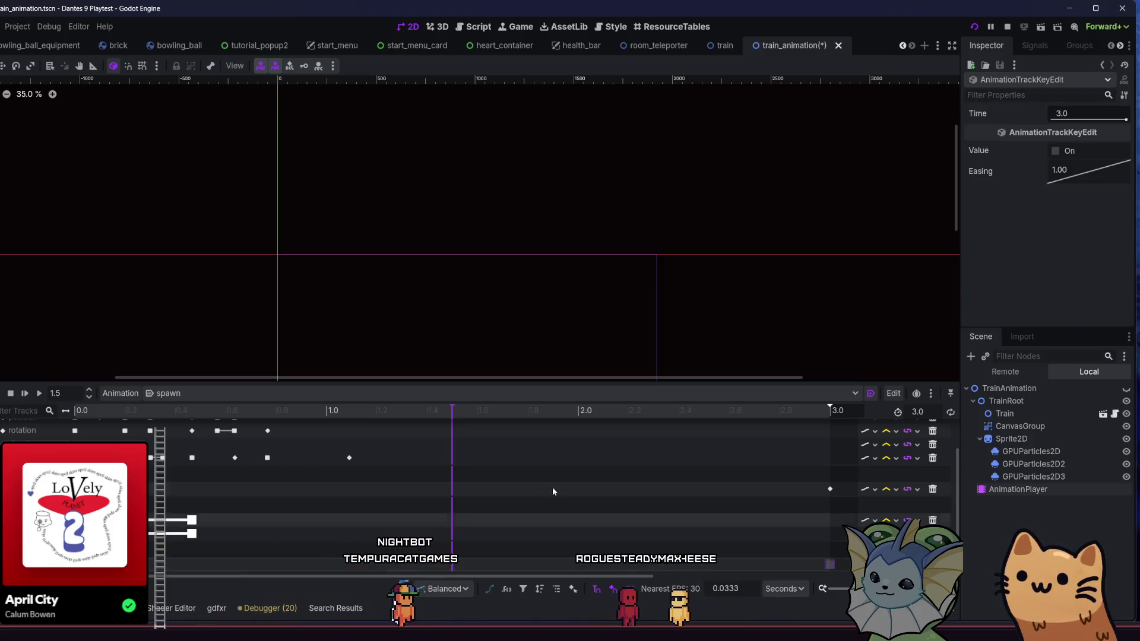
click(283, 410)
mouse_move(305, 433)
mouse_down()
mouse_move(811, 430)
mouse_move(806, 444)
mouse_move(357, 454)
mouse_move(831, 458)
mouse_move(91, 457)
mouse_move(445, 470)
mouse_up()
mouse_move(588, 469)
mouse_down()
mouse_move(719, 462)
mouse_move(82, 459)
mouse_move(754, 453)
mouse_move(268, 460)
mouse_move(710, 475)
mouse_move(754, 465)
mouse_up()
Set the final position key to x 3000, save train_animation, and launch a playtest.
click(830, 489)
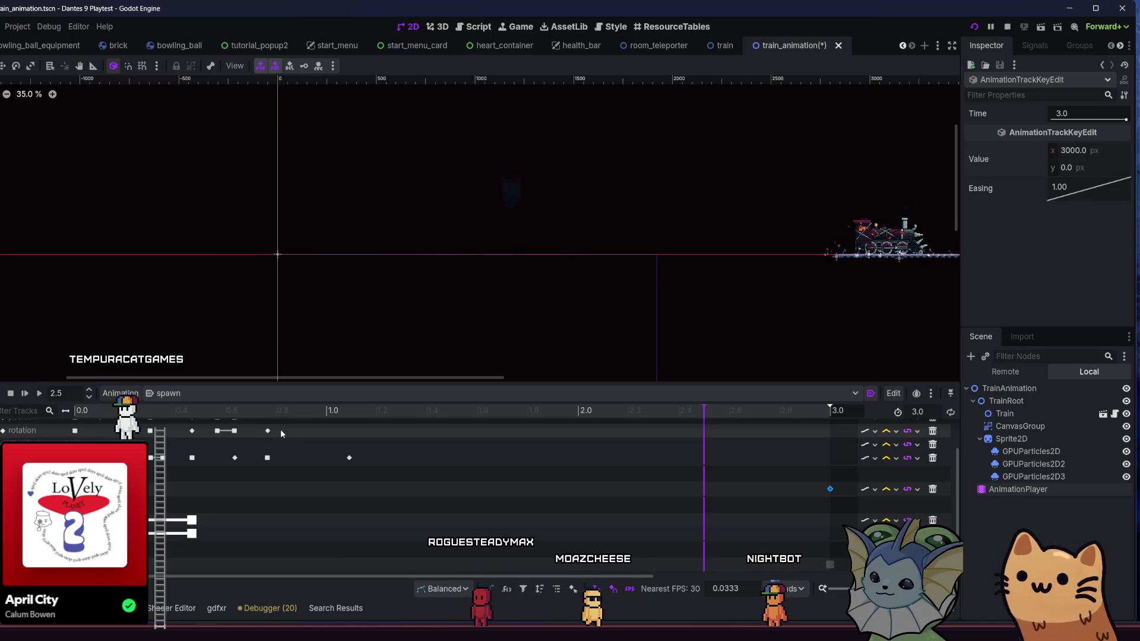
mouse_move(184, 404)
mouse_down()
mouse_move(89, 415)
mouse_move(113, 436)
mouse_move(391, 450)
mouse_move(261, 458)
mouse_move(785, 456)
mouse_move(137, 451)
mouse_move(833, 452)
mouse_up()
key(ctrl+s)
key(F5)
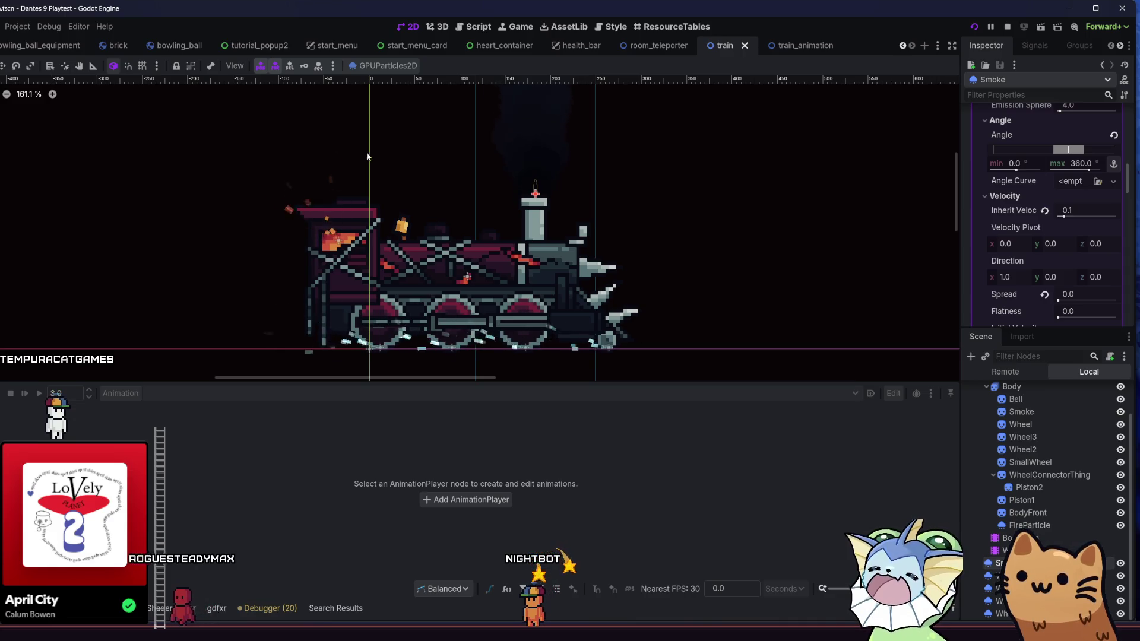
Open the Smoke GPUParticles2D emitter's toolbar menu in the train scene.
click(363, 66)
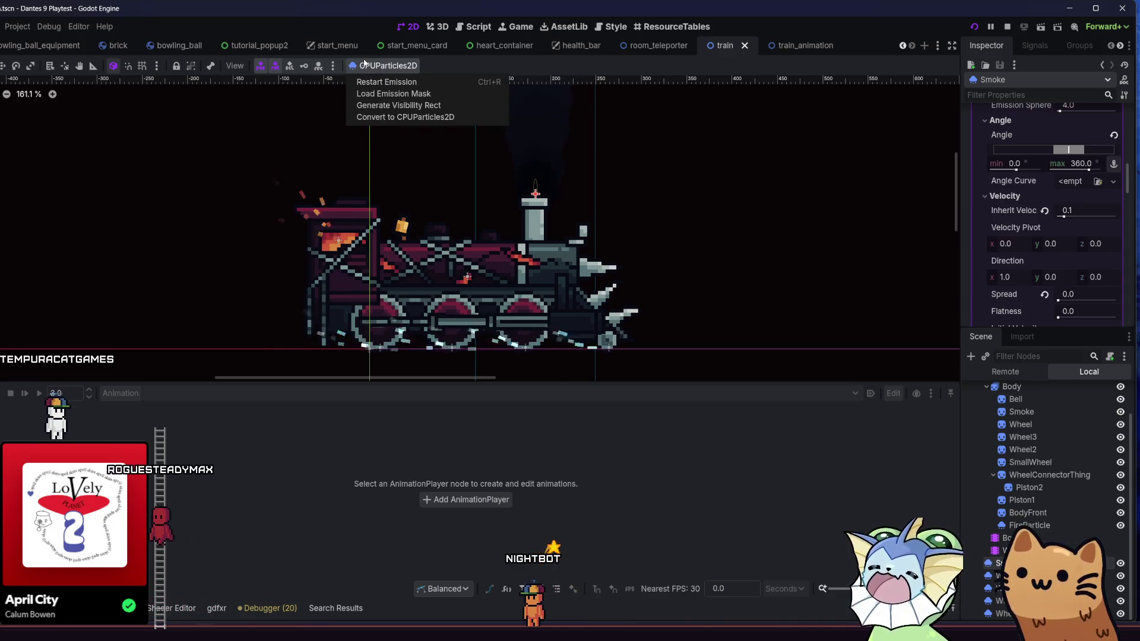
Check and close the particle emitter and pose keying toolbar menus.
click(364, 66)
click(364, 65)
click(364, 65)
click(332, 67)
click(332, 66)
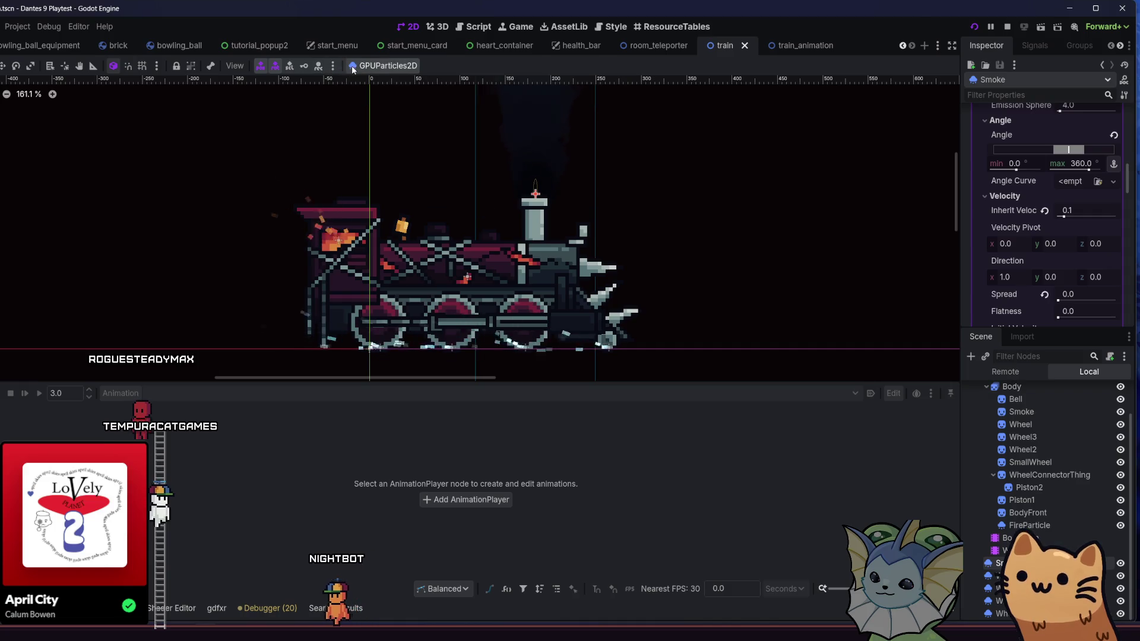
click(354, 68)
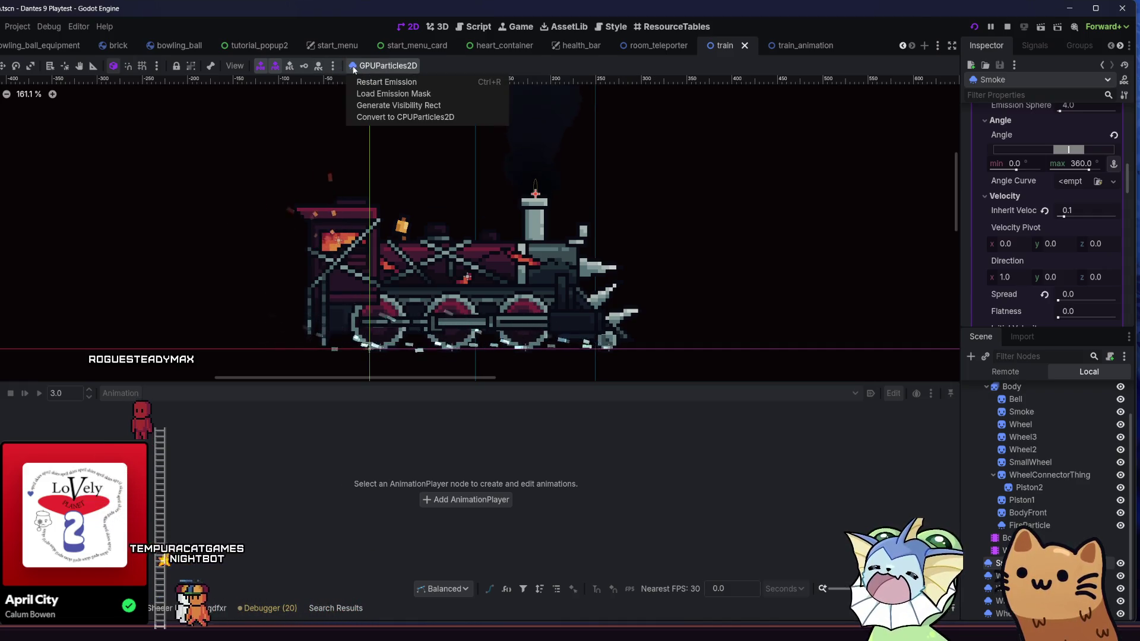
click(354, 67)
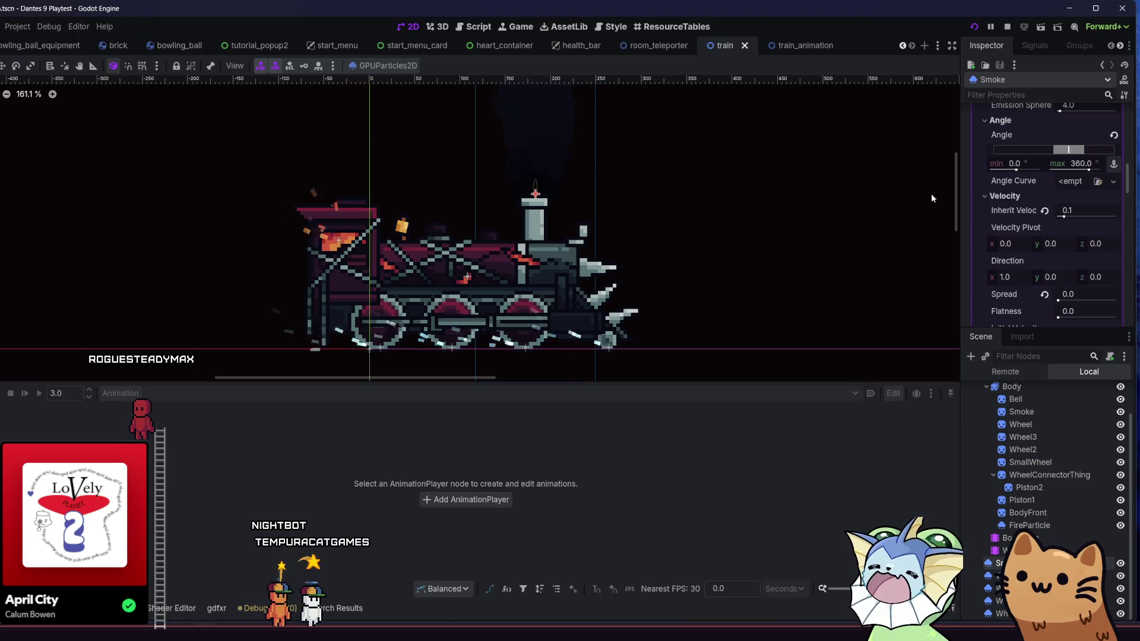
Expand the Smoke emitter's Drawing section to show its visibility rect.
scroll(1045, 207, down, 4)
scroll(1058, 202, up, 10)
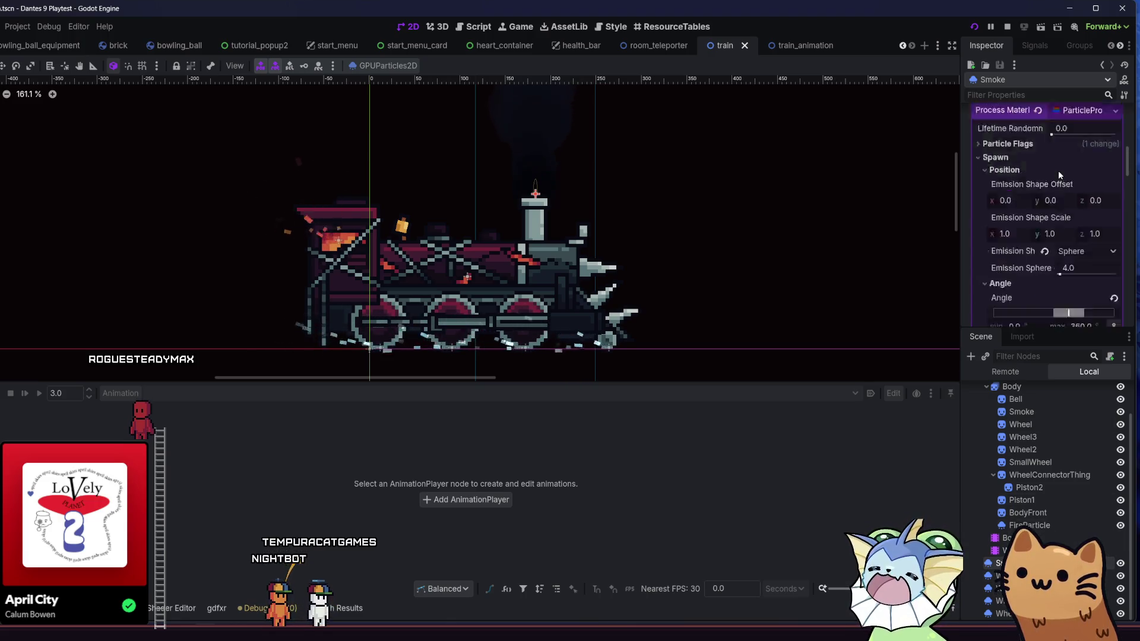
scroll(1017, 181, down, 5)
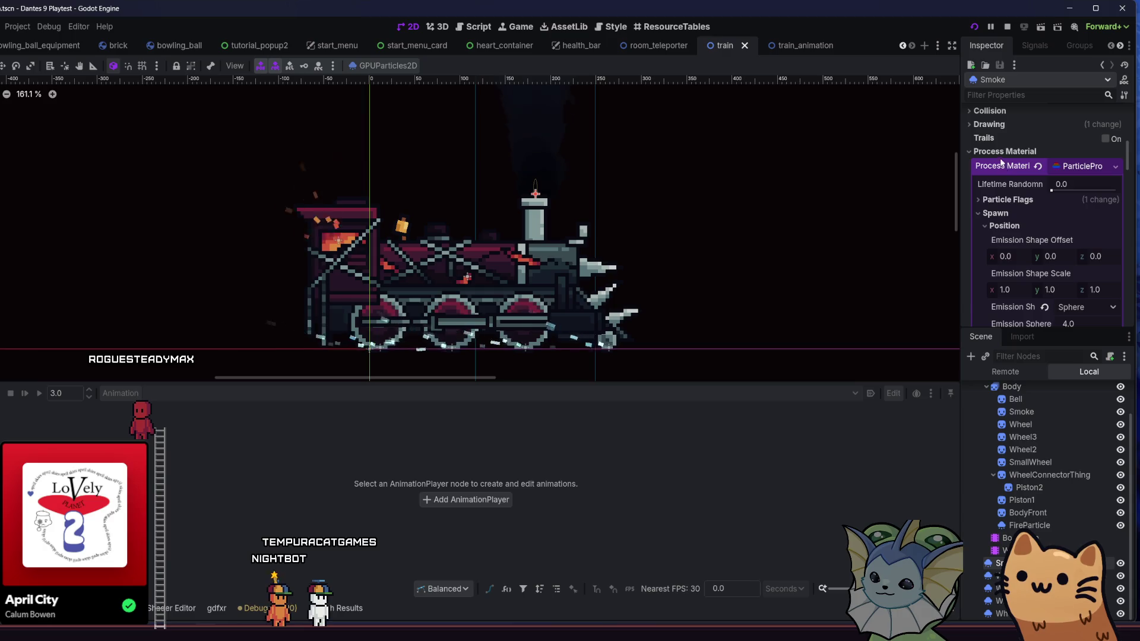
click(989, 124)
scroll(790, 223, down, 5)
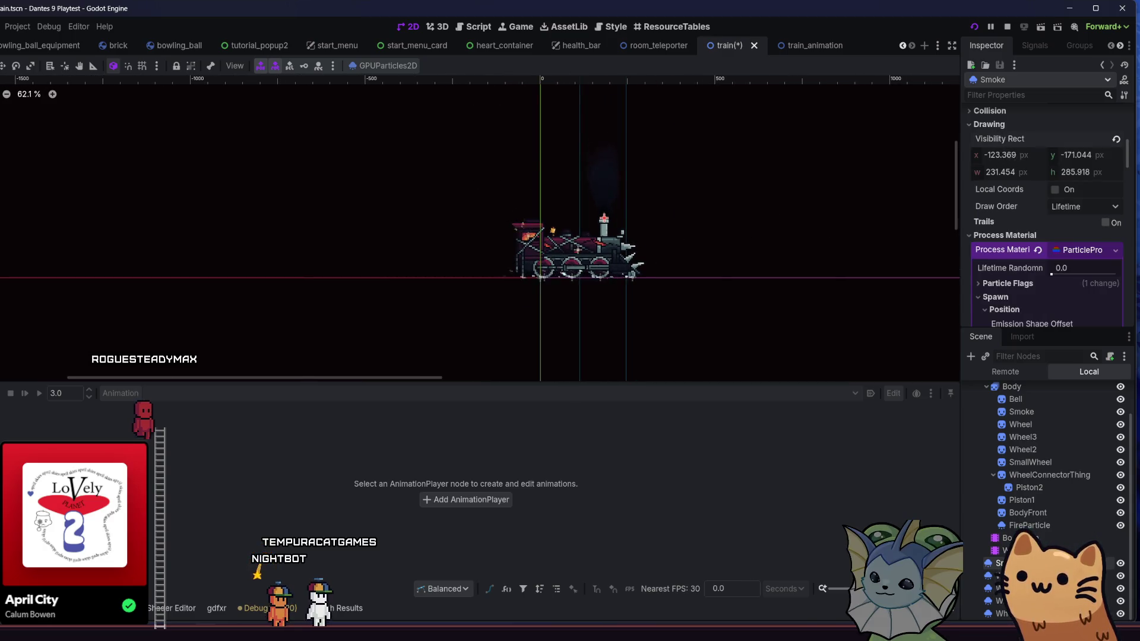
Adjust the Smoke visibility rect x offset and widen its width, then save.
mouse_move(1000, 155)
mouse_down()
mouse_move(983, 155)
mouse_move(1036, 173)
mouse_up()
click(1007, 173)
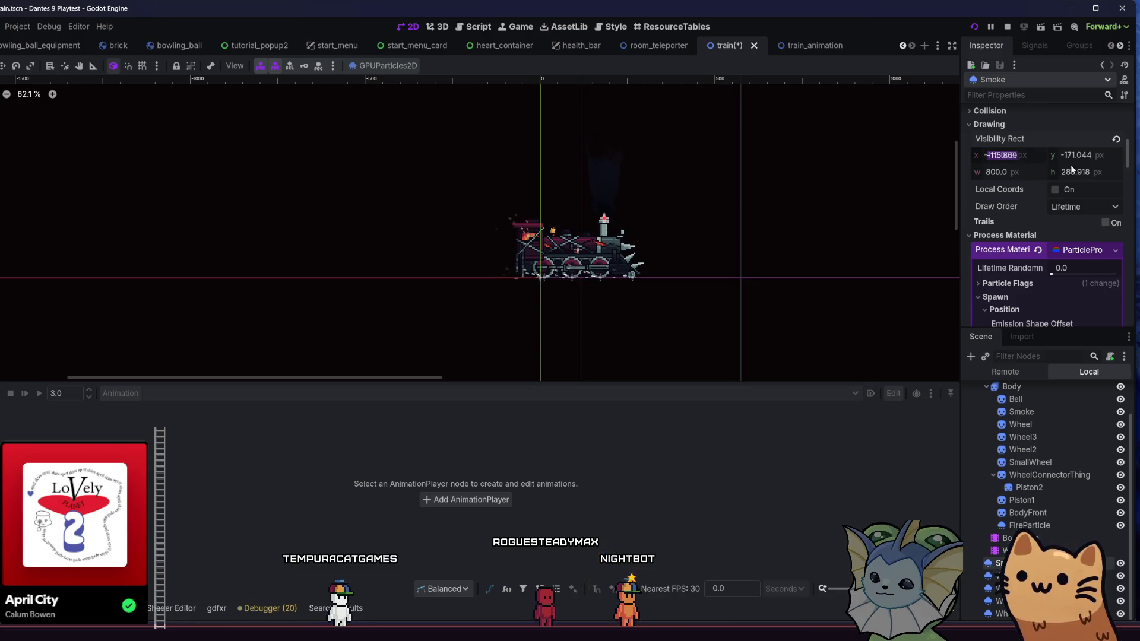
text(150.0)
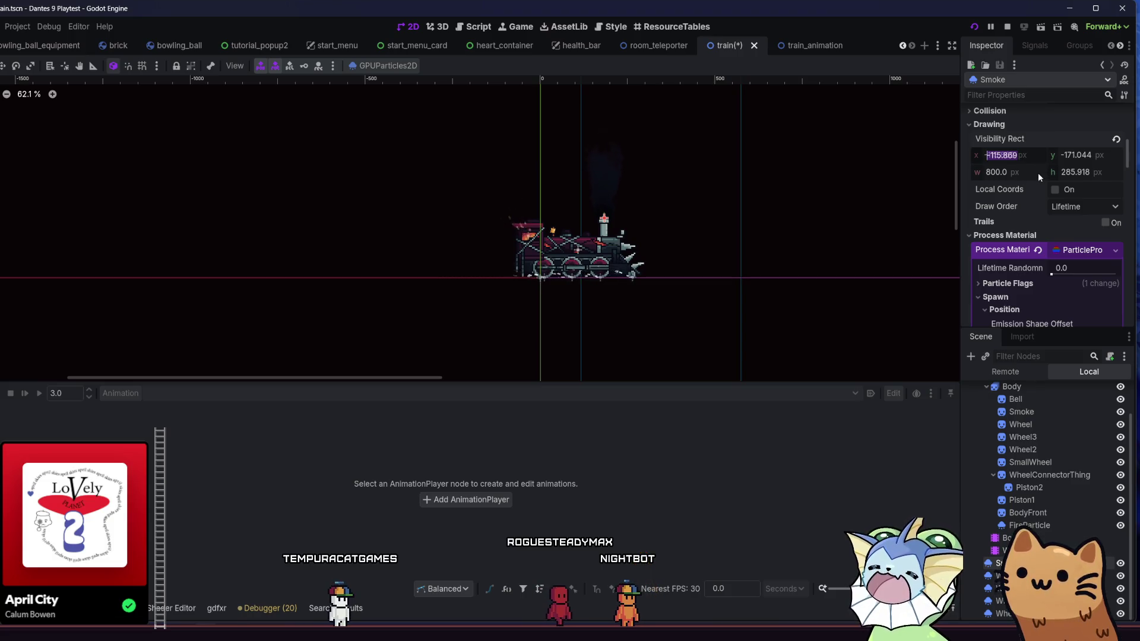
text(-500)
key(Return)
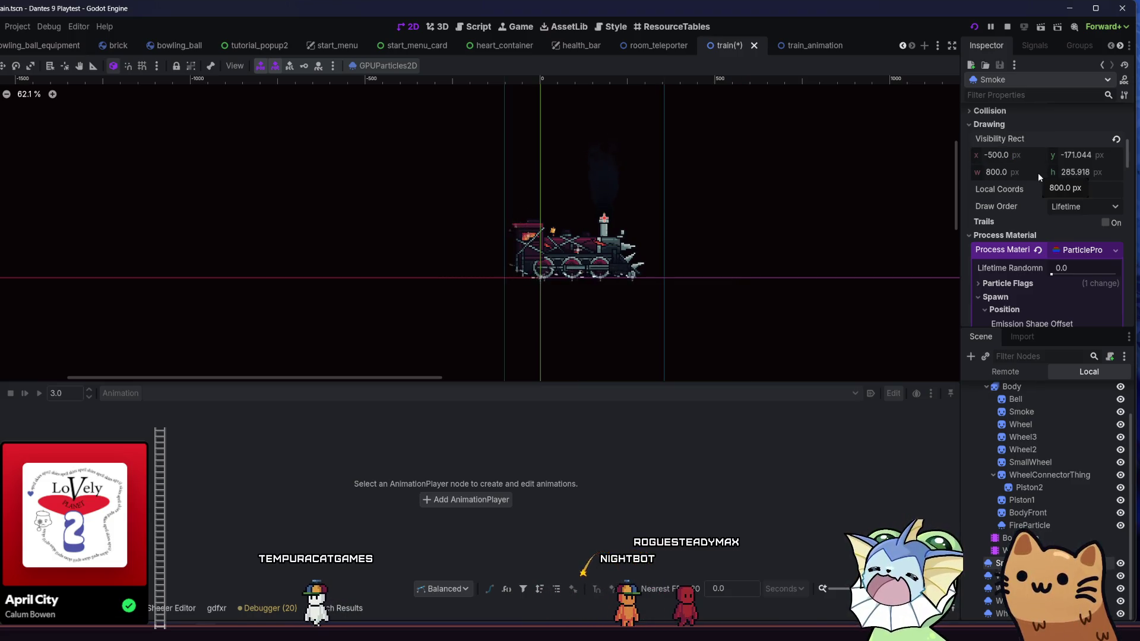
click(1009, 172)
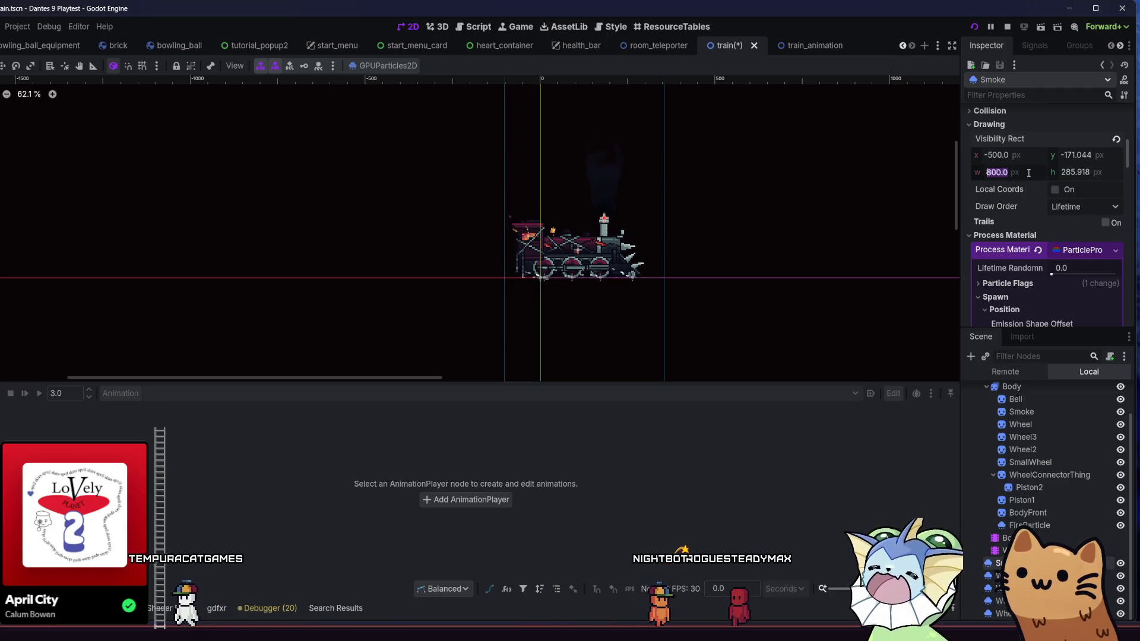
text(8000)
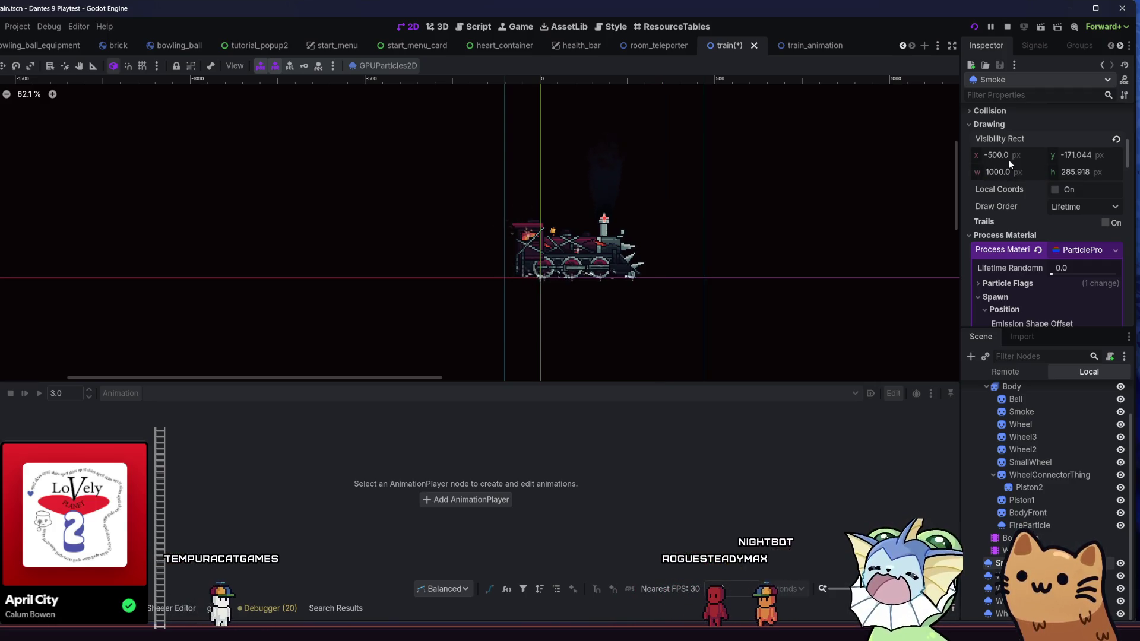
click(1017, 155)
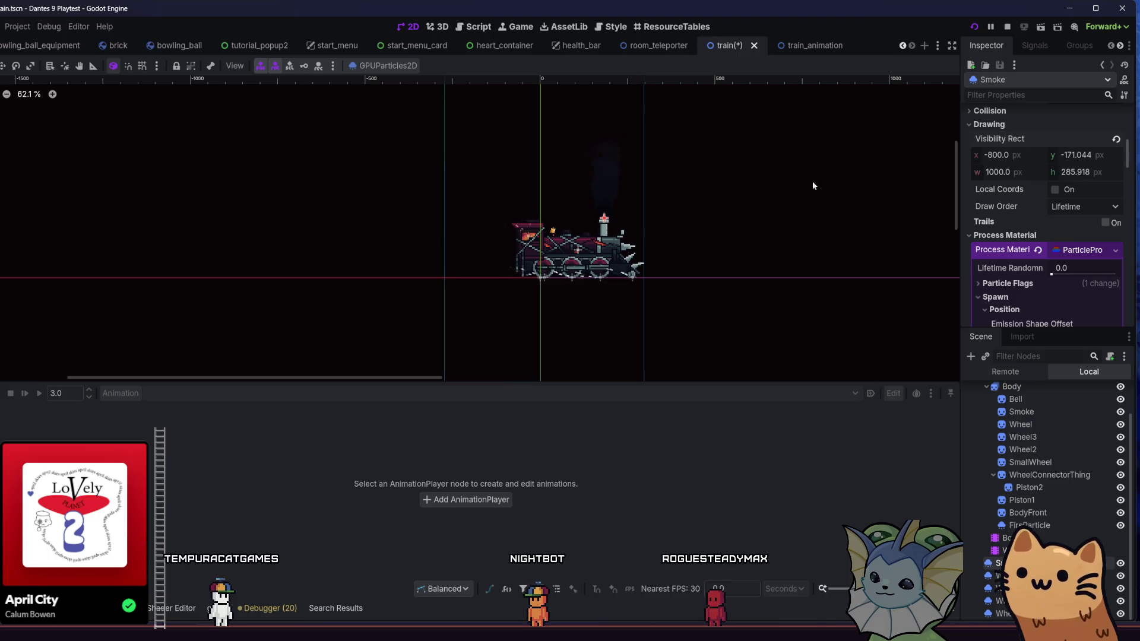
drag(802, 201, 787, 203)
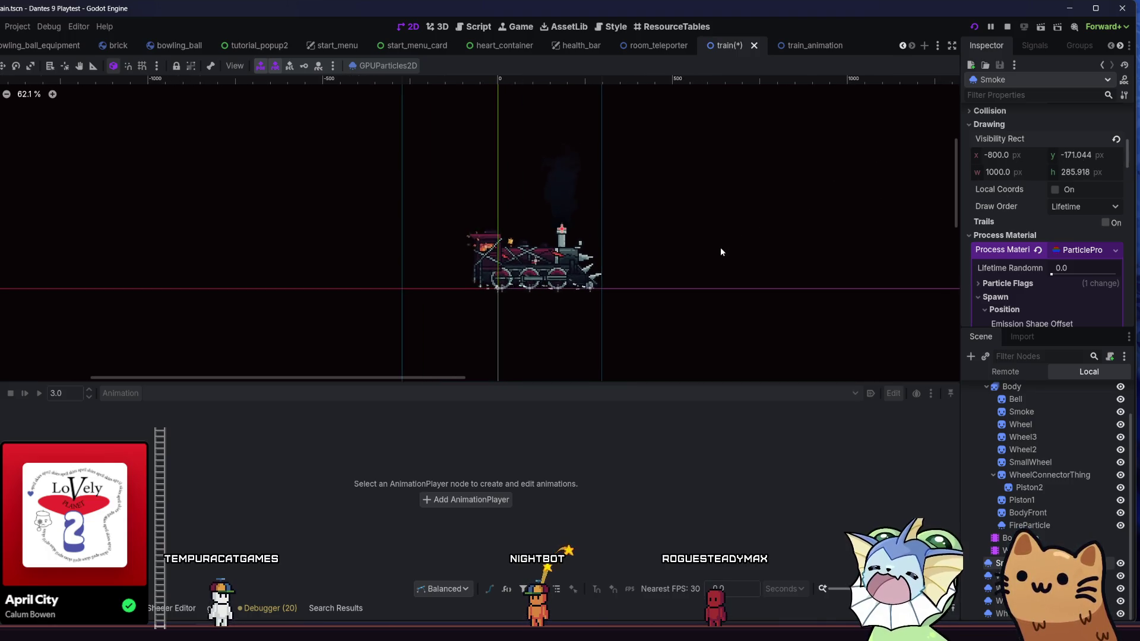
scroll(718, 248, down, 2)
key(ctrl+s)
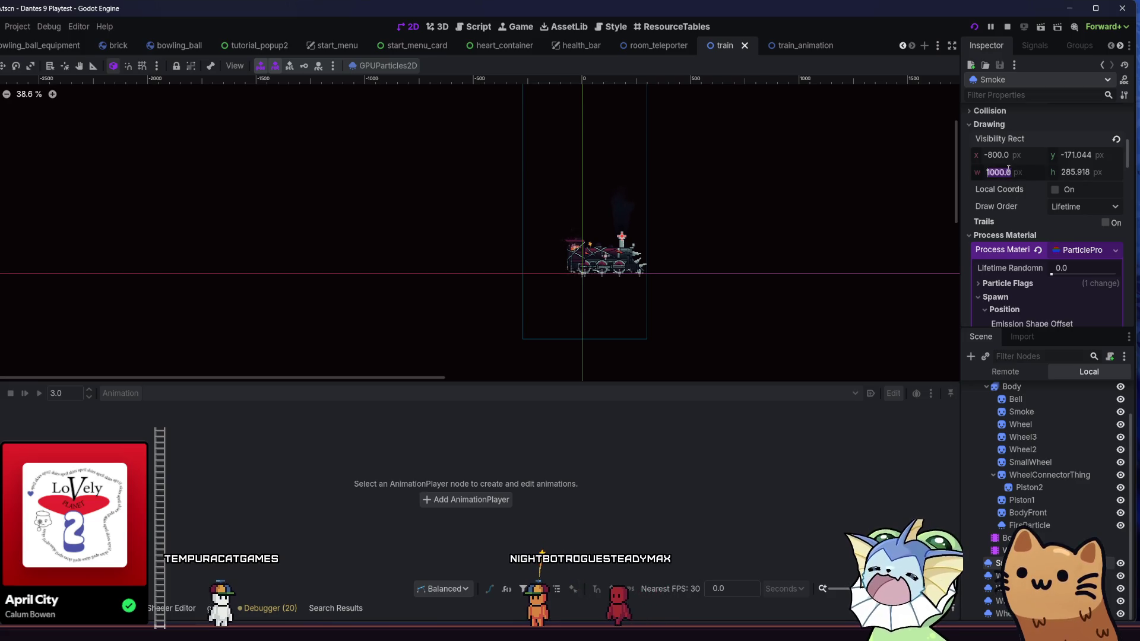
text(2000)
key(Return)
Try visibility rect x offsets of -1000, -1500 and -1800.
text(-1000)
key(Return)
click(1019, 158)
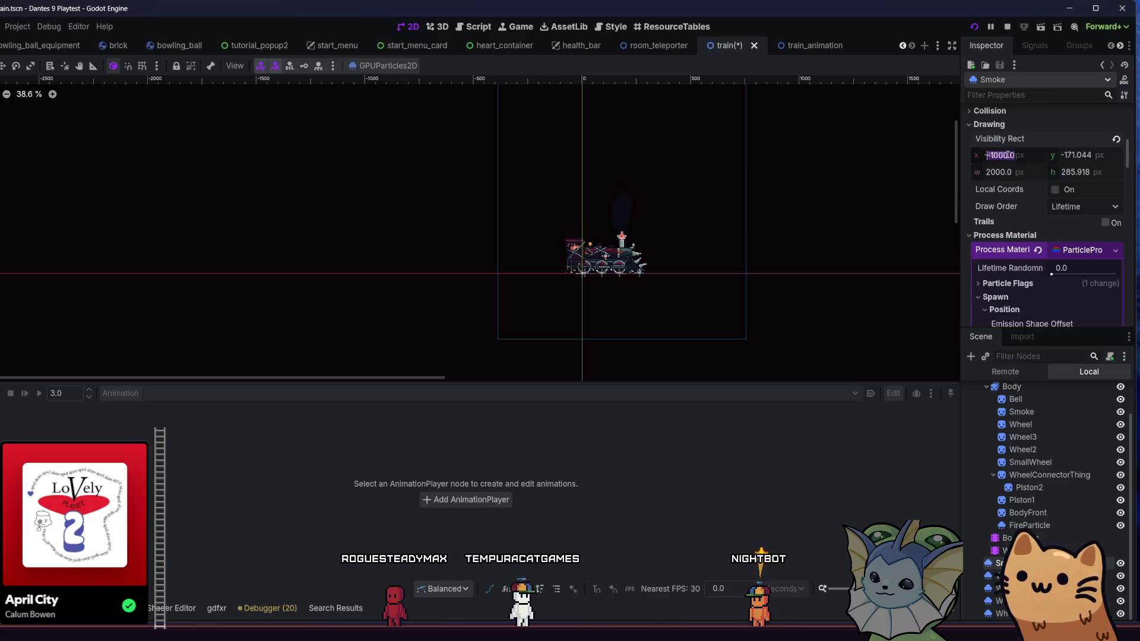
text(-1500)
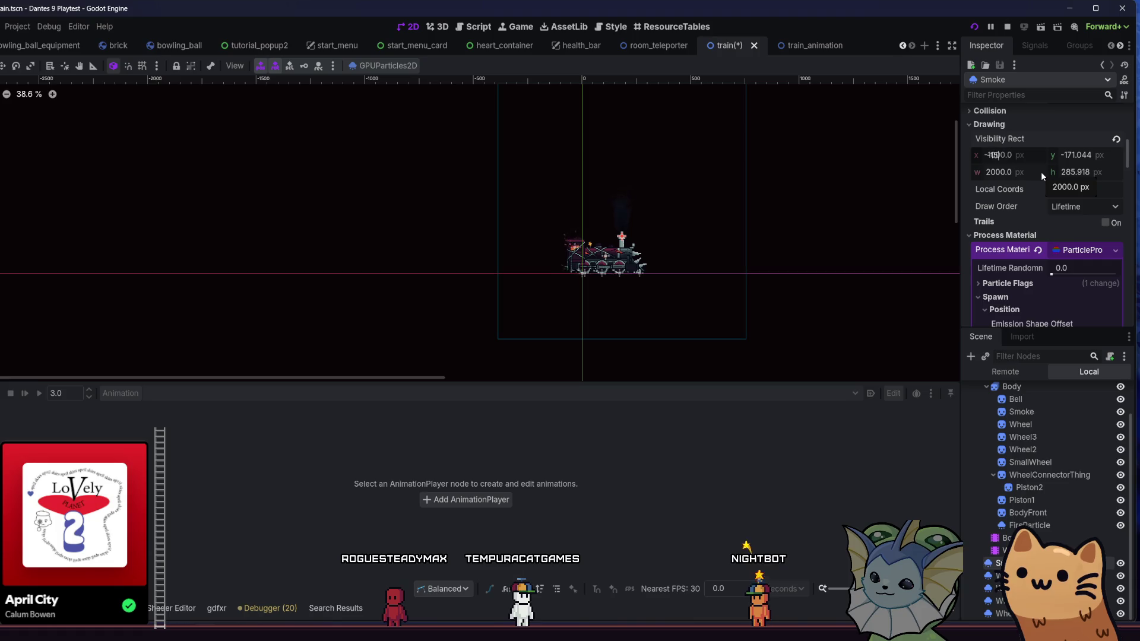
key(Return)
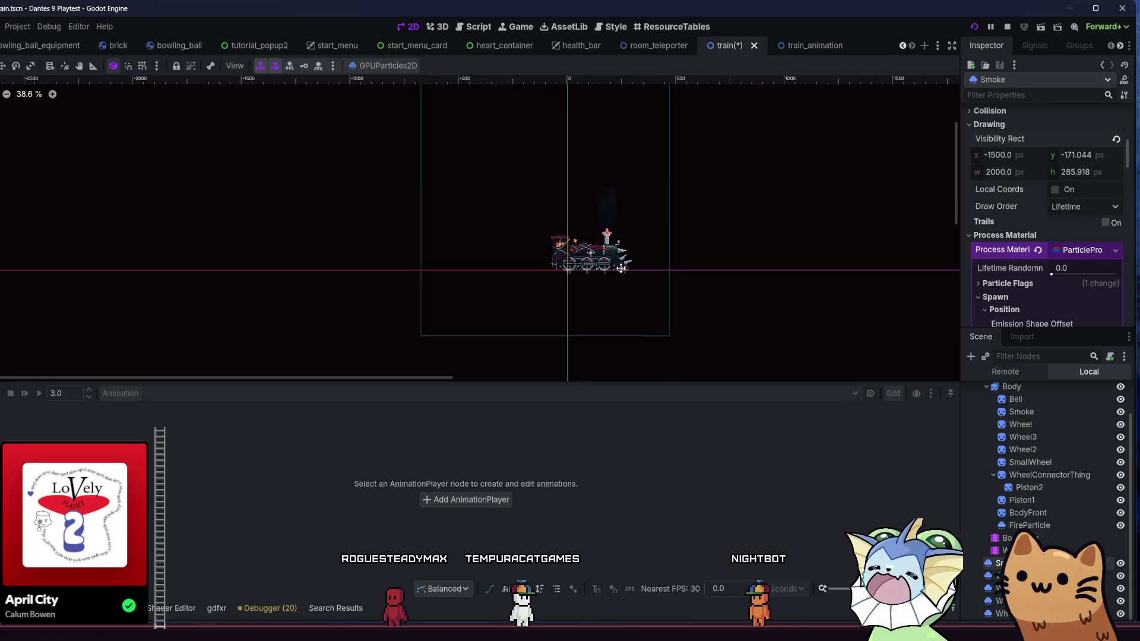
key(Escape)
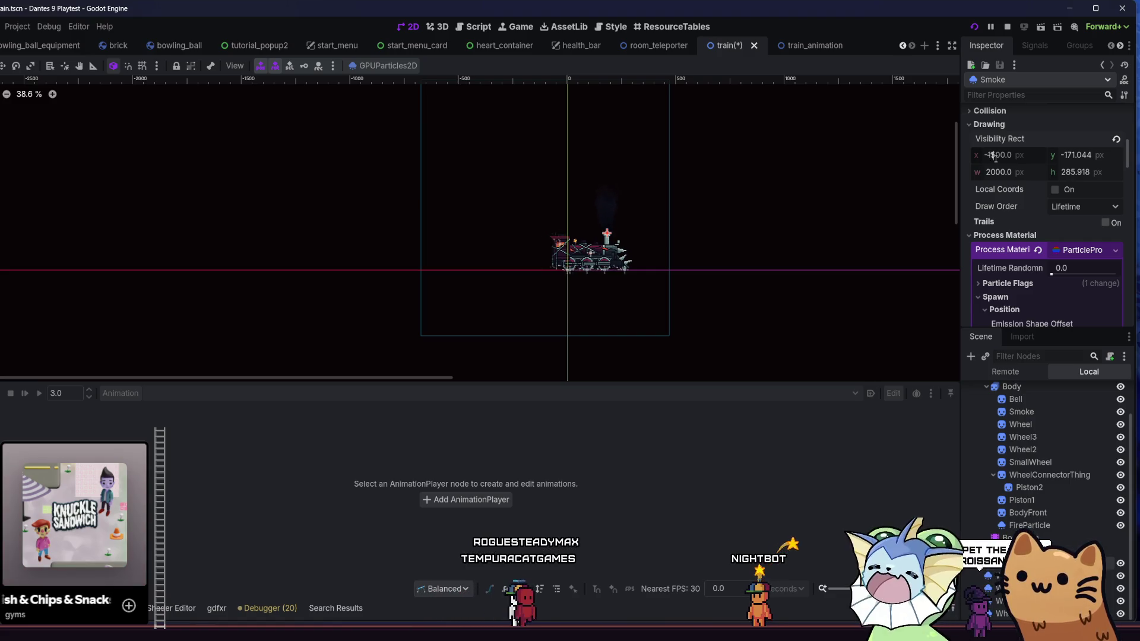
click(996, 155)
text(-1800)
key(Return)
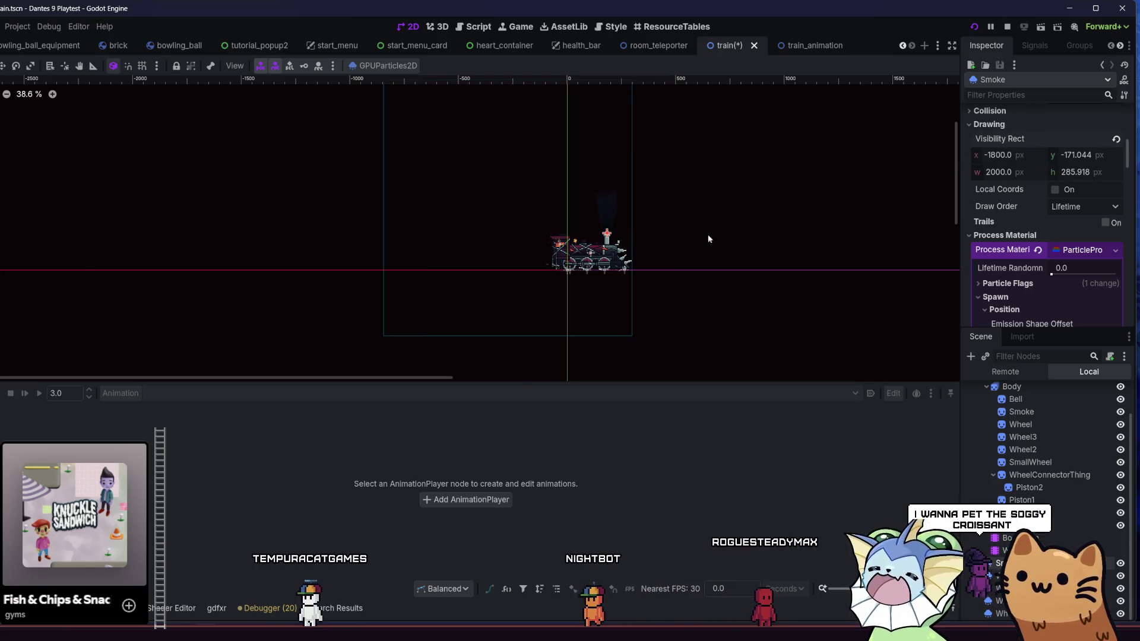
Settle the visibility rect x offset at -1700 and save the train scene.
scroll(650, 249, down, 1)
key(ctrl+s)
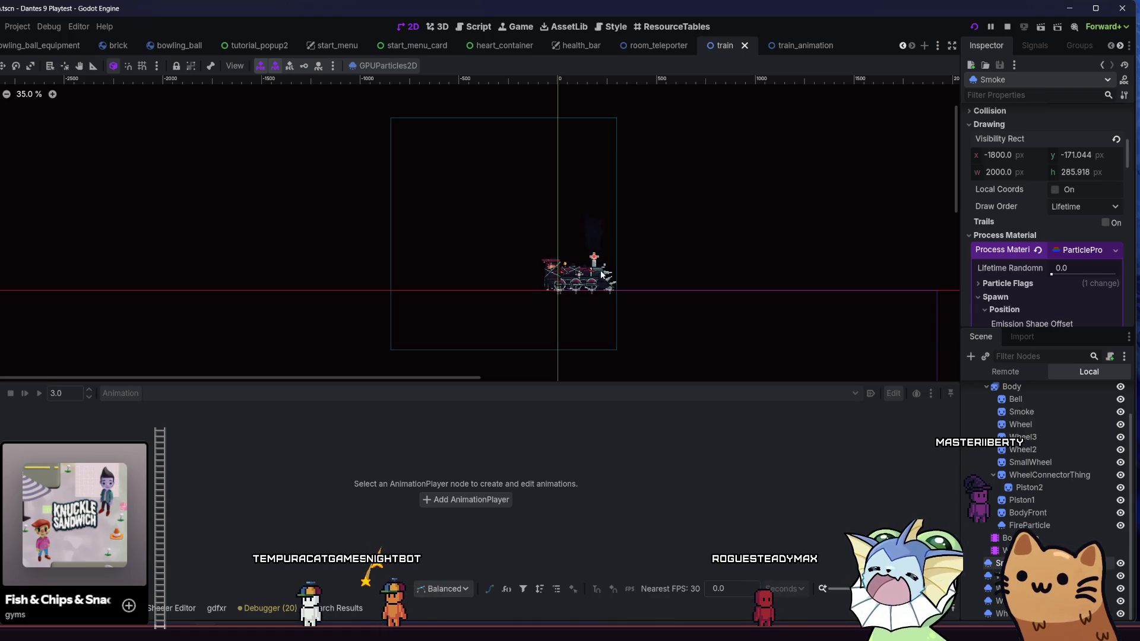
scroll(656, 259, up, 4)
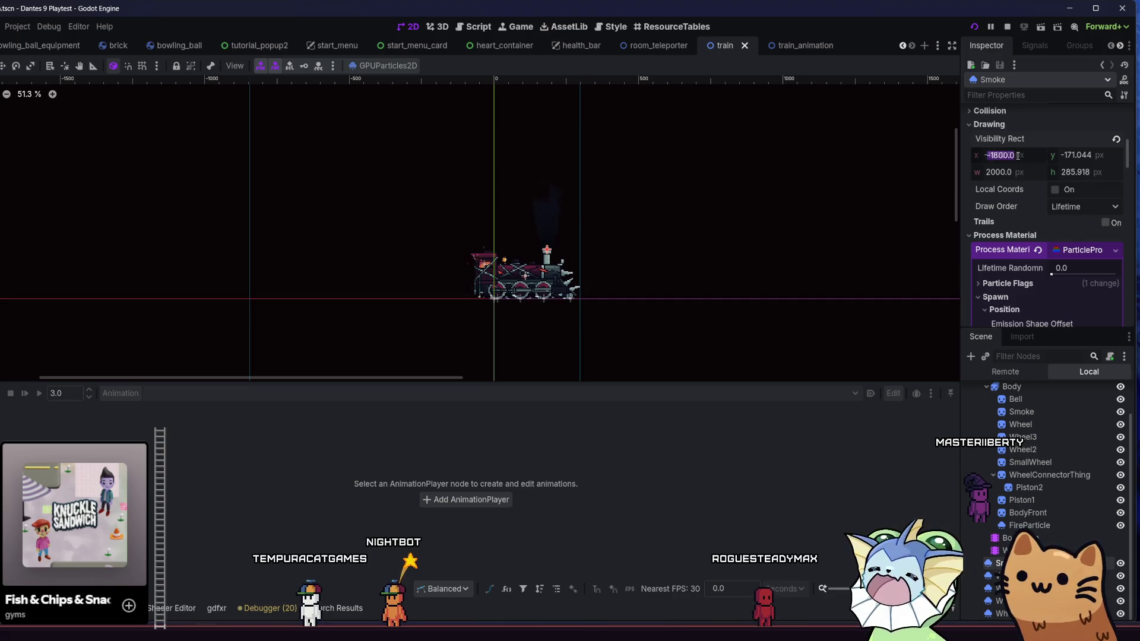
text(-1750)
key(Return)
key(ctrl+s)
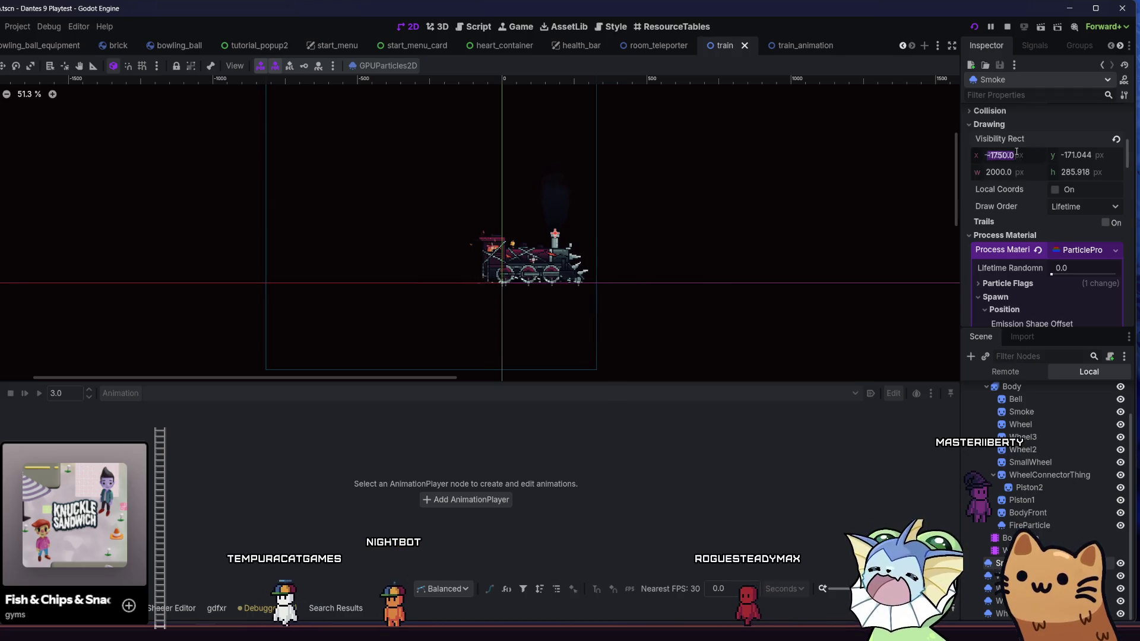
text(-1700)
key(Return)
key(ctrl+s)
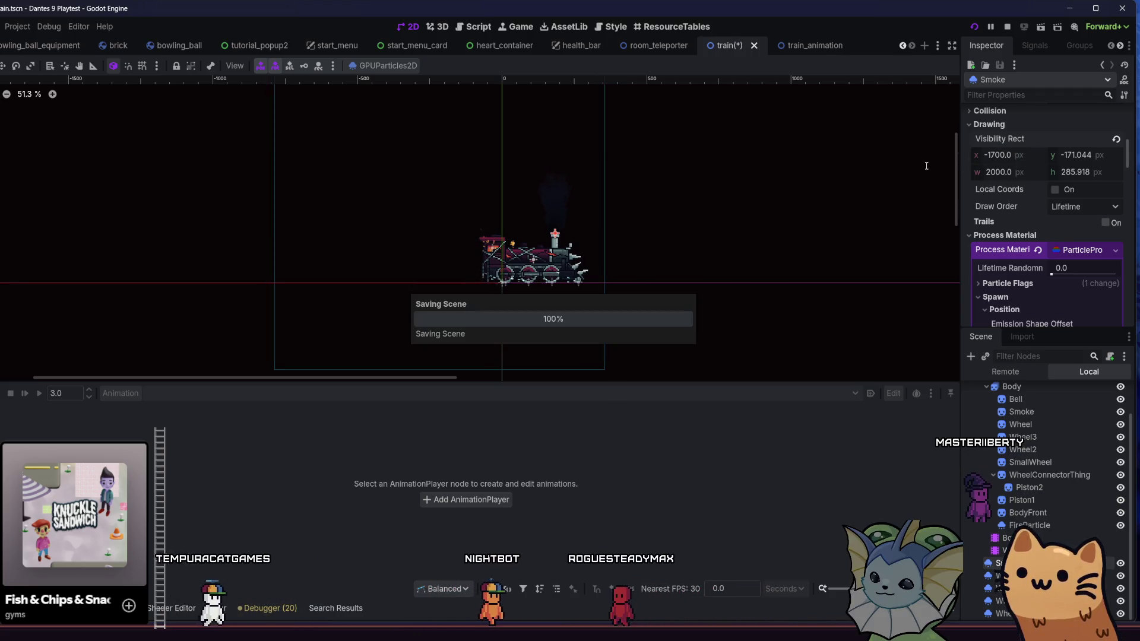
Select the Smoke particle amount field and run the game to playtest.
scroll(729, 247, down, 5)
scroll(683, 261, up, 8)
scroll(980, 224, up, 5)
scroll(981, 224, up, 1)
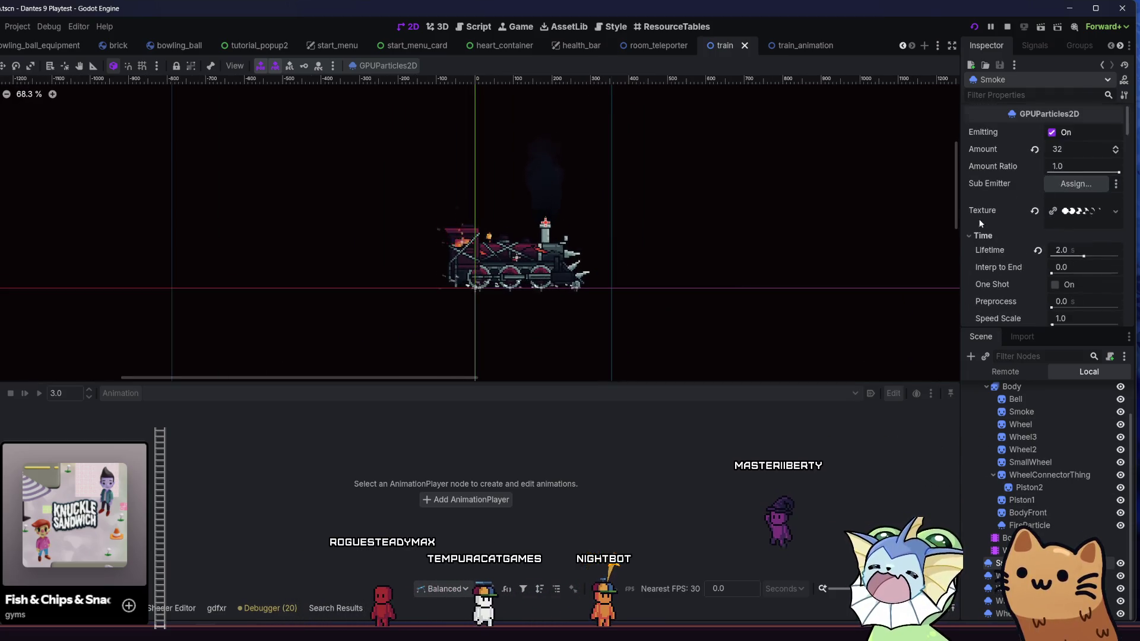
click(1065, 150)
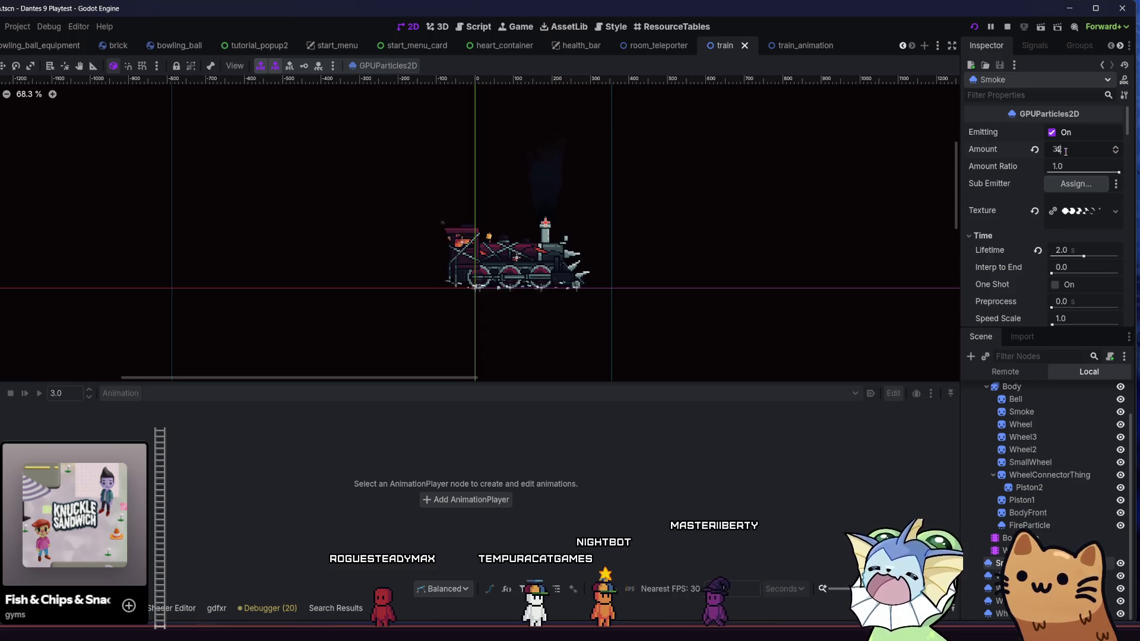
text(48)
key(F5)
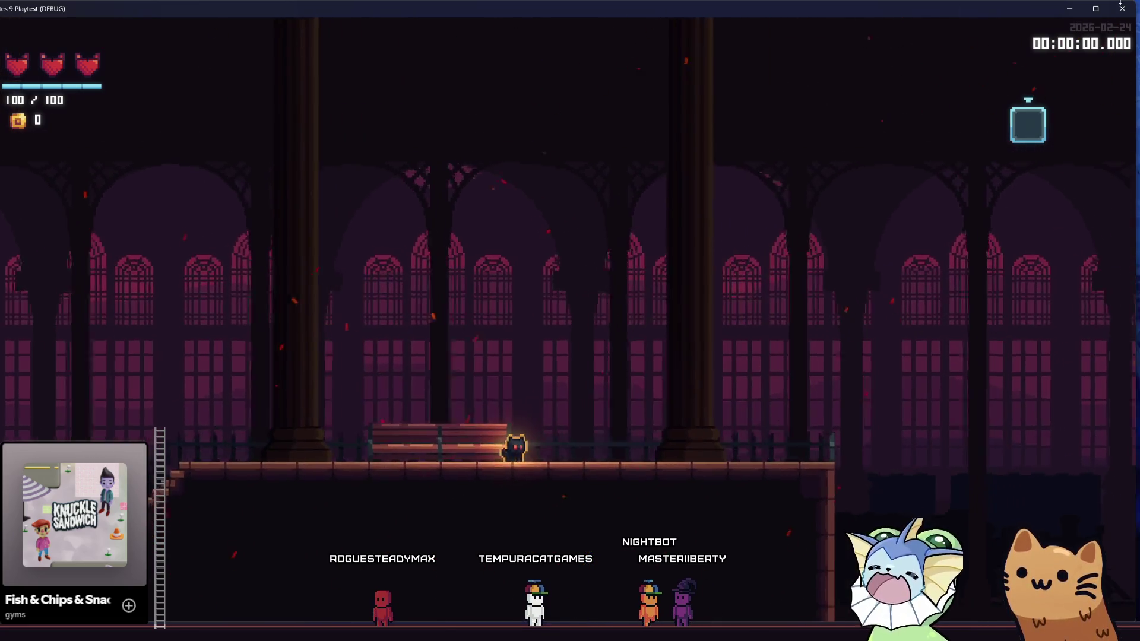
Restart the game and start a run from the main menu.
key(F8)
click(974, 26)
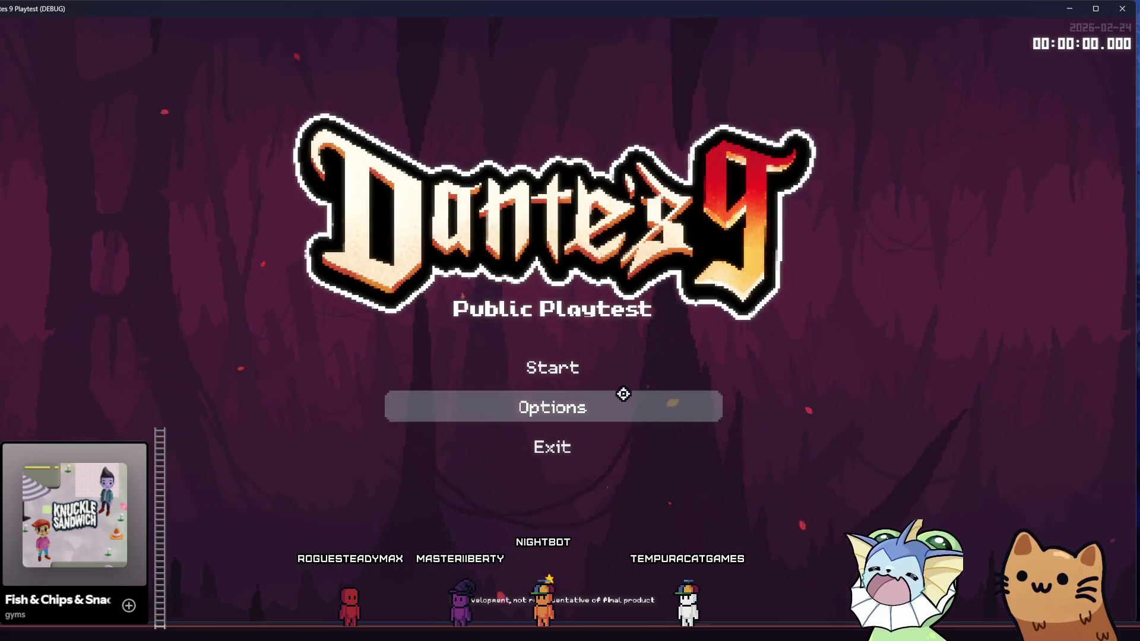
click(617, 372)
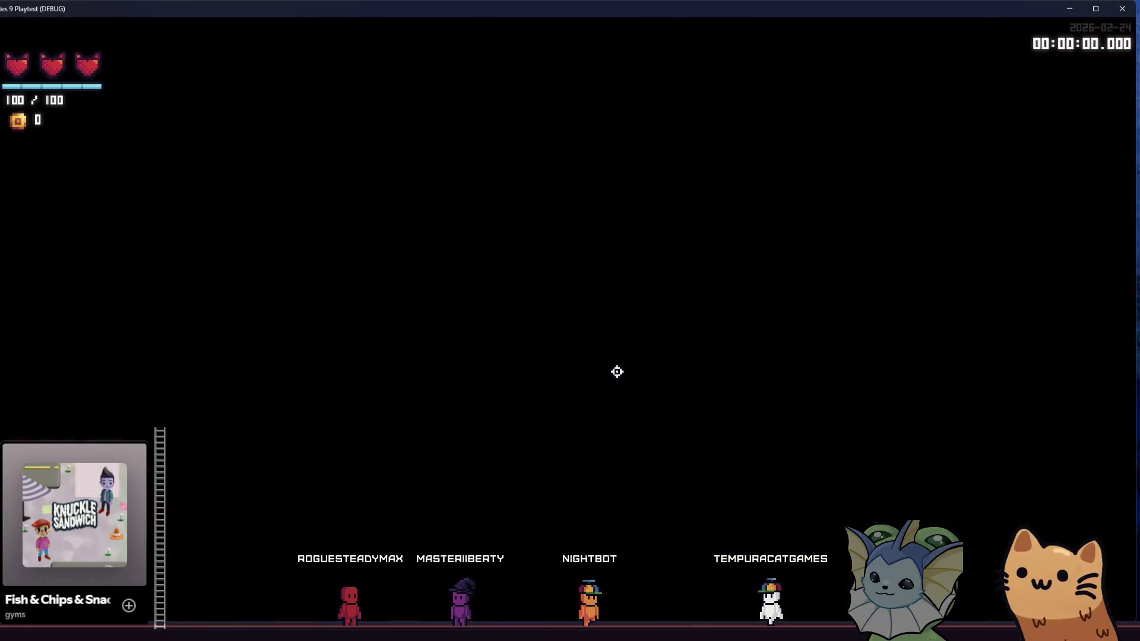
Load train_animation.tscn through the debug Level picker and watch the train's smoke.
key(F1)
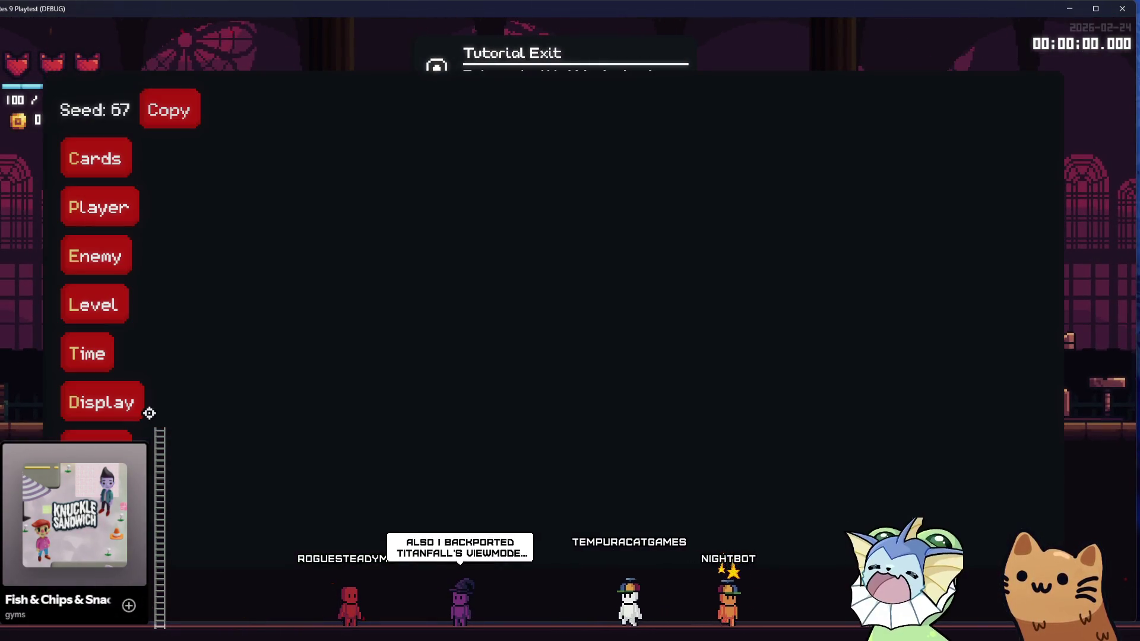
click(106, 313)
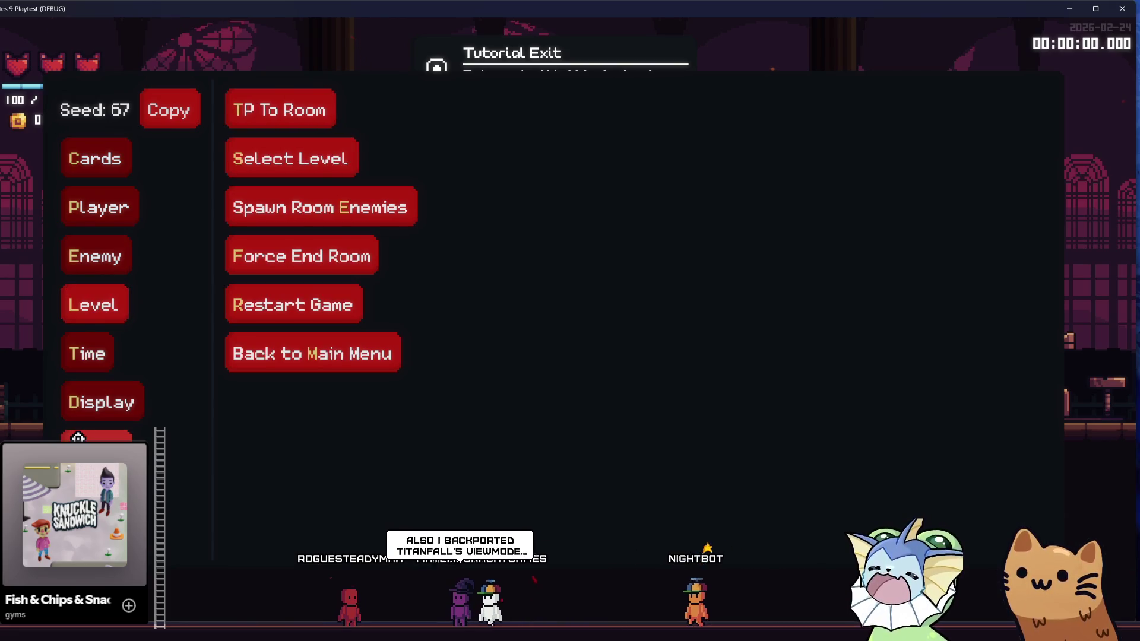
click(321, 158)
text(train)
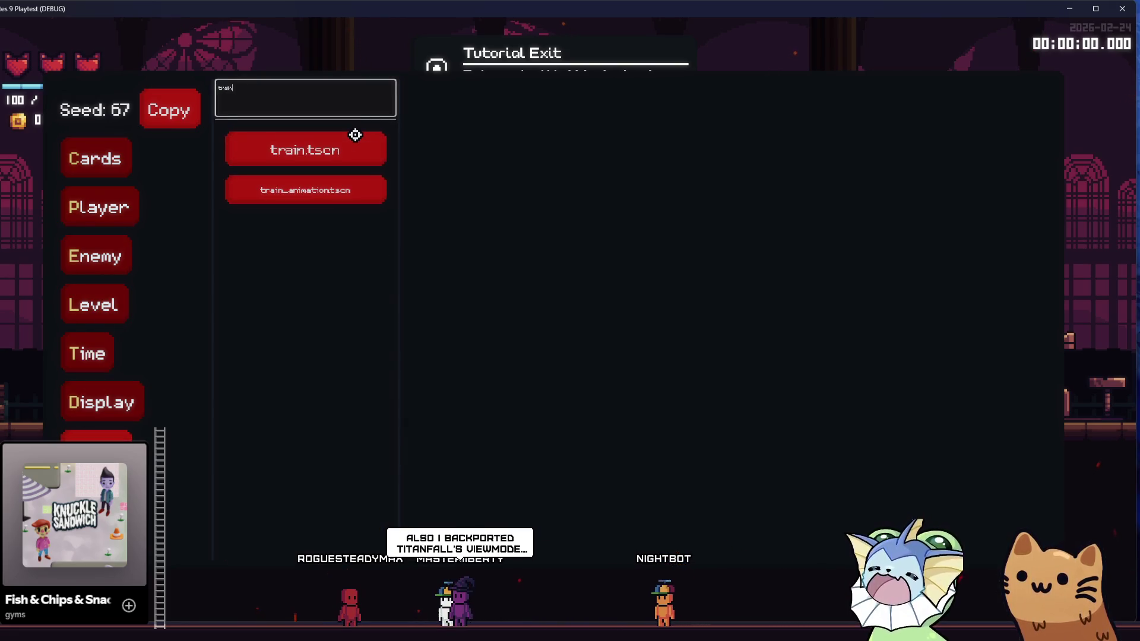
click(326, 184)
click(445, 134)
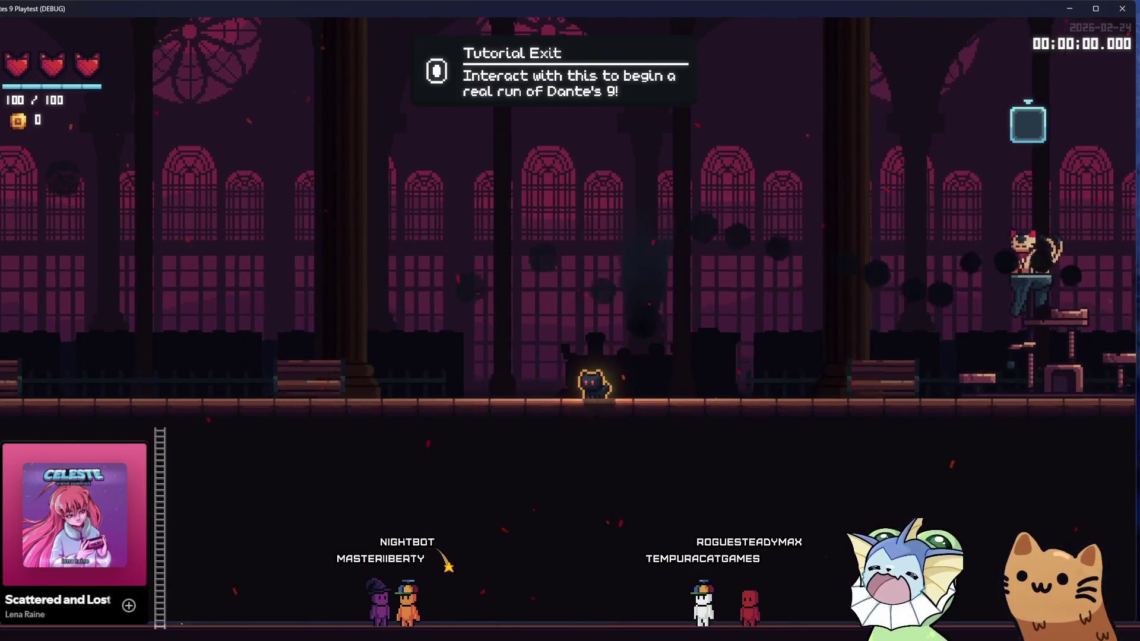
key(alt+Tab)
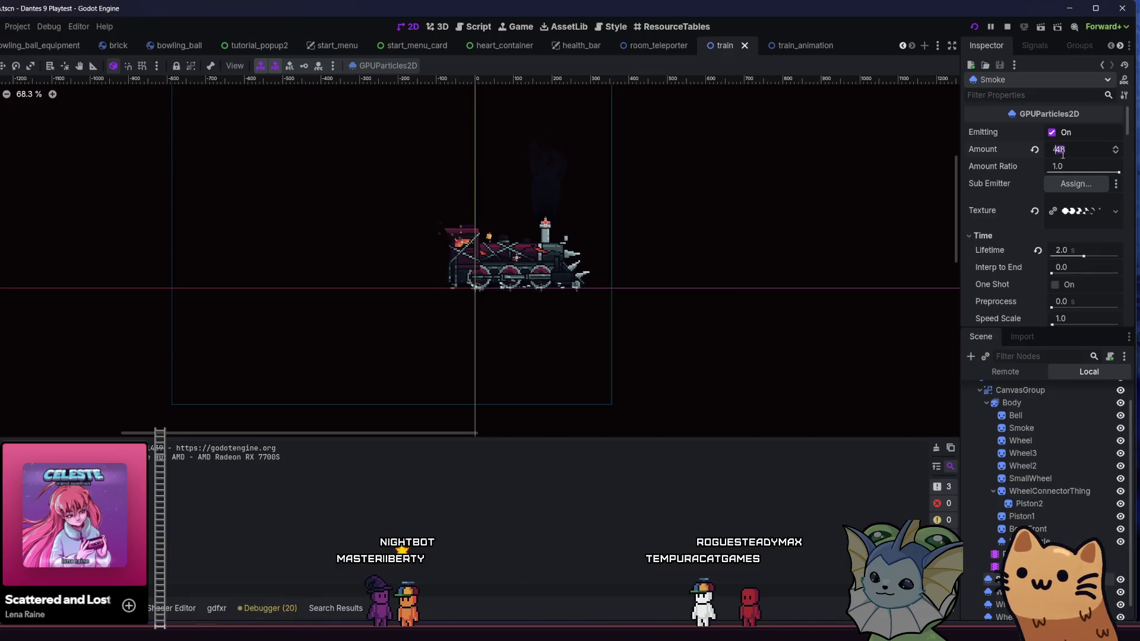
Set the Smoke particle amount to 80, save, and view it in the running game.
click(1065, 153)
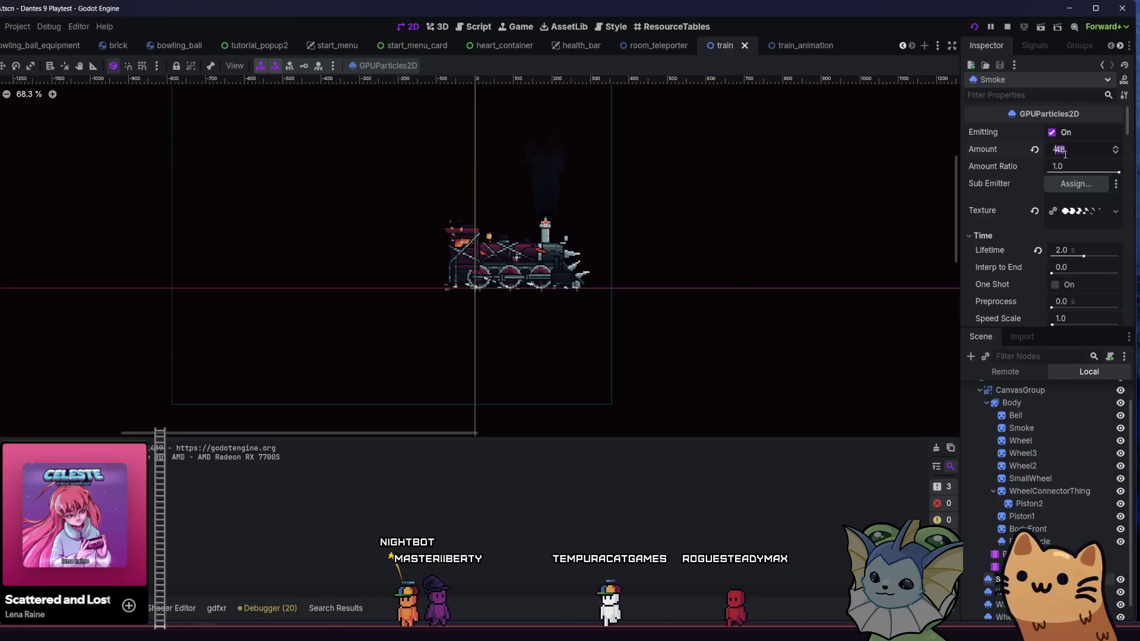
key(BackSpace)
key(BackSpace)
text(80)
key(Return)
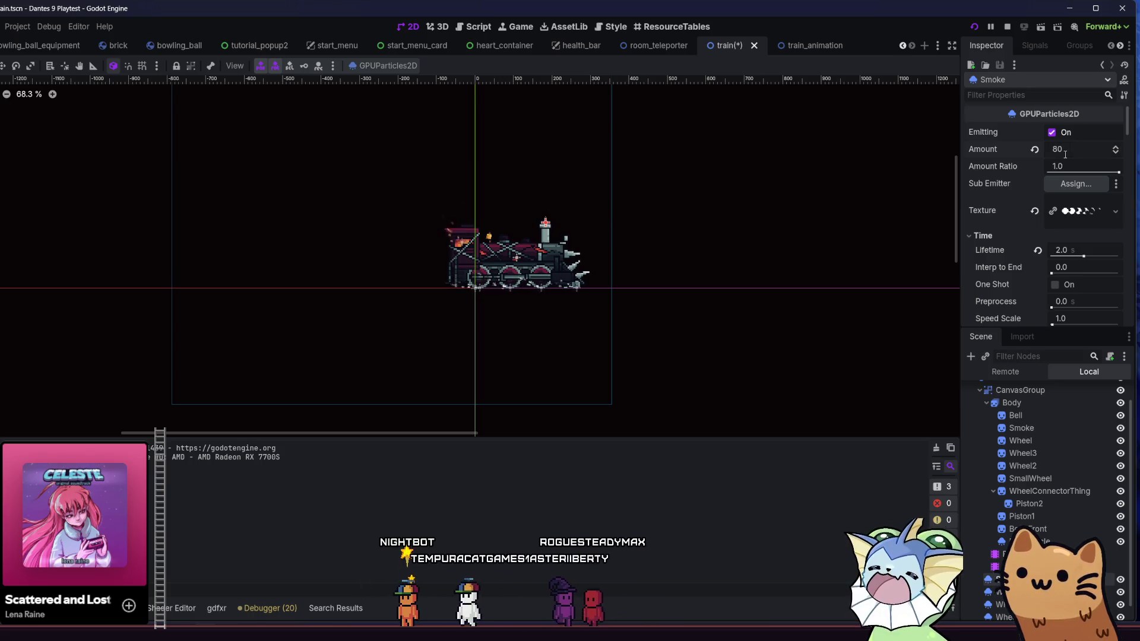
key(ctrl+s)
key(alt+Tab)
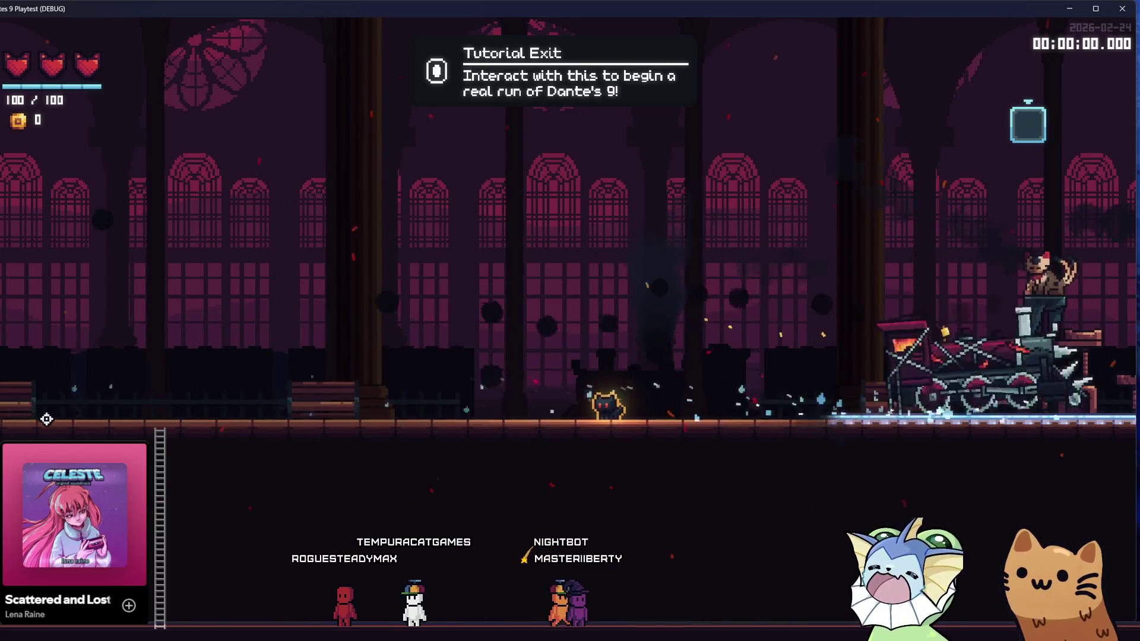
key(alt+Tab)
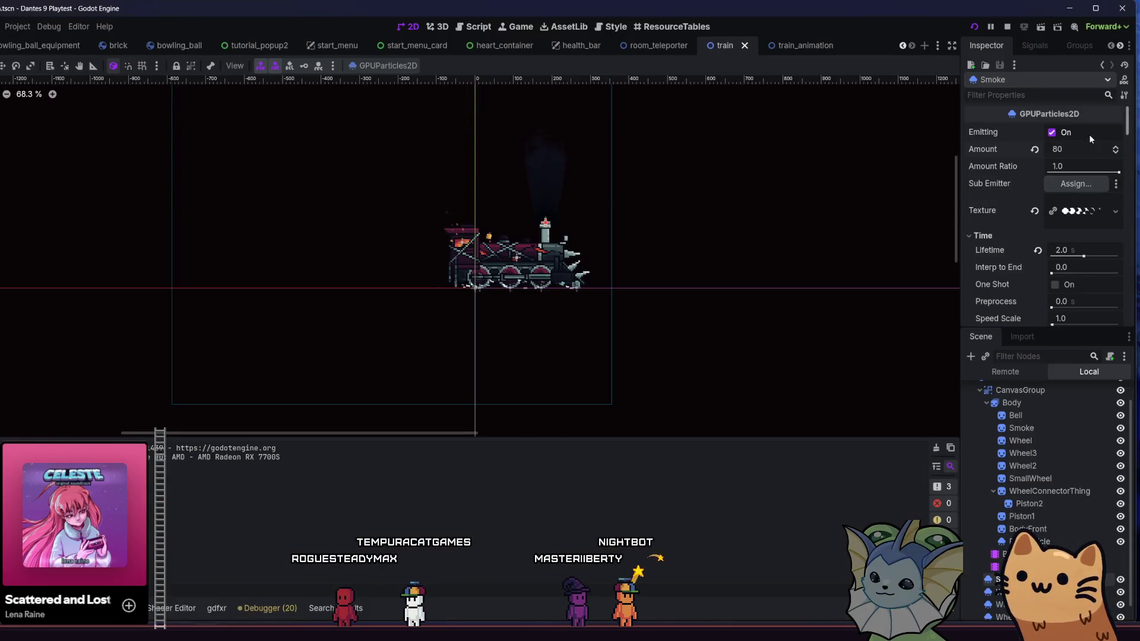
Raise the Smoke amount to 100, save, and relaunch the game.
key(ctrl+a)
text(100)
key(Return)
key(ctrl+s)
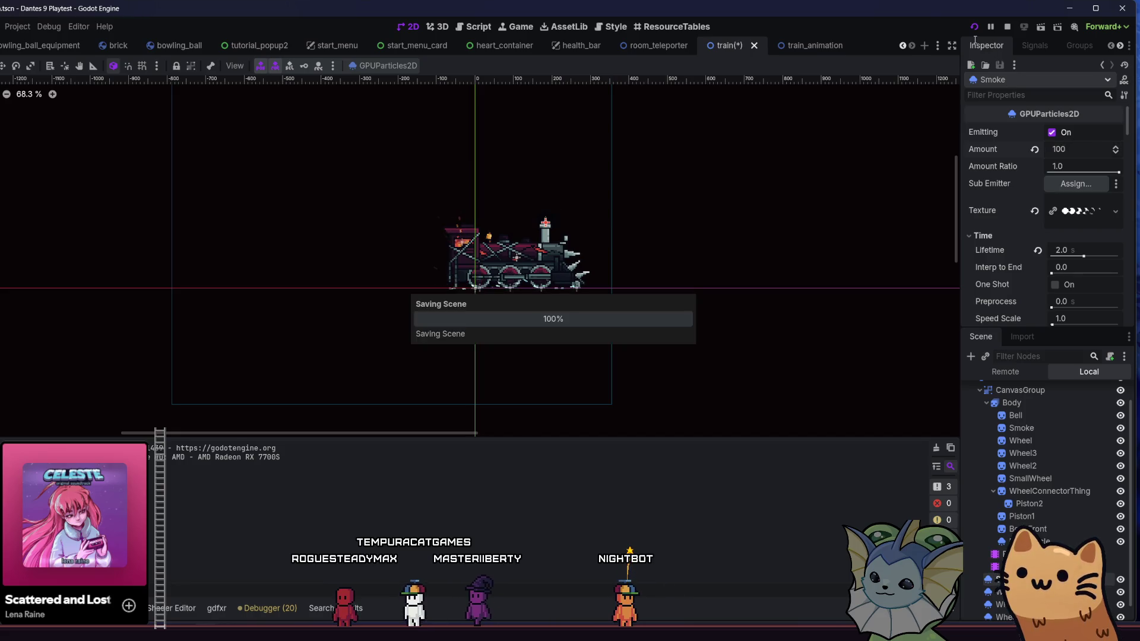
click(974, 28)
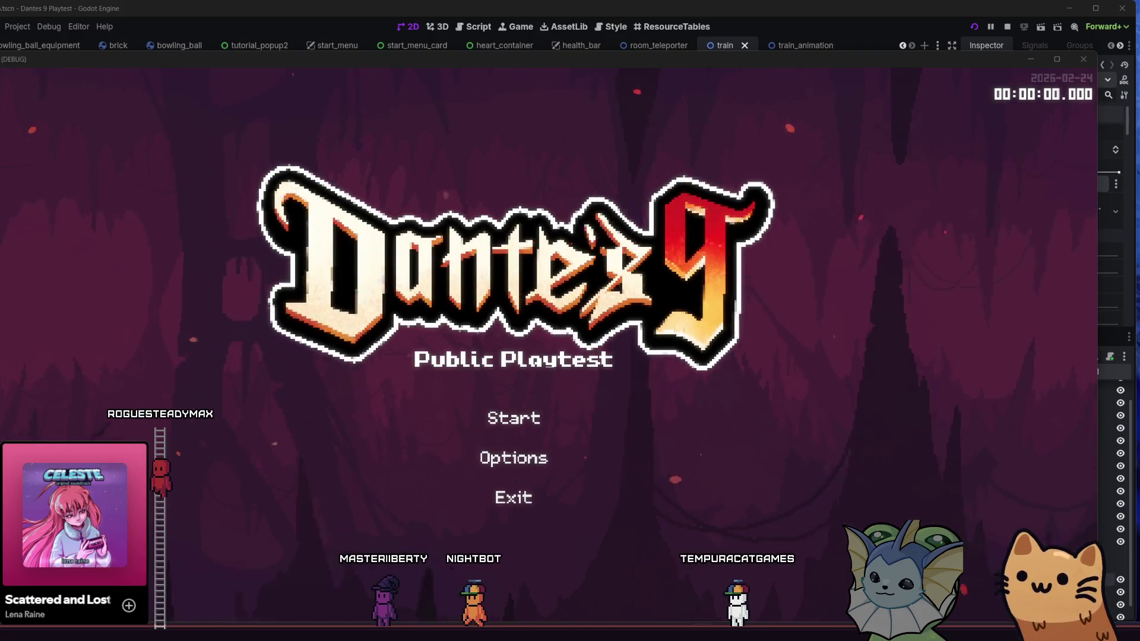
Start a run, bind train_animation.tscn to debug slot 1, and spawn it in the room.
key(Return)
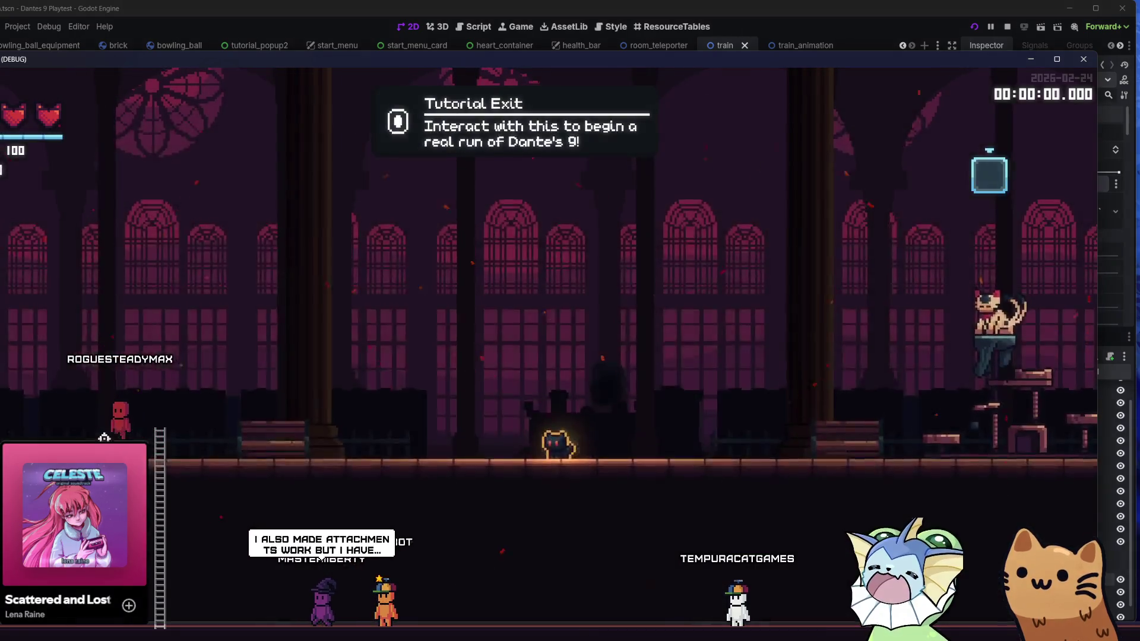
key(F1)
click(87, 307)
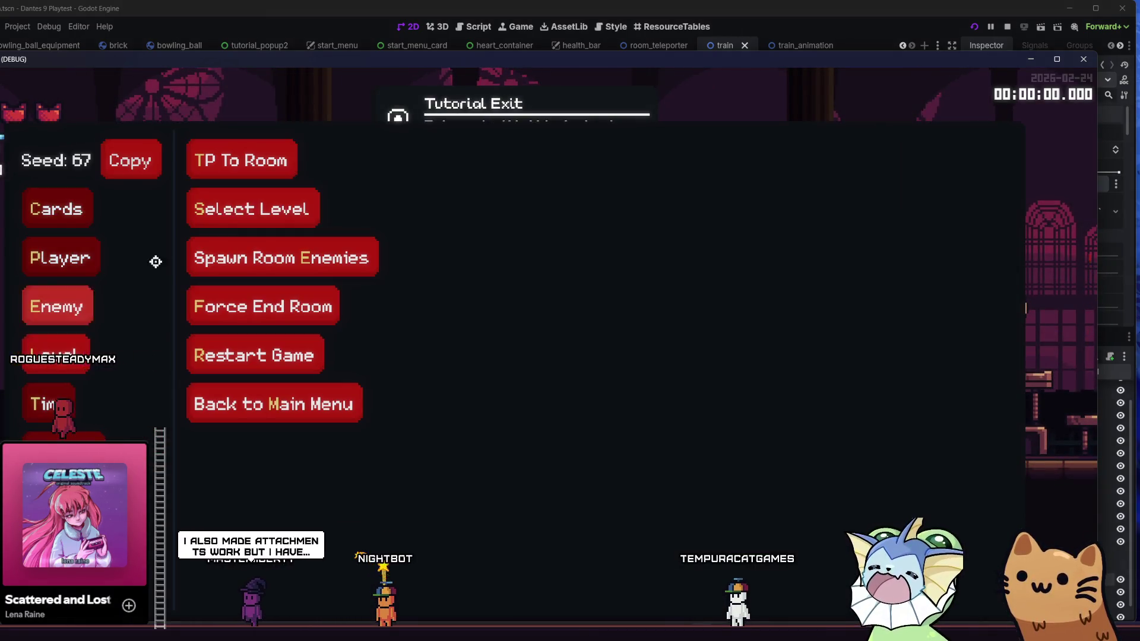
click(60, 404)
click(234, 159)
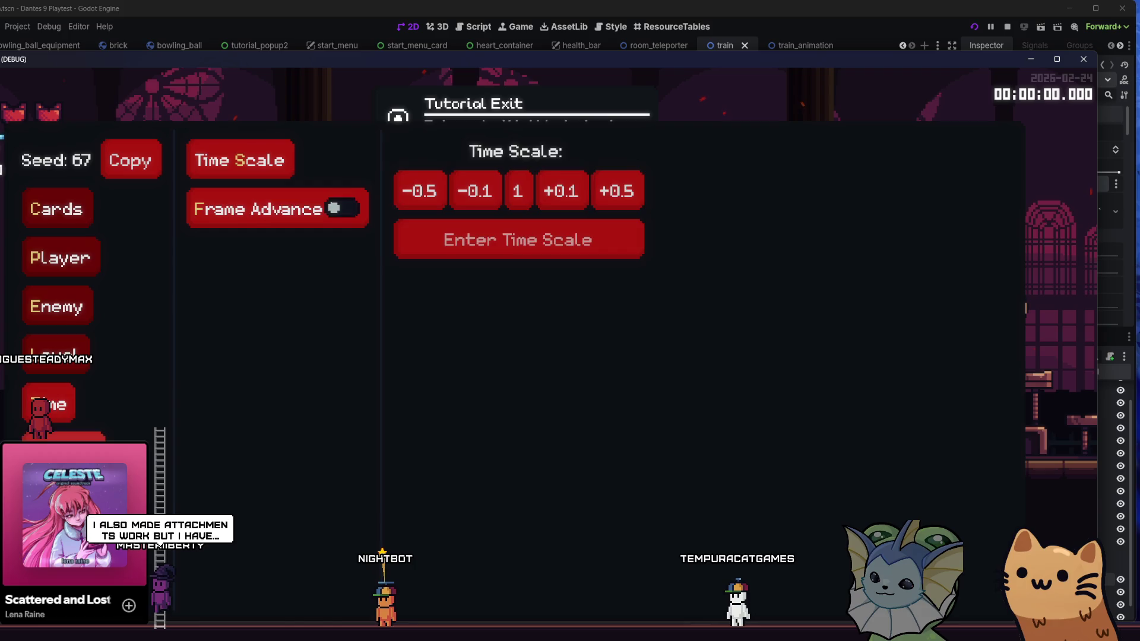
click(56, 355)
text(train)
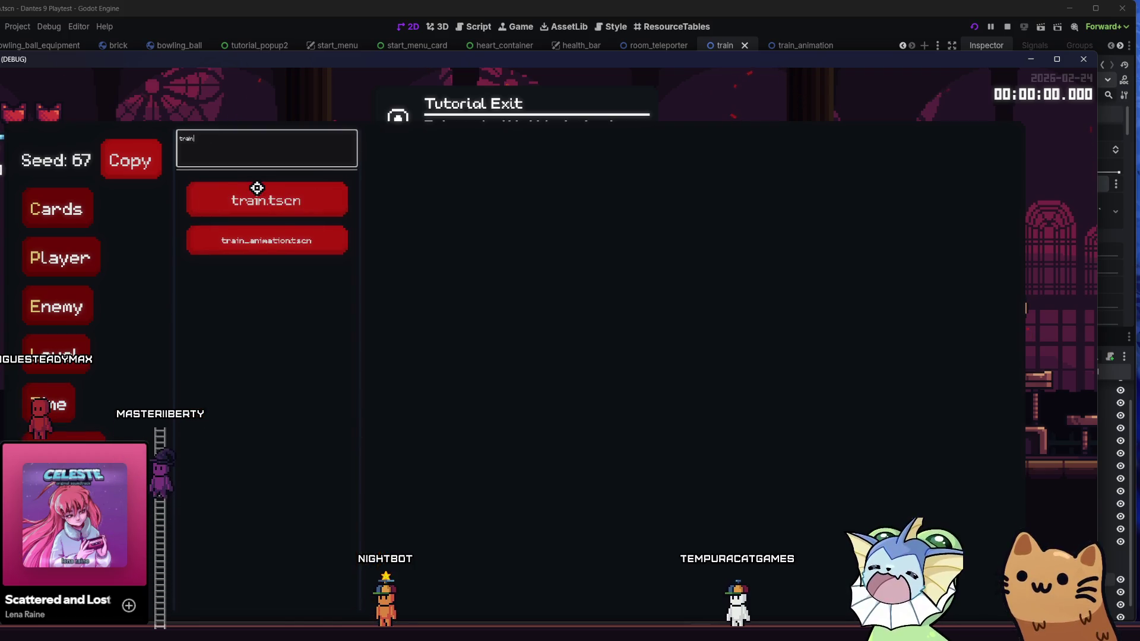
click(344, 237)
key(g)
key(F1)
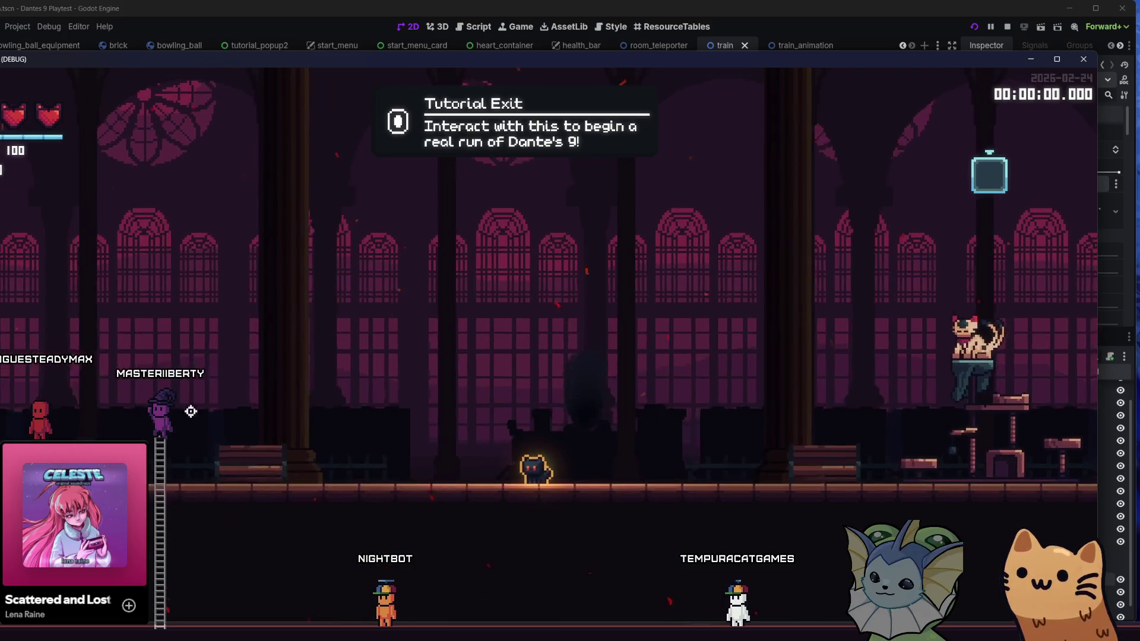
key(g)
key(g)
key(g)
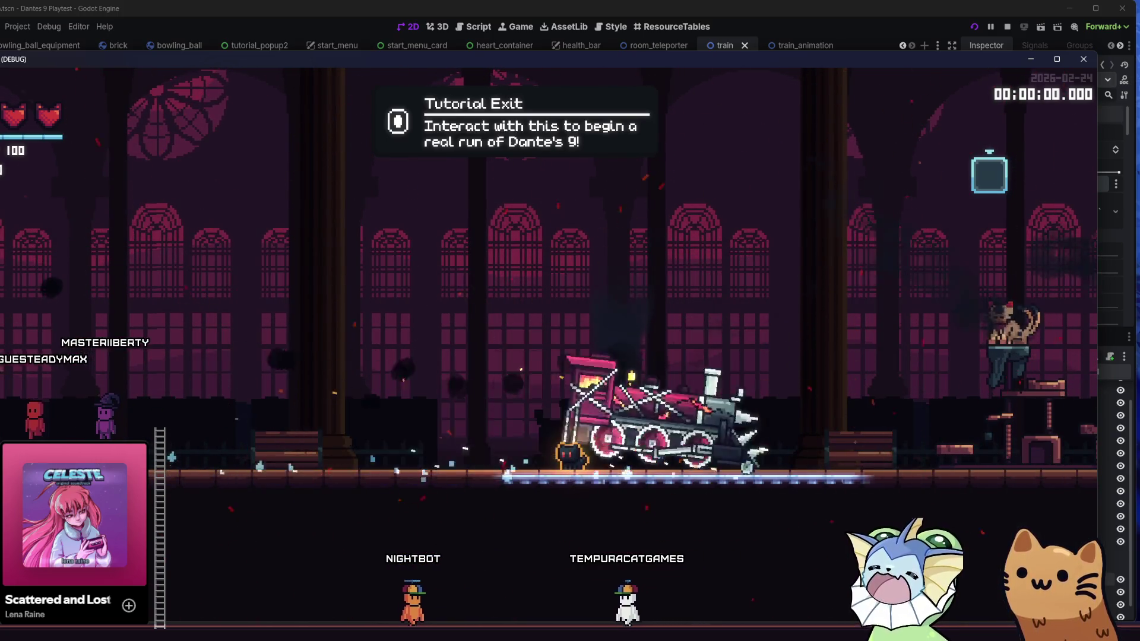
Return to the editor, save, and relaunch the playtest.
key(alt+Tab)
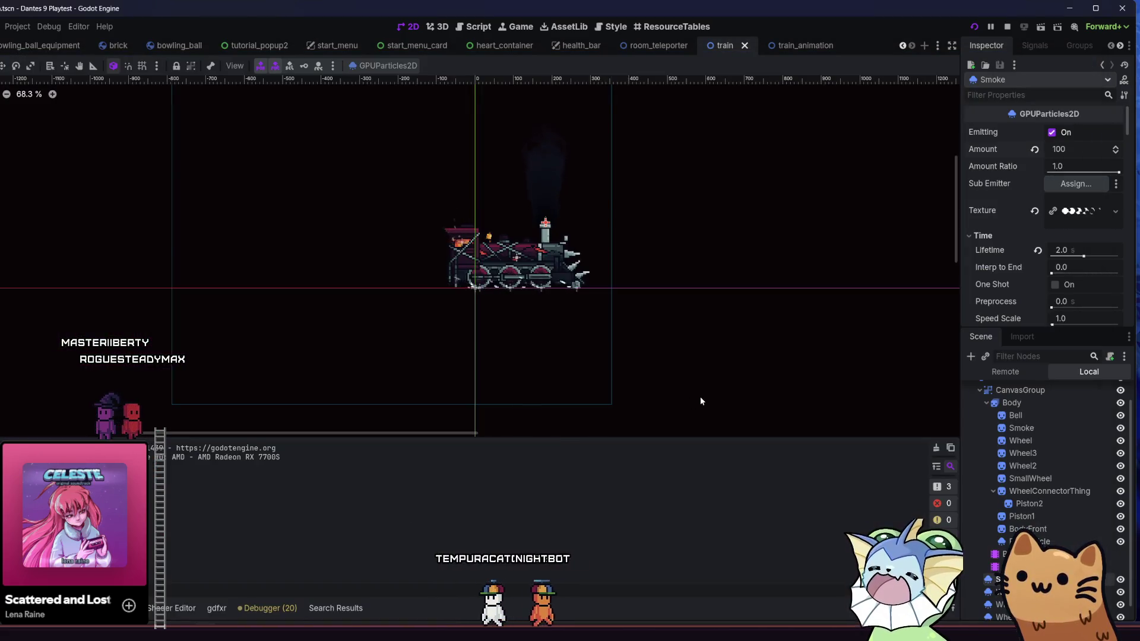
scroll(1027, 233, down, 4)
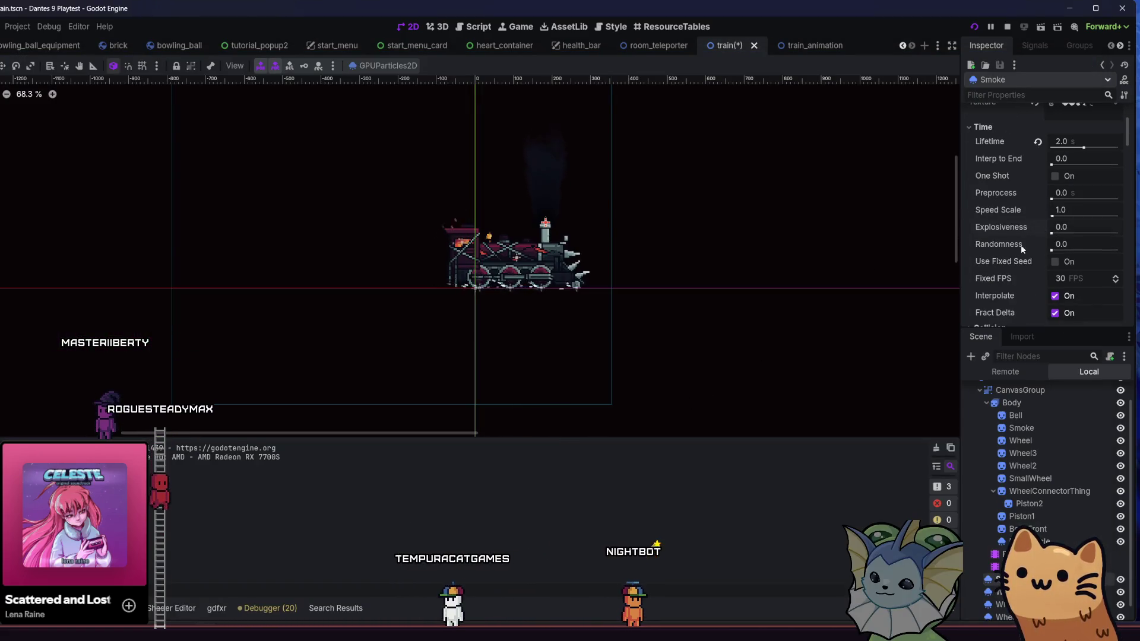
key(F5)
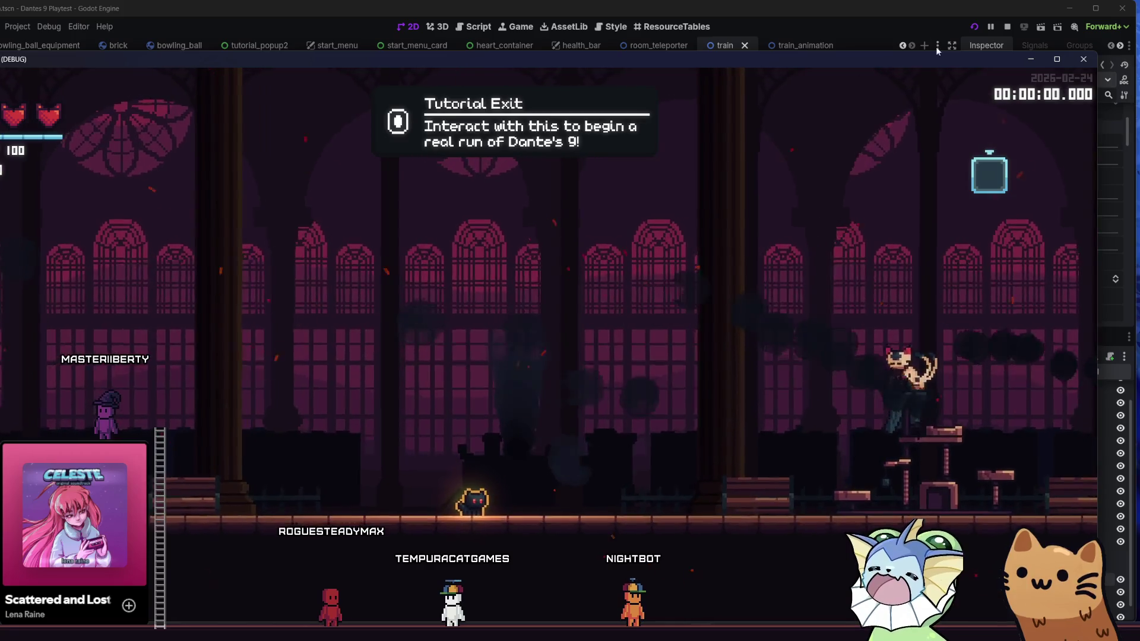
click(974, 28)
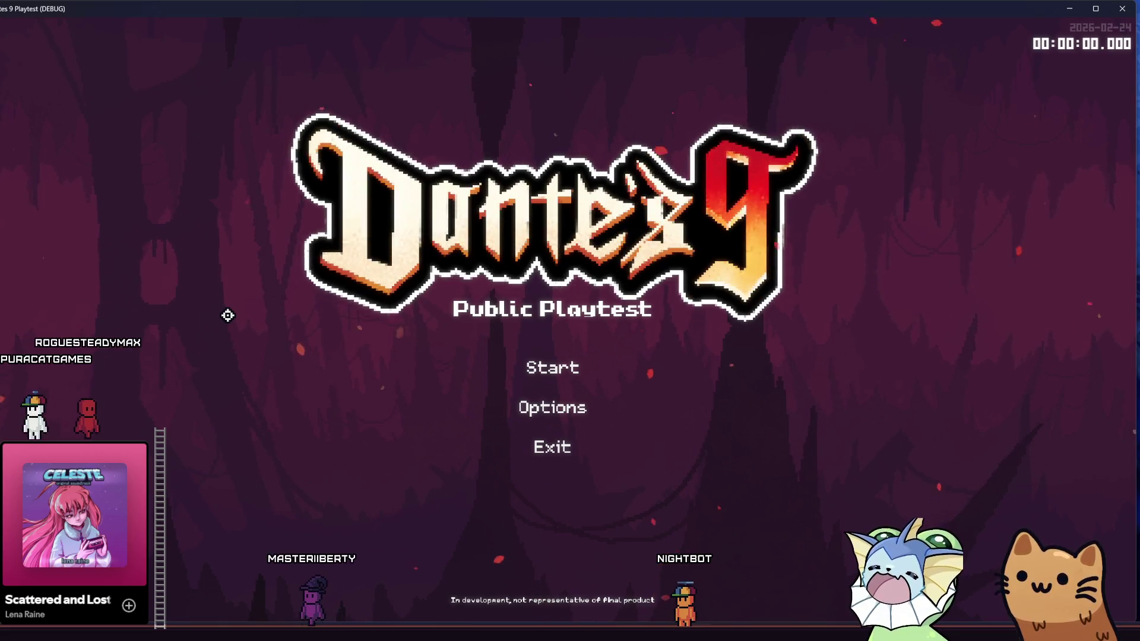
Spawn train_animation.tscn from the debug scene list to watch its smoke, then quit.
click(412, 374)
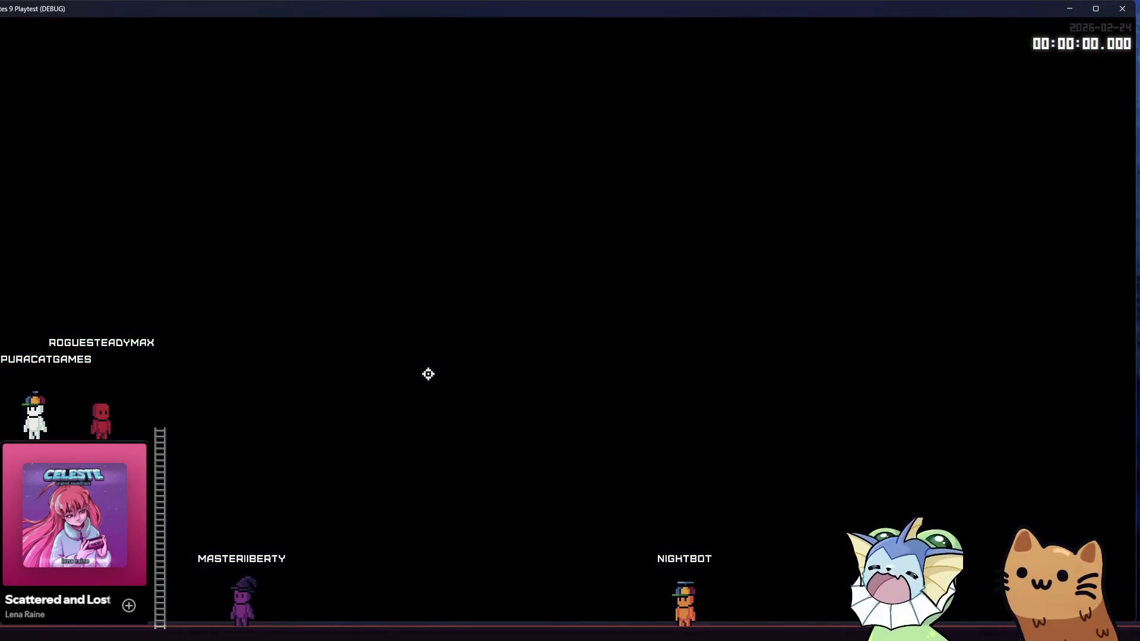
key(F1)
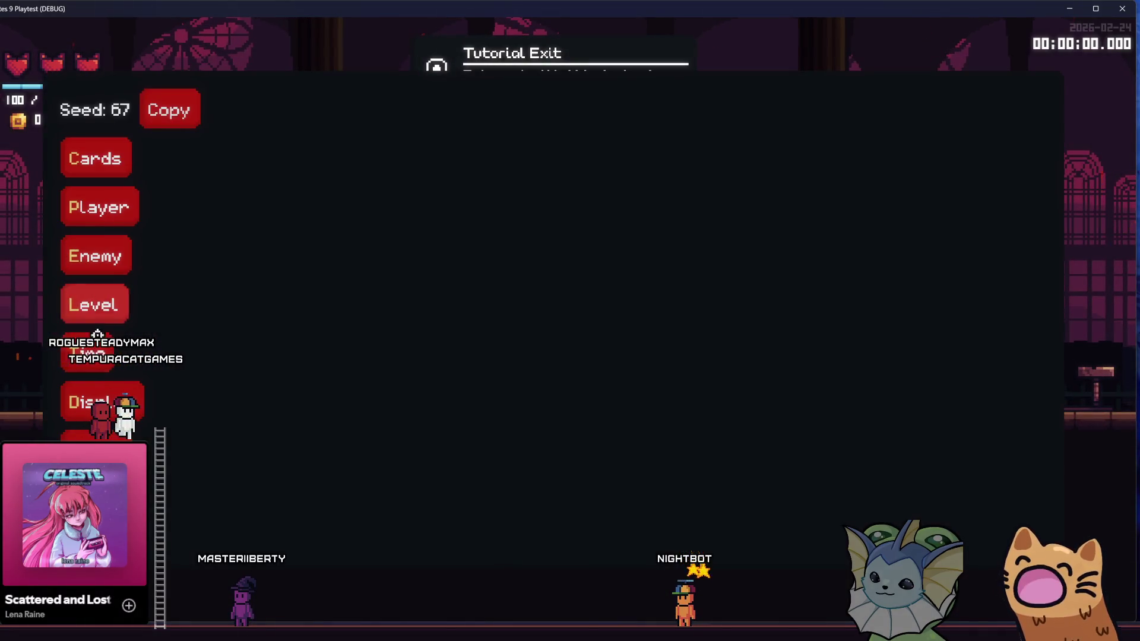
click(87, 362)
click(94, 305)
text(train)
click(349, 191)
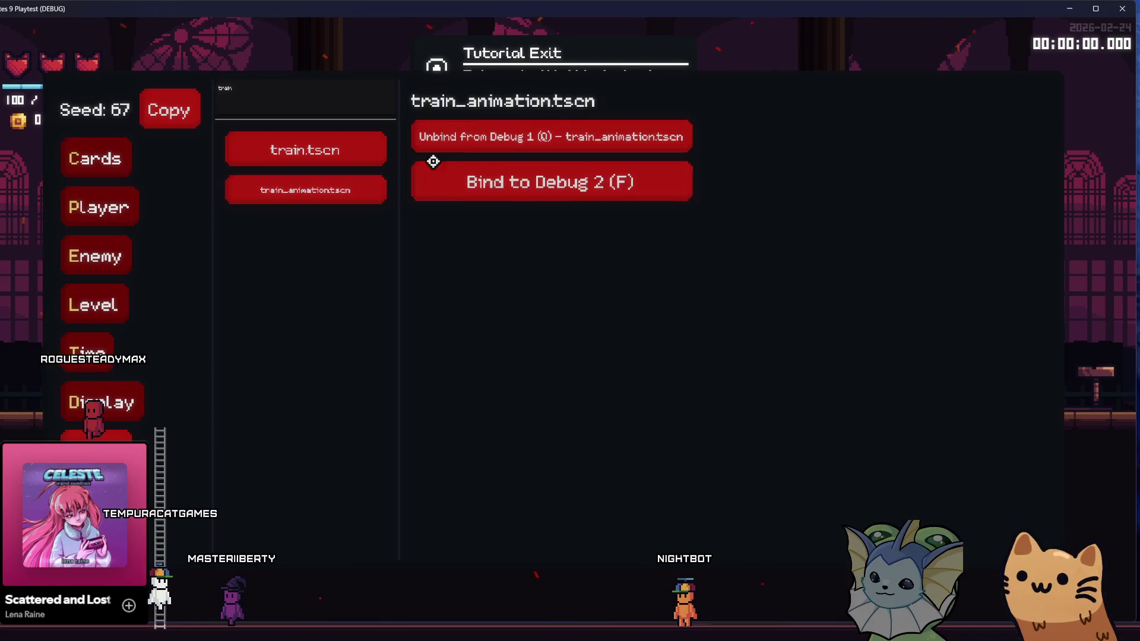
click(451, 138)
key(e)
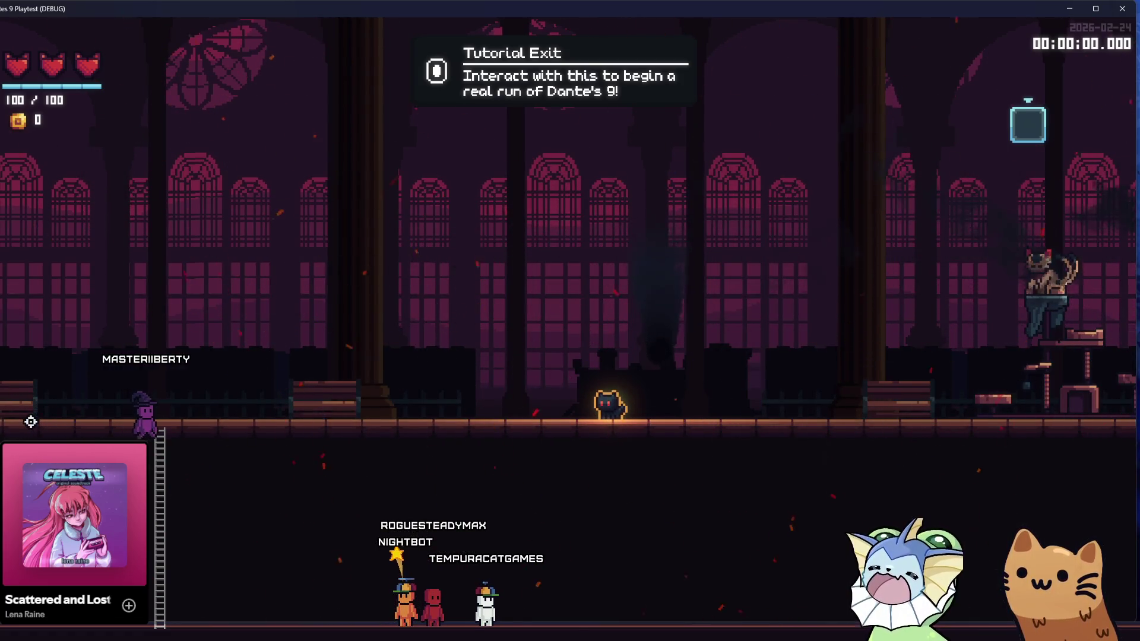
key(alt+F4)
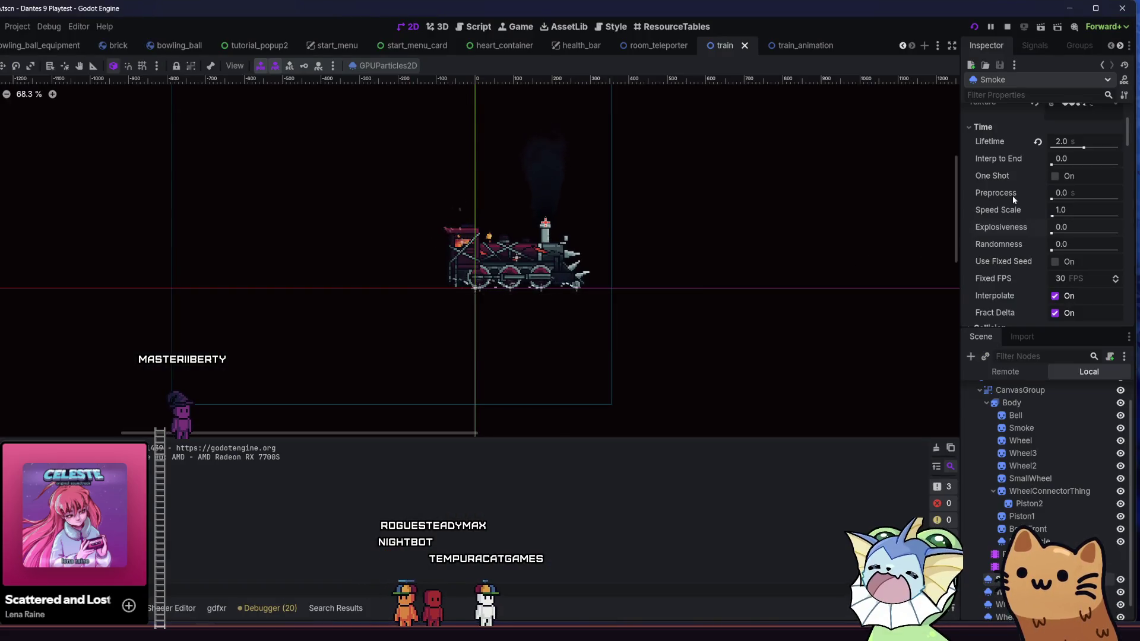
Review the Smoke GPUParticles2D properties in the Inspector.
scroll(1014, 196, up, 3)
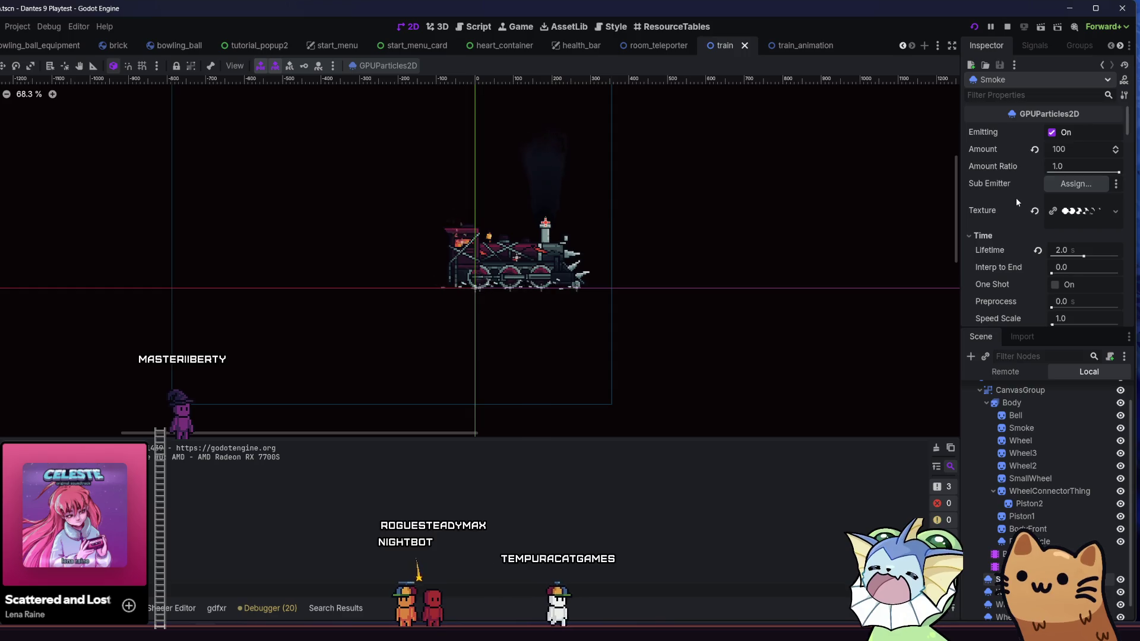
scroll(1009, 247, down, 5)
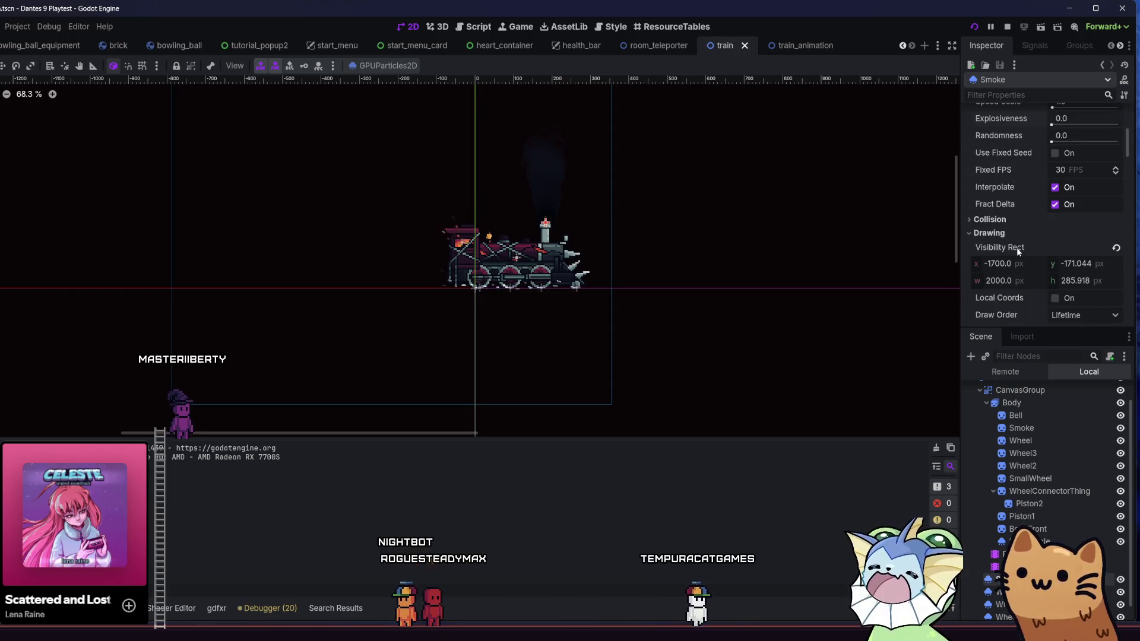
scroll(1005, 222, down, 3)
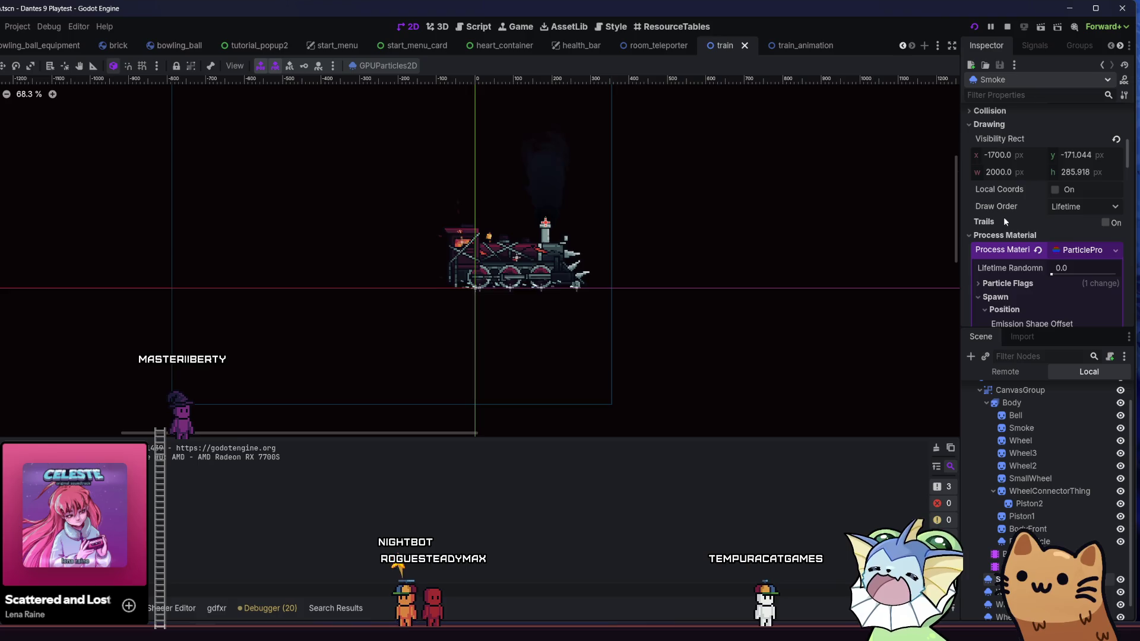
scroll(1003, 216, down, 5)
scroll(1003, 218, down, 6)
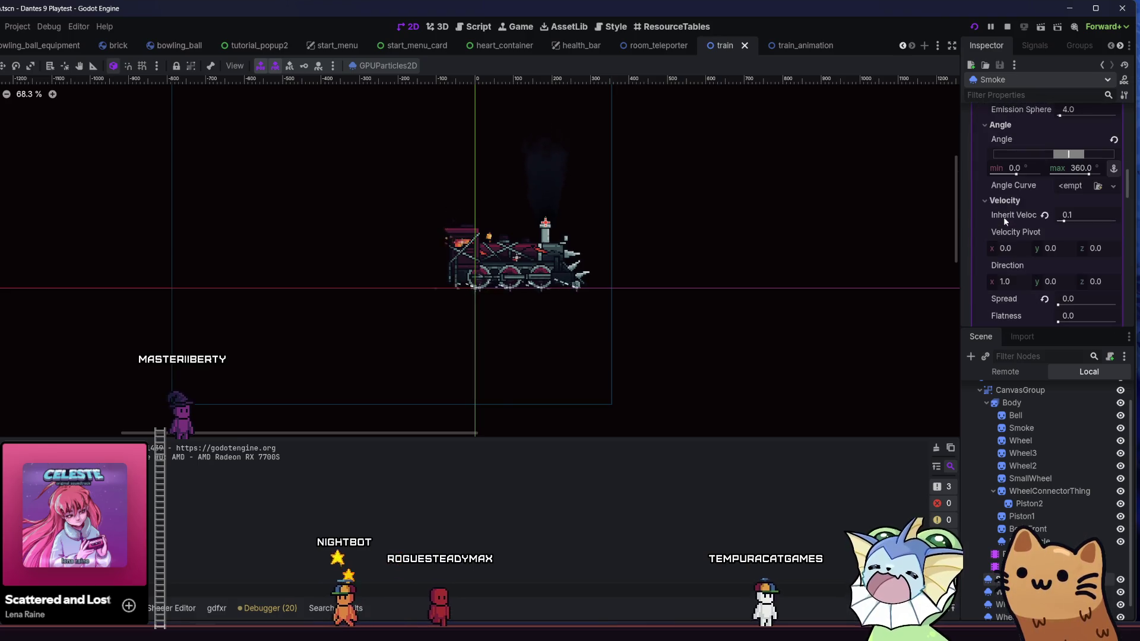
scroll(1006, 218, up, 8)
scroll(1012, 221, up, 12)
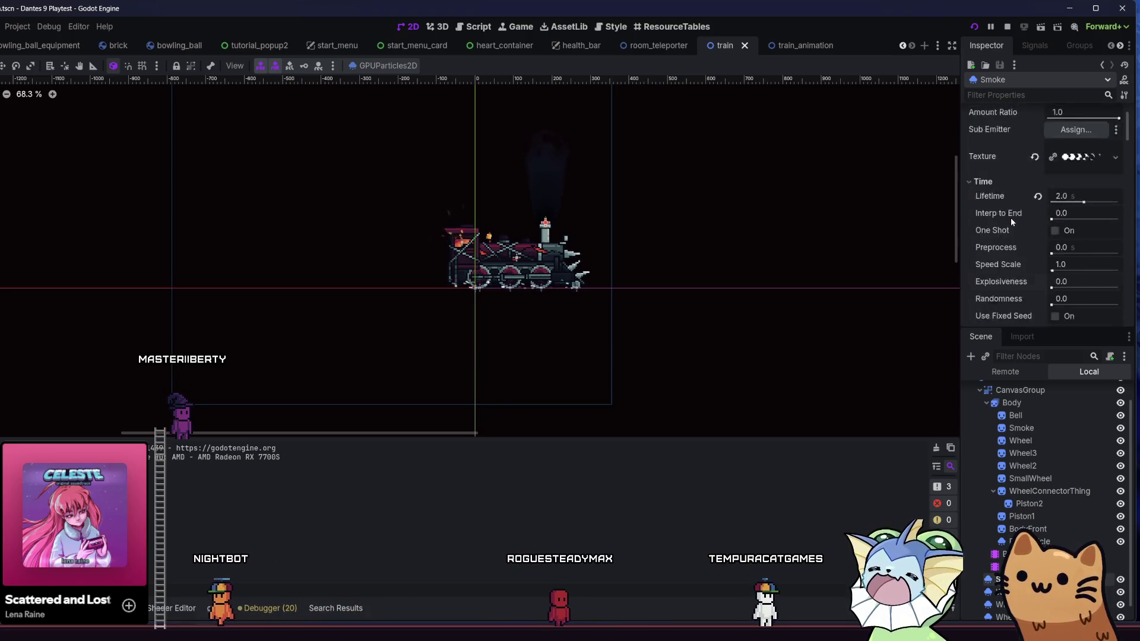
scroll(1012, 221, down, 3)
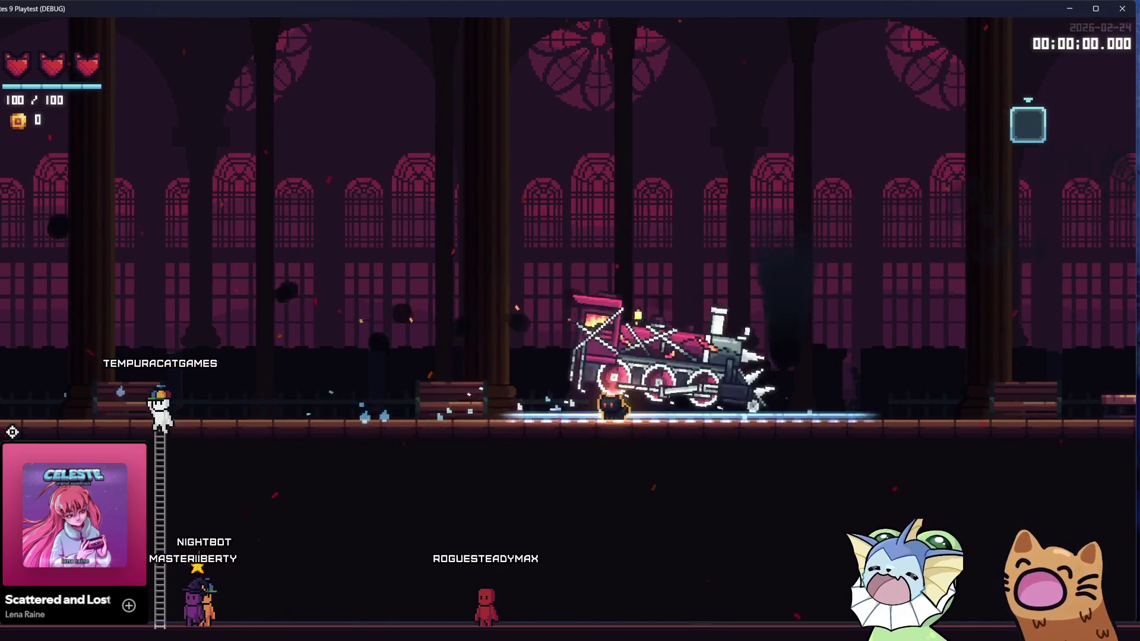
Compare the Smoke settings against the in-game train smoke, then save the train scene.
key(alt+Tab)
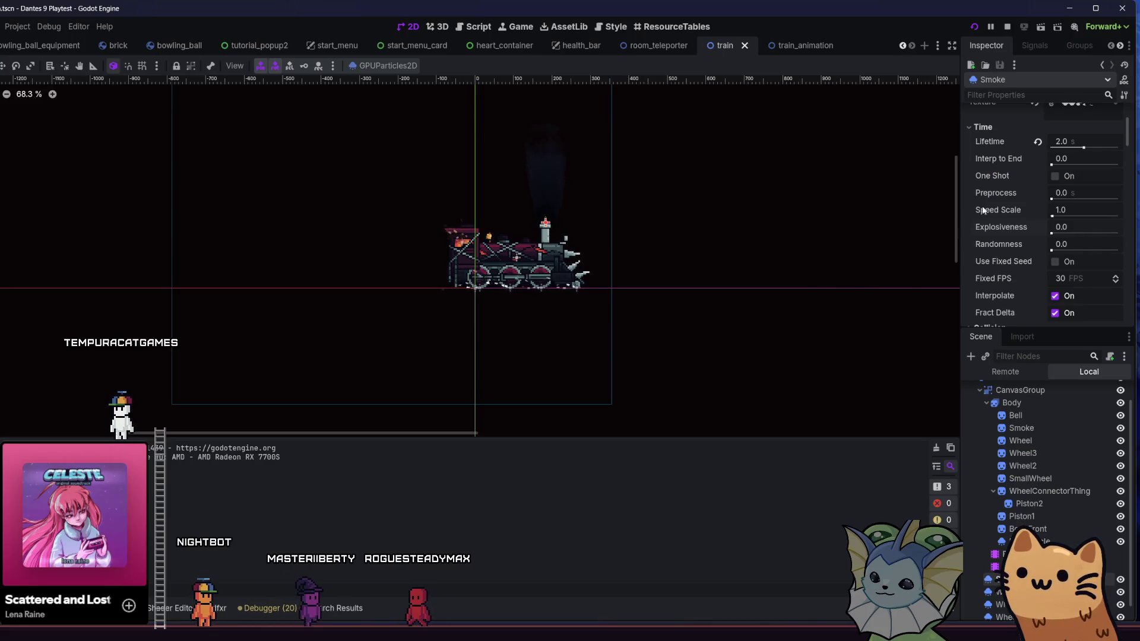
scroll(1014, 181, down, 3)
scroll(1014, 182, up, 6)
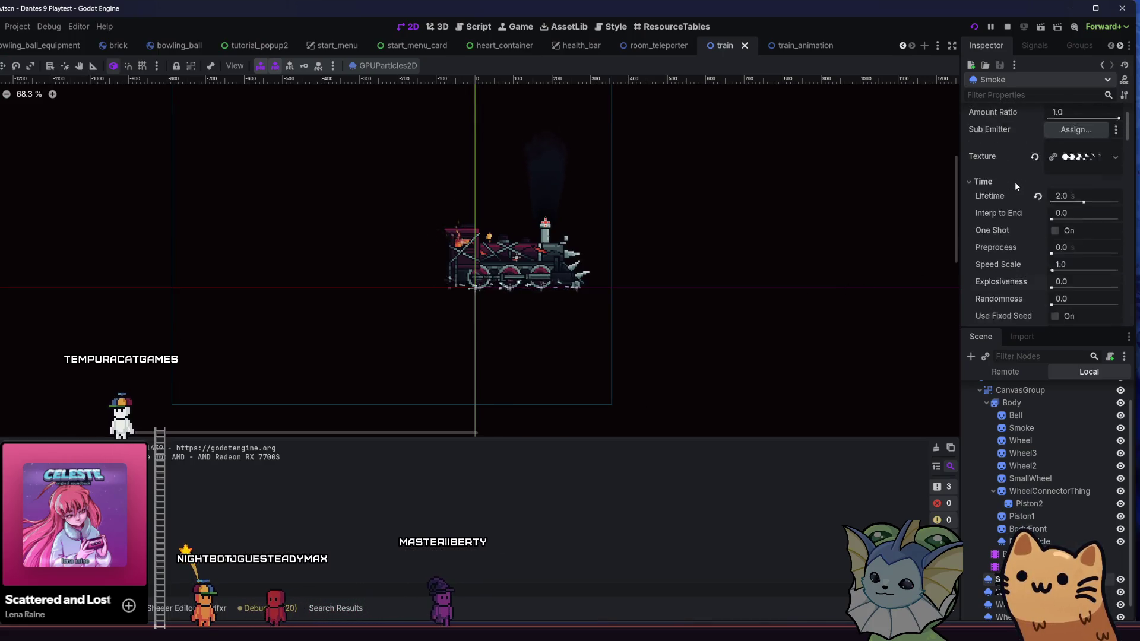
scroll(1014, 182, down, 3)
scroll(1014, 183, up, 2)
scroll(1015, 193, down, 4)
scroll(1014, 194, down, 3)
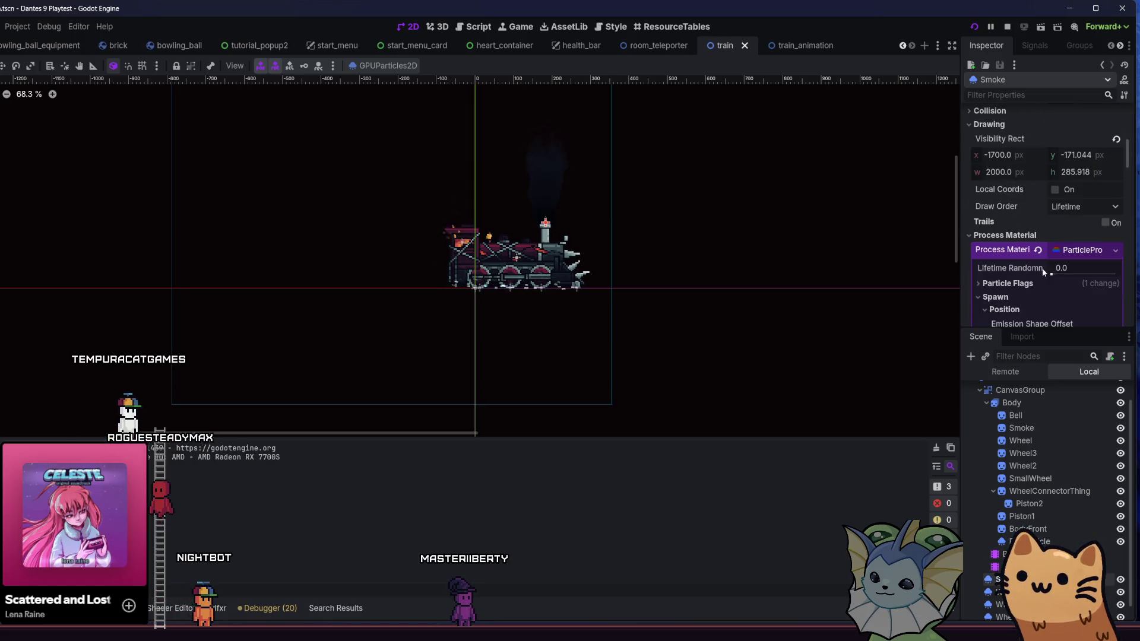
scroll(1043, 272, down, 5)
scroll(1044, 271, up, 1)
scroll(1041, 274, down, 2)
scroll(1040, 272, down, 1)
scroll(1039, 272, up, 2)
scroll(1039, 271, down, 4)
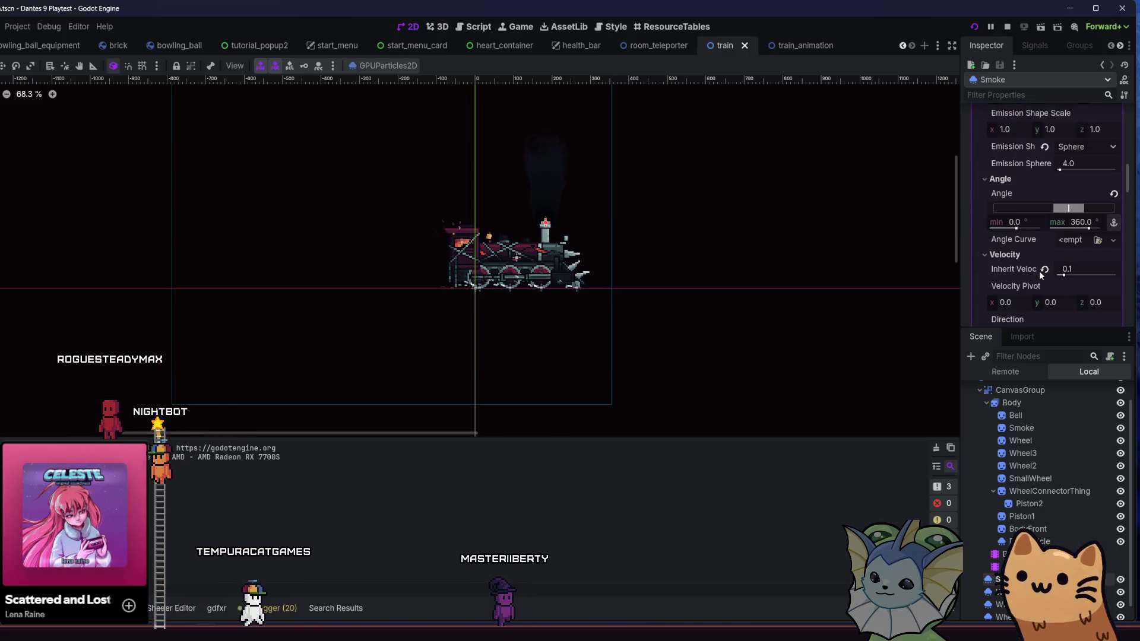
scroll(1044, 258, up, 8)
key(ctrl+s)
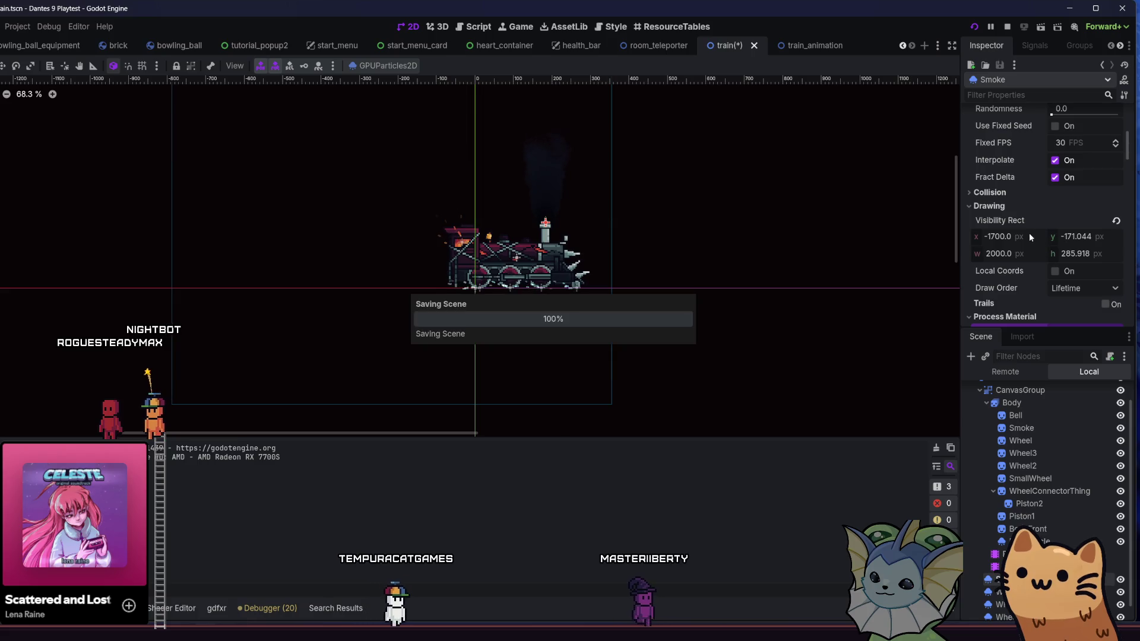
scroll(1023, 222, up, 10)
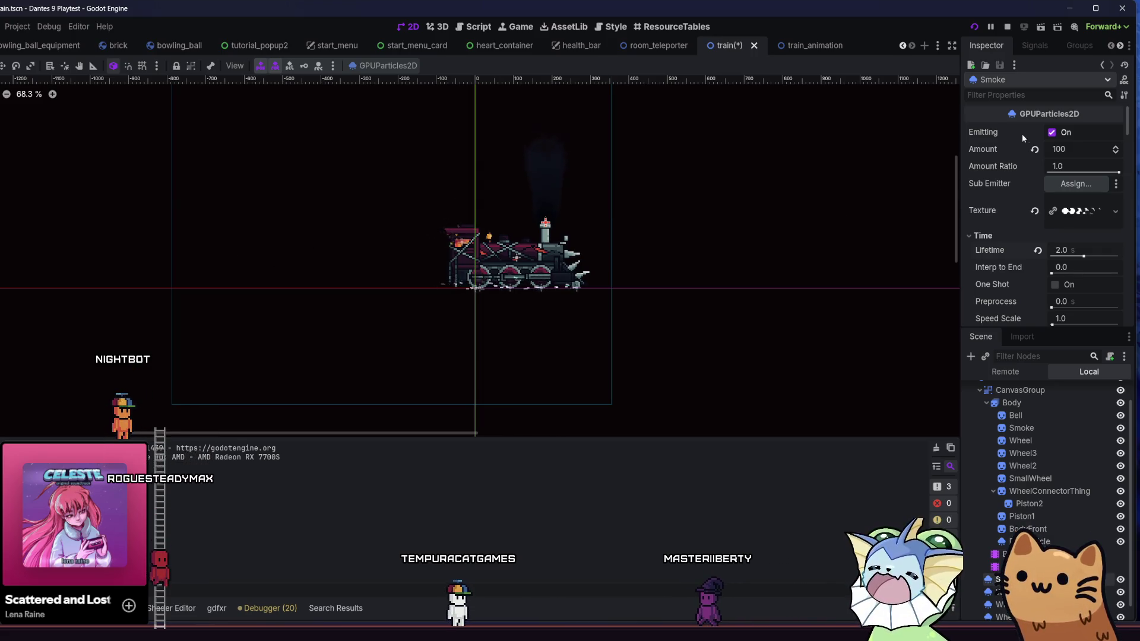
Set the Smoke particles' Amount to 120 and save the train scene.
text(120)
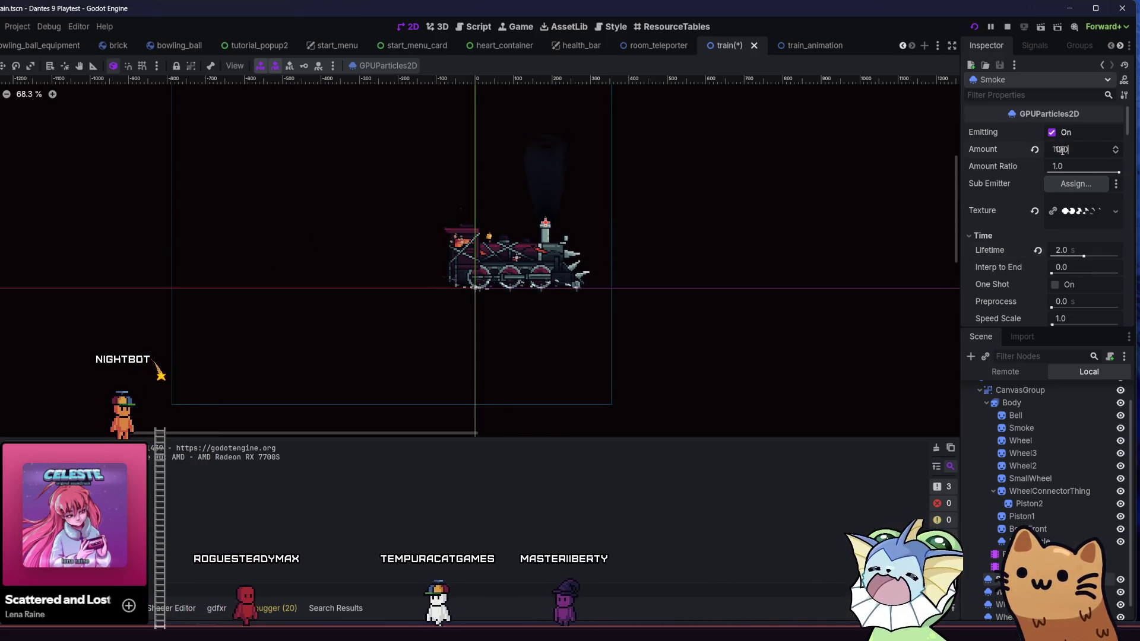
key(Return)
scroll(515, 193, up, 5)
key(ctrl+s)
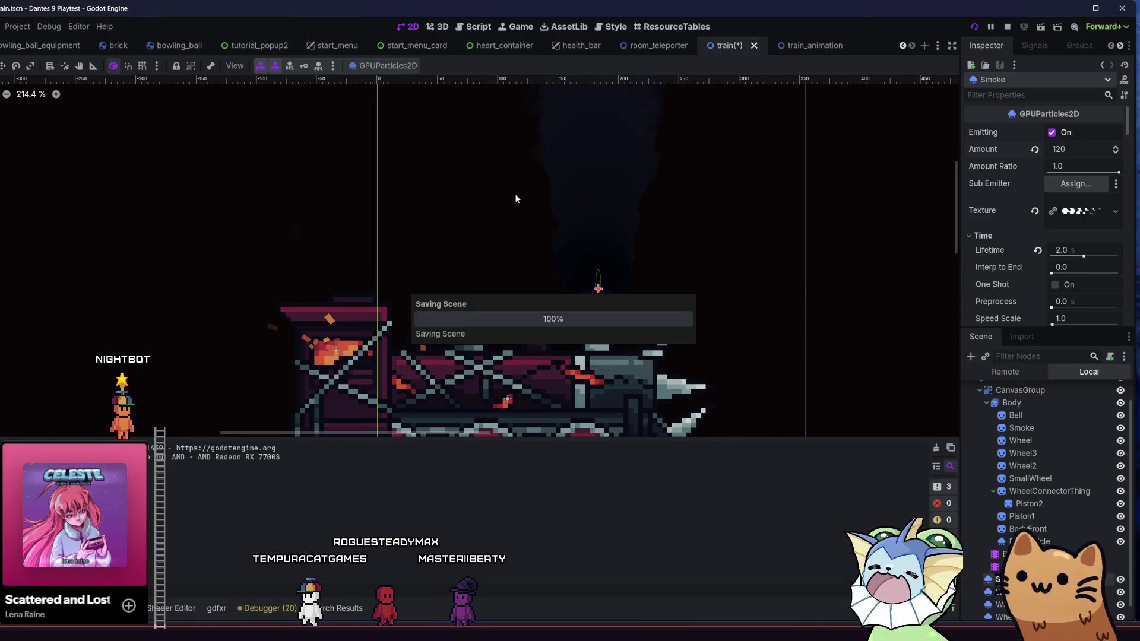
Open the Train node's train.gd script.
scroll(500, 197, down, 4)
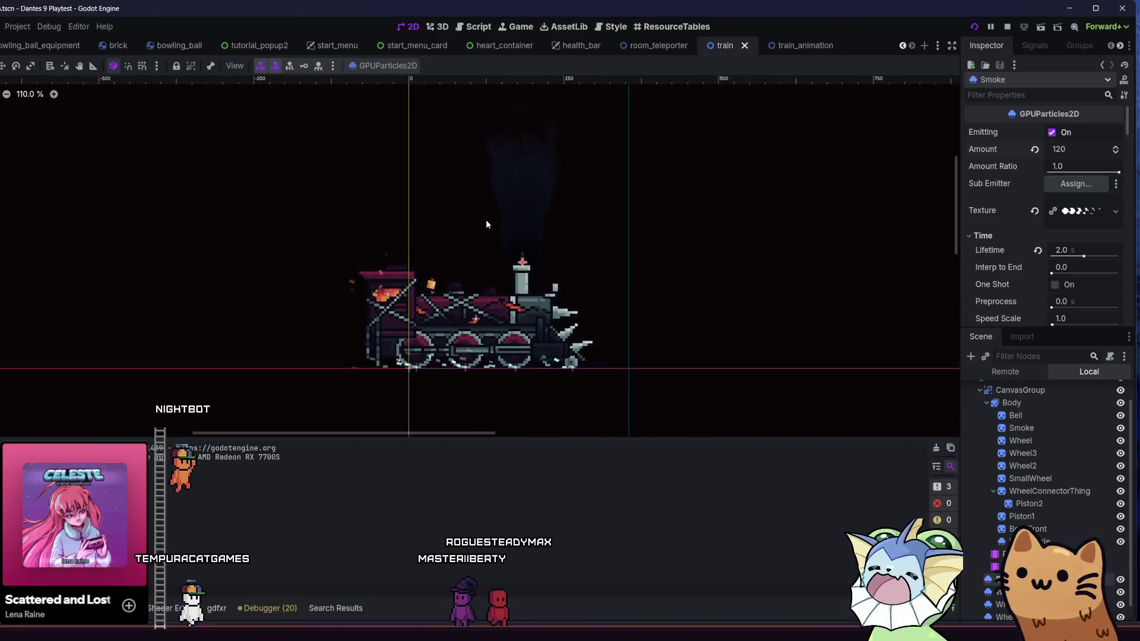
scroll(614, 223, down, 2)
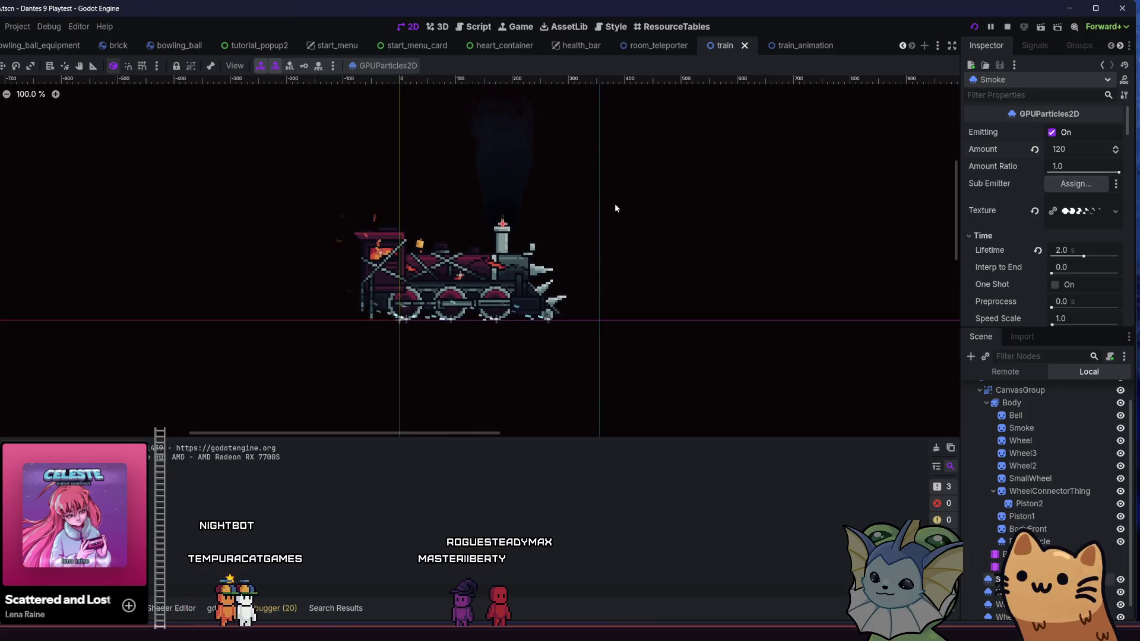
scroll(1024, 502, up, 2)
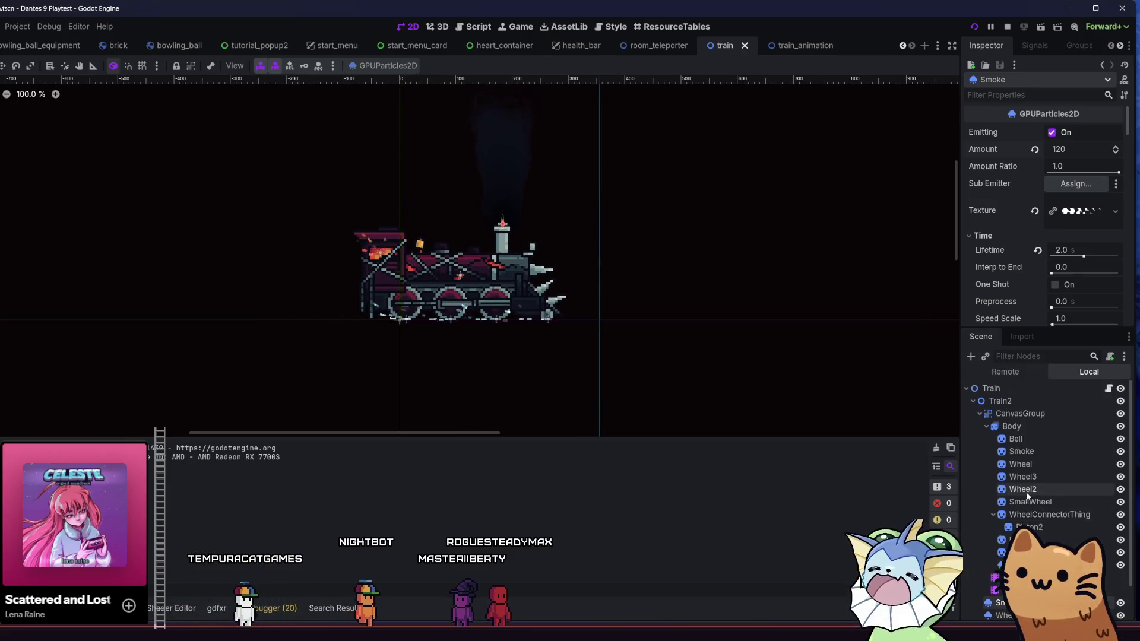
click(1108, 389)
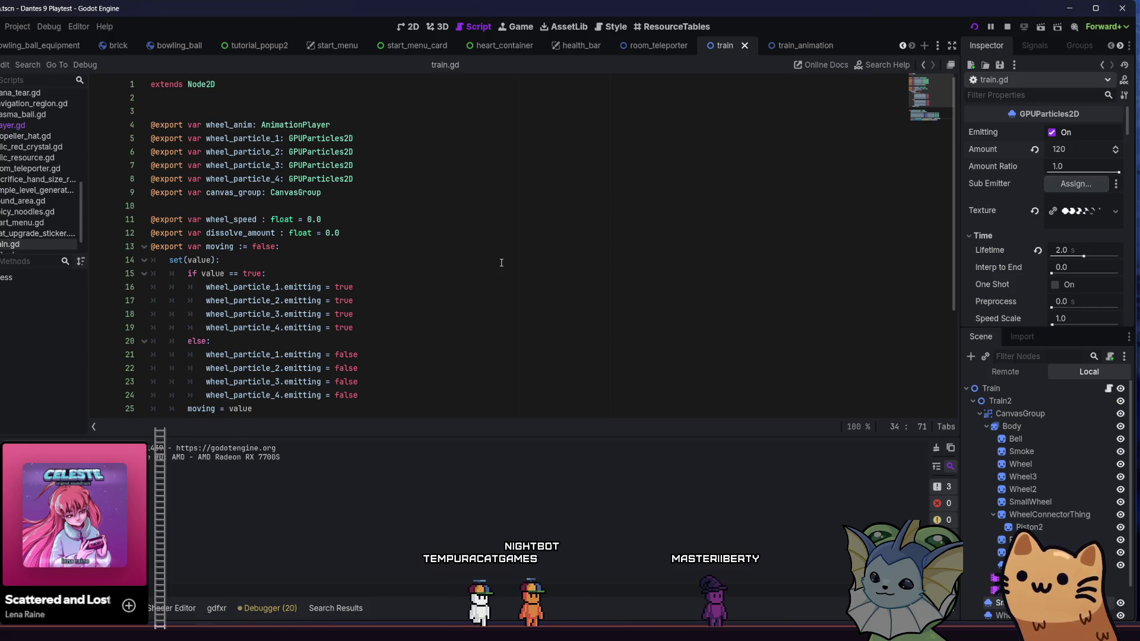
Launch the Dante's 9 playtest and start a run from the main menu.
scroll(501, 263, down, 4)
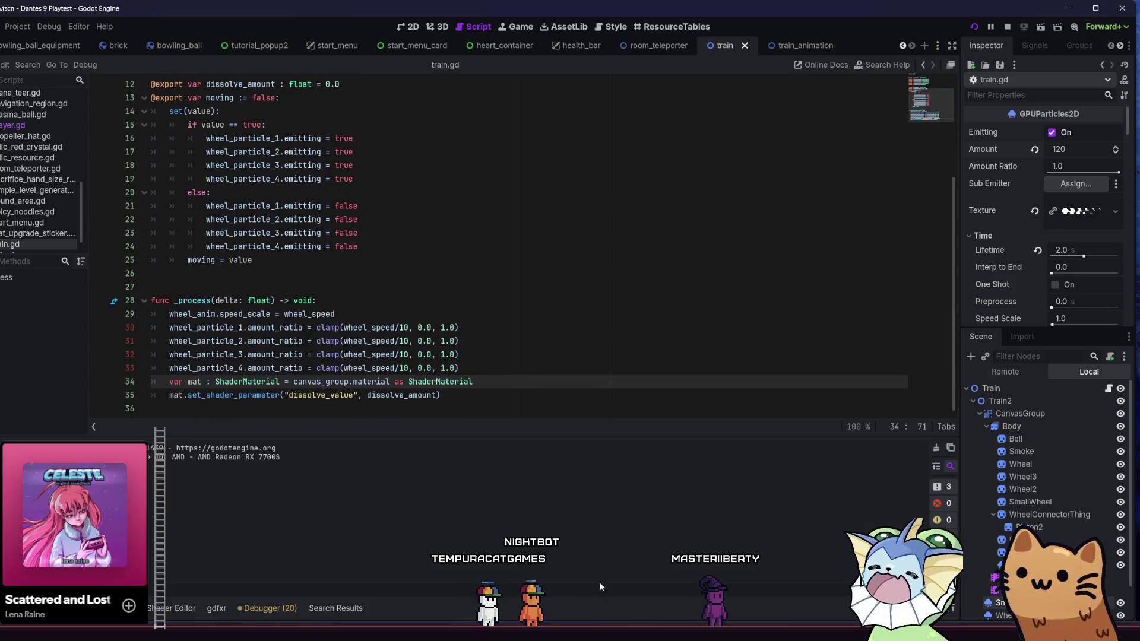
key(F5)
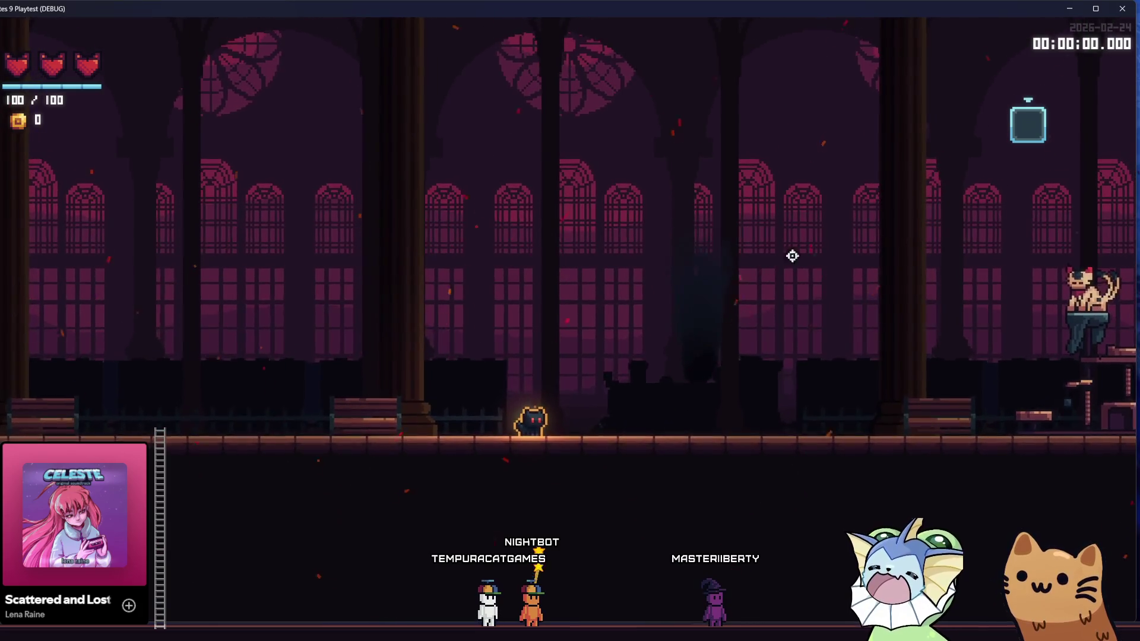
key(F5)
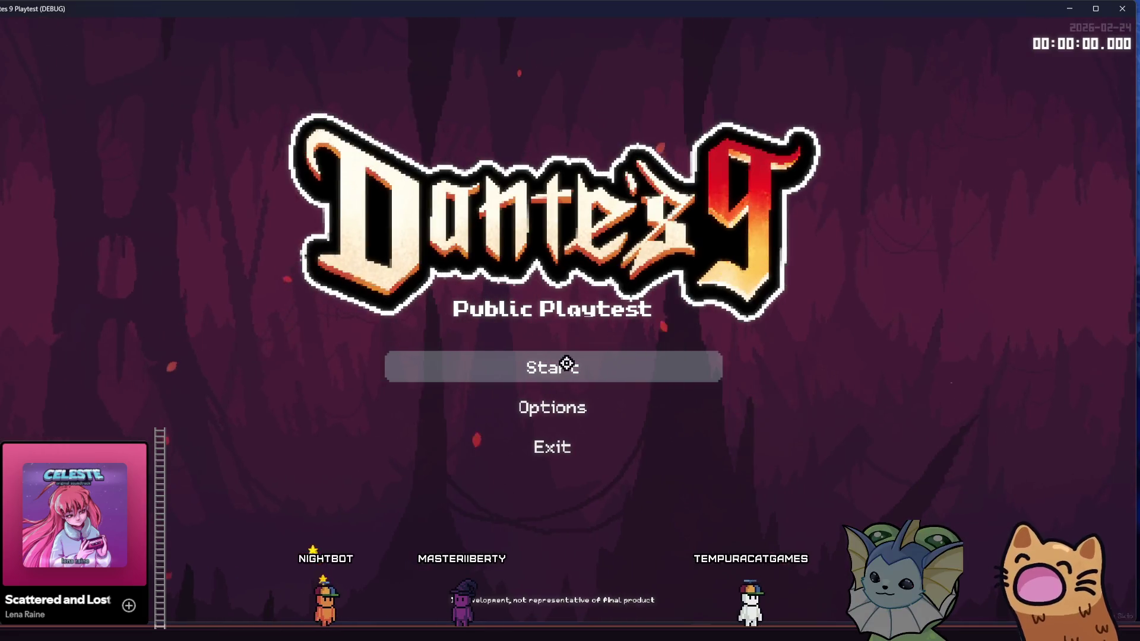
click(567, 367)
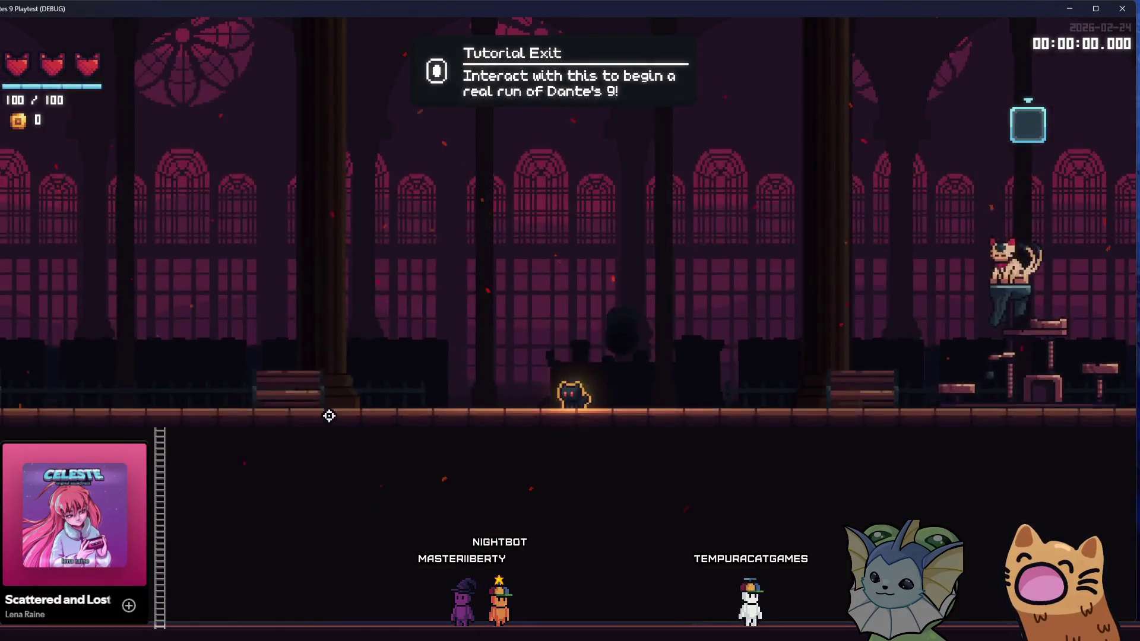
Bind train_animation.tscn to the Debug 1 slot by searching 'train' in the debug menu.
key(F1)
click(94, 389)
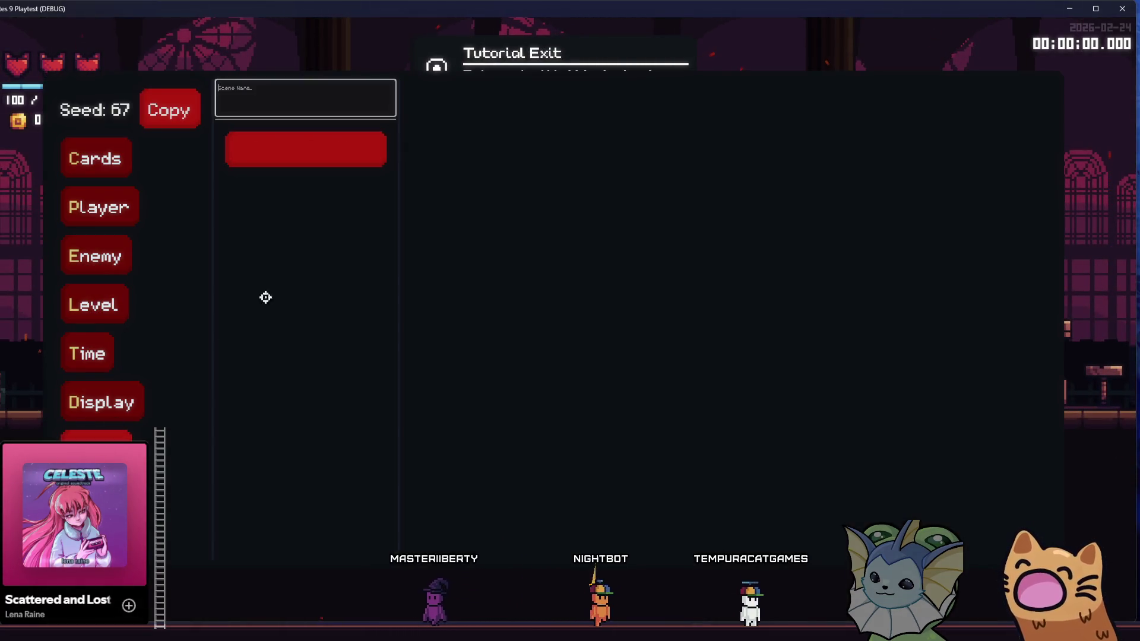
text(train)
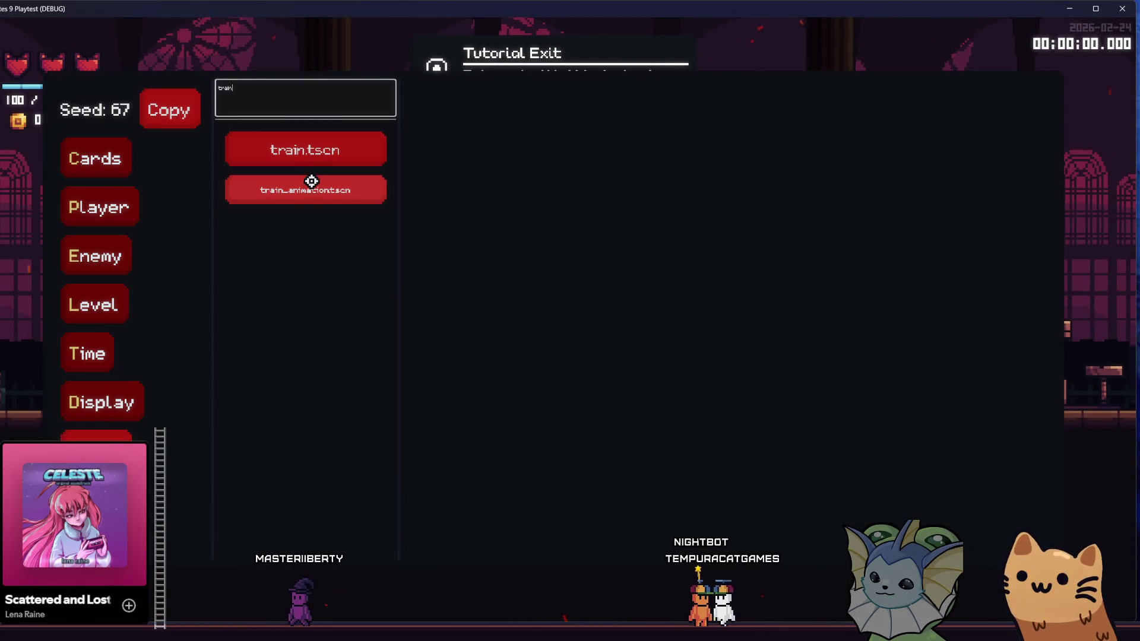
click(309, 190)
click(419, 148)
Spawn two trains on the tutorial floor to inspect their smoke, then close the game.
key(F1)
key(1)
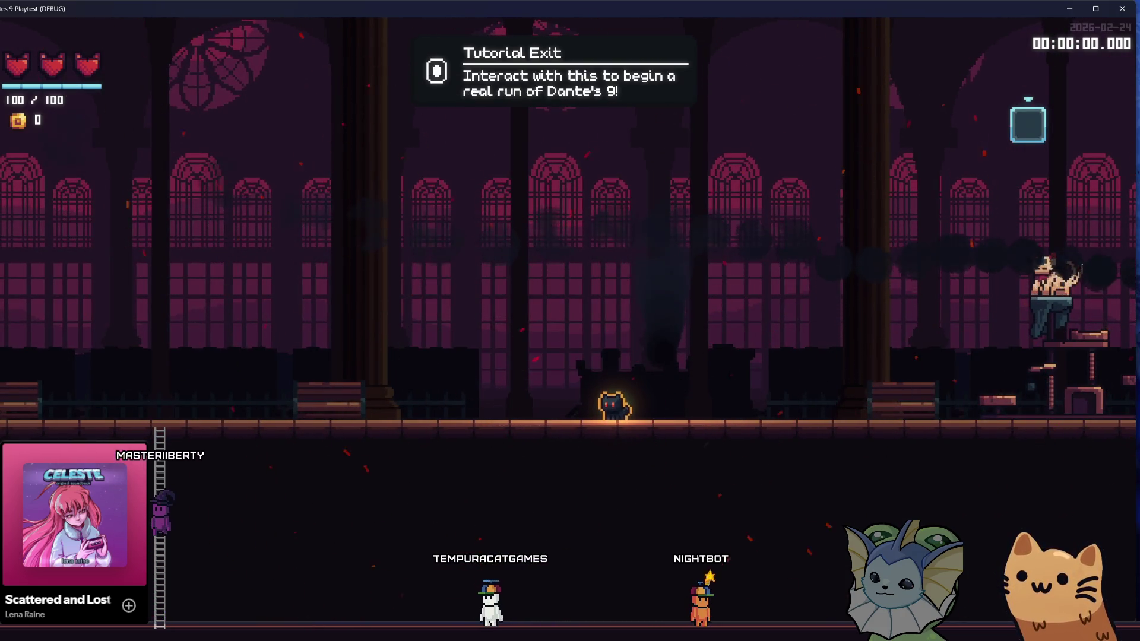
key(1)
key(1)
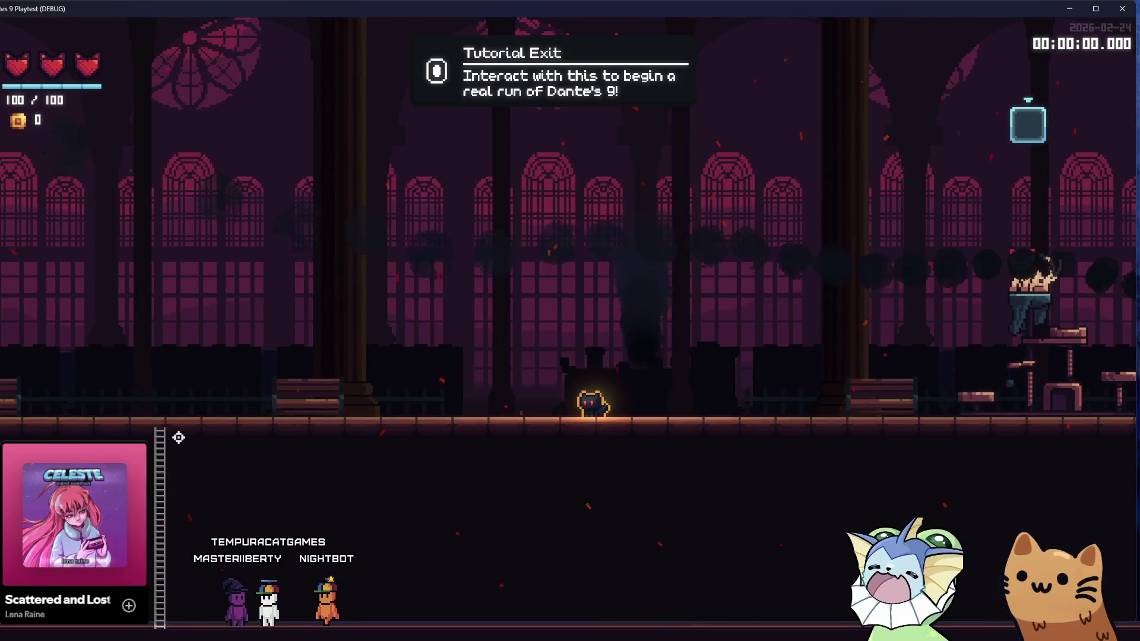
key(F8)
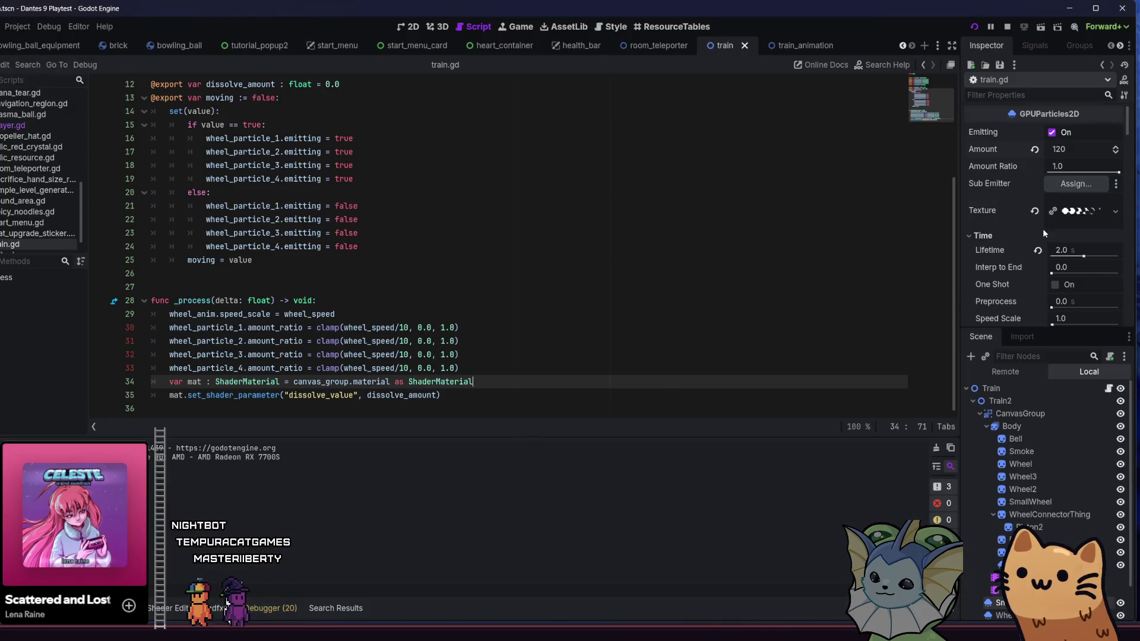
Relaunch the Dante's 9 playtest with the saved train.tscn changes.
scroll(1043, 232, down, 5)
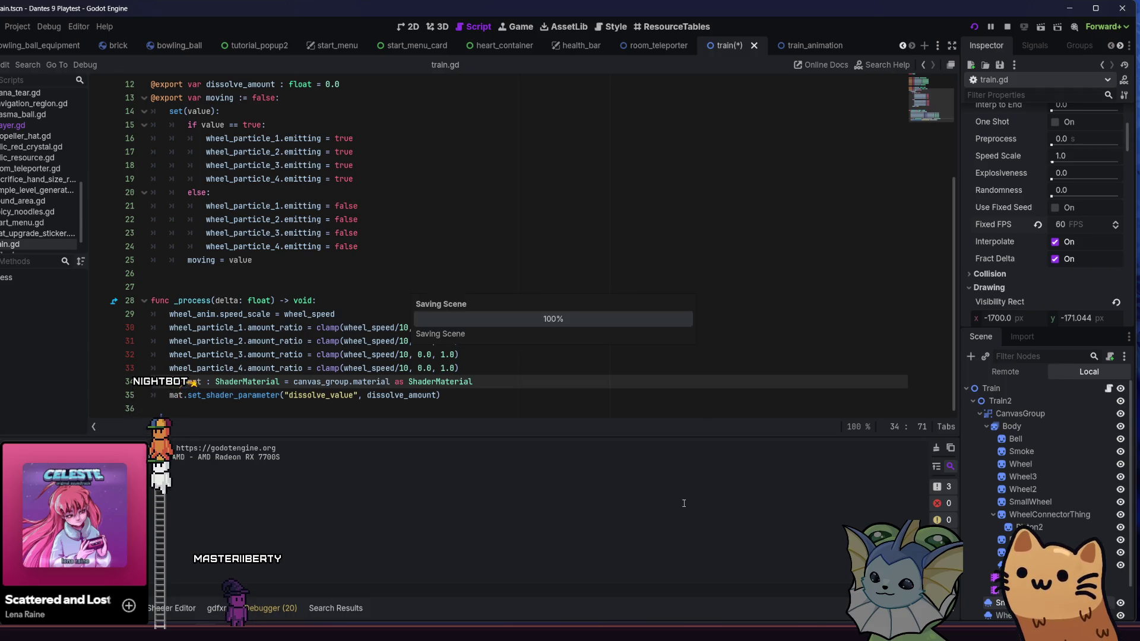
key(F5)
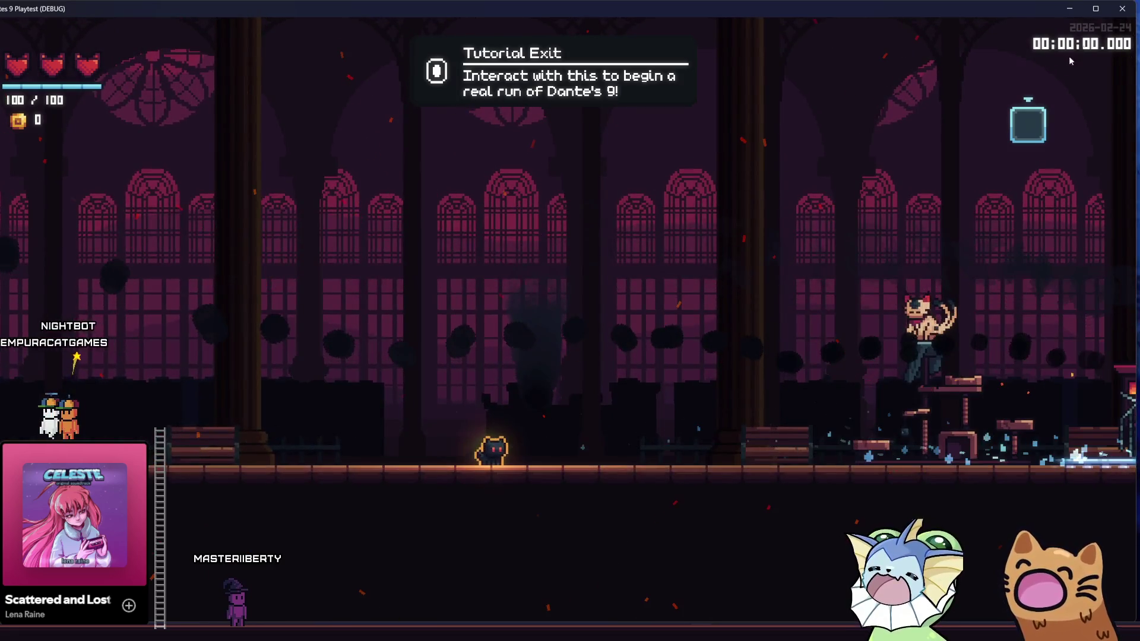
Restart the project and begin a new run from the main menu.
key(F8)
click(969, 30)
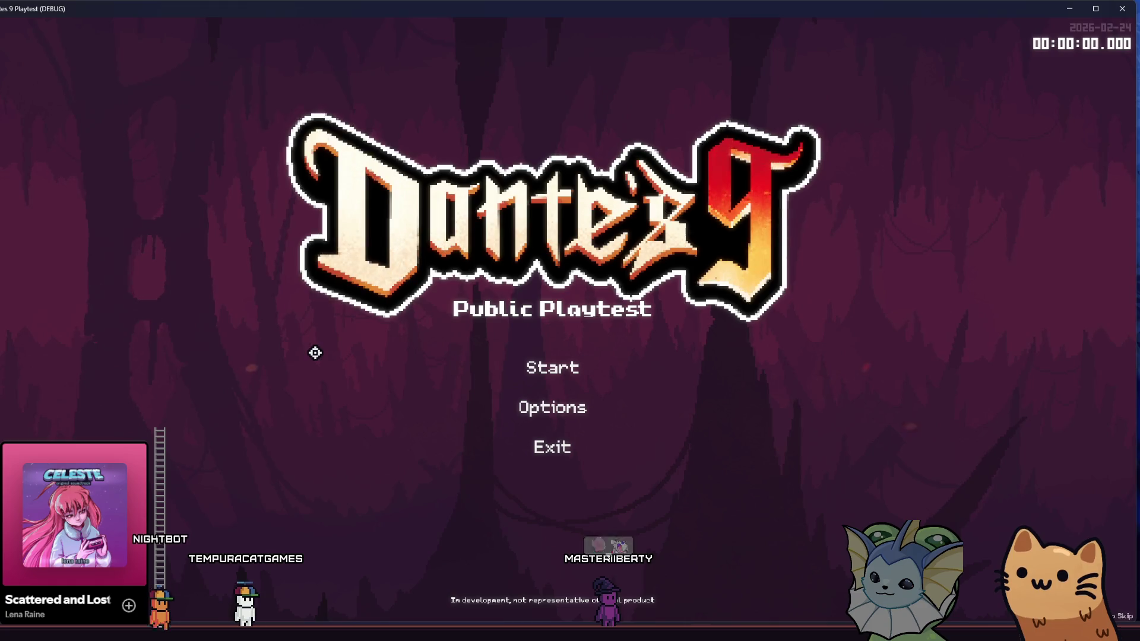
click(478, 367)
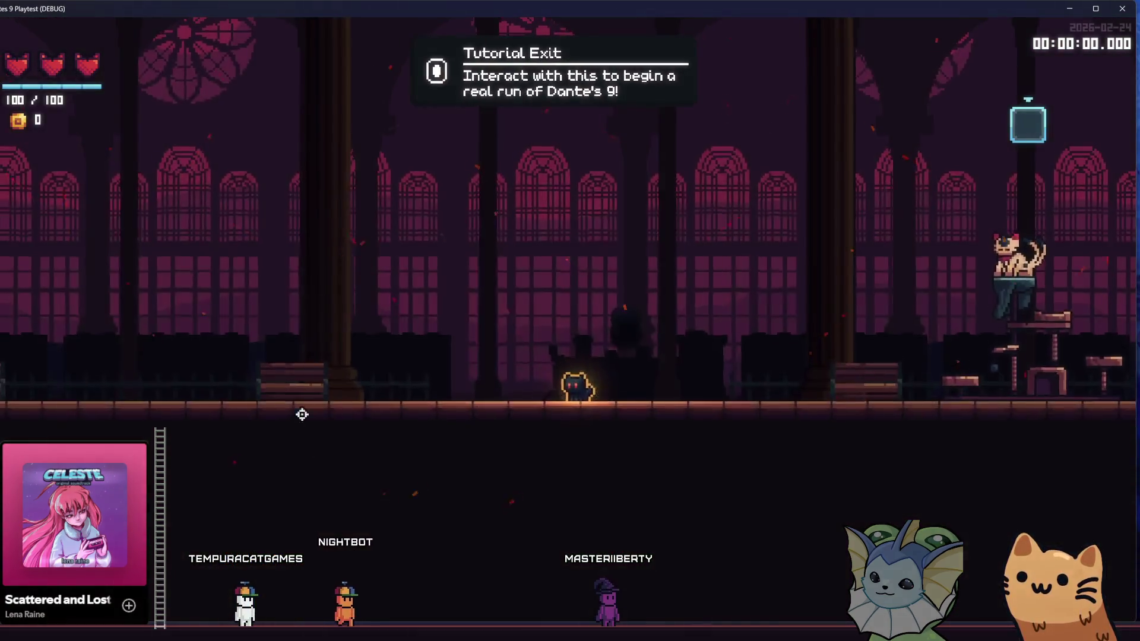
Bind train_animation.tscn to a debug slot via the debug menu's 'train' search.
key(grave)
click(101, 306)
click(89, 214)
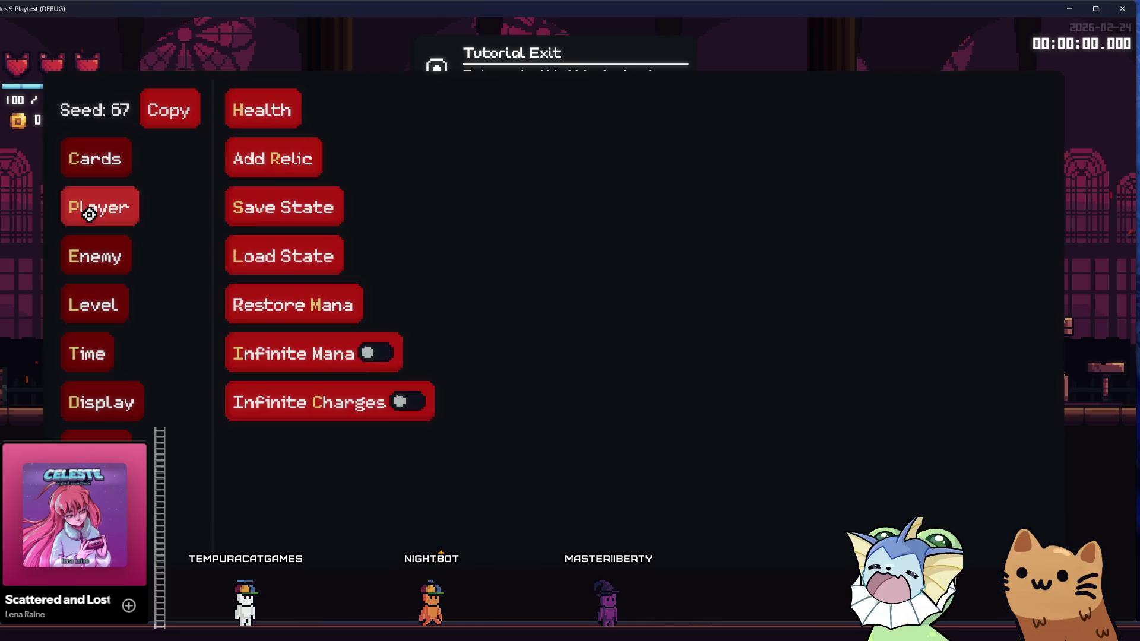
click(78, 257)
click(86, 315)
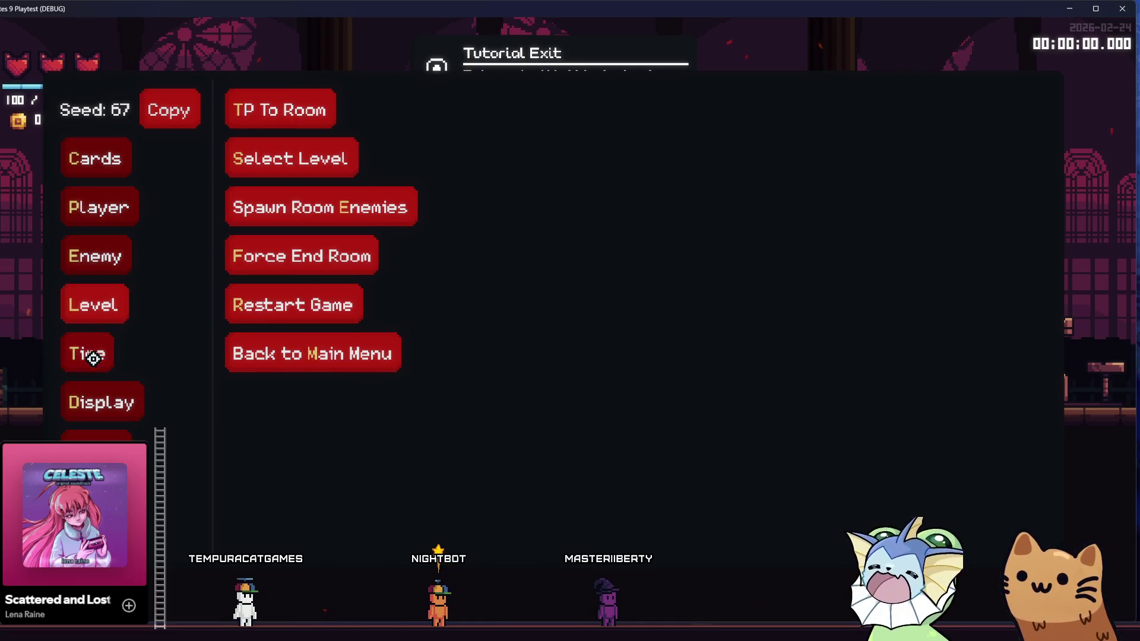
click(285, 158)
text(train)
click(274, 201)
click(501, 137)
Spawn nine trains across the tutorial floor to check the smoke, then return to Godot.
key(g)
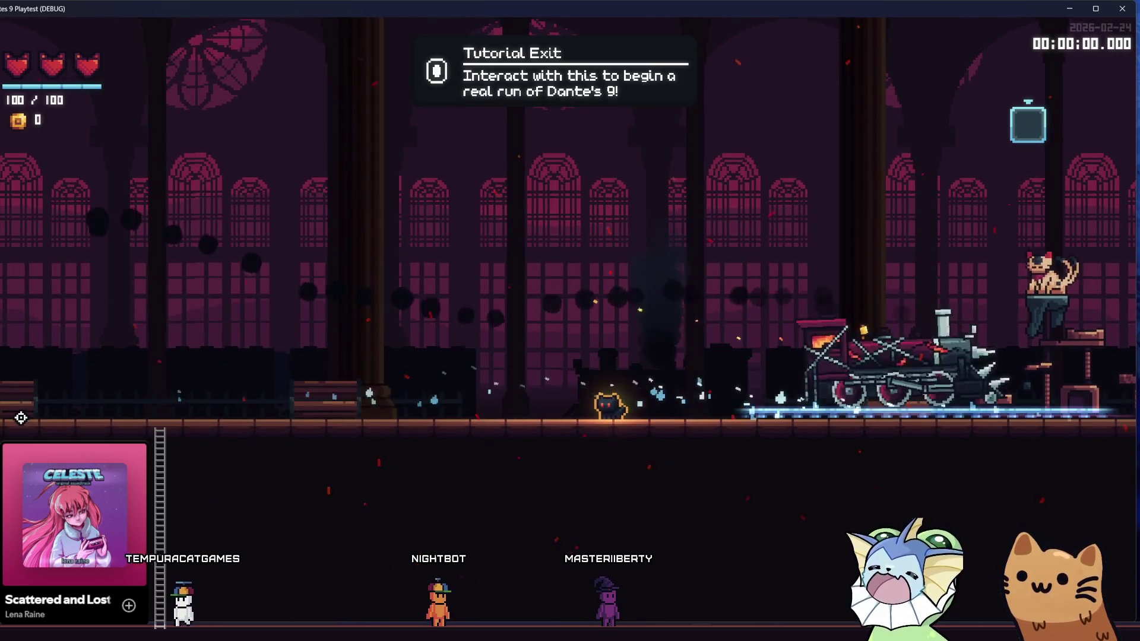
key(g)
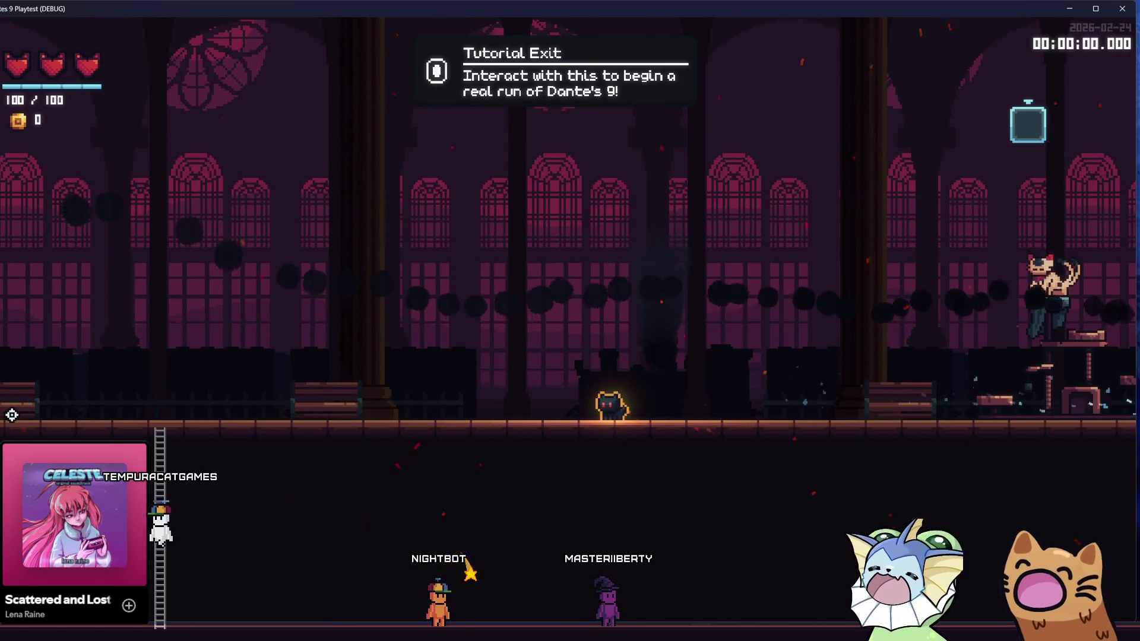
key(g)
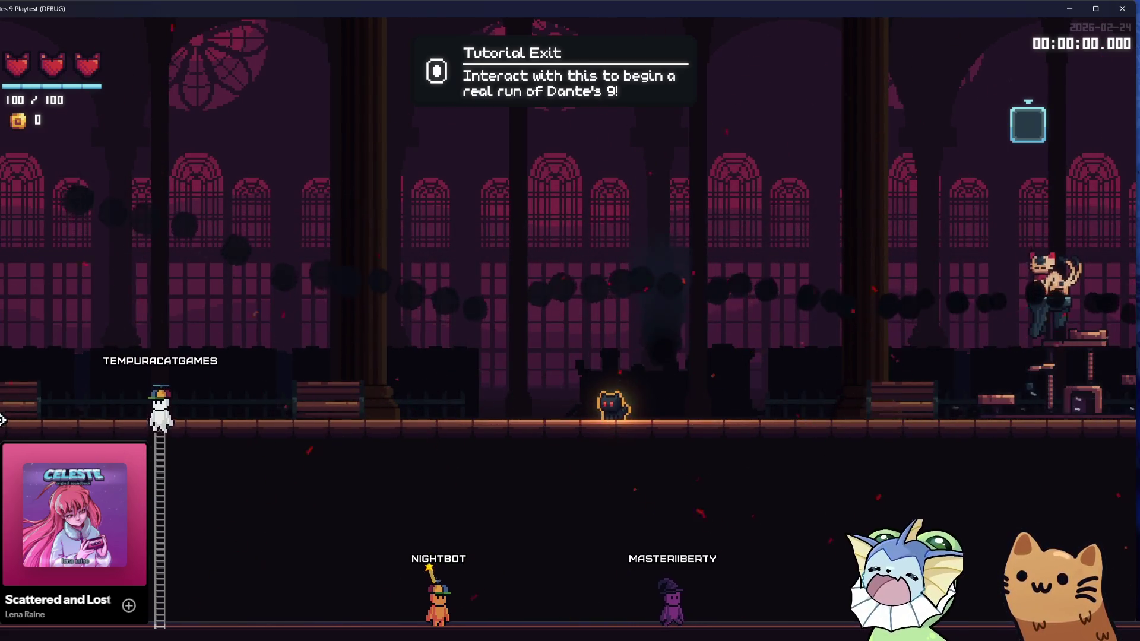
key(g)
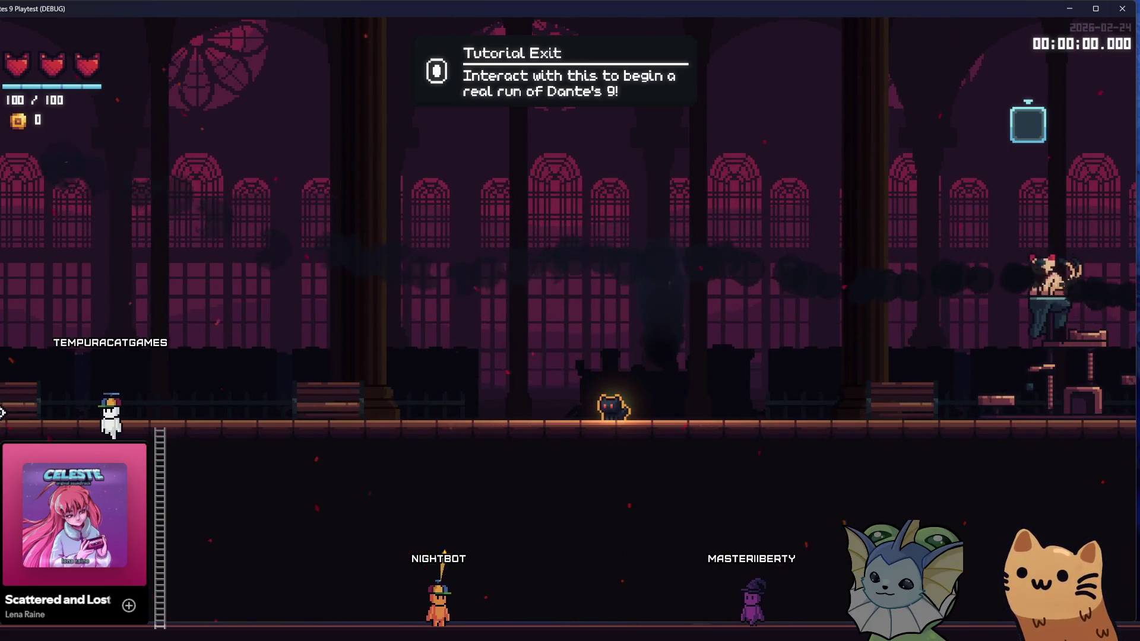
key(g)
key(g)
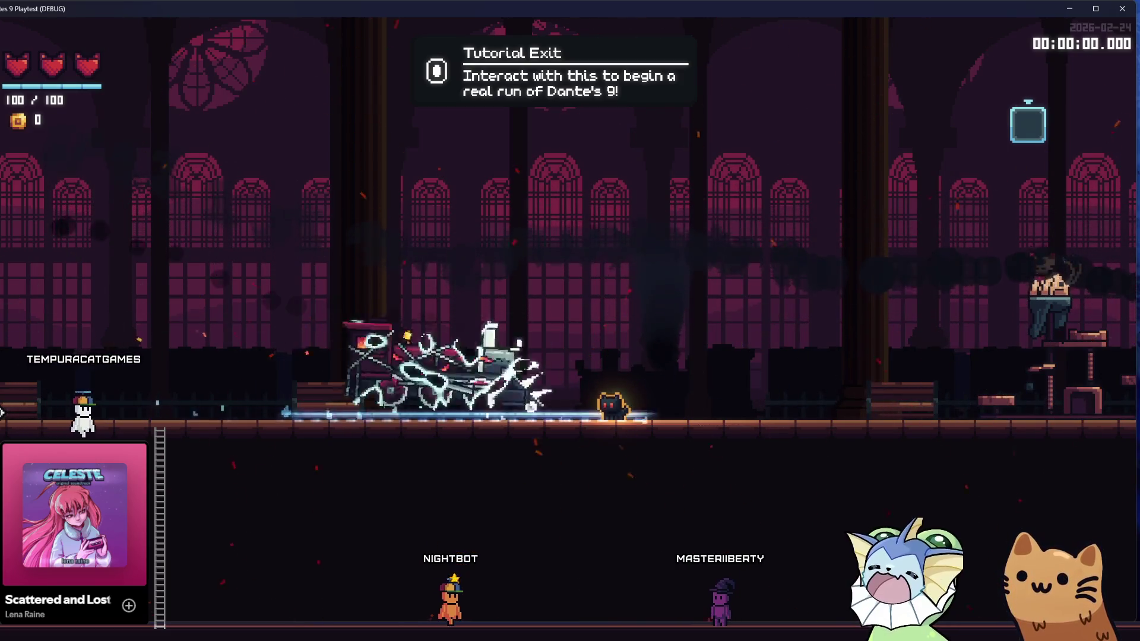
key(g)
key(g)
key(g)
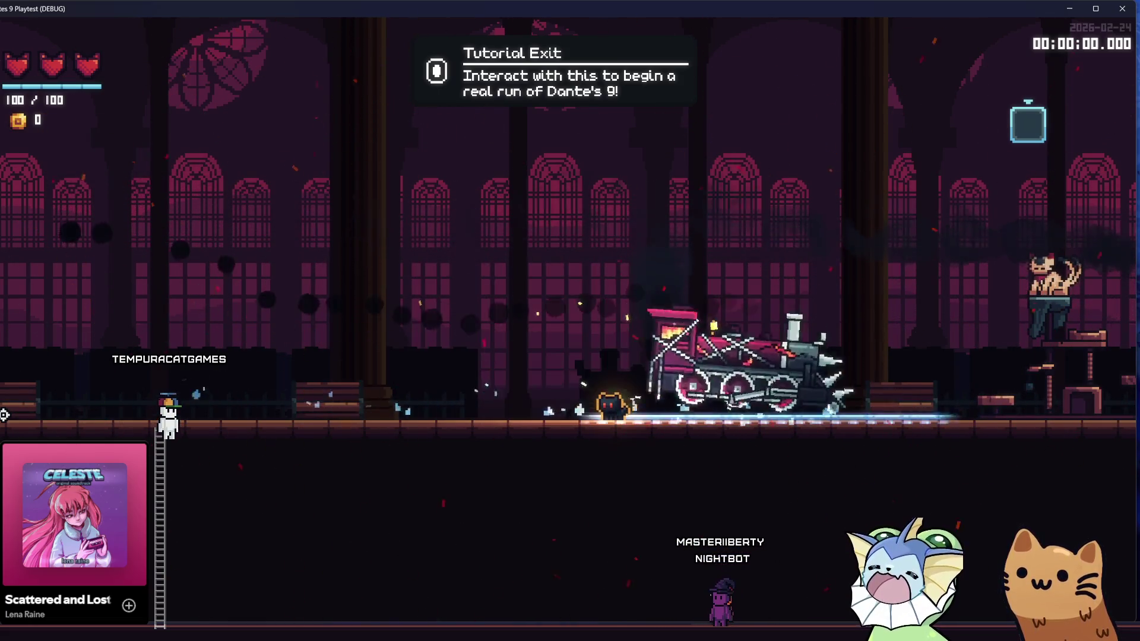
key(g)
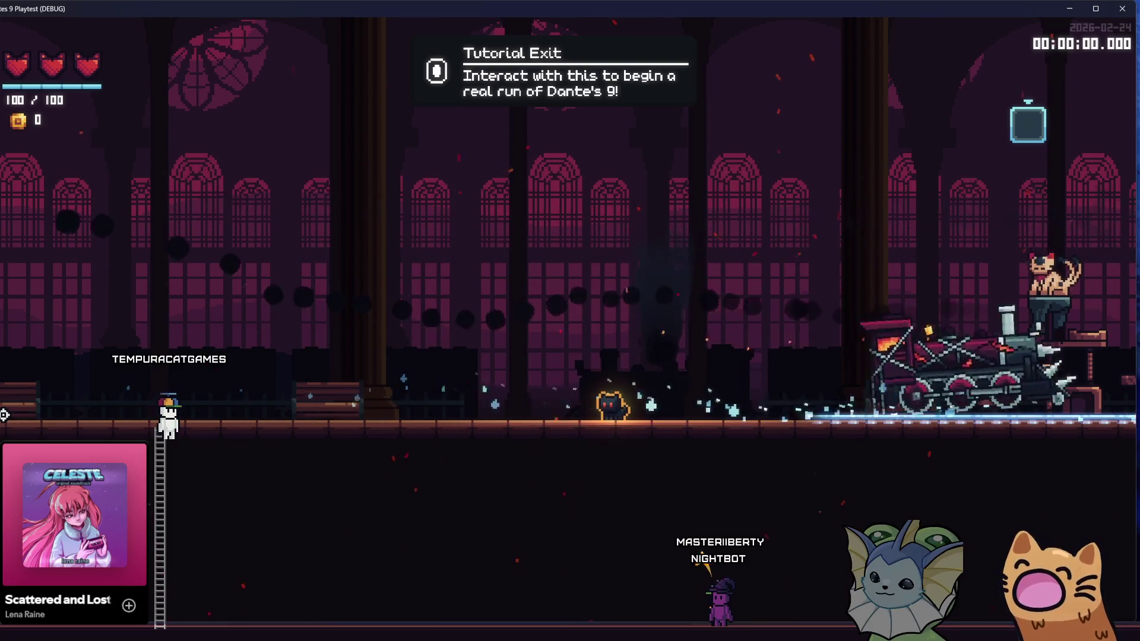
key(g)
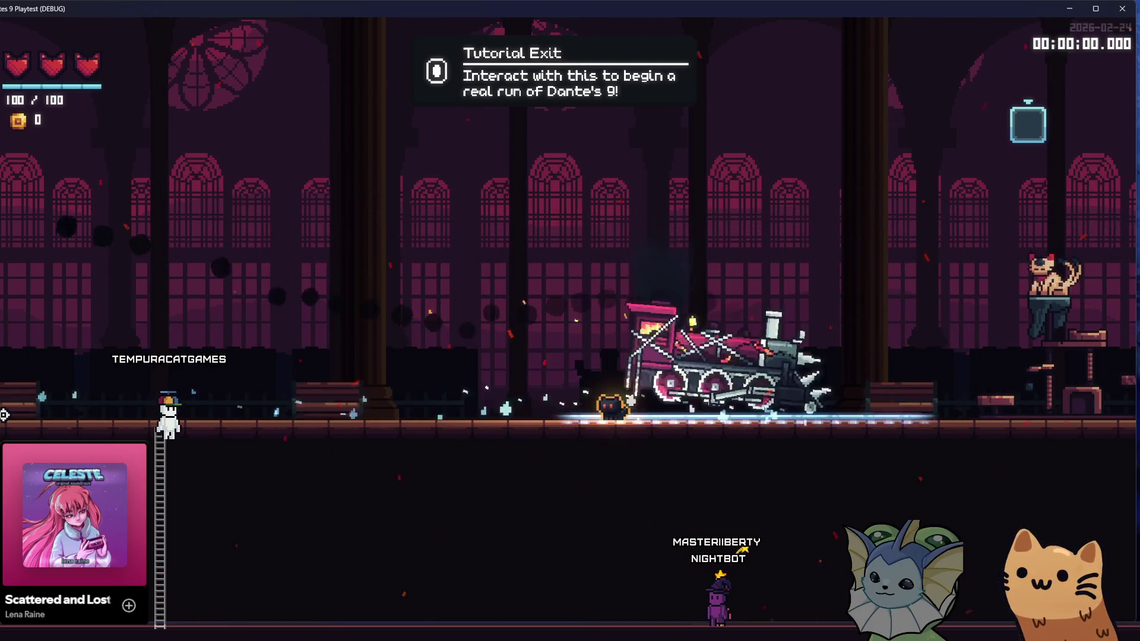
key(g)
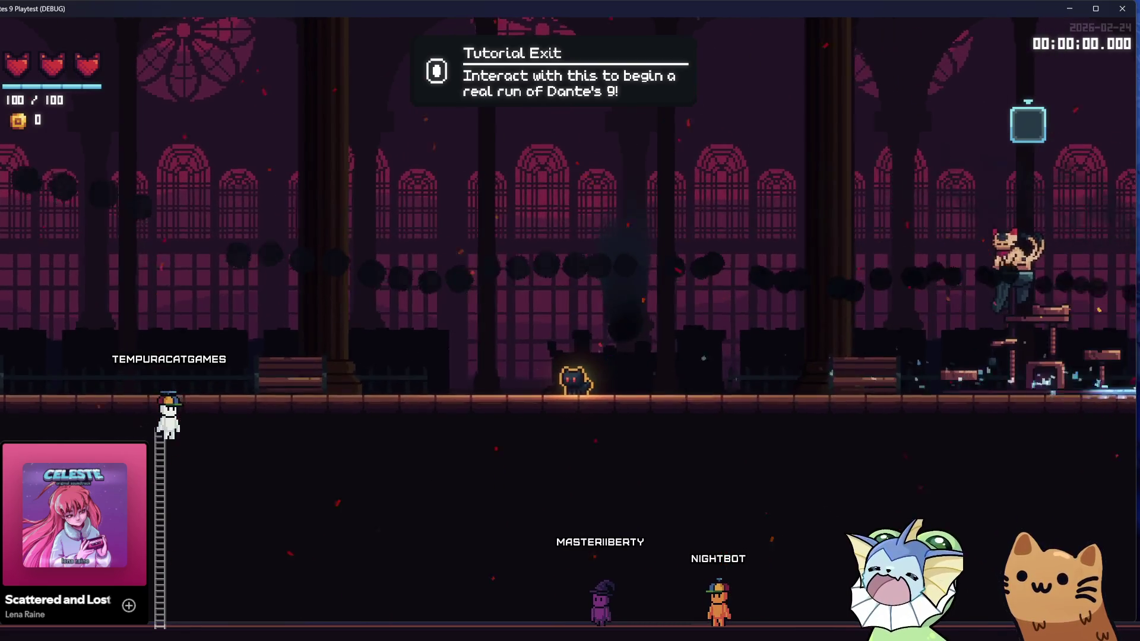
key(alt+Tab)
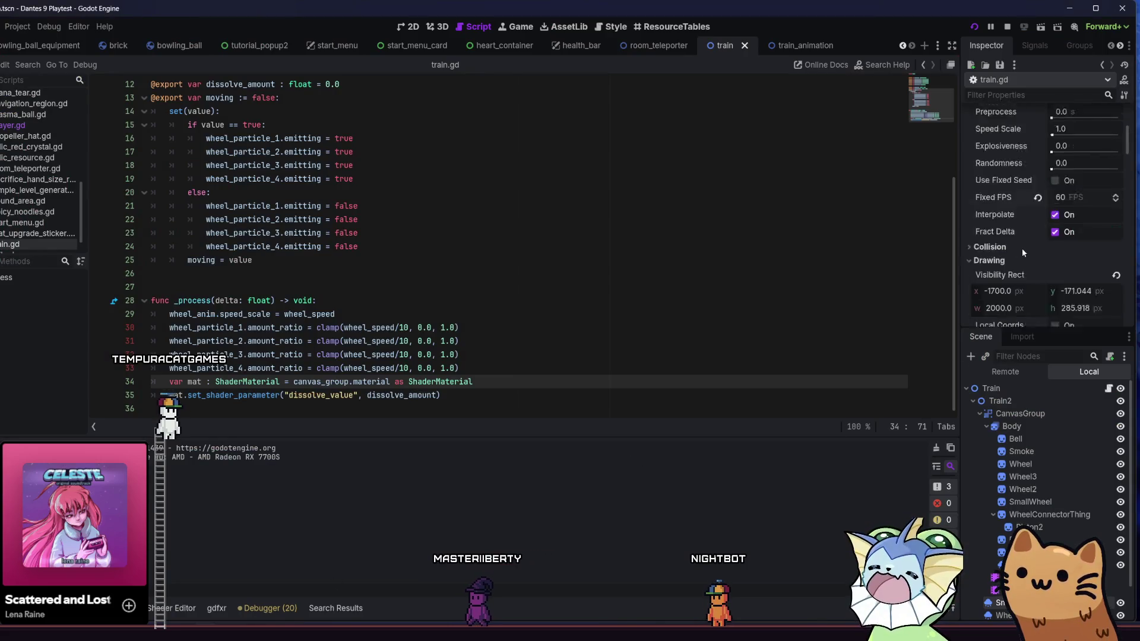
Check the process material's Angle and Velocity settings, then spawn another train in-game.
scroll(1021, 249, down, 5)
scroll(1048, 202, down, 4)
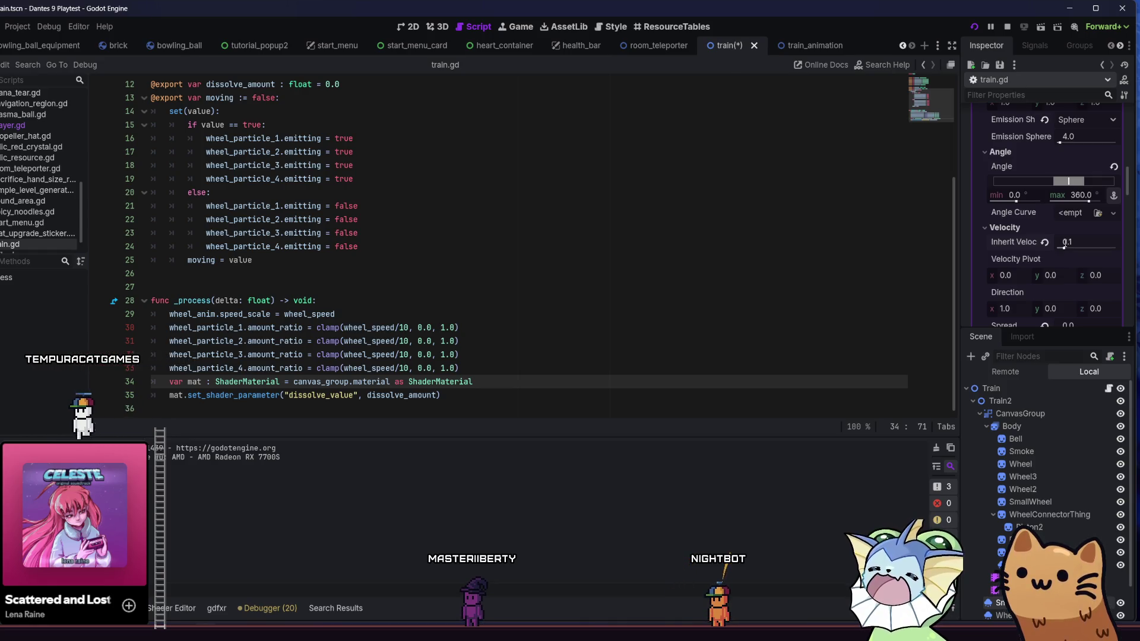
key(alt+Tab)
key(g)
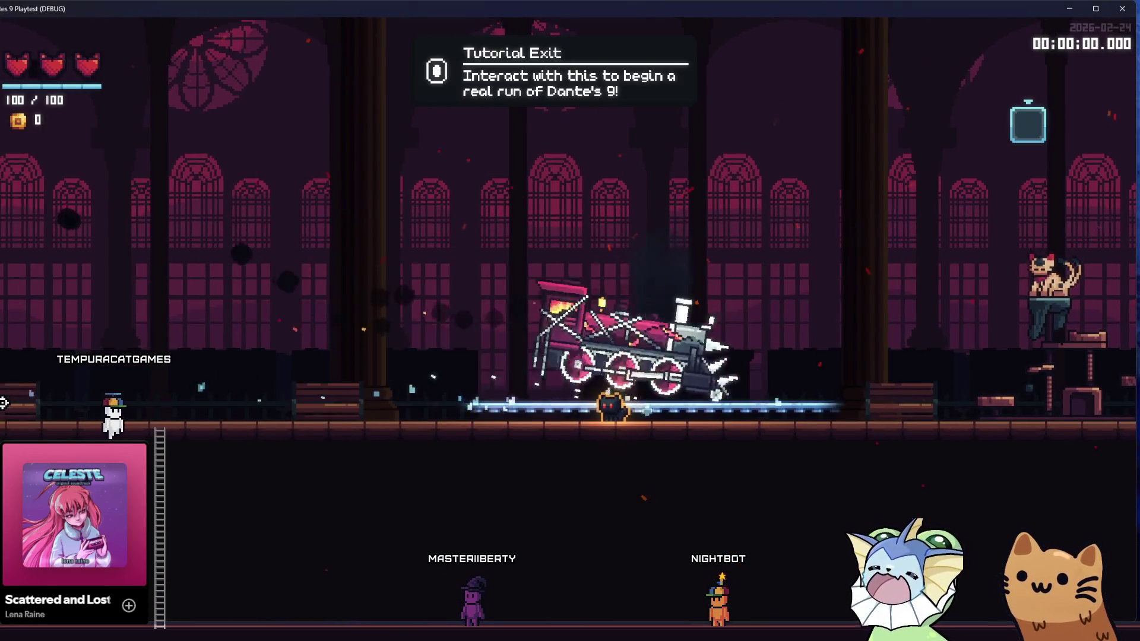
key(Right)
key(g)
key(Down)
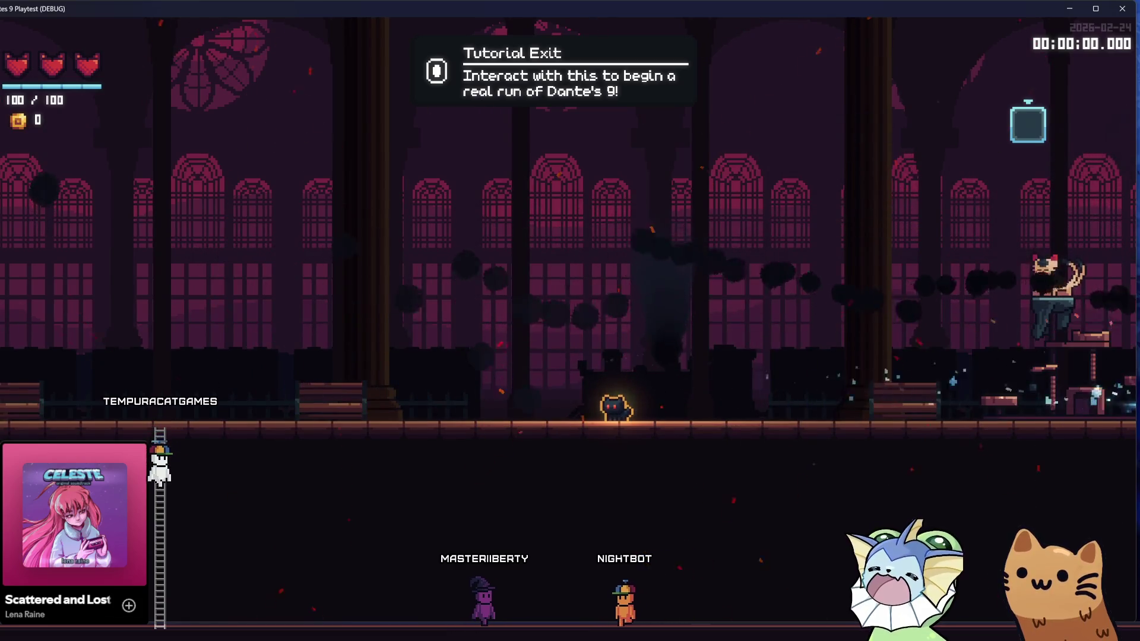